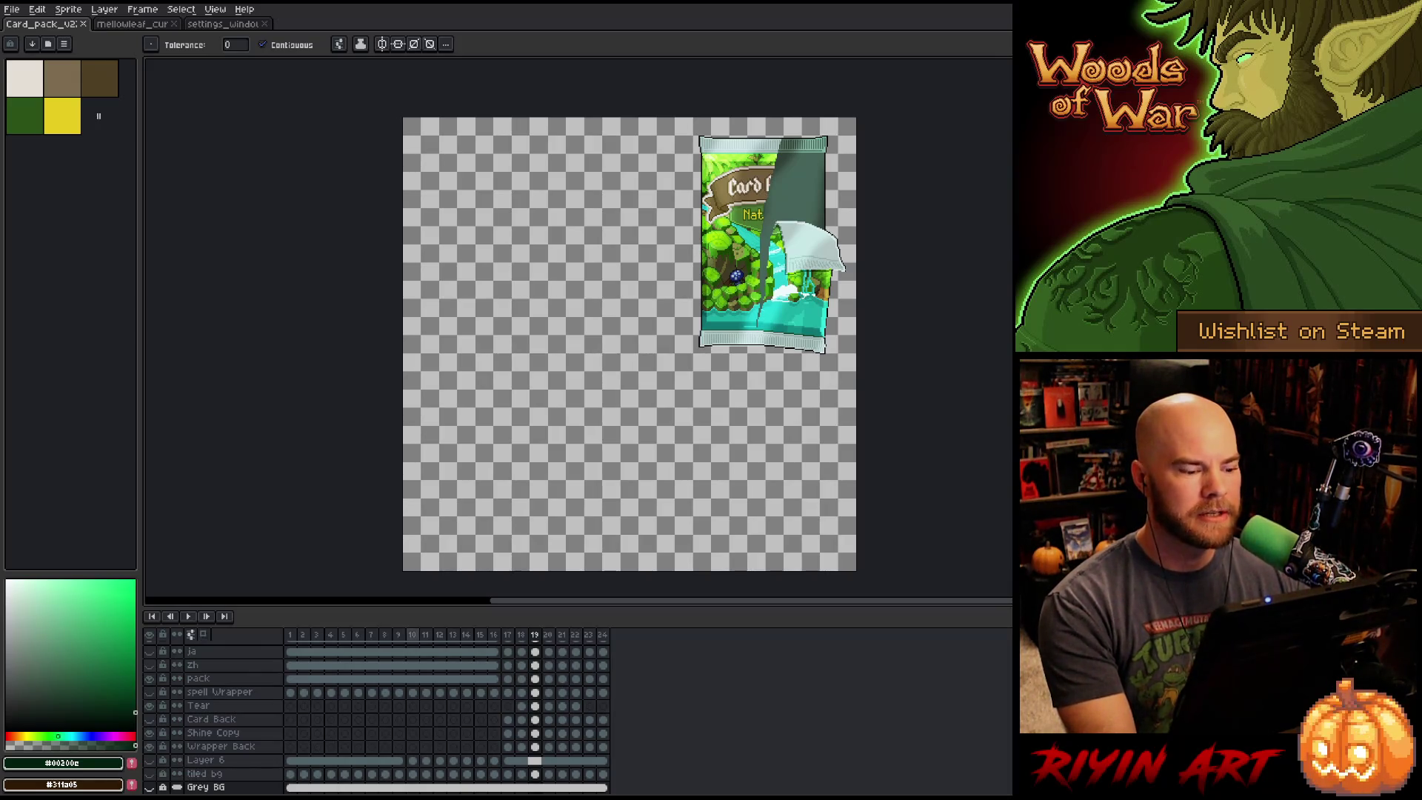
Rewind to frame 1 and play the Nature pack tearing animation, zooming in to watch the tear.
click(290, 634)
key(Return)
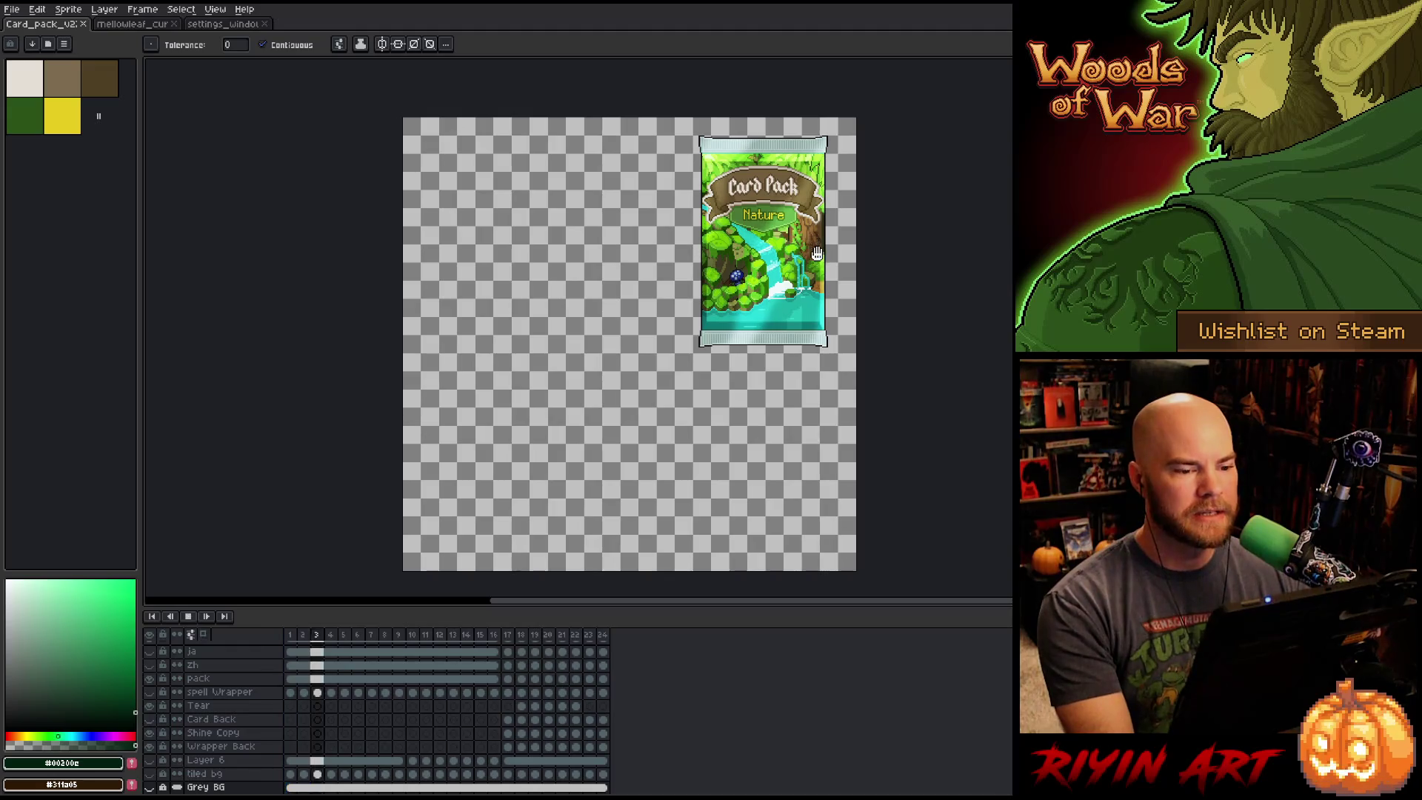
scroll(827, 217, up, 1)
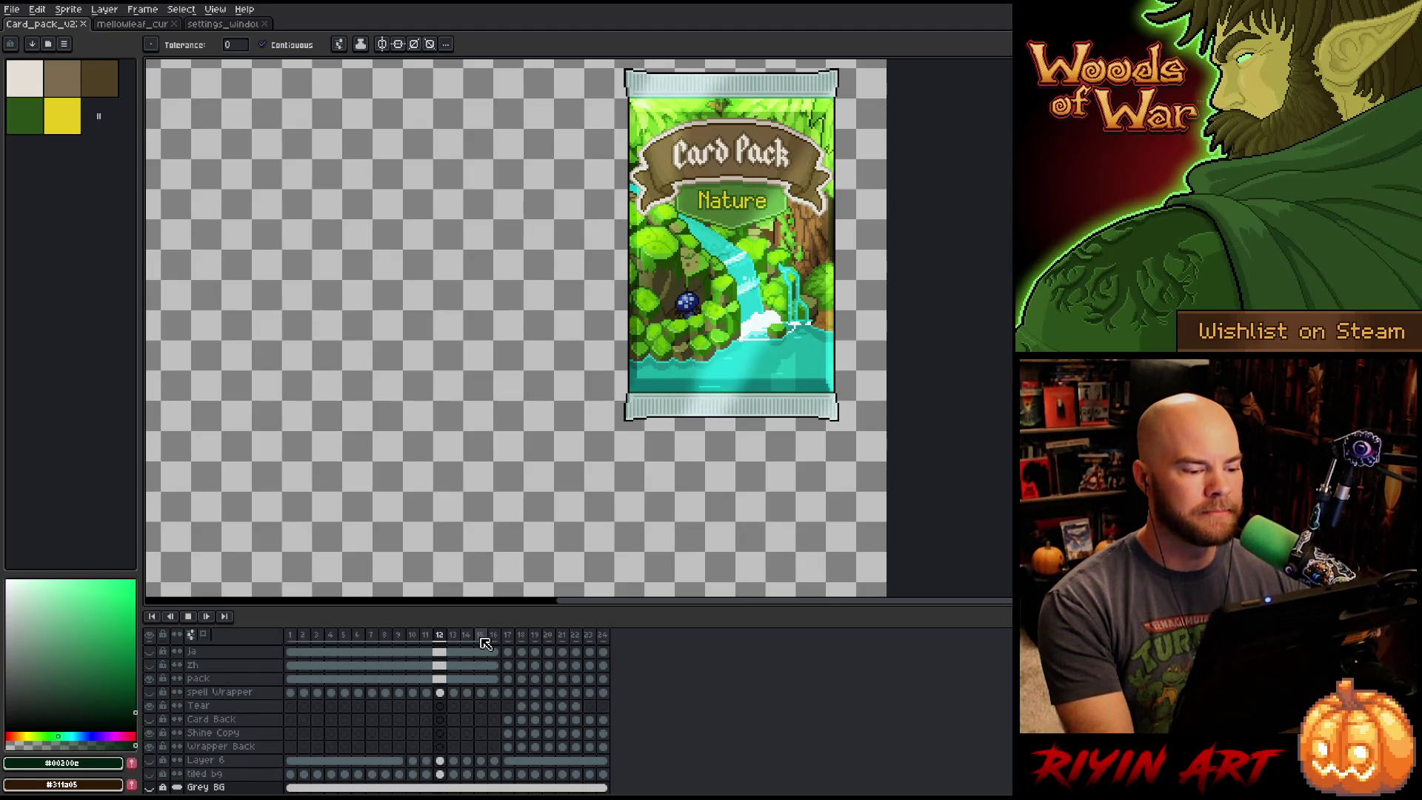
scroll(619, 387, down, 3)
scroll(691, 323, up, 2)
scroll(733, 331, down, 2)
scroll(692, 333, up, 2)
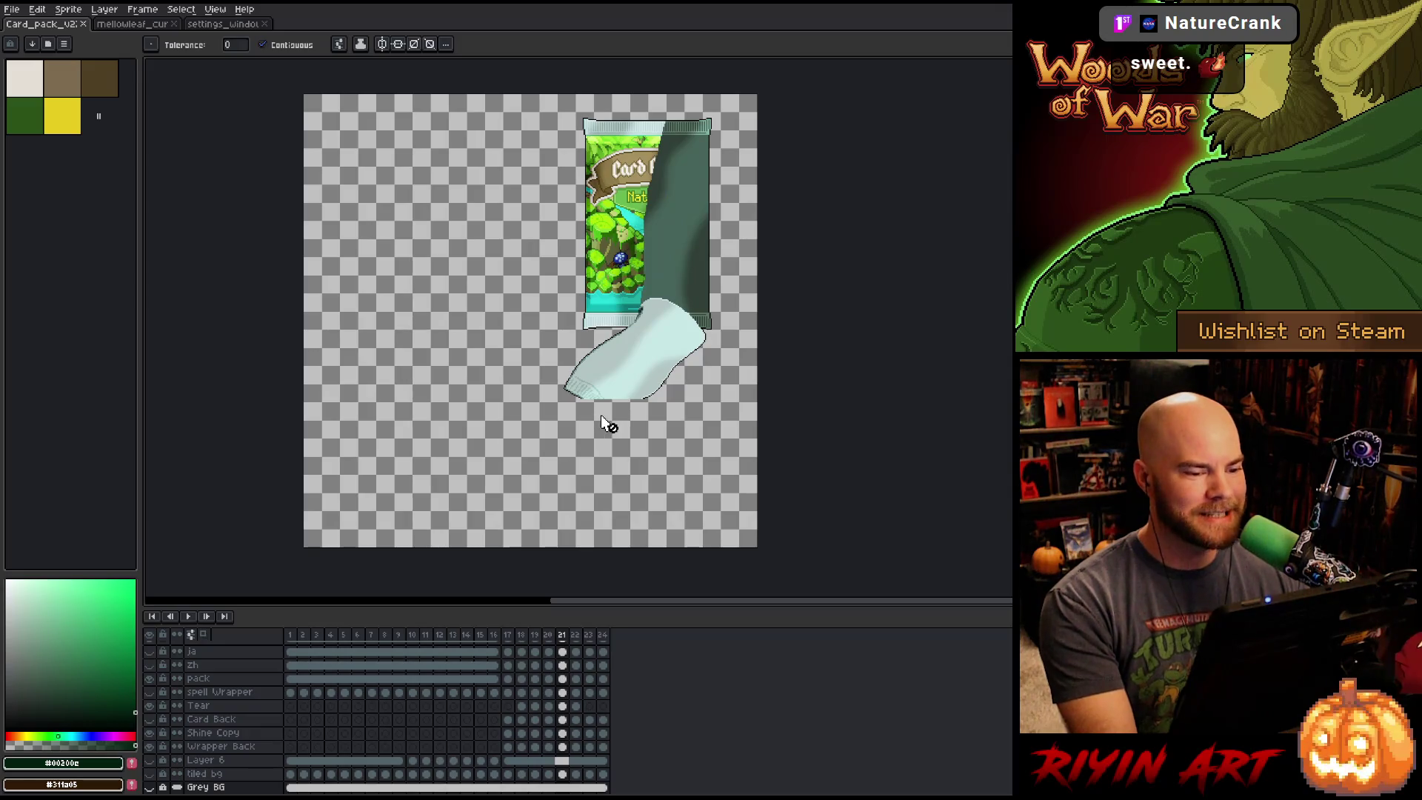
Compare neighbouring frames, make the Tear layer active and toggle its visibility to check its content.
key(Left)
key(Left)
key(Right)
key(Right)
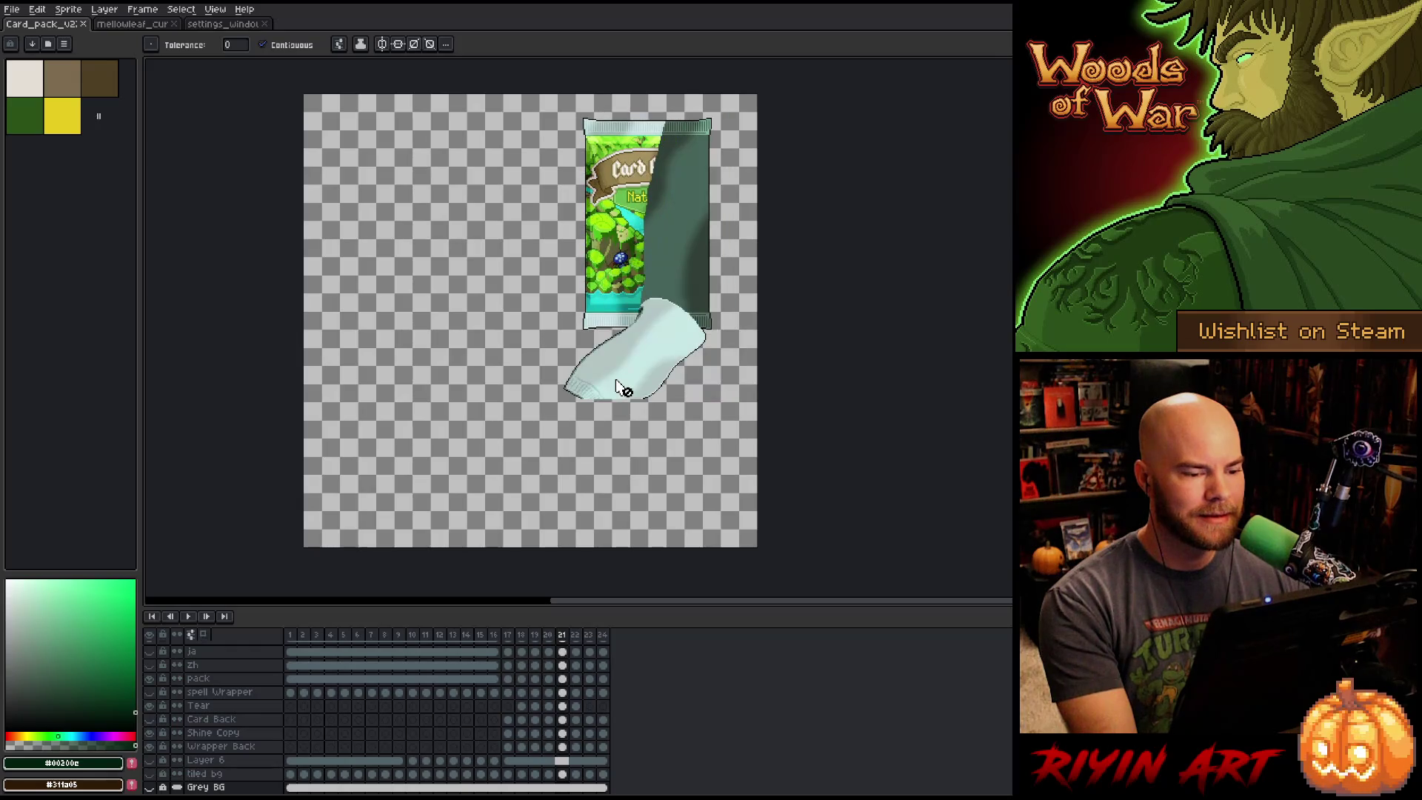
scroll(626, 388, up, 4)
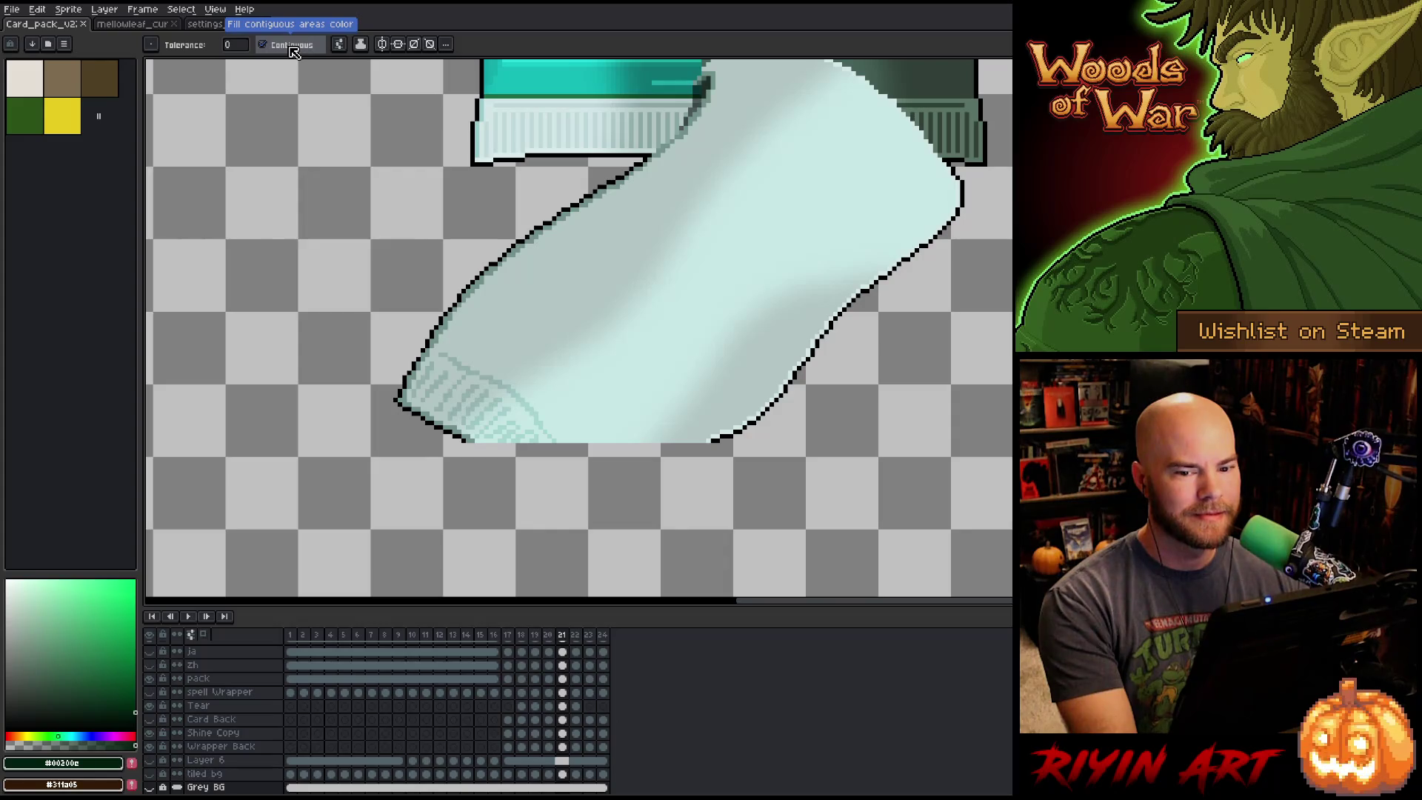
key(v)
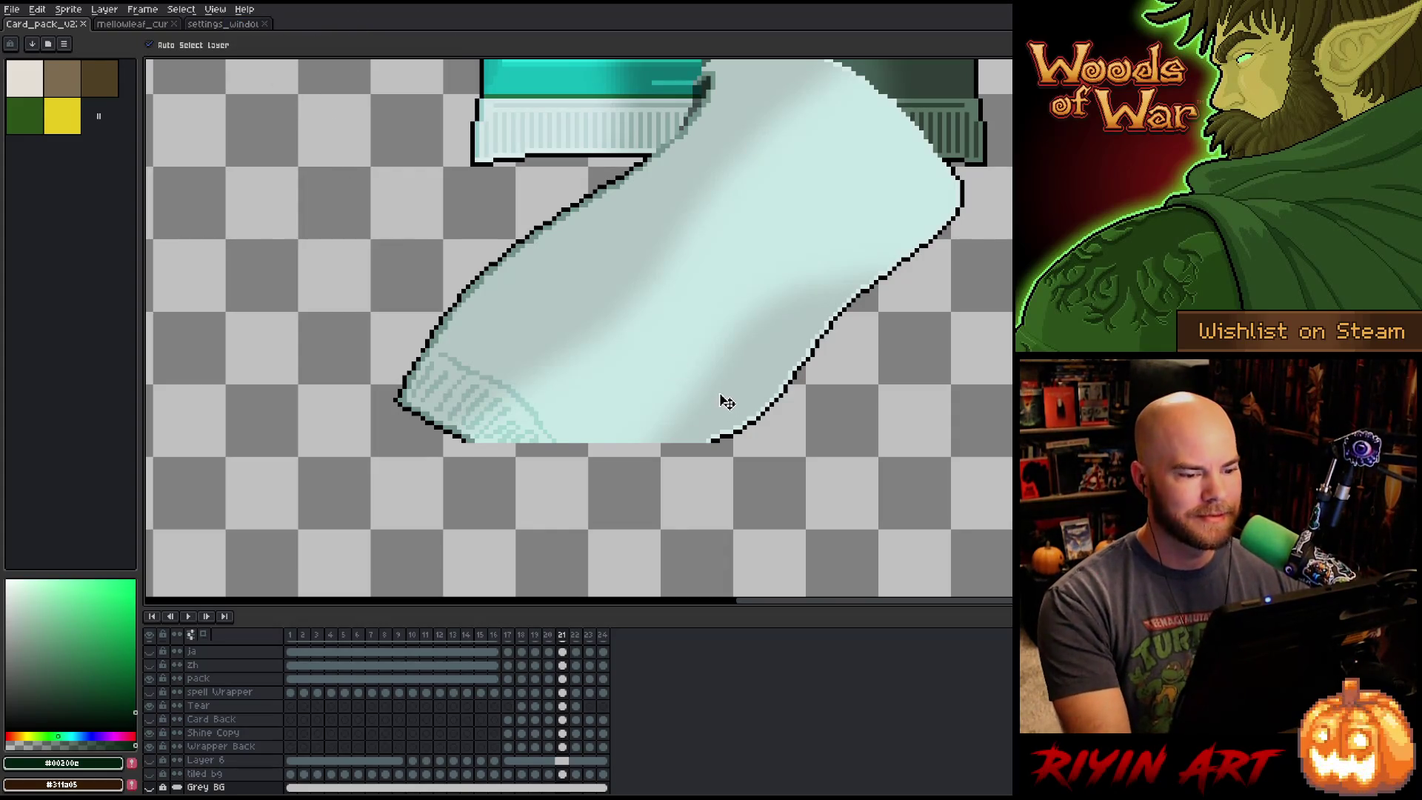
click(745, 432)
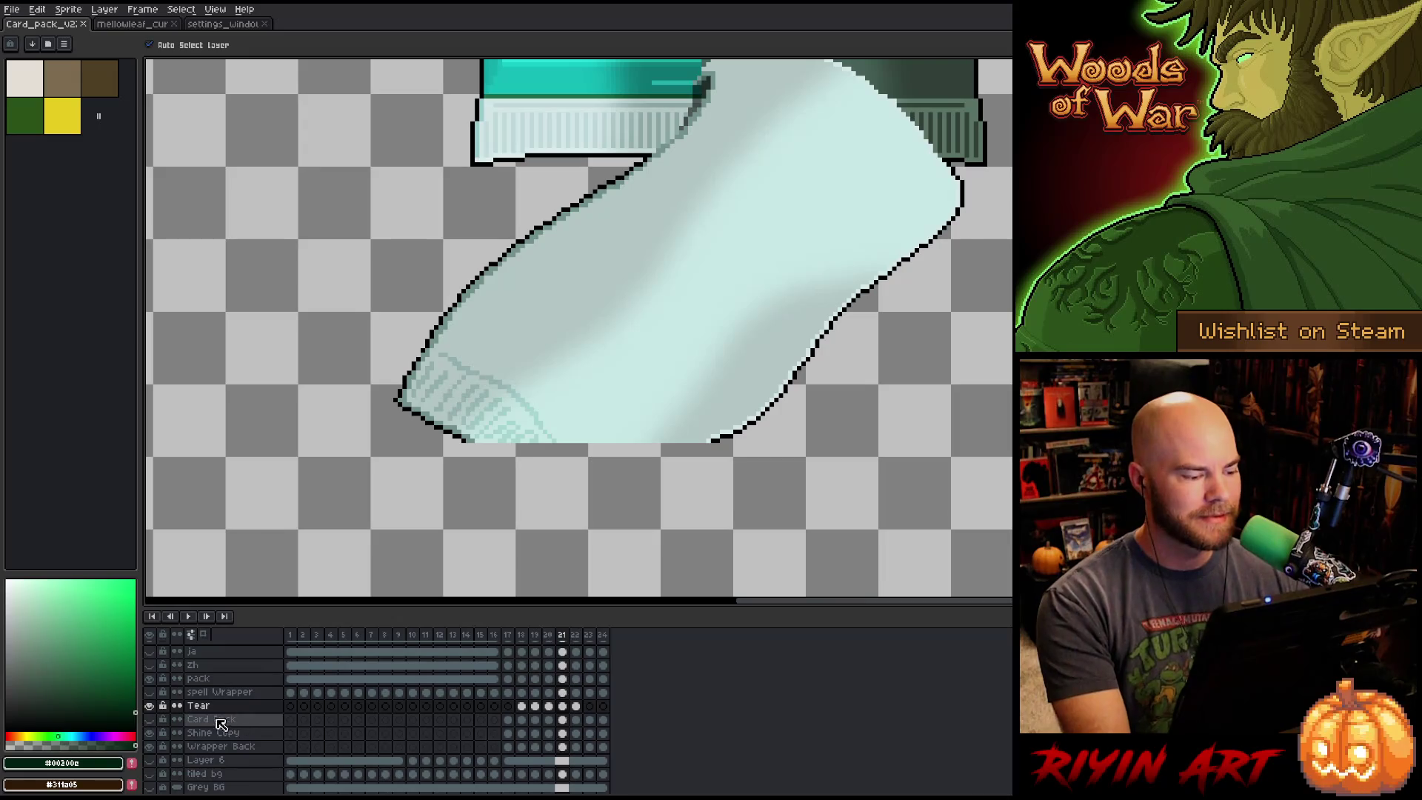
click(149, 705)
click(149, 706)
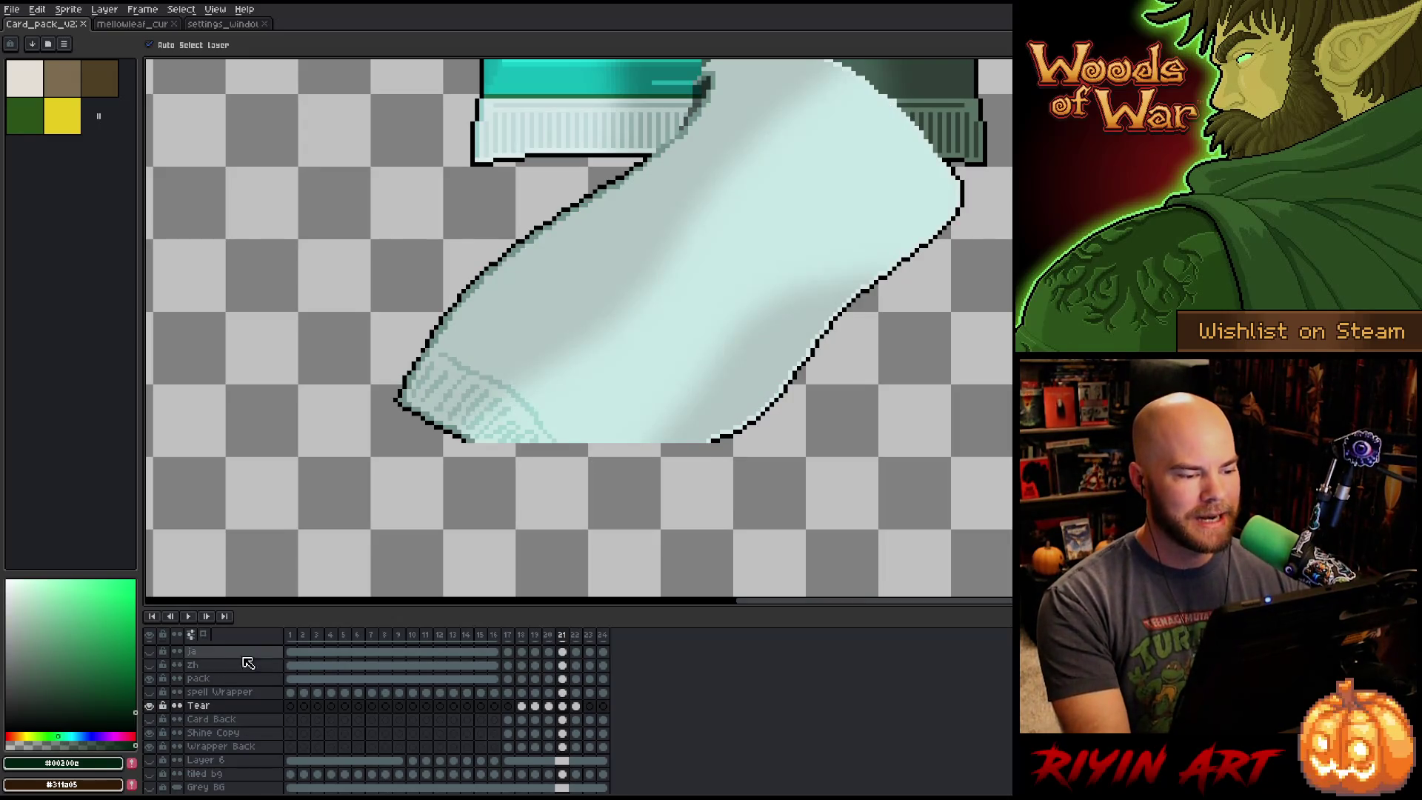
scroll(465, 461, up, 2)
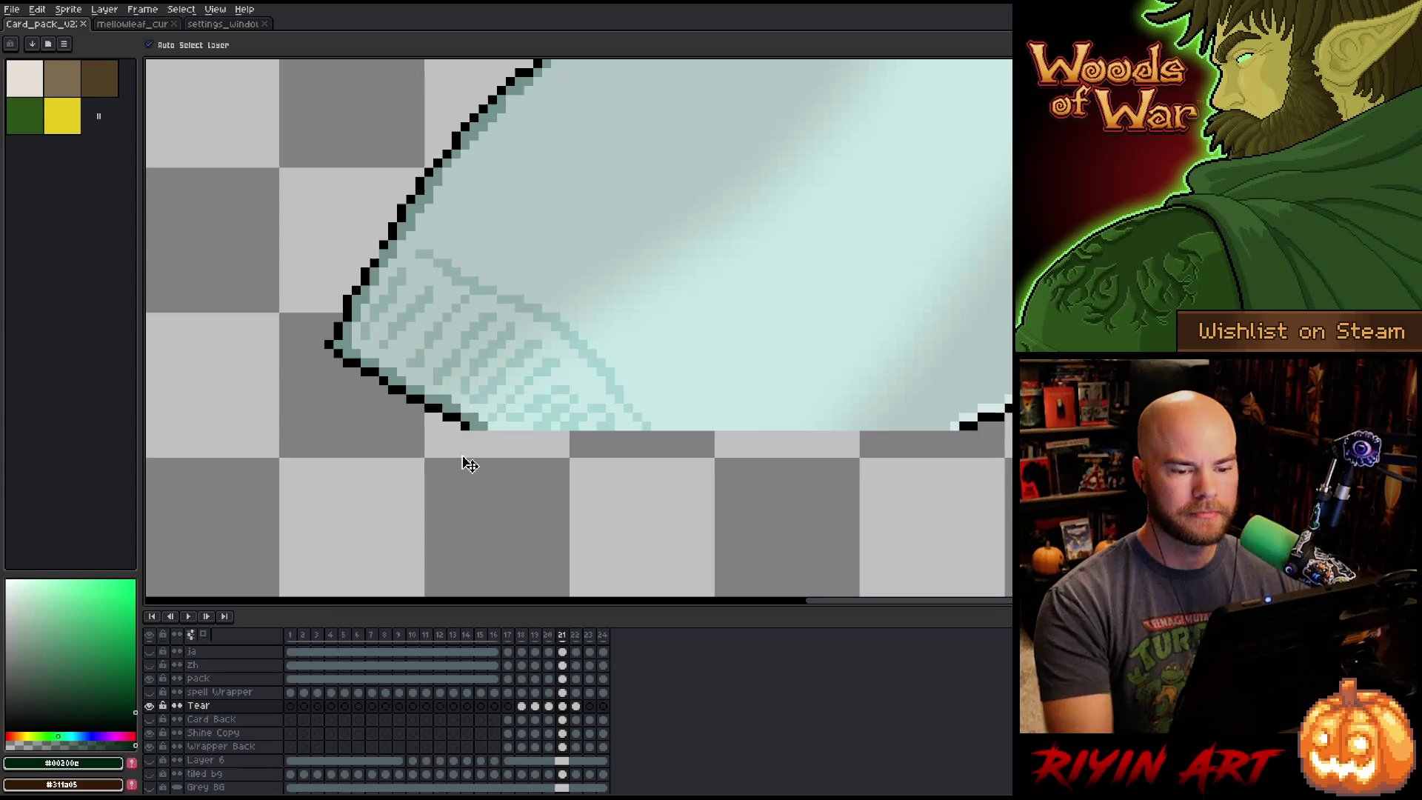
Draw the black V-shaped bottom outline and run teal pixels along its inner edge.
alt+click(963, 427)
mouse_move(955, 436)
mouse_down()
mouse_move(949, 356)
mouse_move(730, 486)
mouse_move(619, 445)
mouse_move(456, 349)
mouse_up()
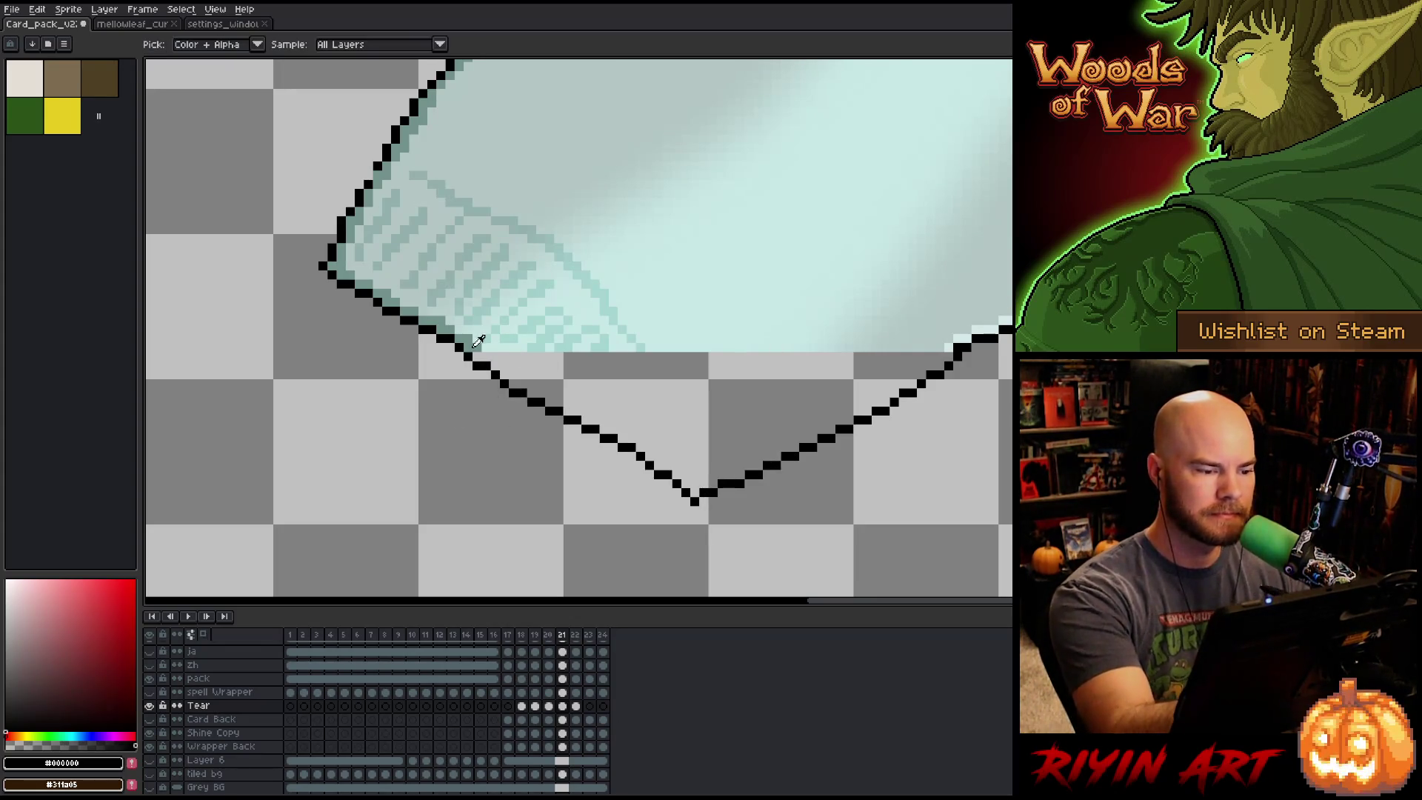
alt+click(585, 384)
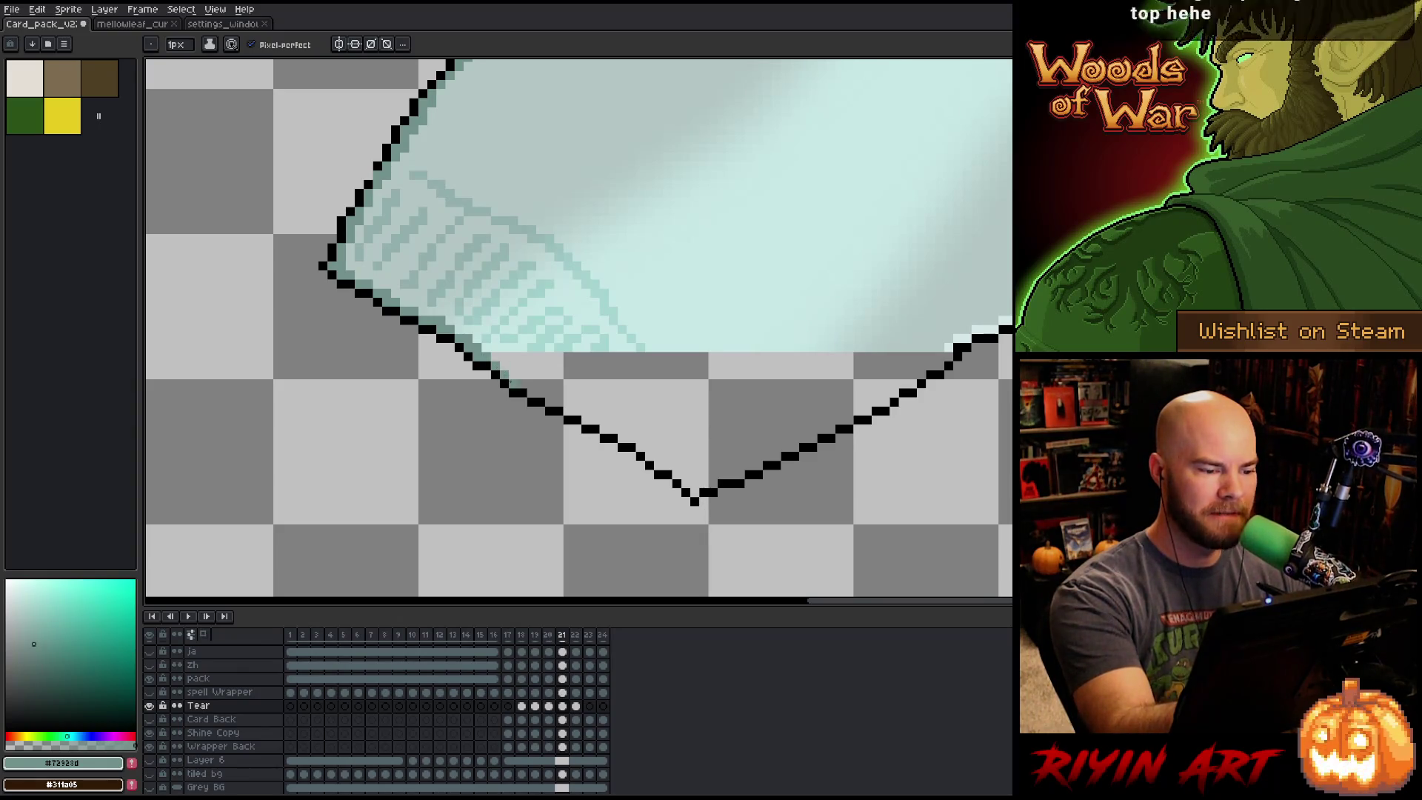
click(541, 374)
mouse_move(564, 412)
mouse_down()
mouse_move(659, 448)
mouse_move(686, 484)
mouse_up()
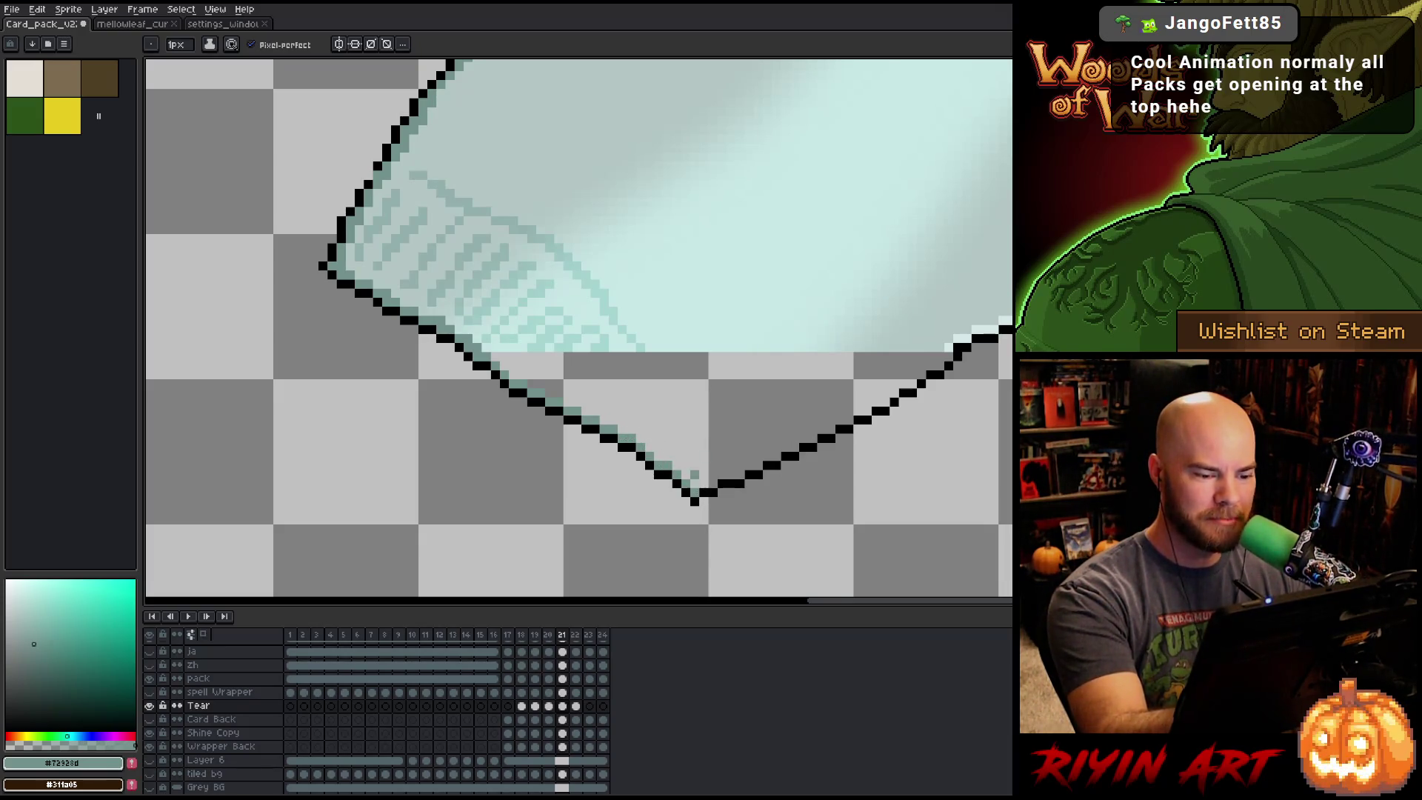
click(703, 483)
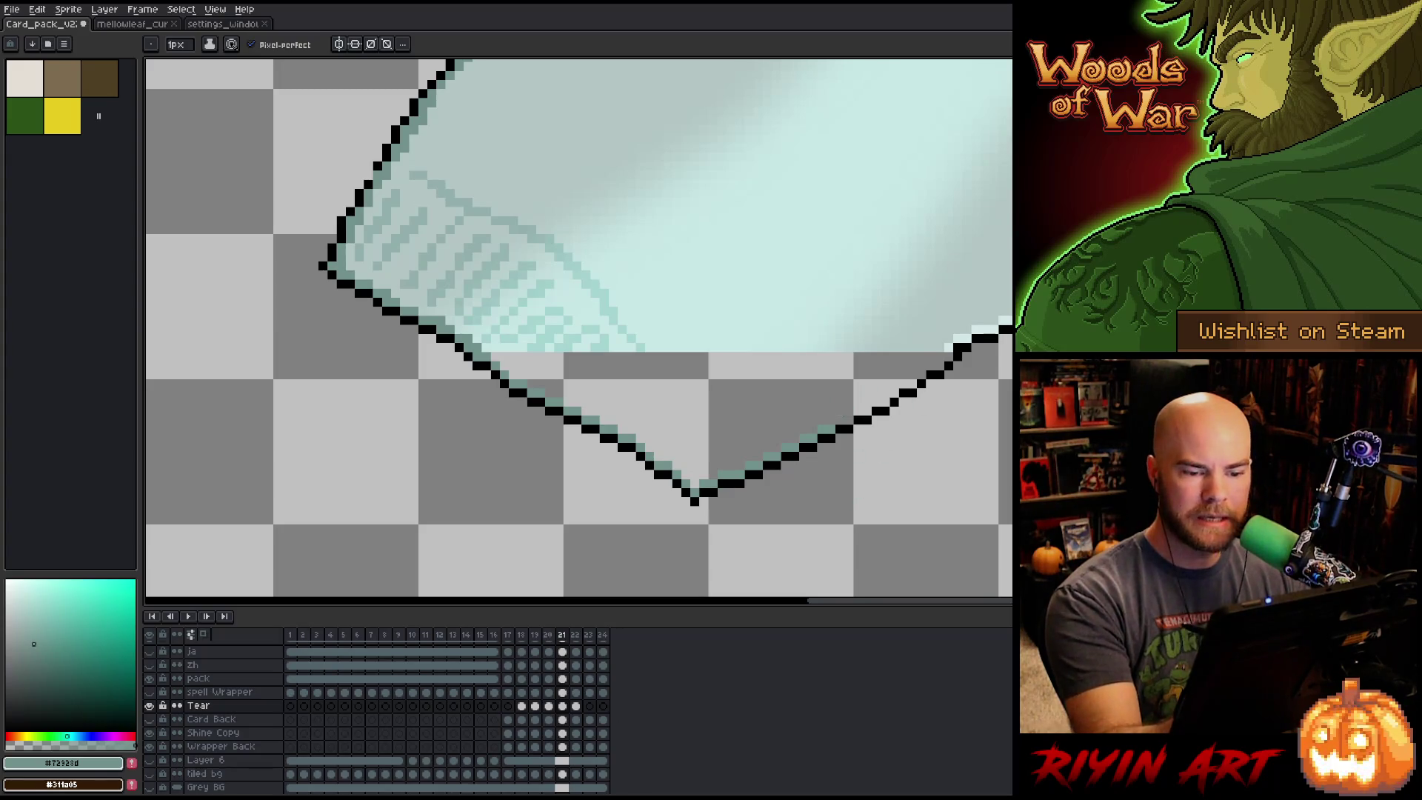
Add a pale pixel on the outline's light edge, then pick a lighter highlight colour on the rip stroke layer.
alt+click(952, 337)
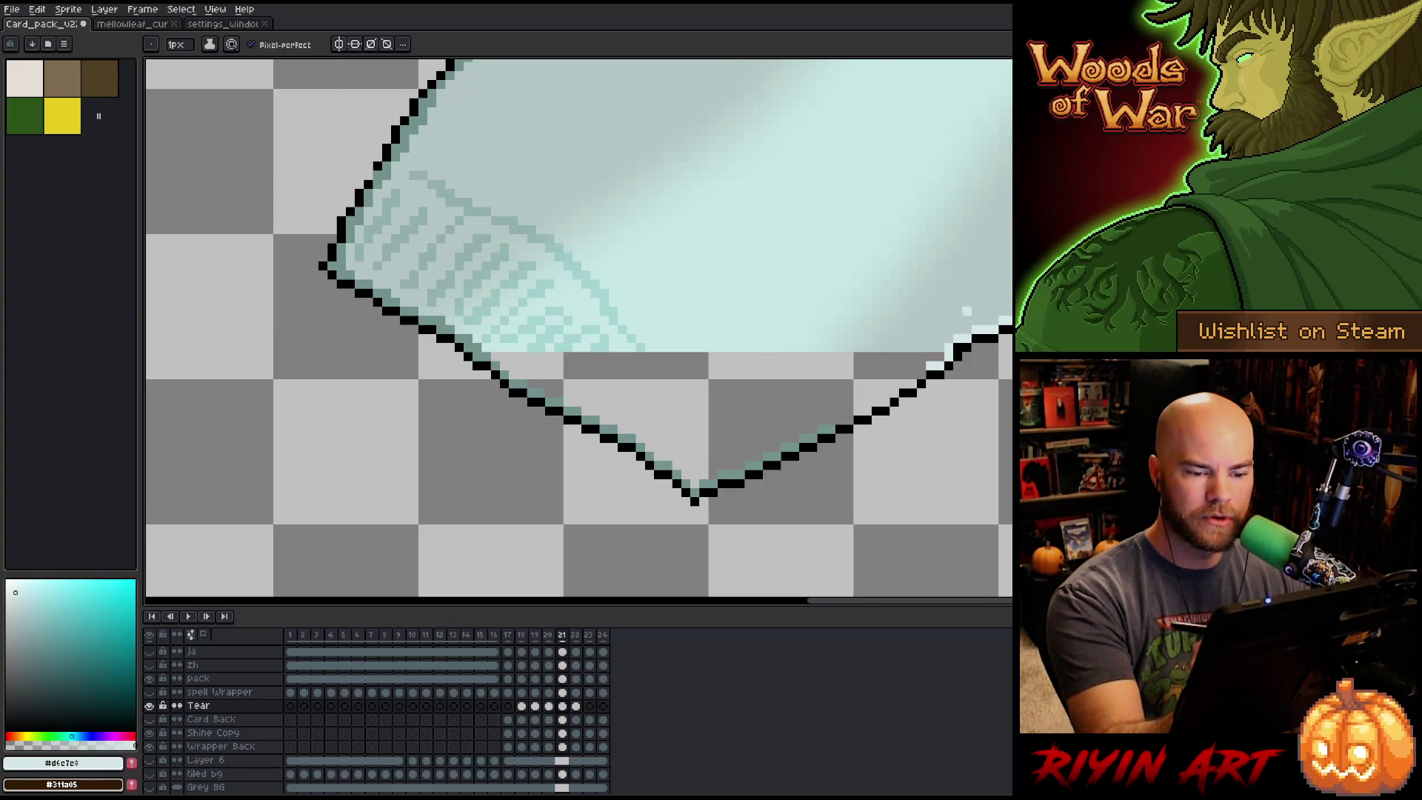
click(955, 342)
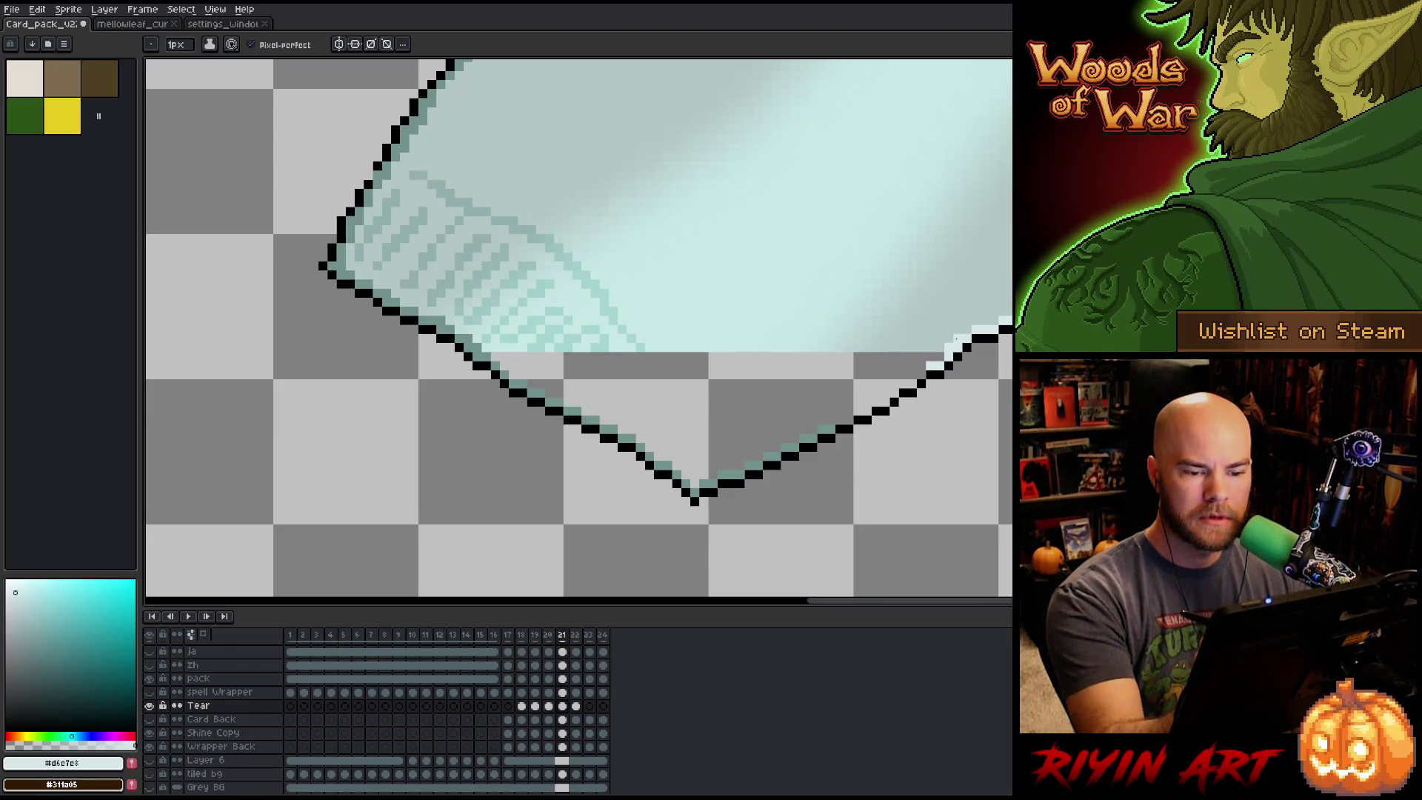
alt+click(956, 338)
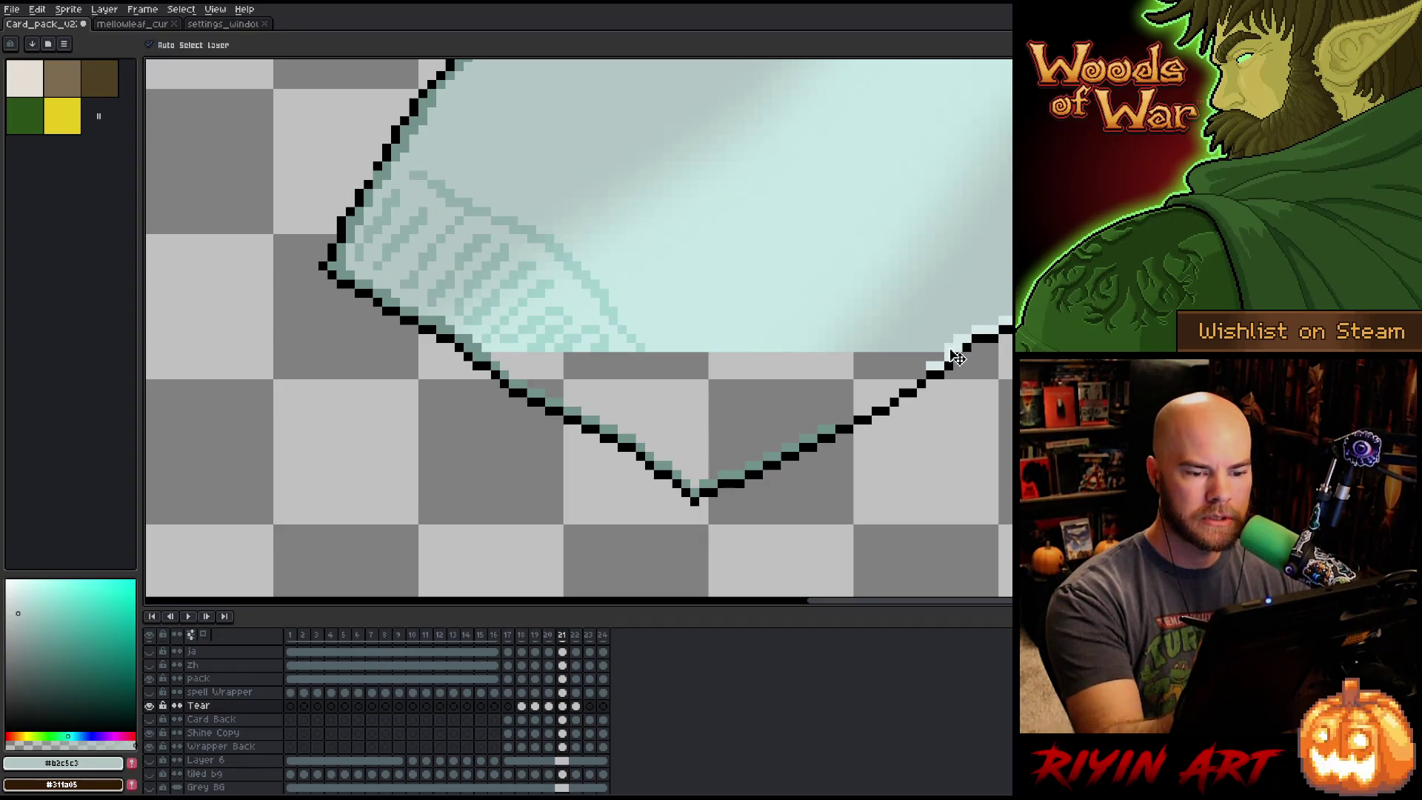
ctrl+click(959, 354)
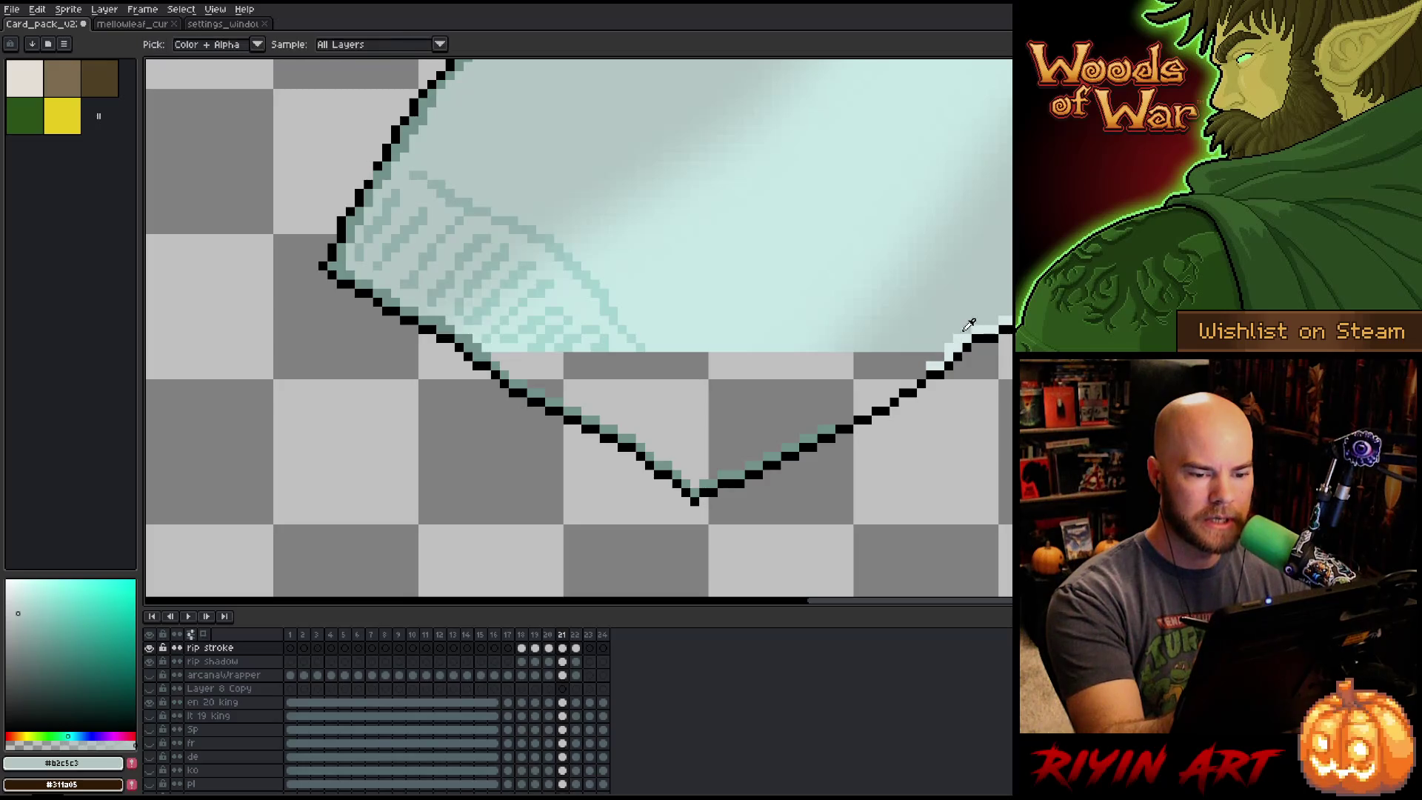
alt+click(919, 375)
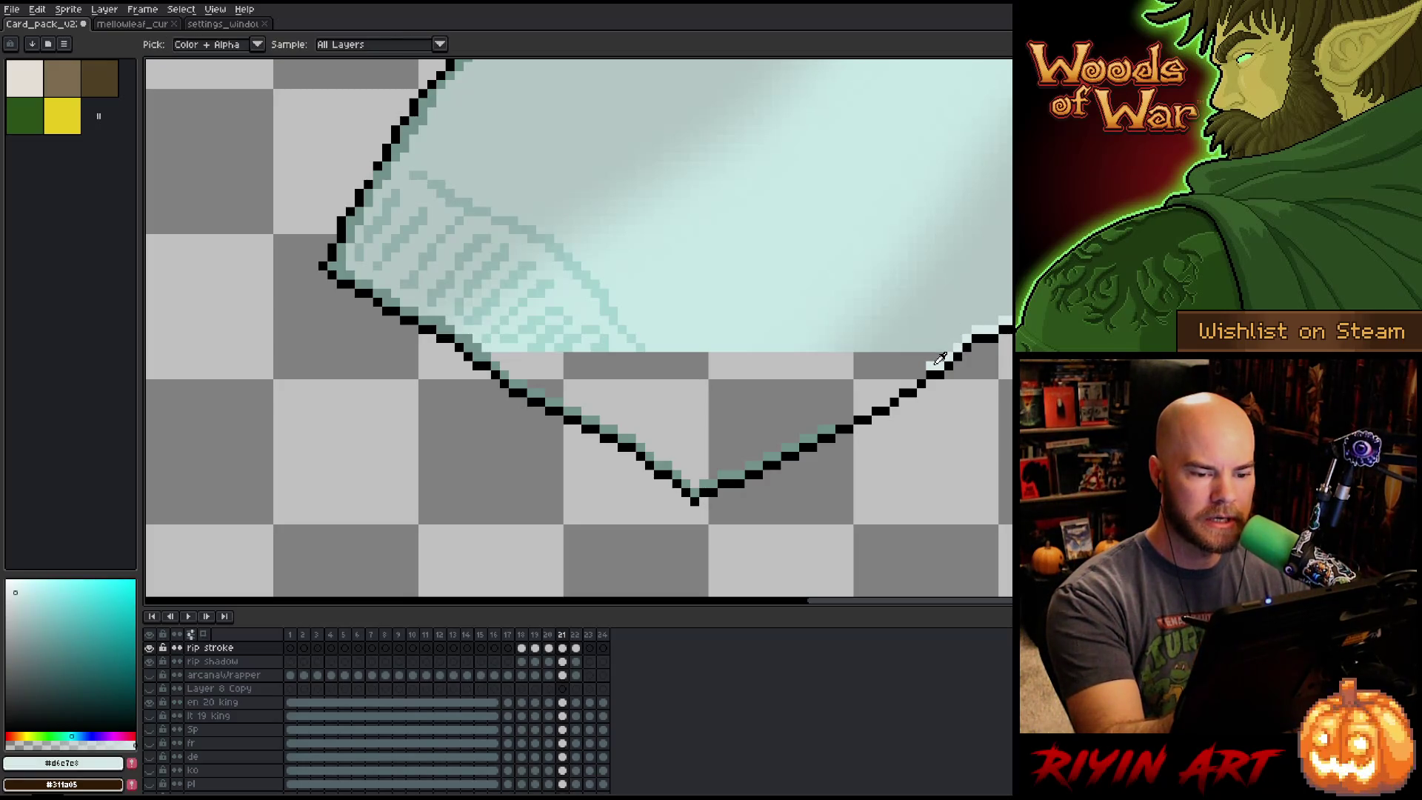
Pencil a pale highlight line down the right slope of the bottom outline.
drag(893, 385, 709, 482)
click(758, 465)
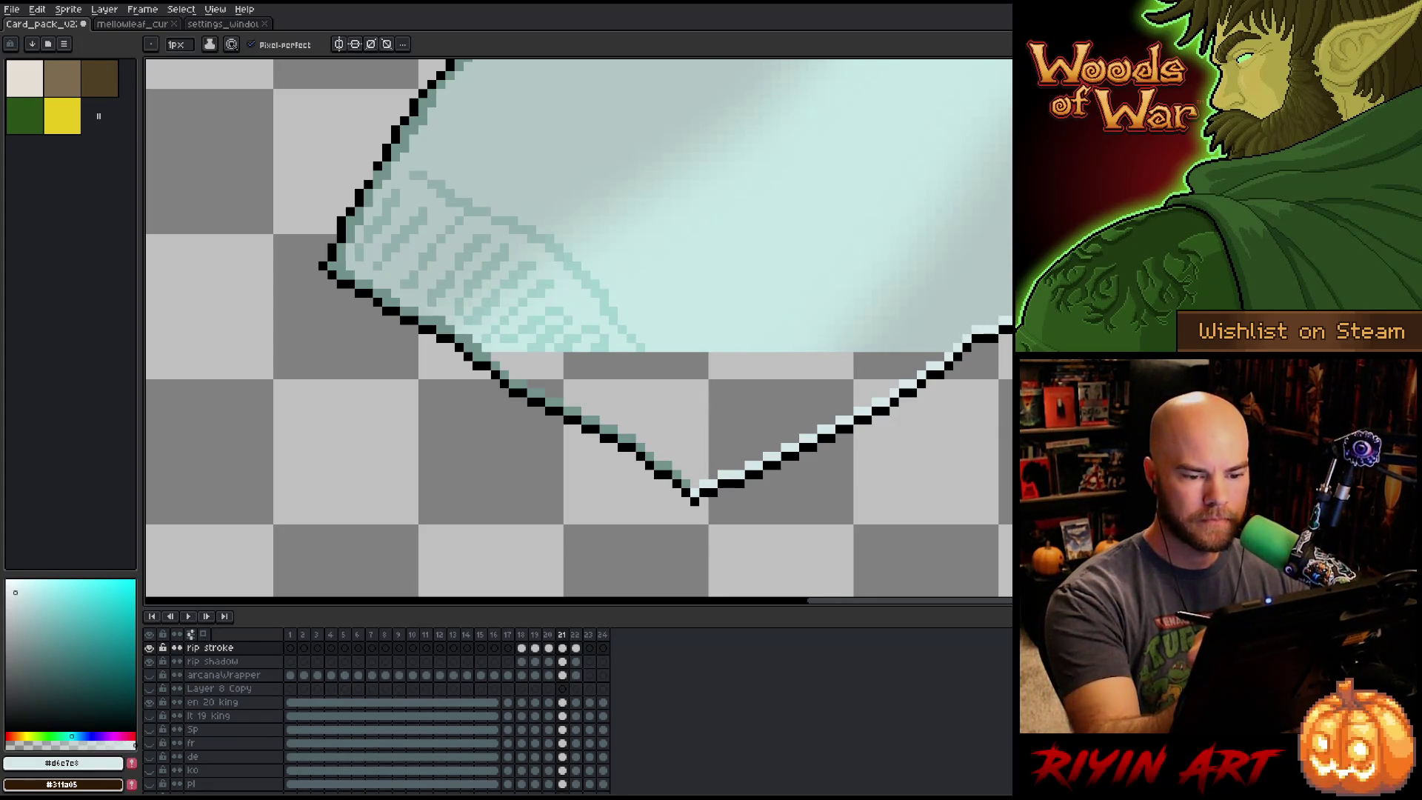
scroll(378, 118, up, 1)
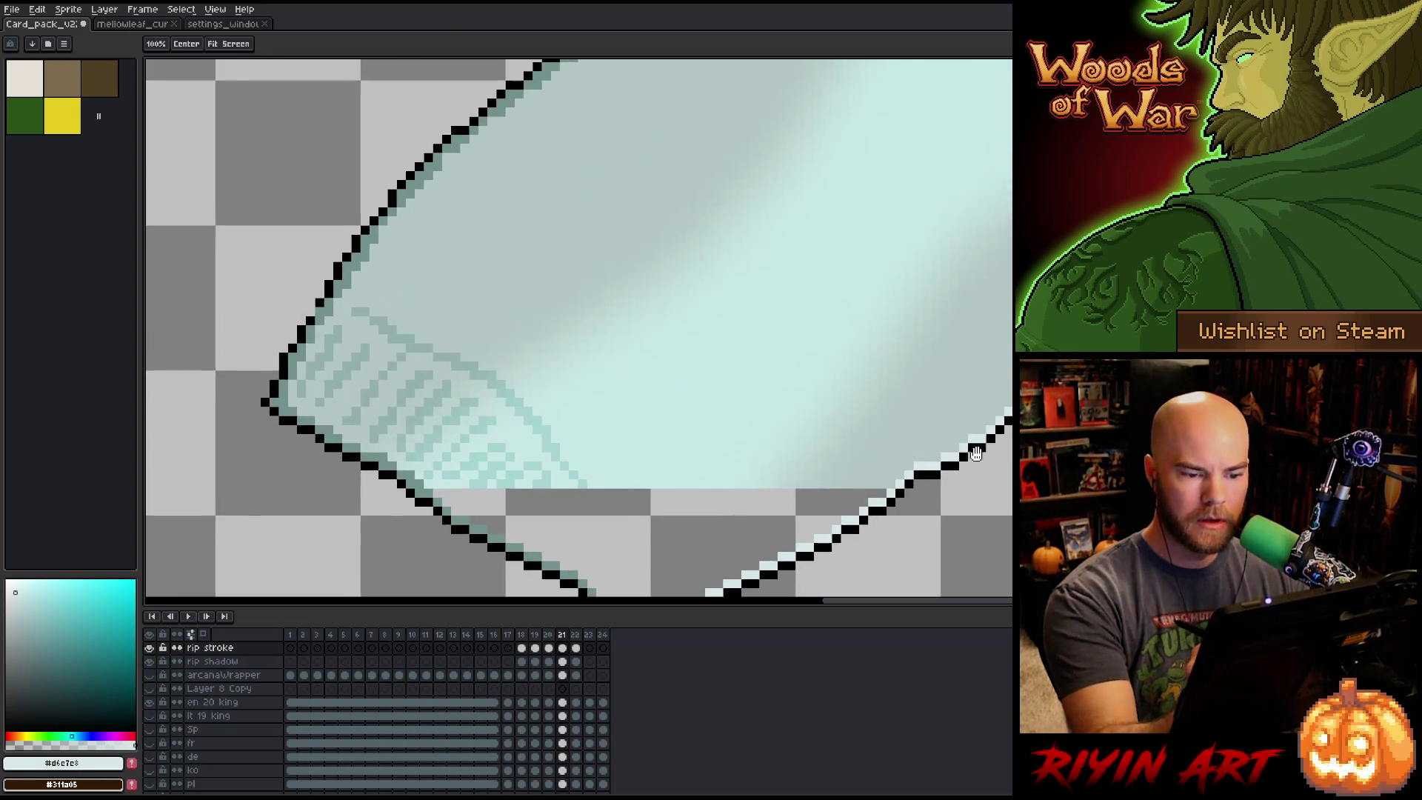
scroll(329, 386, down, 1)
scroll(999, 288, down, 3)
scroll(815, 333, right, 3)
scroll(814, 407, up, 1)
scroll(811, 411, up, 4)
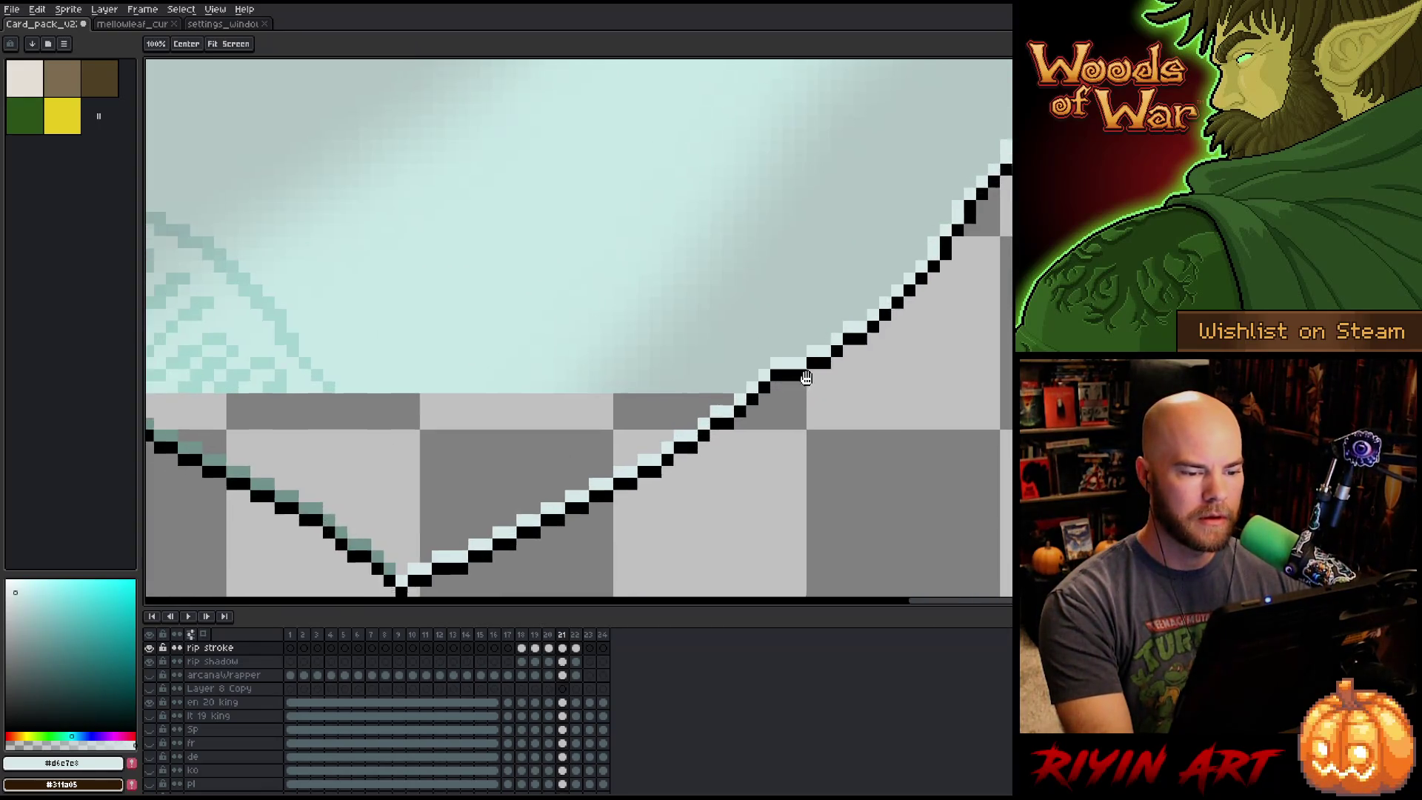
Touch up the outline by filling a gap in the black line and adding light pixels, then reselect the Tear layer.
click(849, 371)
alt+click(814, 354)
click(825, 358)
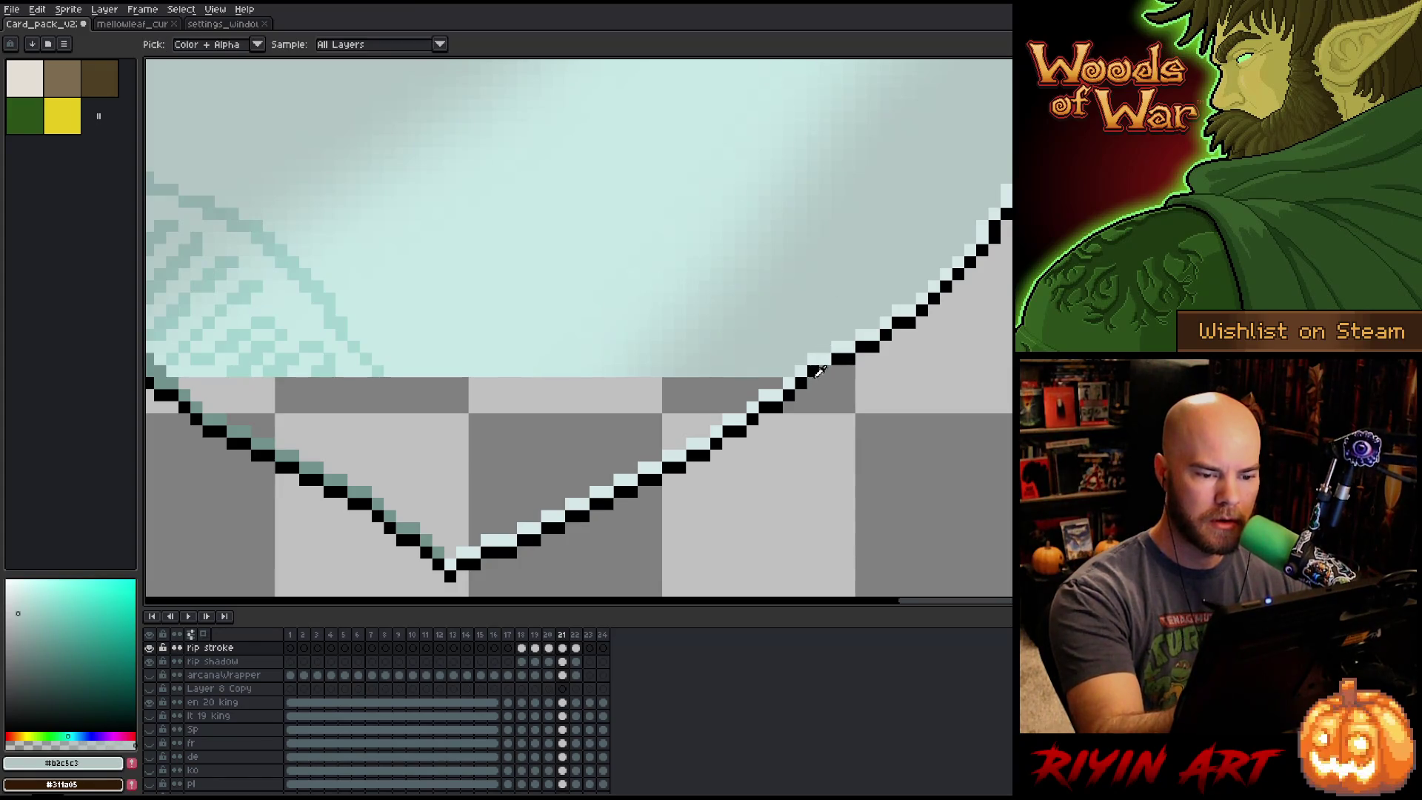
alt+click(844, 359)
click(863, 333)
drag(864, 331, 943, 314)
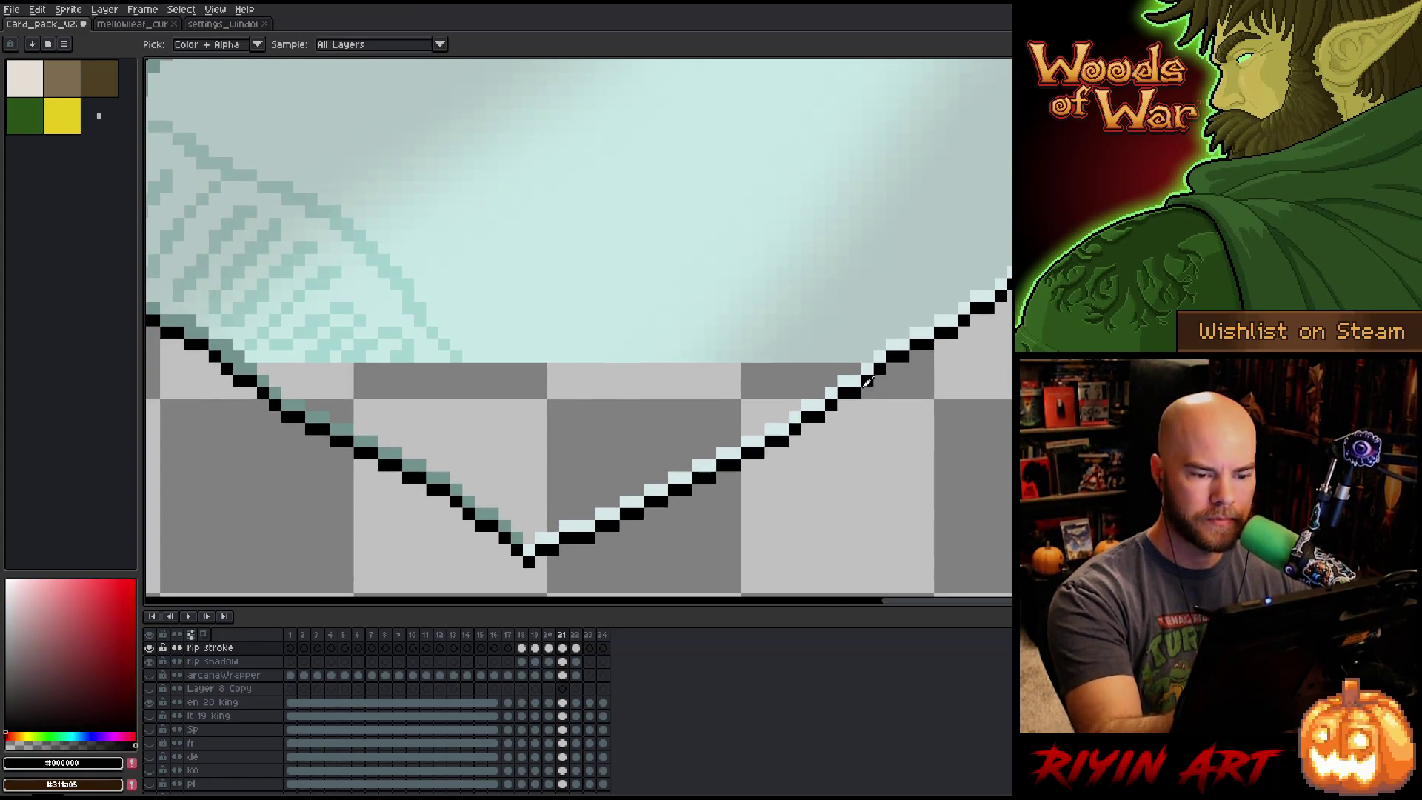
alt+click(872, 365)
click(861, 368)
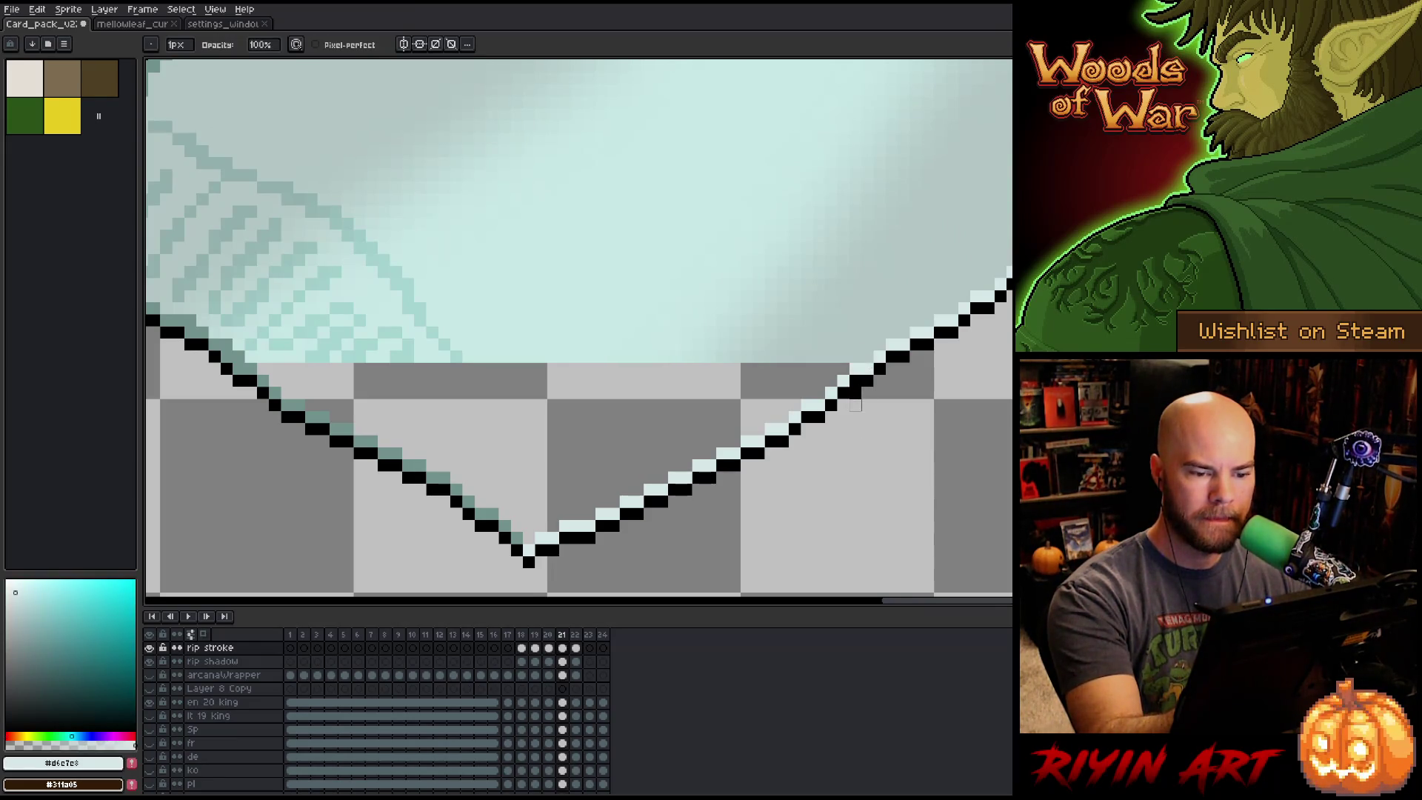
key(alt+Up)
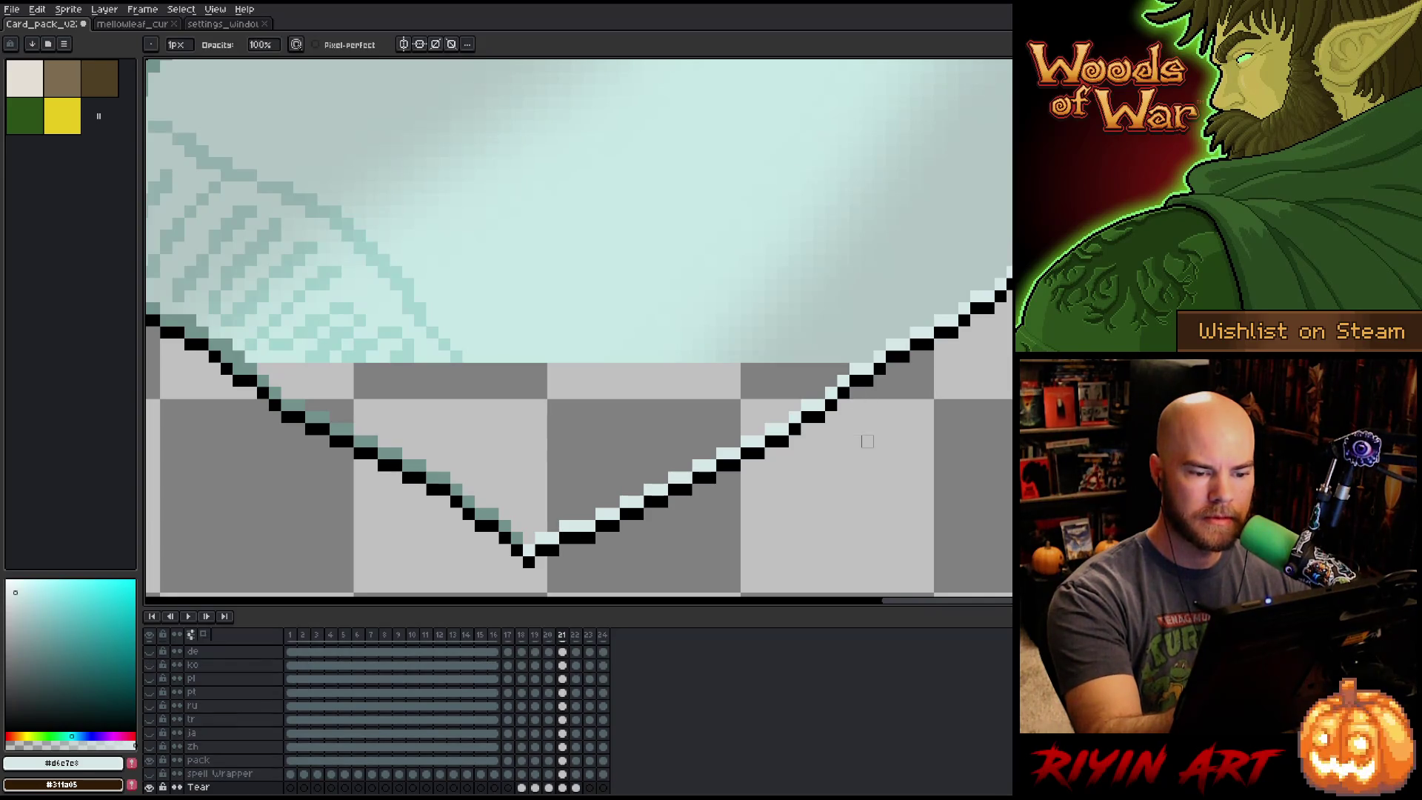
Bring the whole card and torn piece into view and save the sprite.
scroll(892, 465, down, 4)
scroll(896, 473, up, 1)
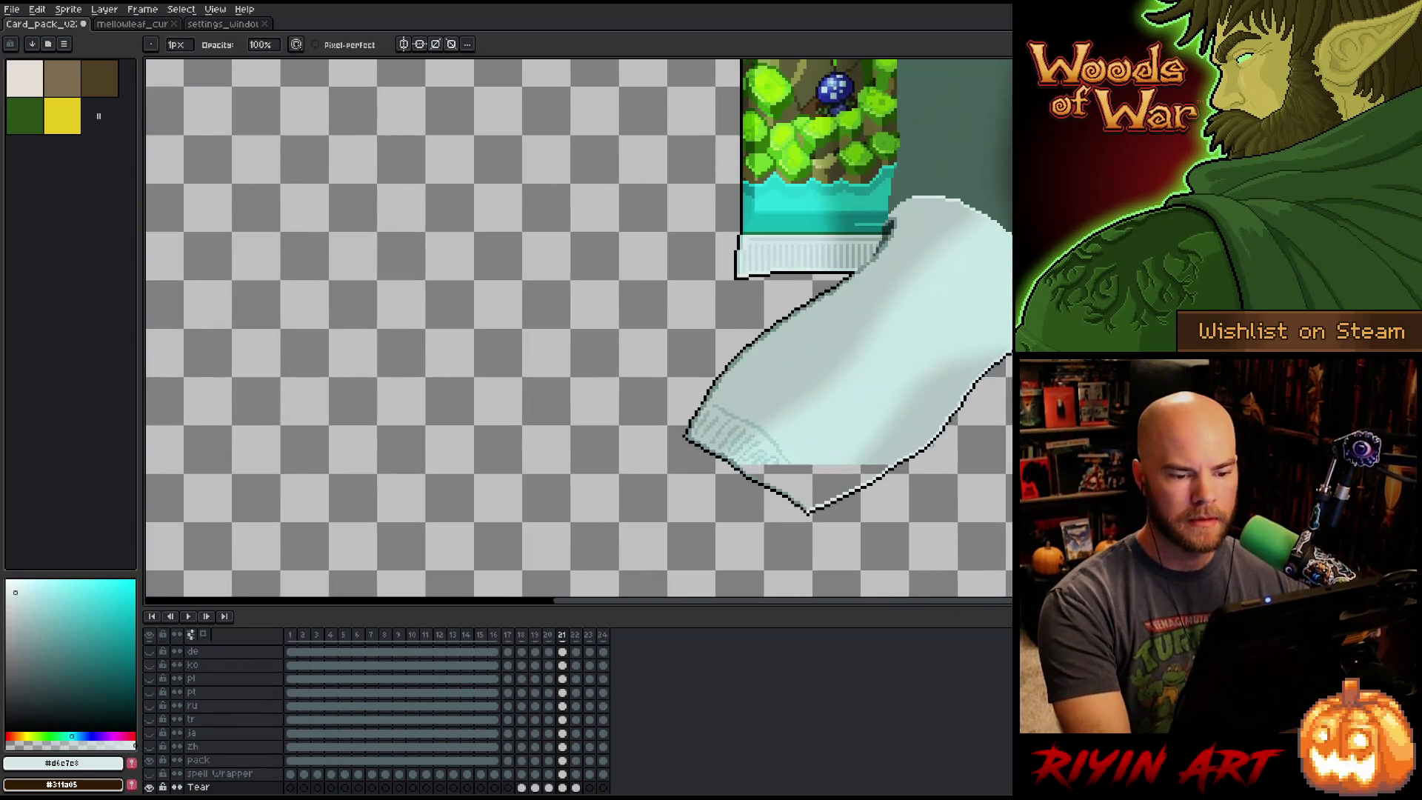
scroll(894, 424, down, 2)
mouse_move(888, 422)
mouse_down()
mouse_move(760, 427)
mouse_move(702, 405)
mouse_up()
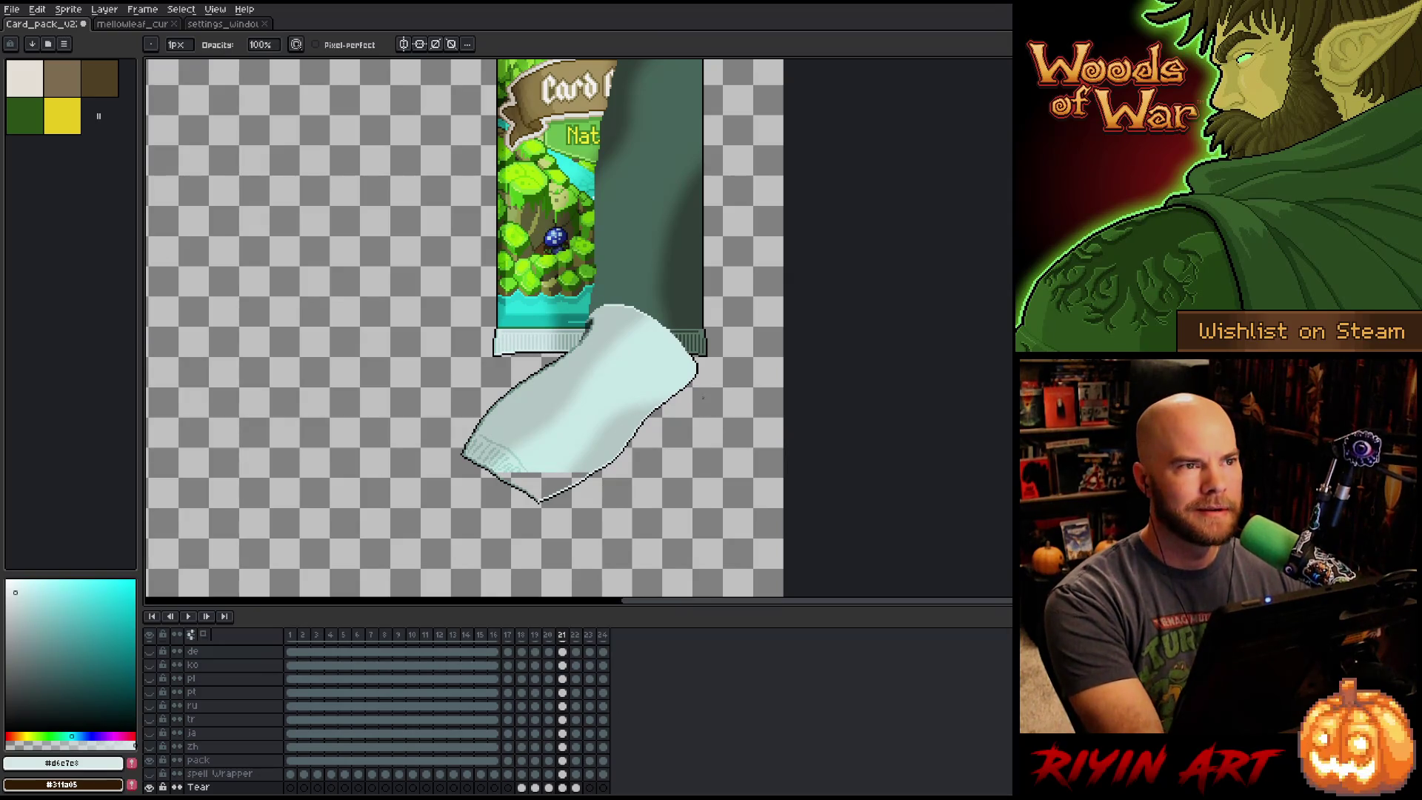
key(ctrl+s)
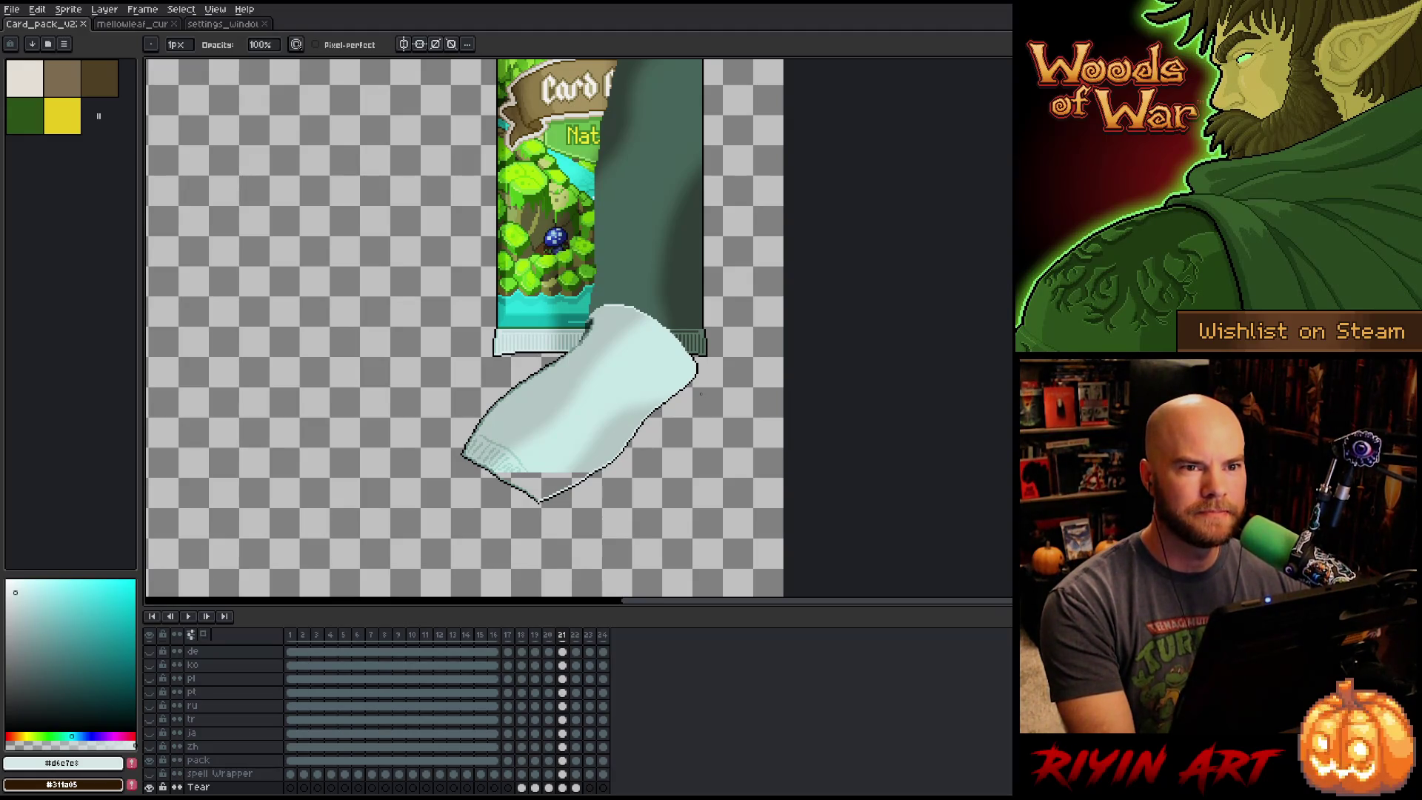
Select frames 14 through 21 in the timeline as one range.
scroll(702, 378, down, 2)
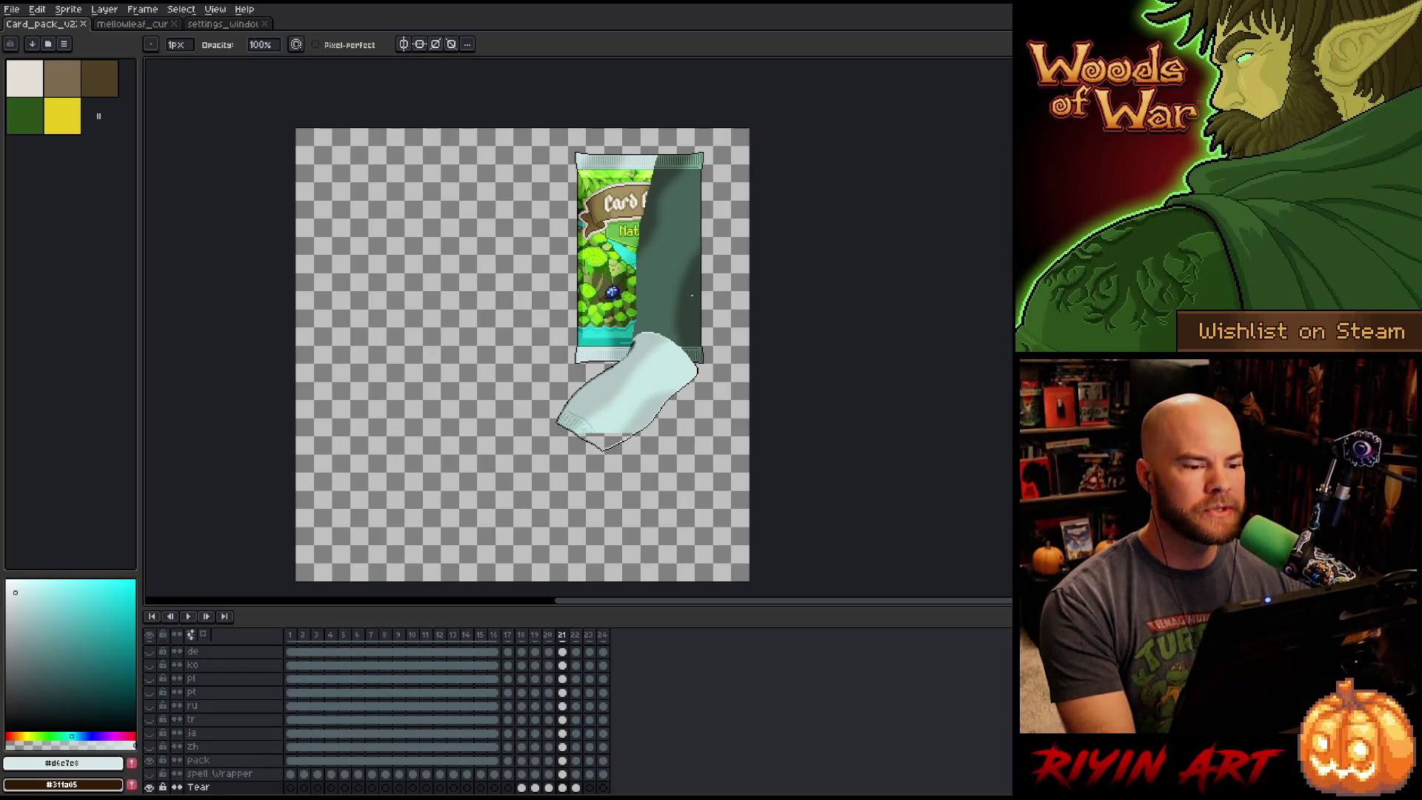
scroll(692, 295, up, 1)
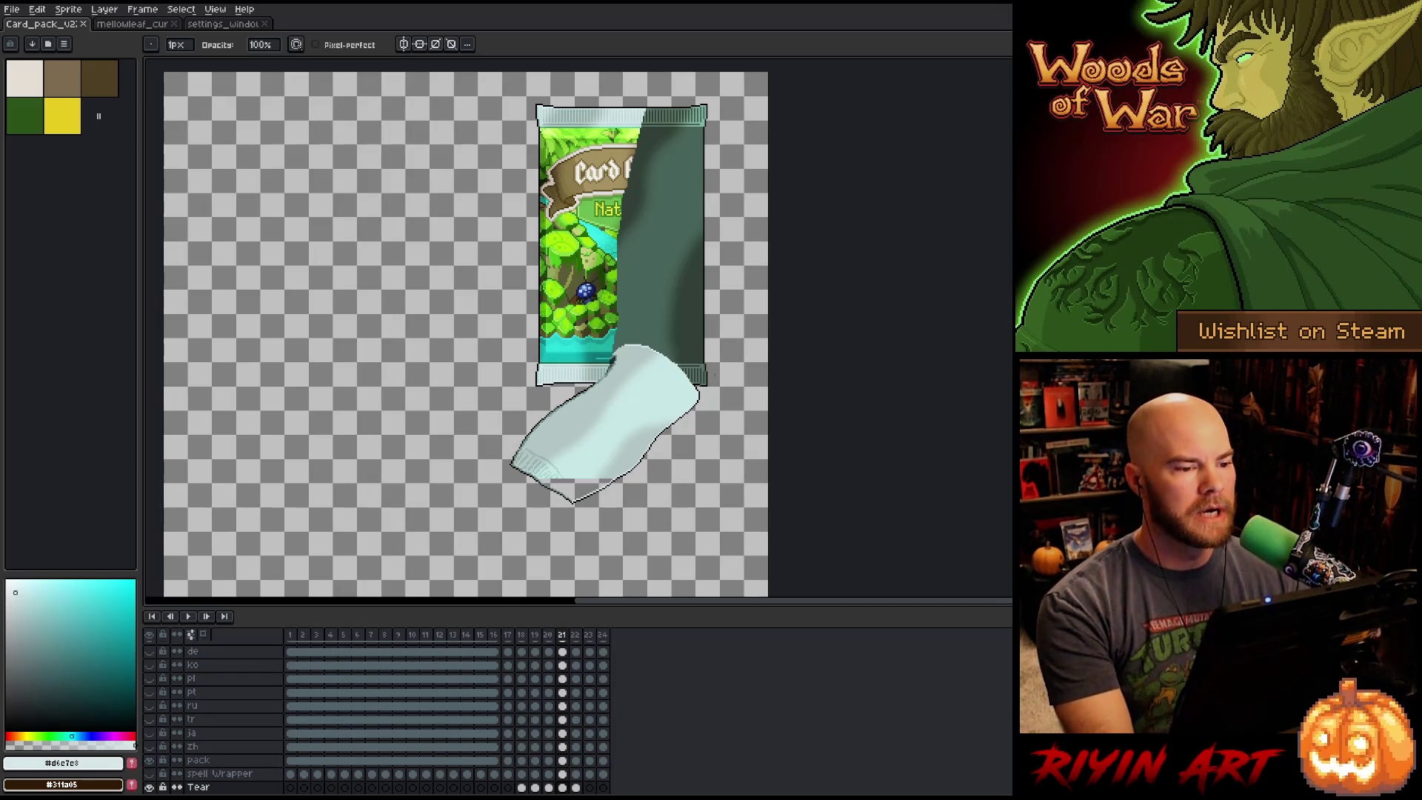
mouse_move(466, 634)
mouse_down()
mouse_move(601, 634)
mouse_move(482, 634)
mouse_move(601, 634)
mouse_move(511, 635)
mouse_move(601, 634)
mouse_move(529, 639)
mouse_move(562, 638)
mouse_up()
scroll(571, 481, up, 3)
scroll(573, 518, down, 1)
Clear the frame range and bucket-fill the tear's bottom gap with the pale grey-teal wrapper colour.
key(v)
key(Escape)
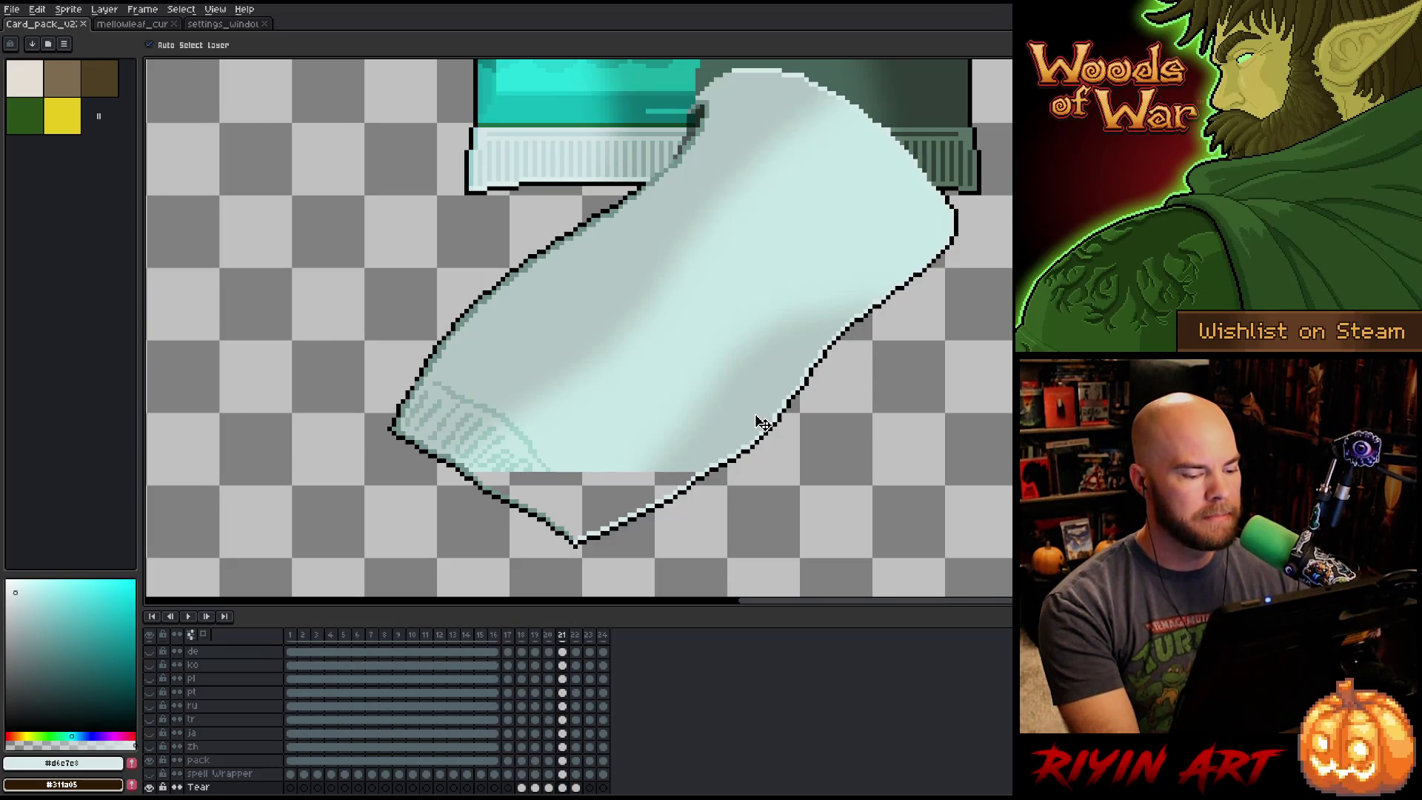
key(b)
alt+click(744, 422)
key(g)
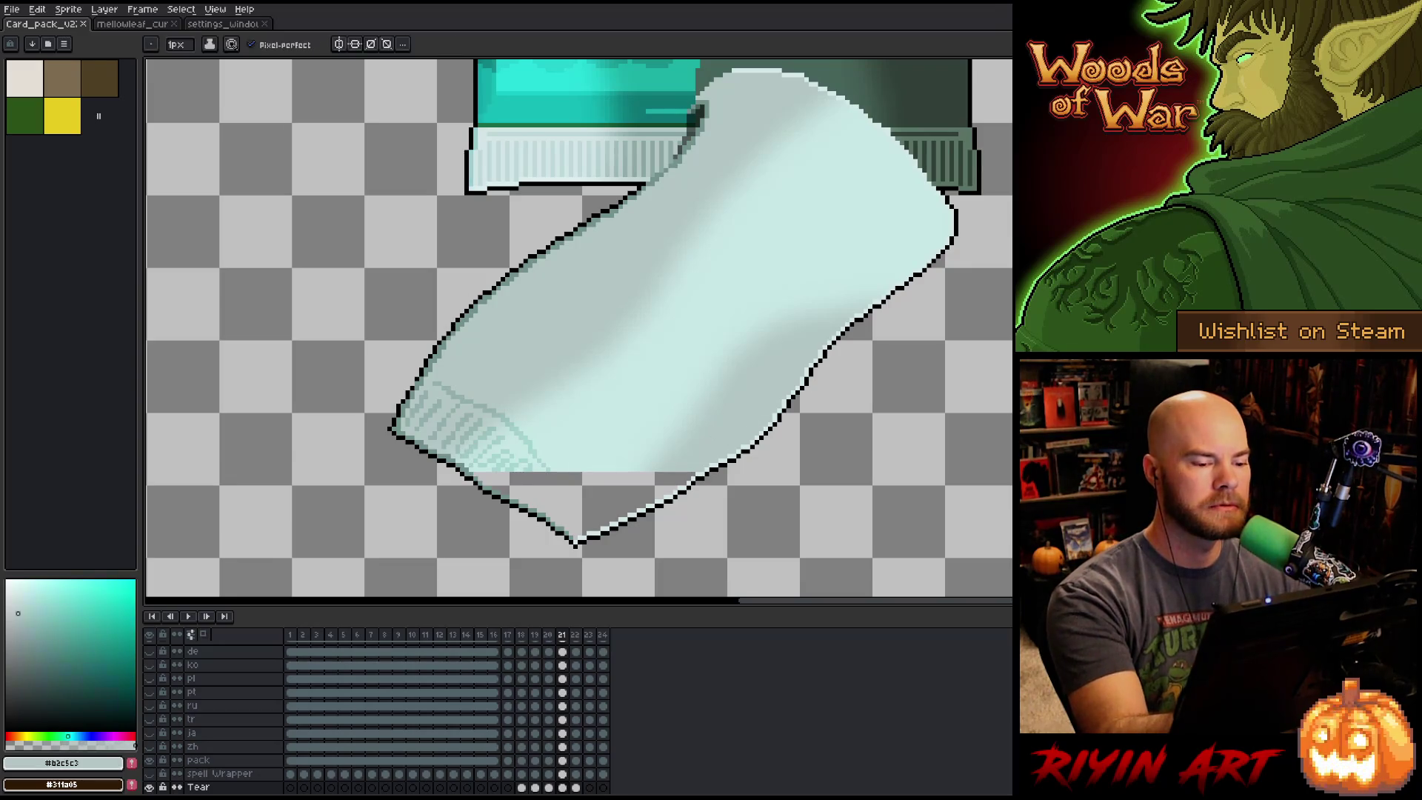
click(628, 485)
Add a darker teal line and crinkle pixels along the torn piece's lower-left end.
key(b)
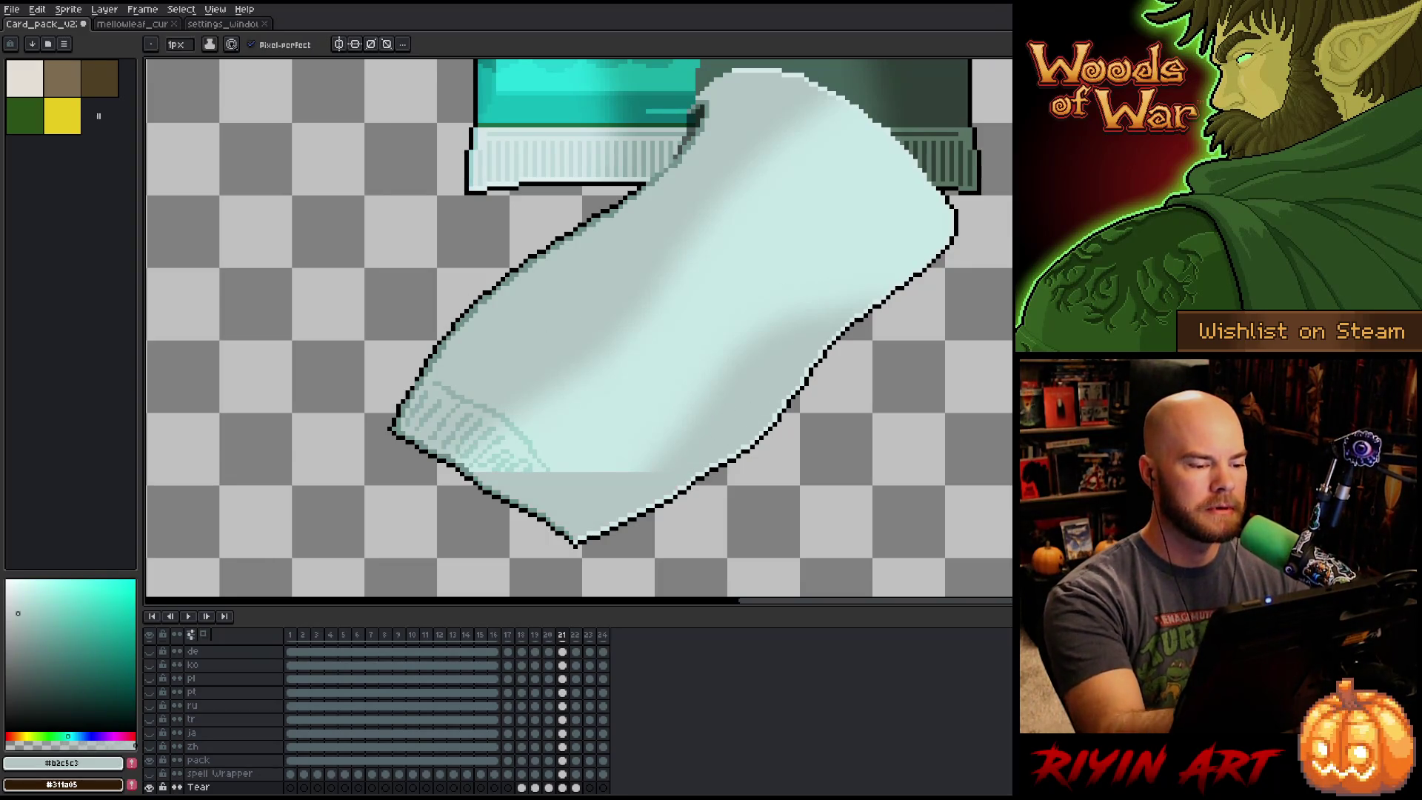
alt+click(457, 383)
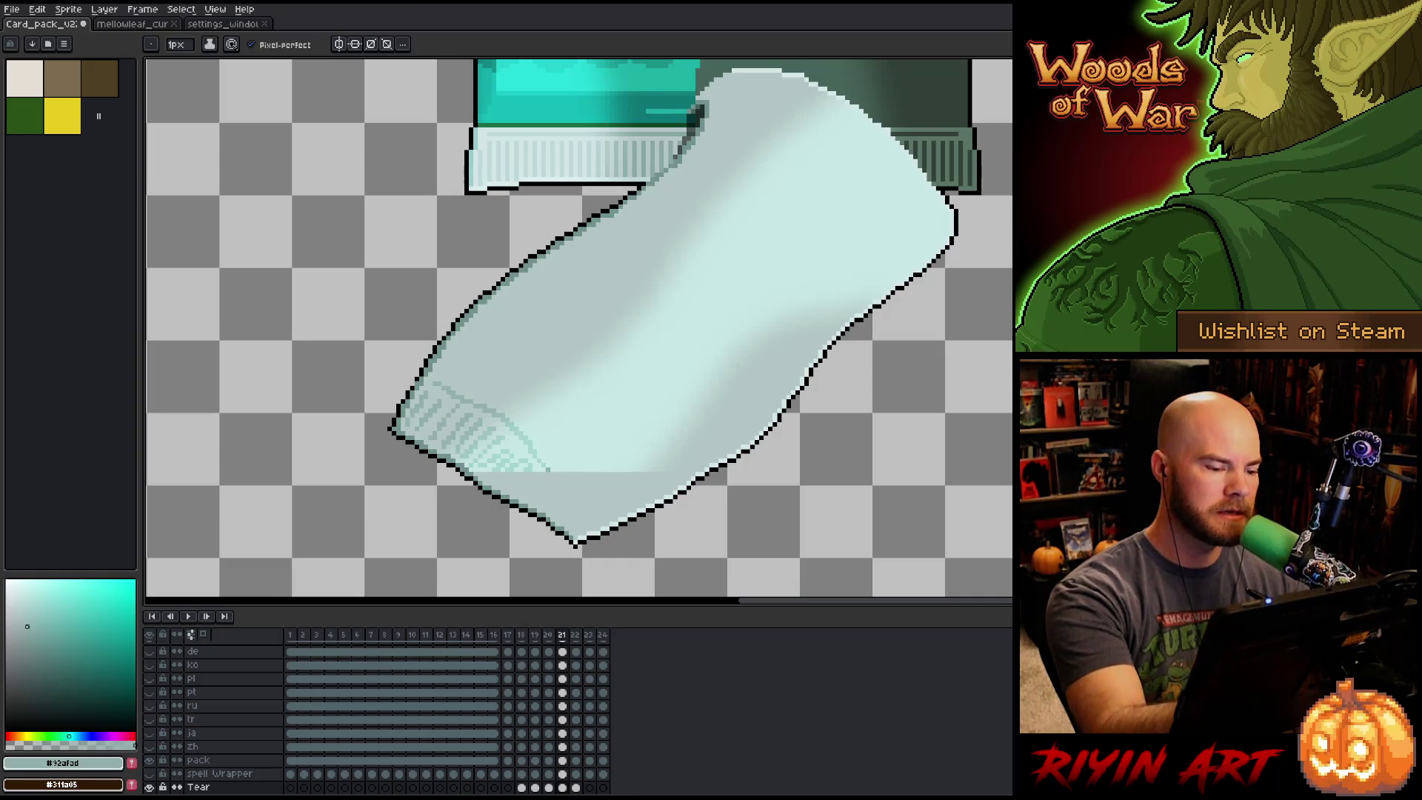
drag(565, 485, 611, 518)
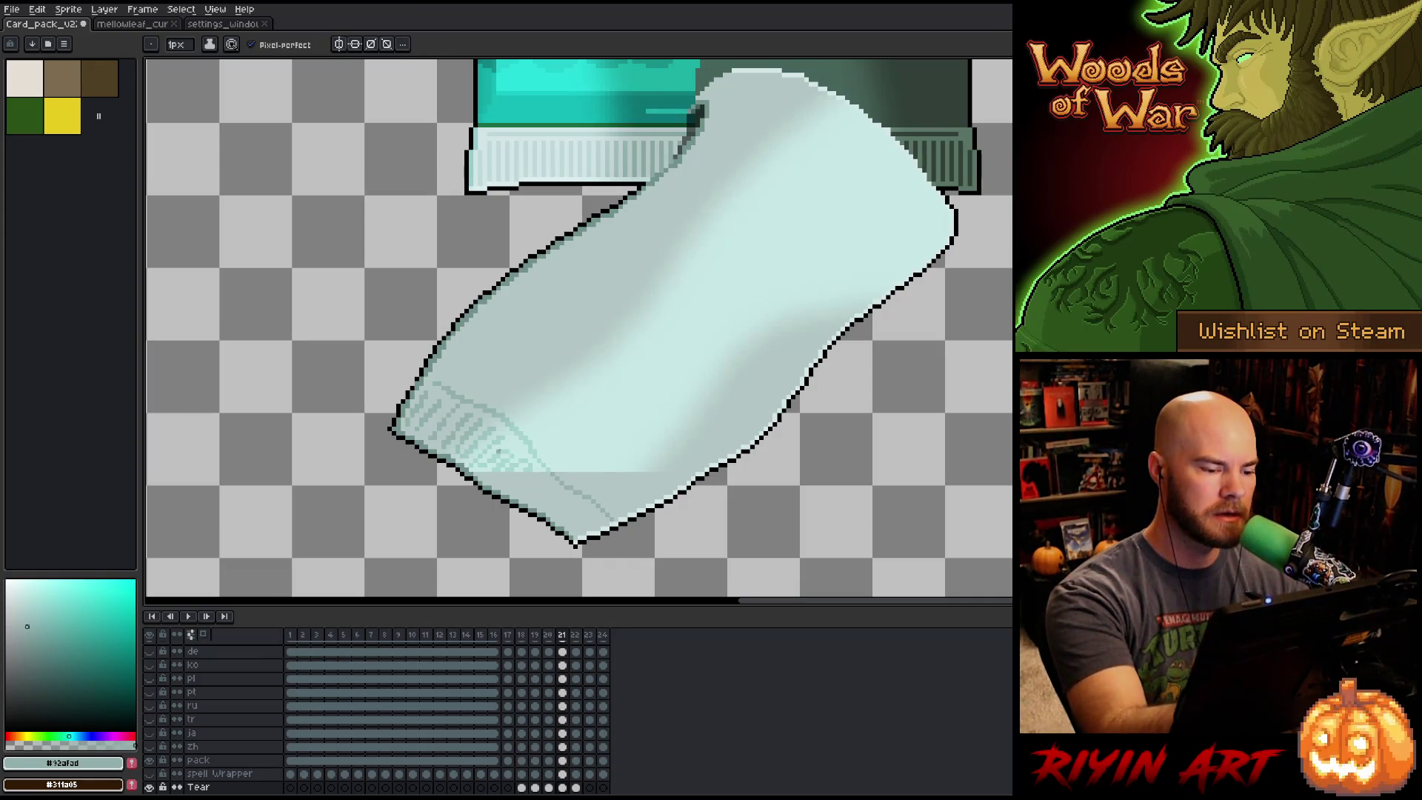
alt+click(517, 455)
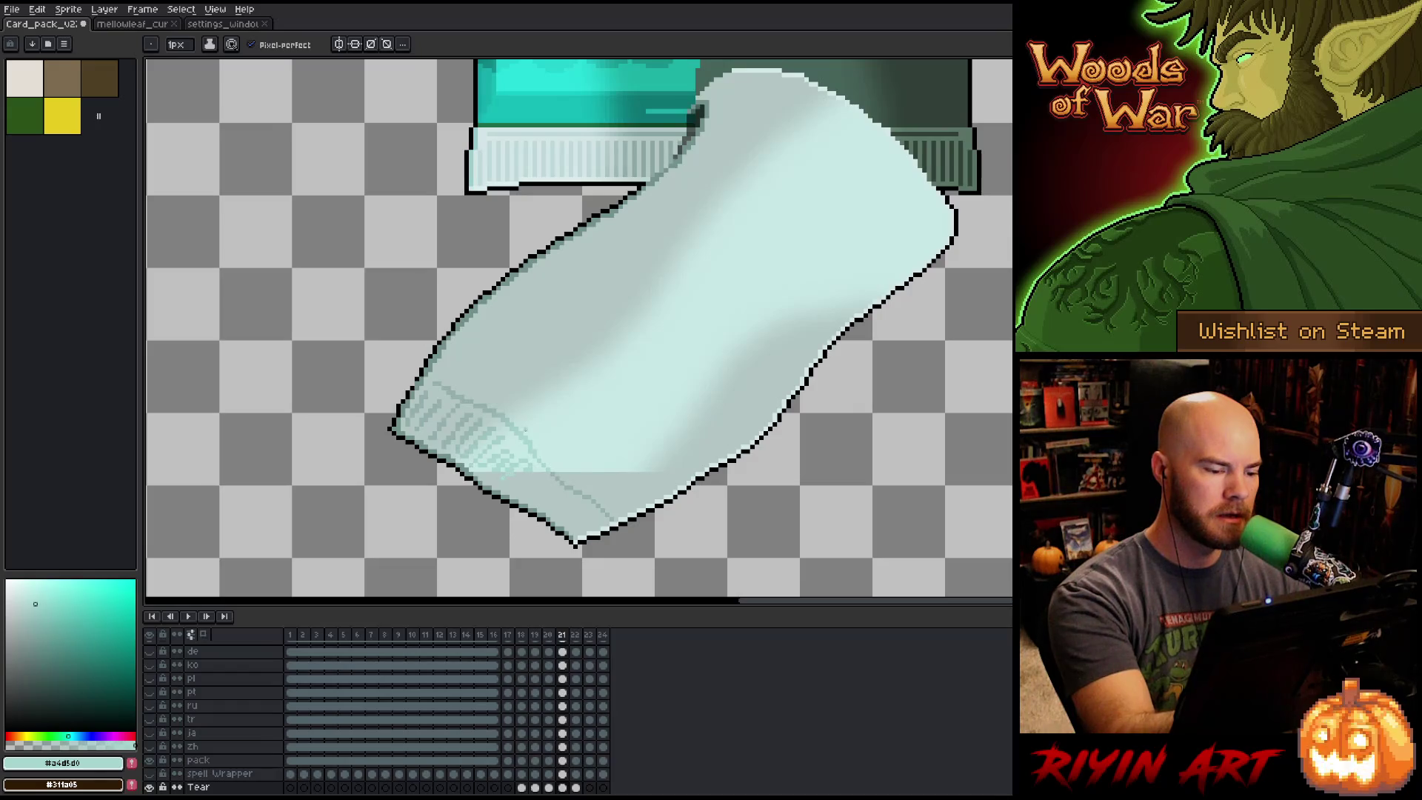
alt+click(431, 411)
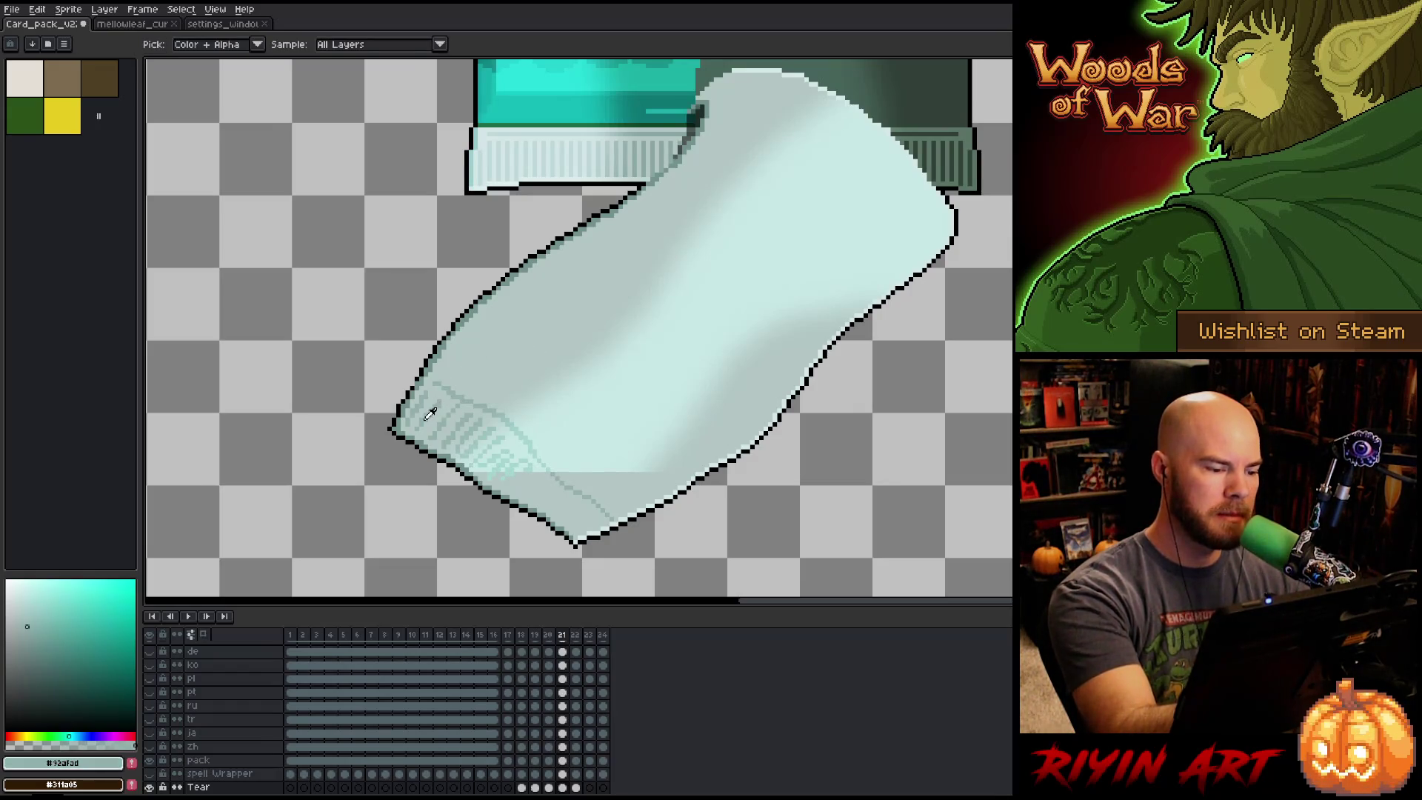
click(518, 483)
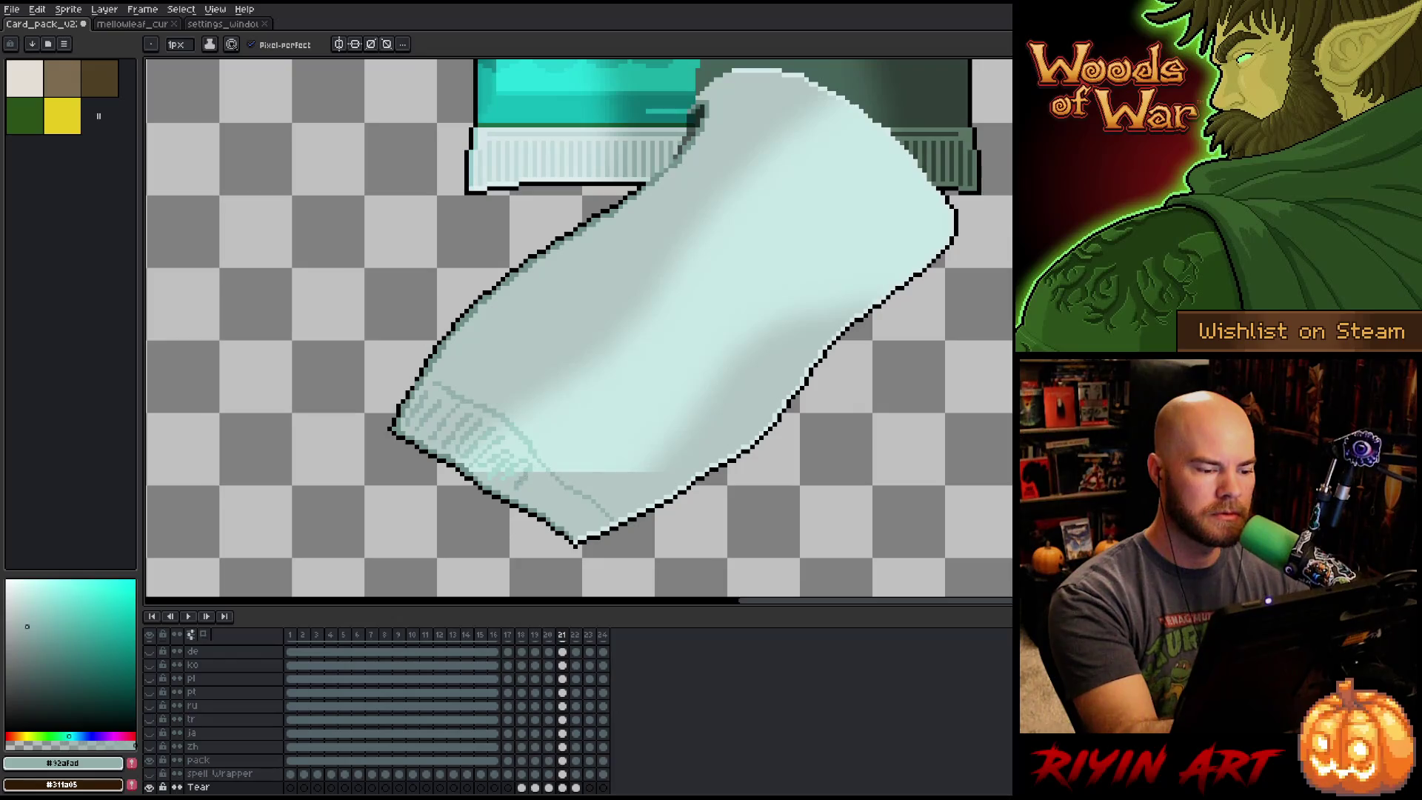
click(534, 491)
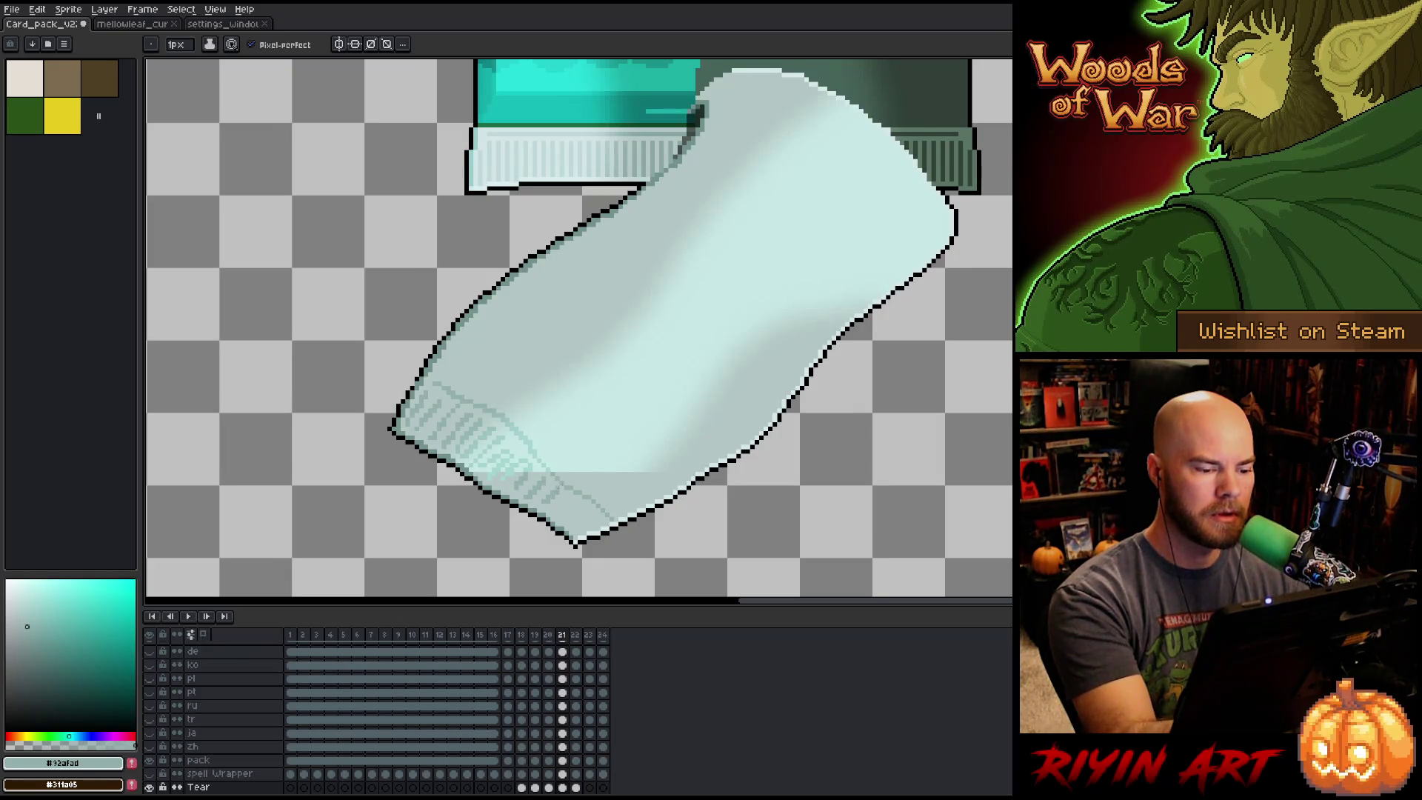
click(562, 504)
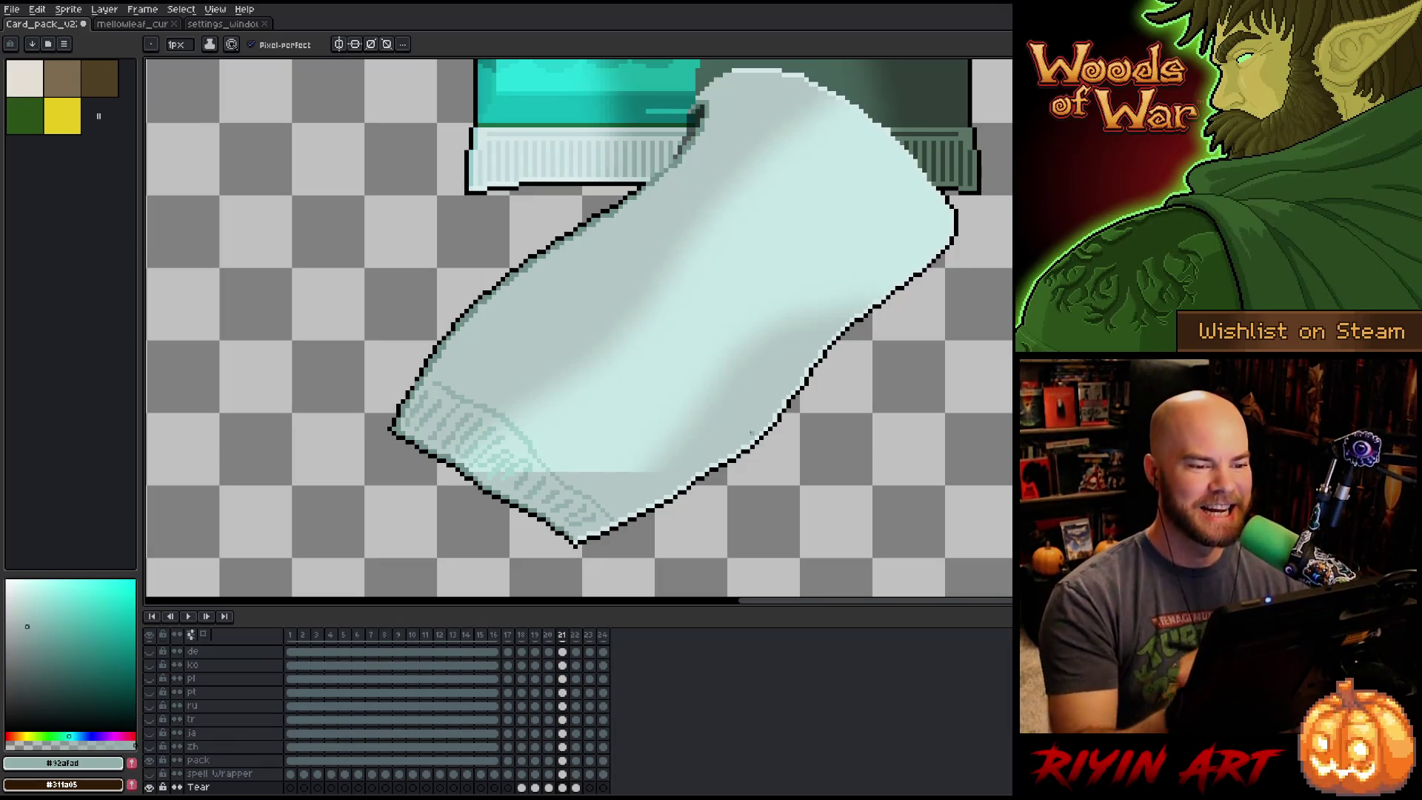
Recentre on the whole card pack and try a thin horizontal strip selection across the tear, then drop it.
scroll(751, 433, down, 3)
scroll(752, 414, up, 2)
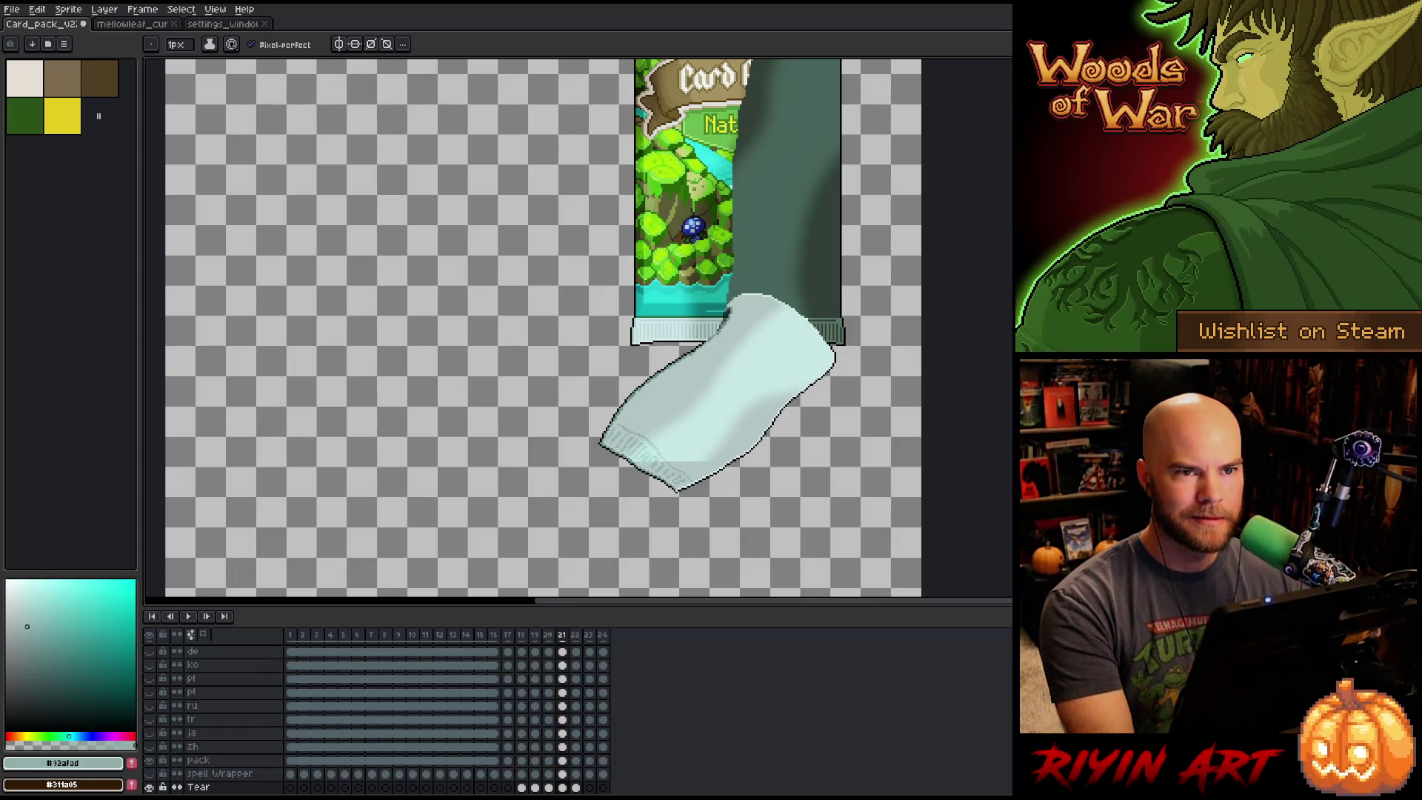
scroll(863, 244, down, 2)
mouse_move(863, 244)
mouse_down()
mouse_move(756, 324)
mouse_move(793, 241)
mouse_move(798, 269)
mouse_up()
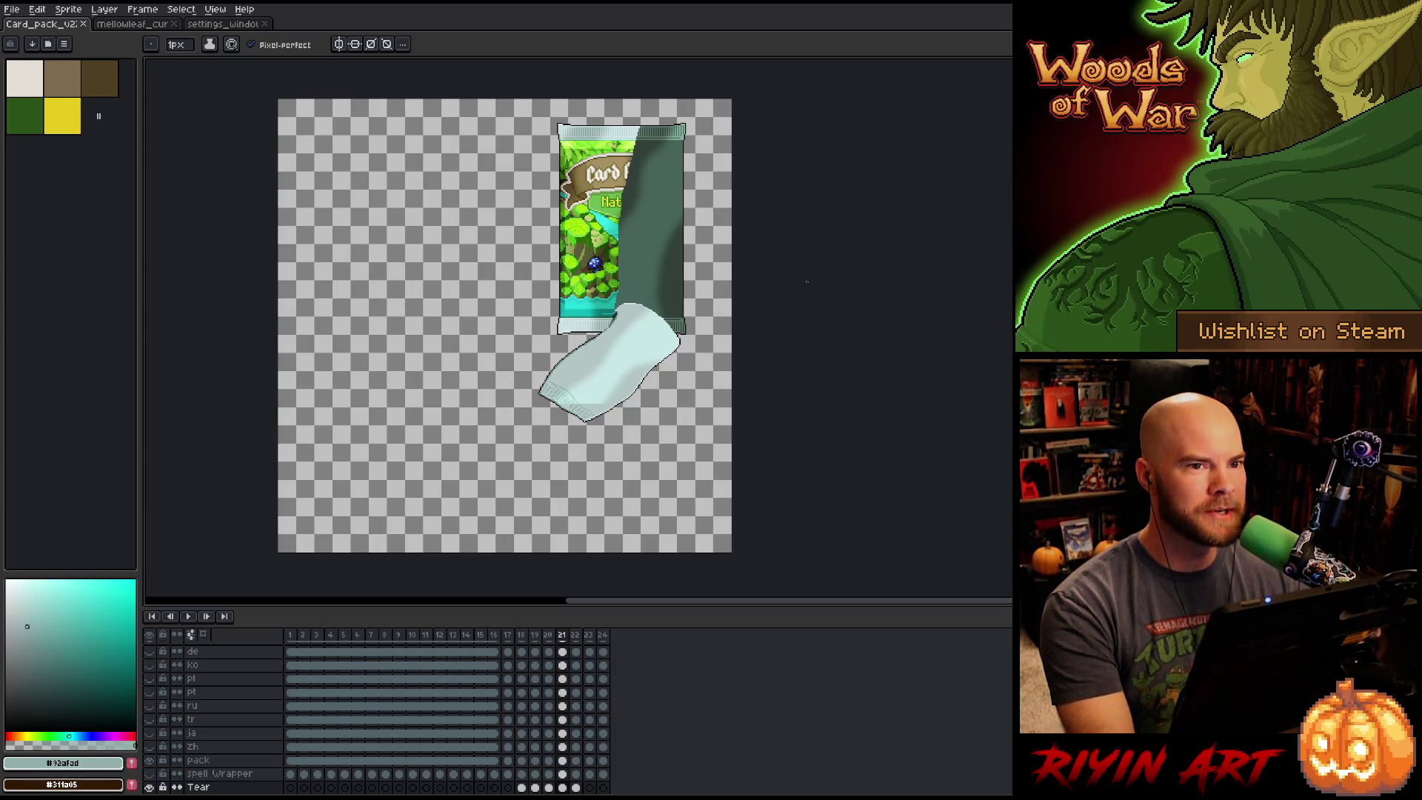
scroll(610, 392, up, 4)
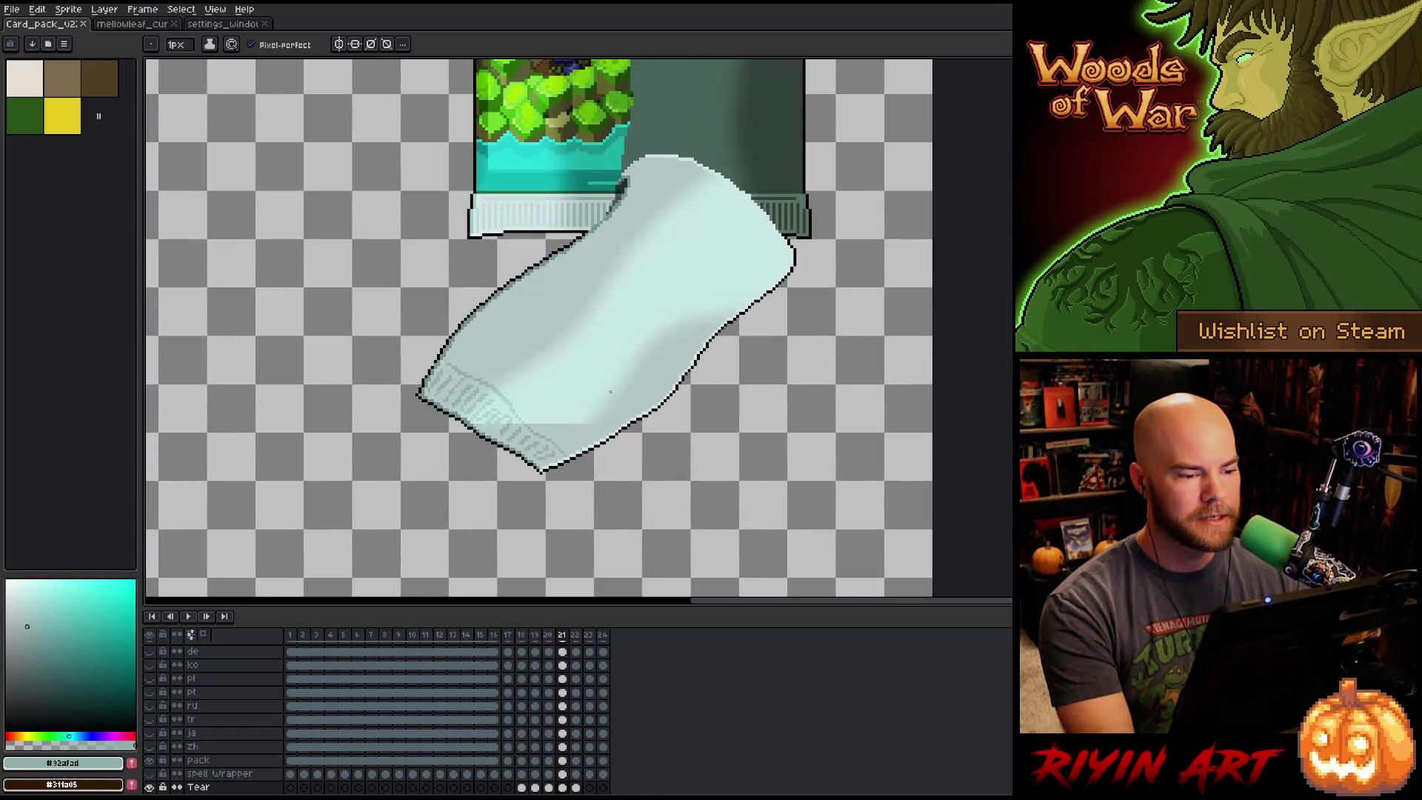
scroll(580, 397, up, 2)
scroll(581, 397, down, 1)
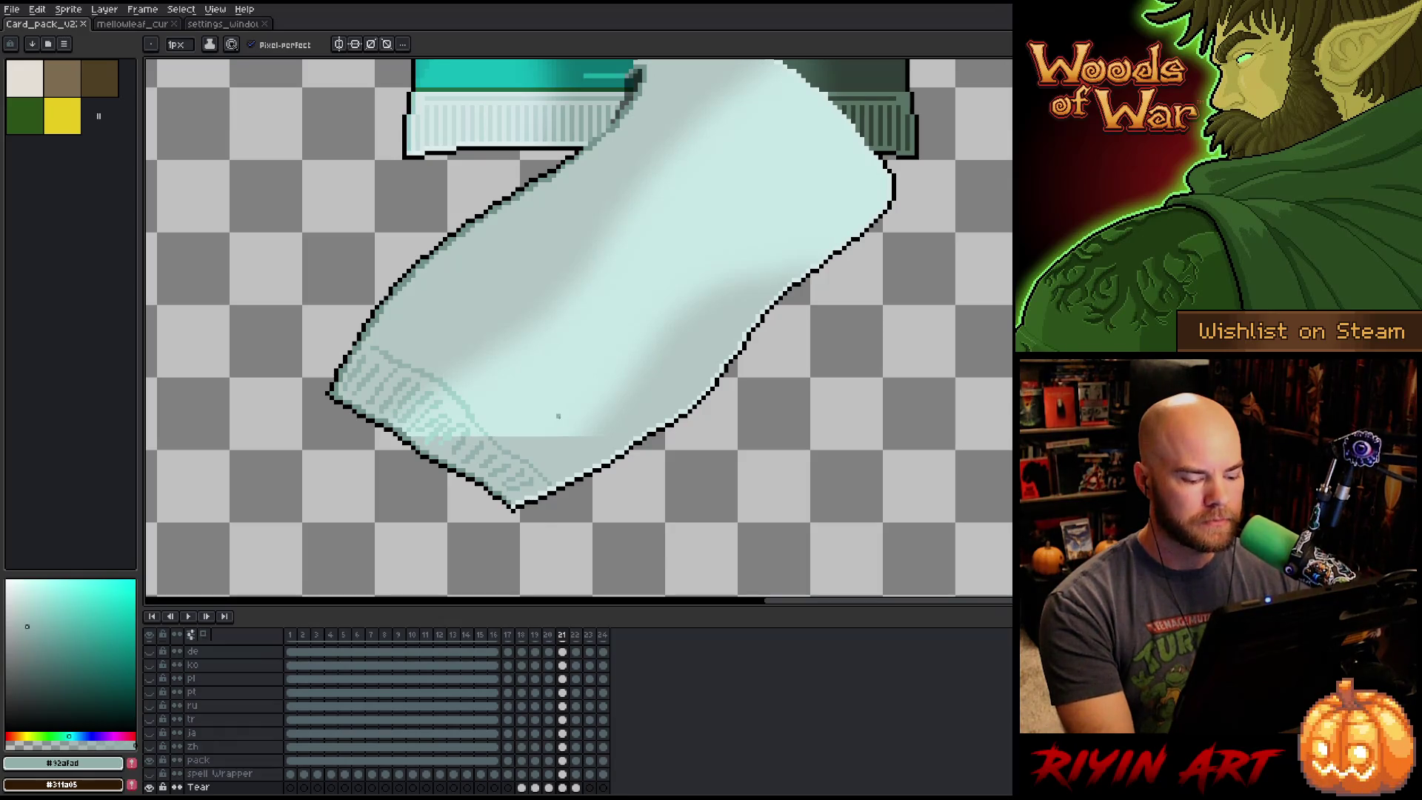
scroll(559, 425, up, 1)
key(m)
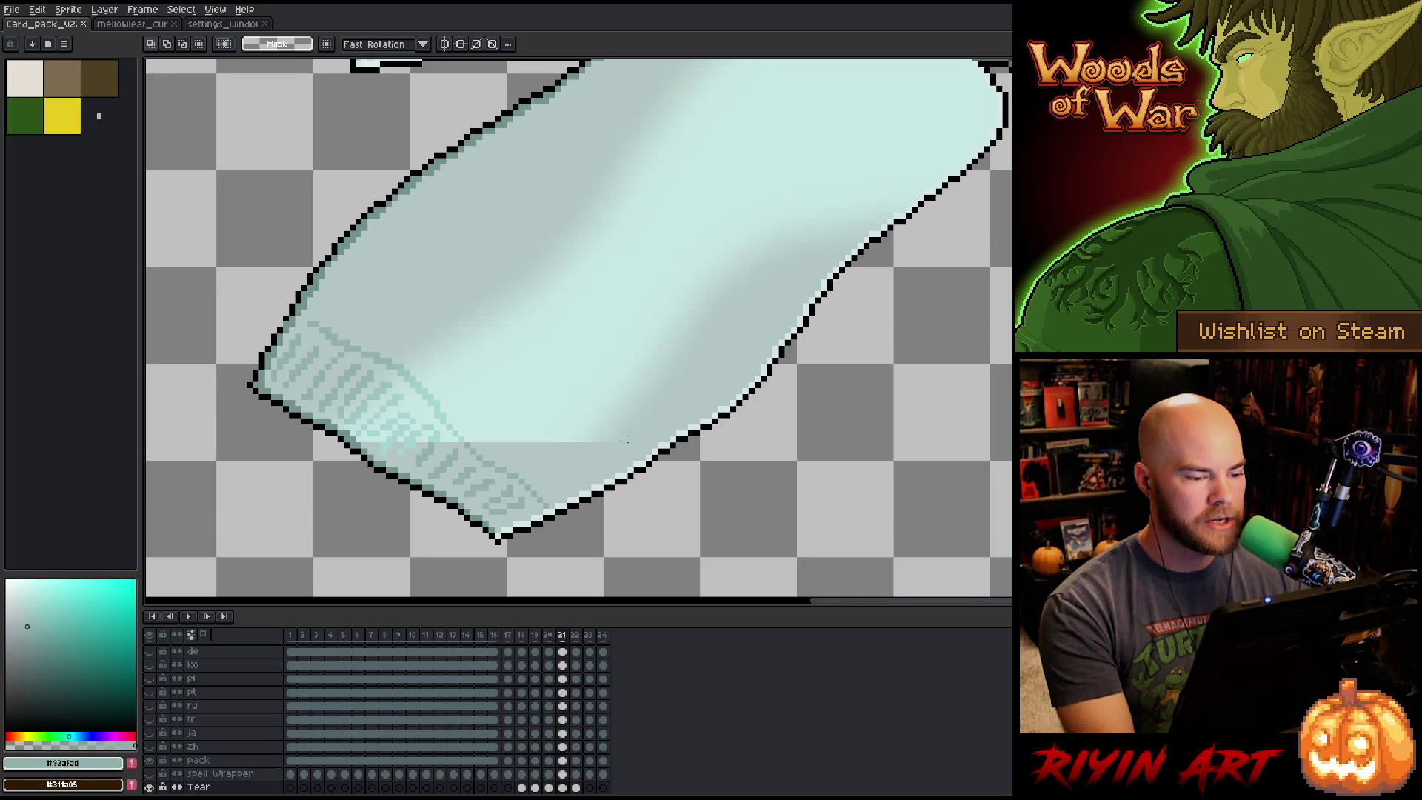
drag(625, 439, 474, 439)
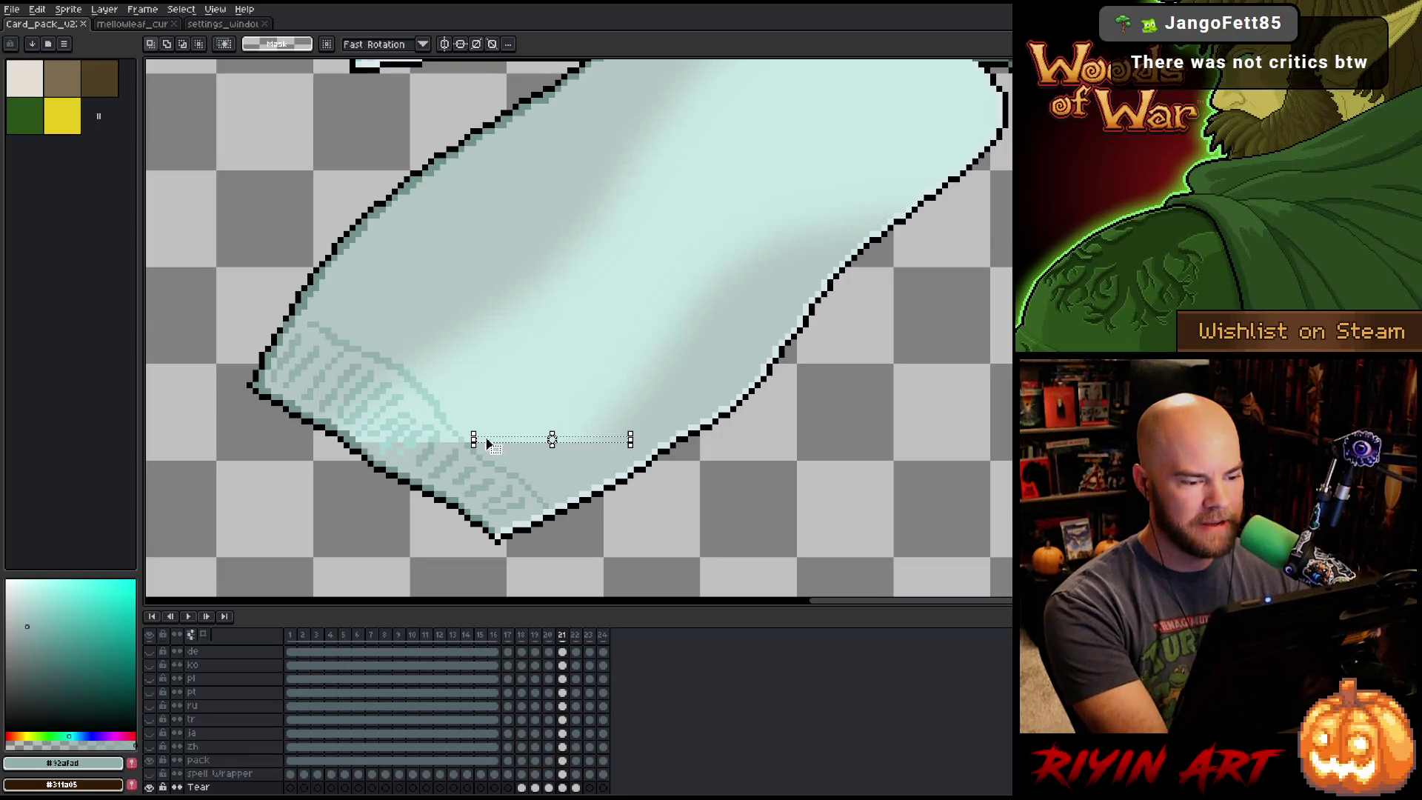
click(527, 386)
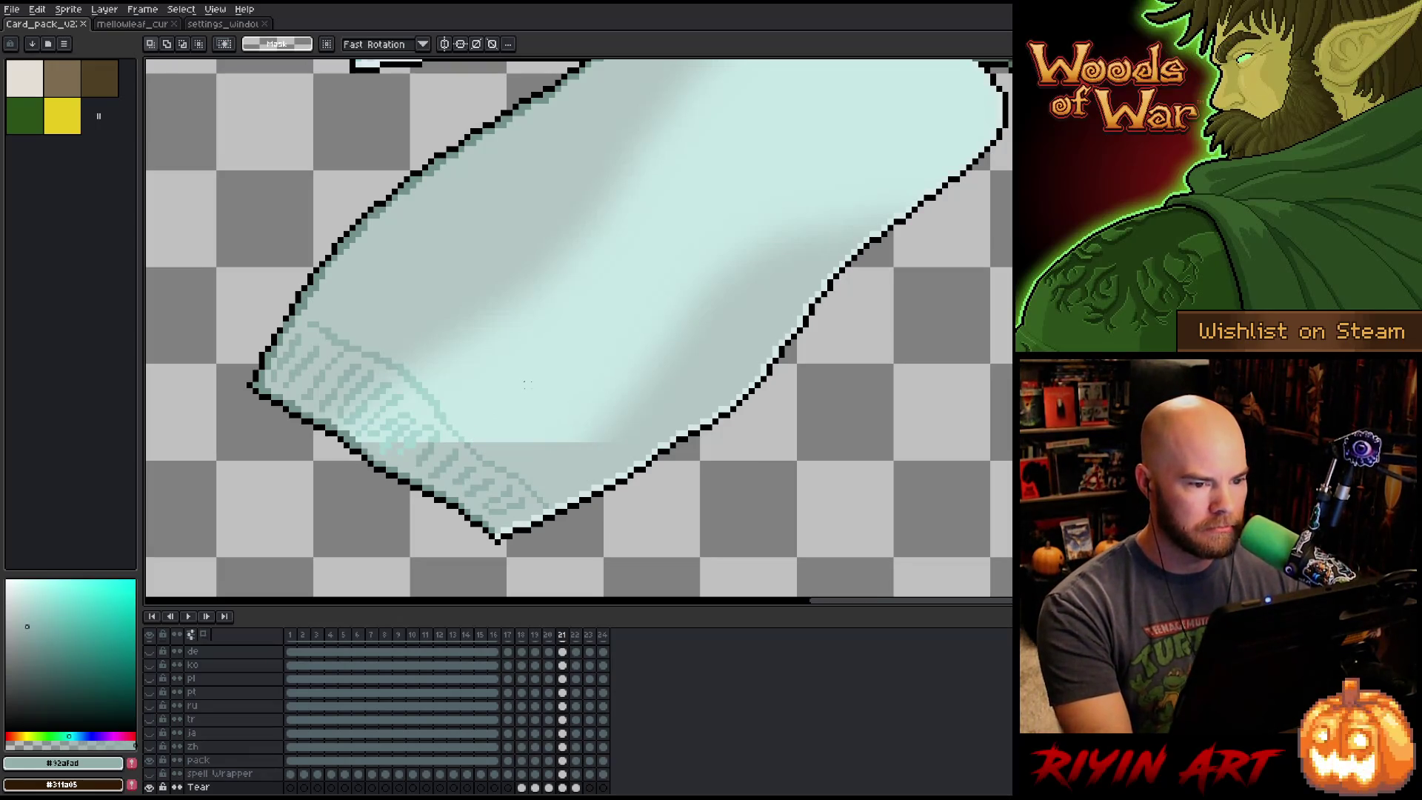
scroll(527, 385, down, 3)
scroll(527, 384, up, 2)
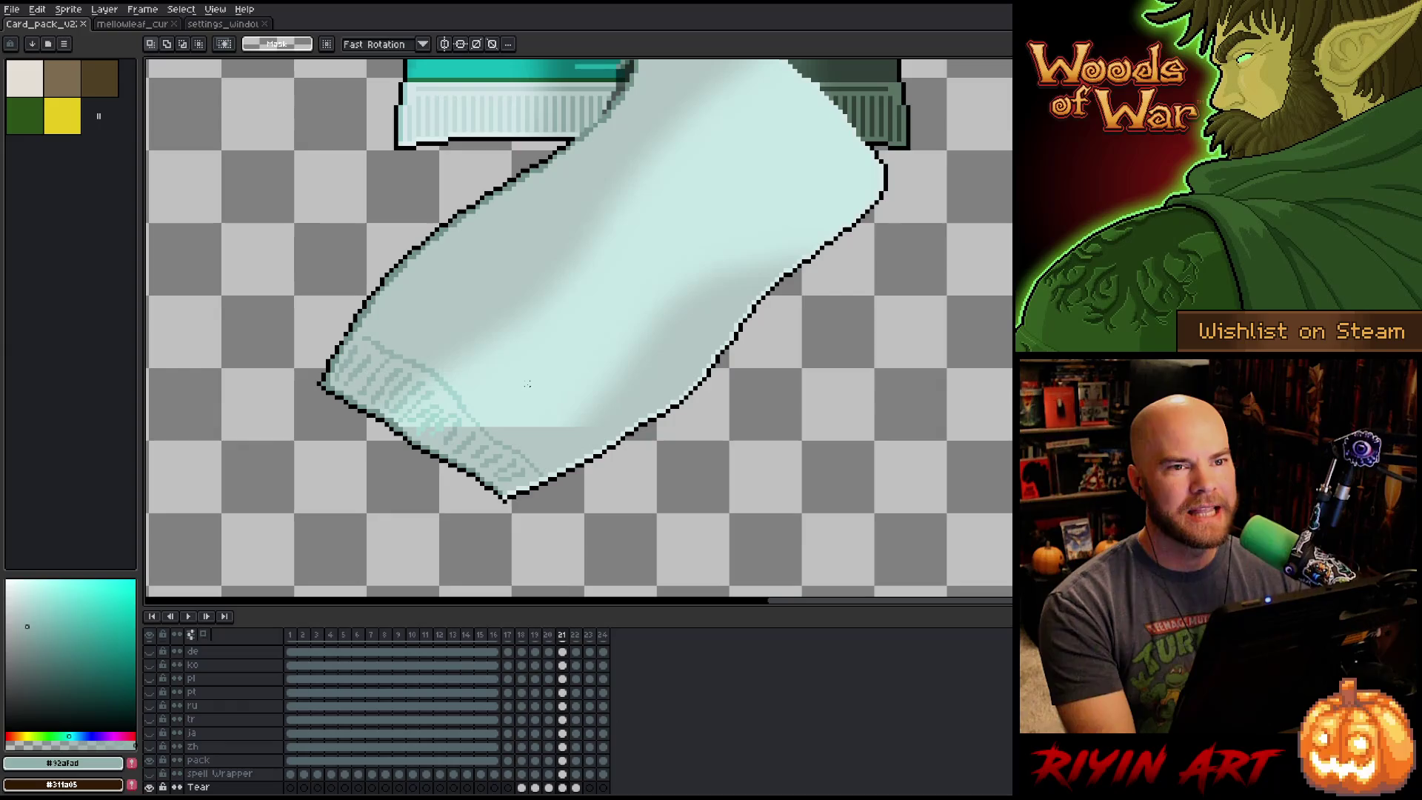
Shift the view to the pack's bottom and save the card pack file from the canvas menu.
scroll(527, 384, down, 2)
scroll(527, 383, up, 1)
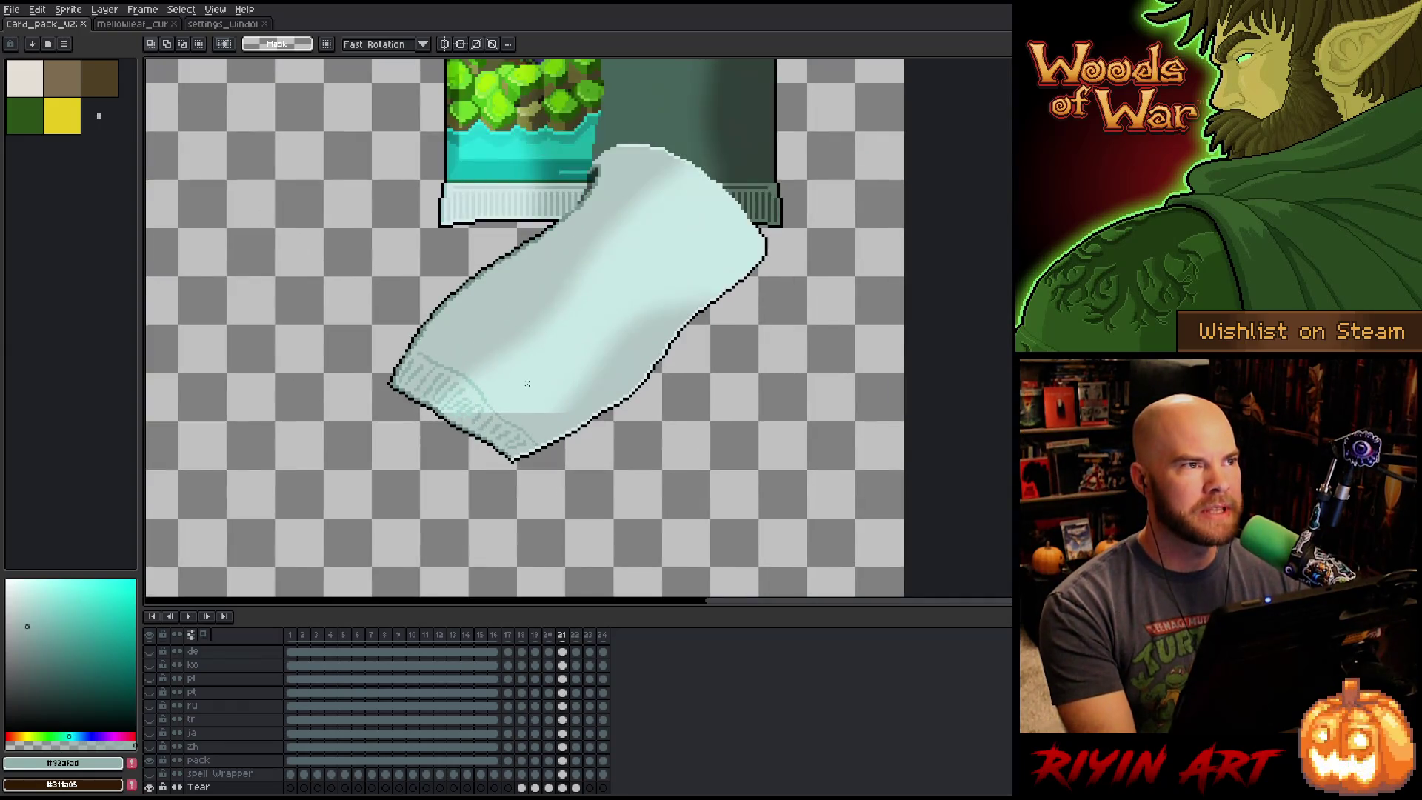
drag(568, 403, 603, 441)
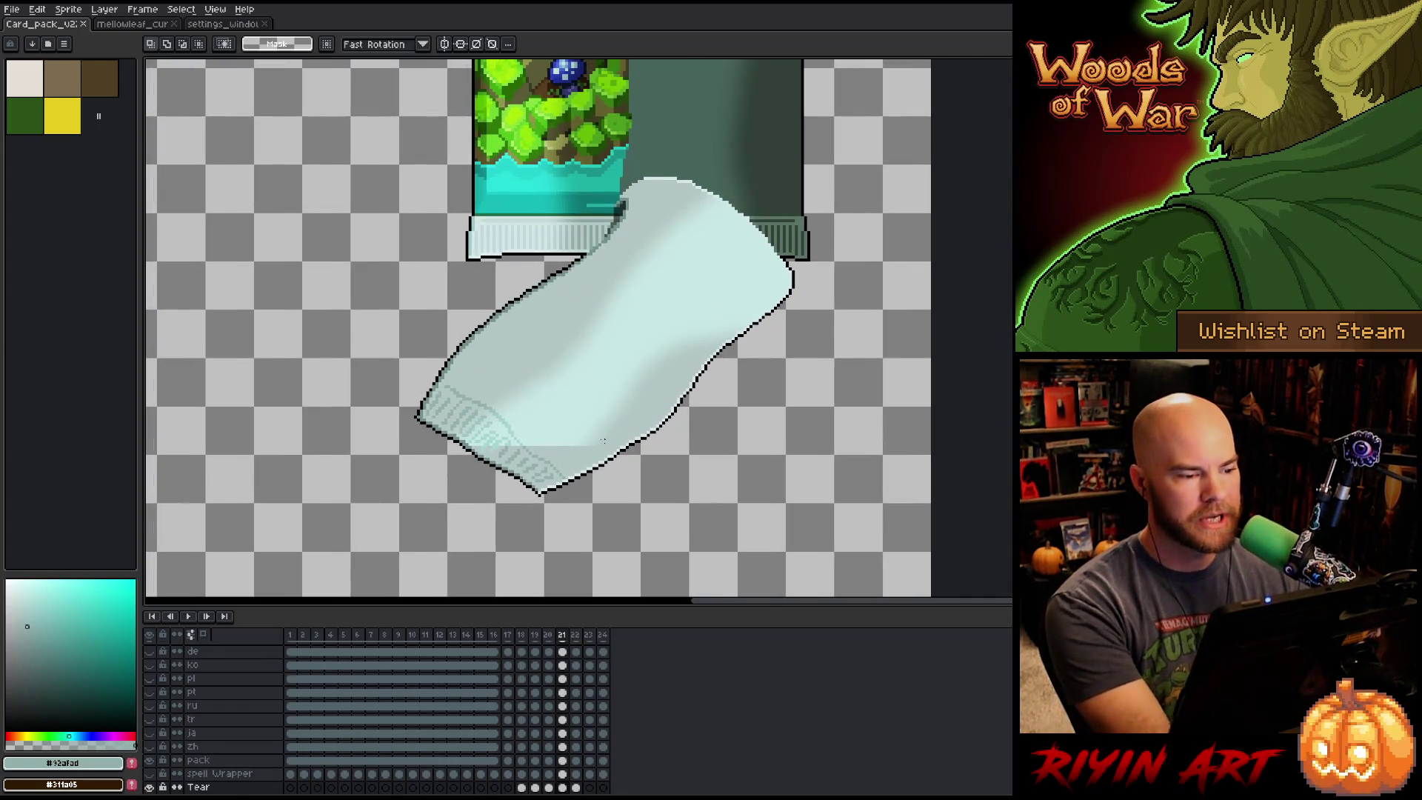
right_click(684, 361)
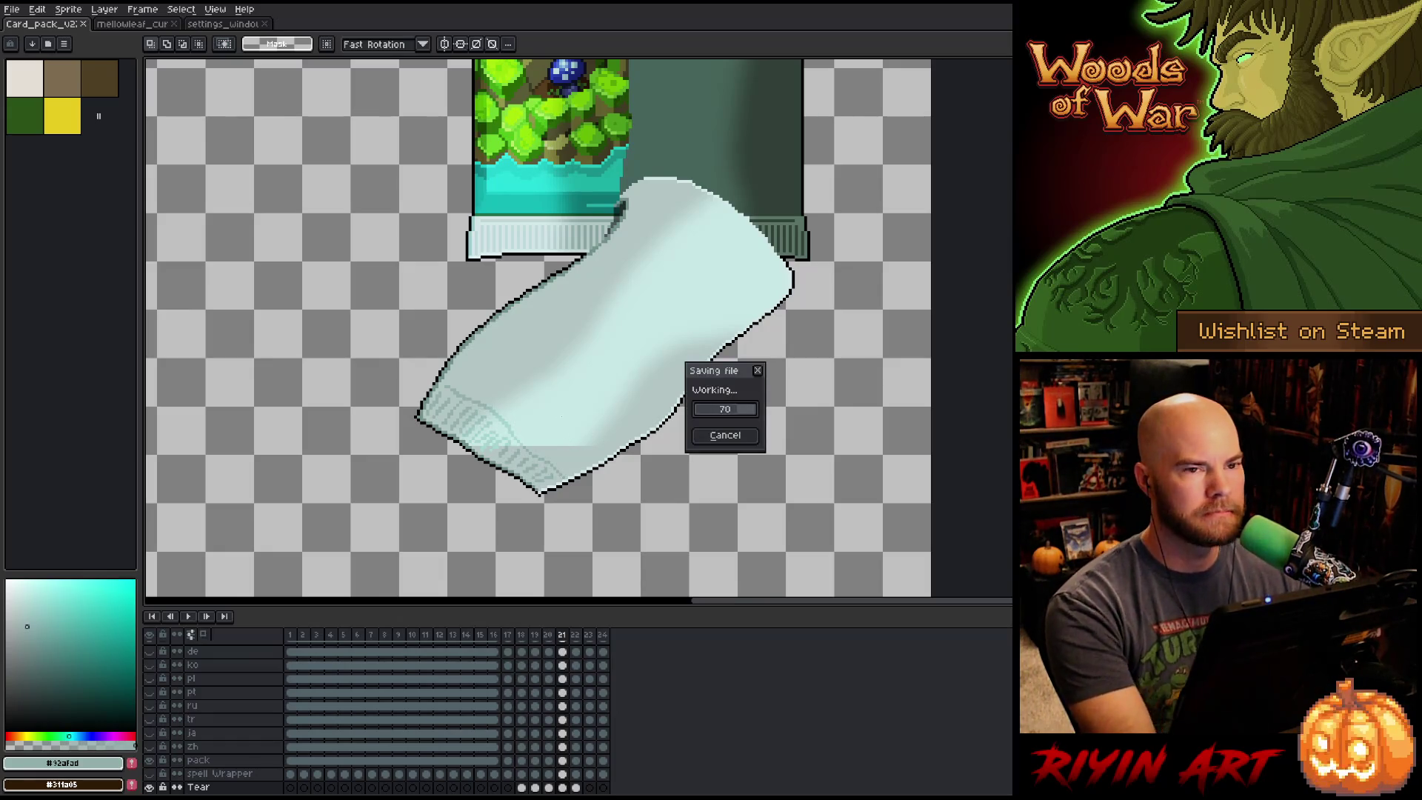
click(722, 409)
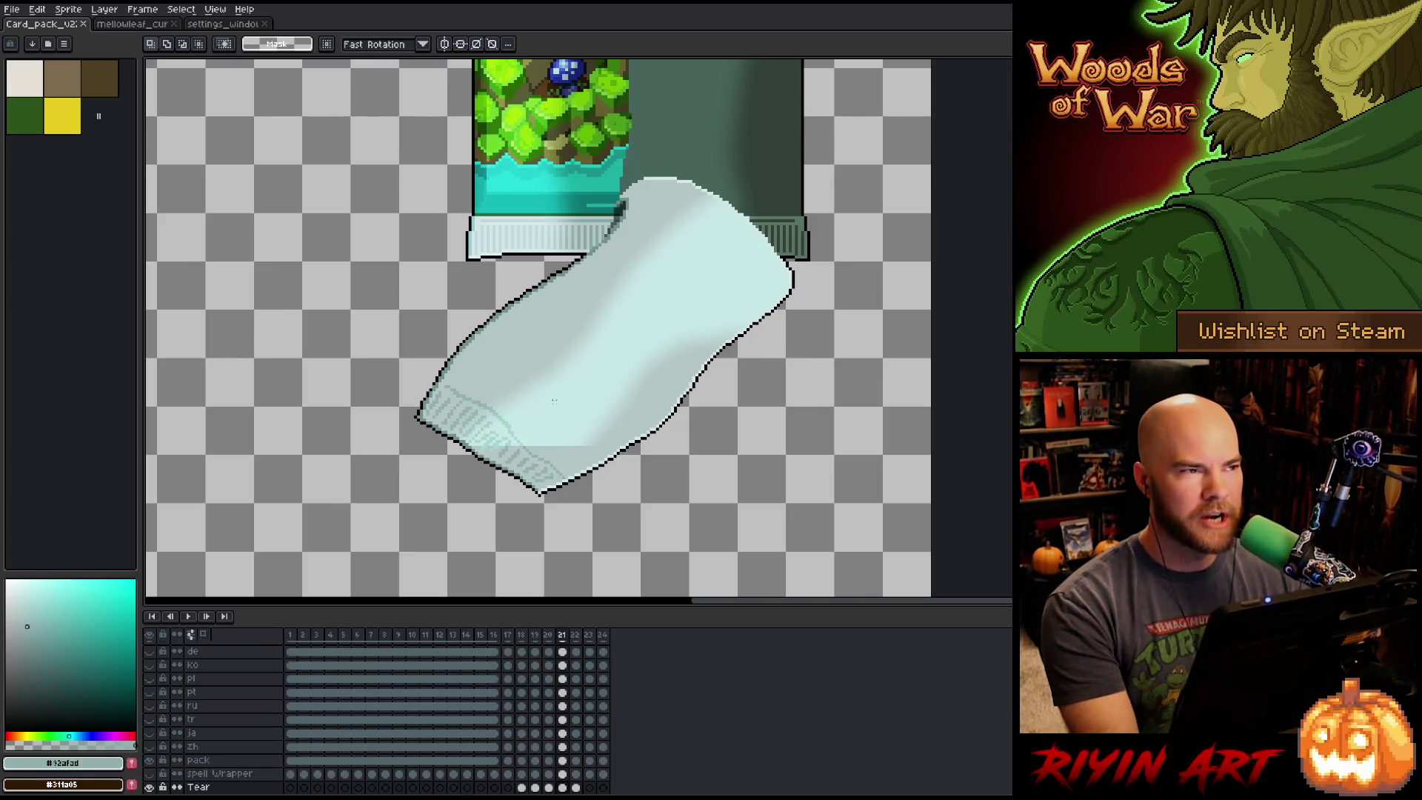
Zoom and pan over the full sprite, then hide the Tear layer to compare.
scroll(553, 401, down, 2)
scroll(562, 385, up, 1)
scroll(575, 368, down, 1)
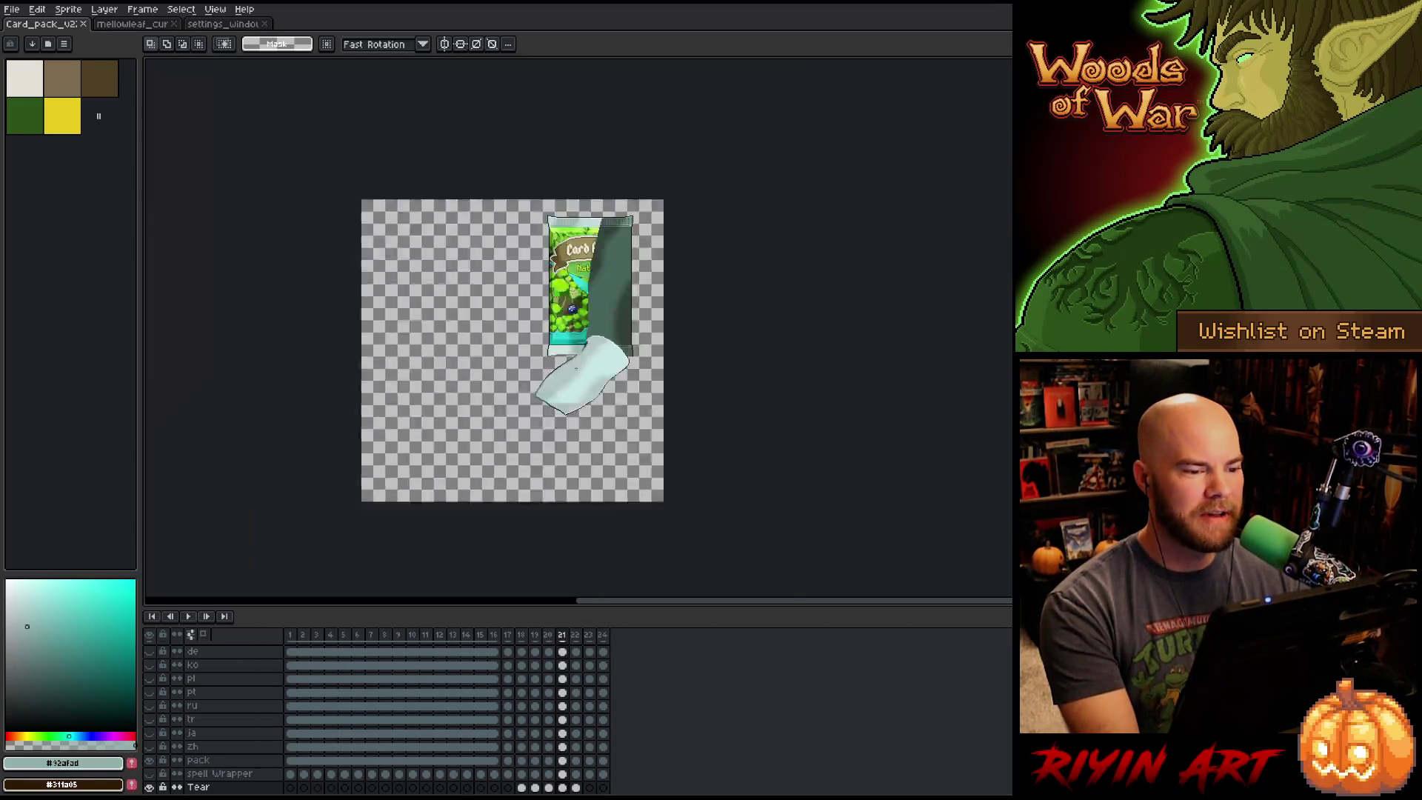
scroll(576, 368, up, 1)
scroll(563, 393, up, 2)
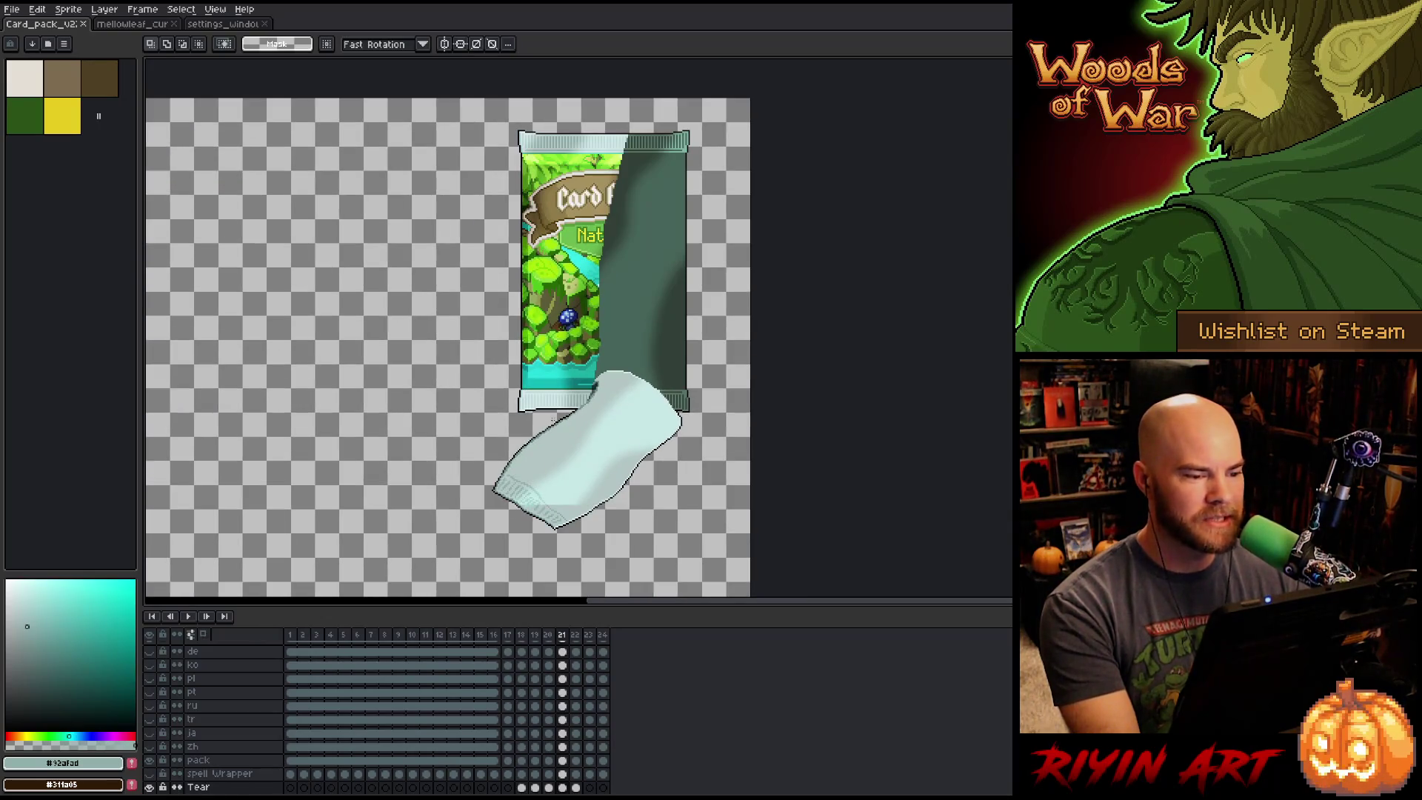
scroll(522, 404, up, 2)
scroll(522, 404, down, 2)
scroll(522, 403, up, 1)
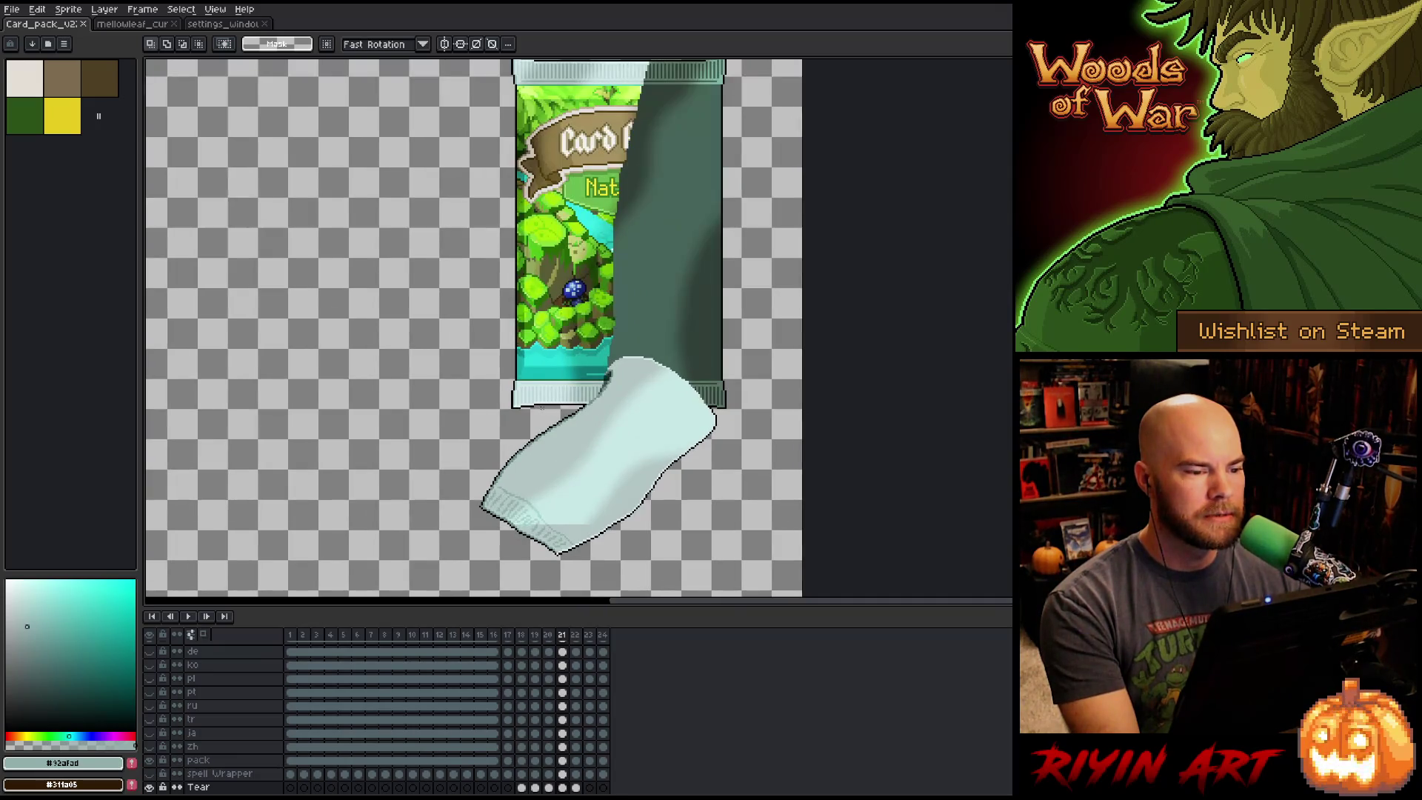
scroll(522, 403, down, 1)
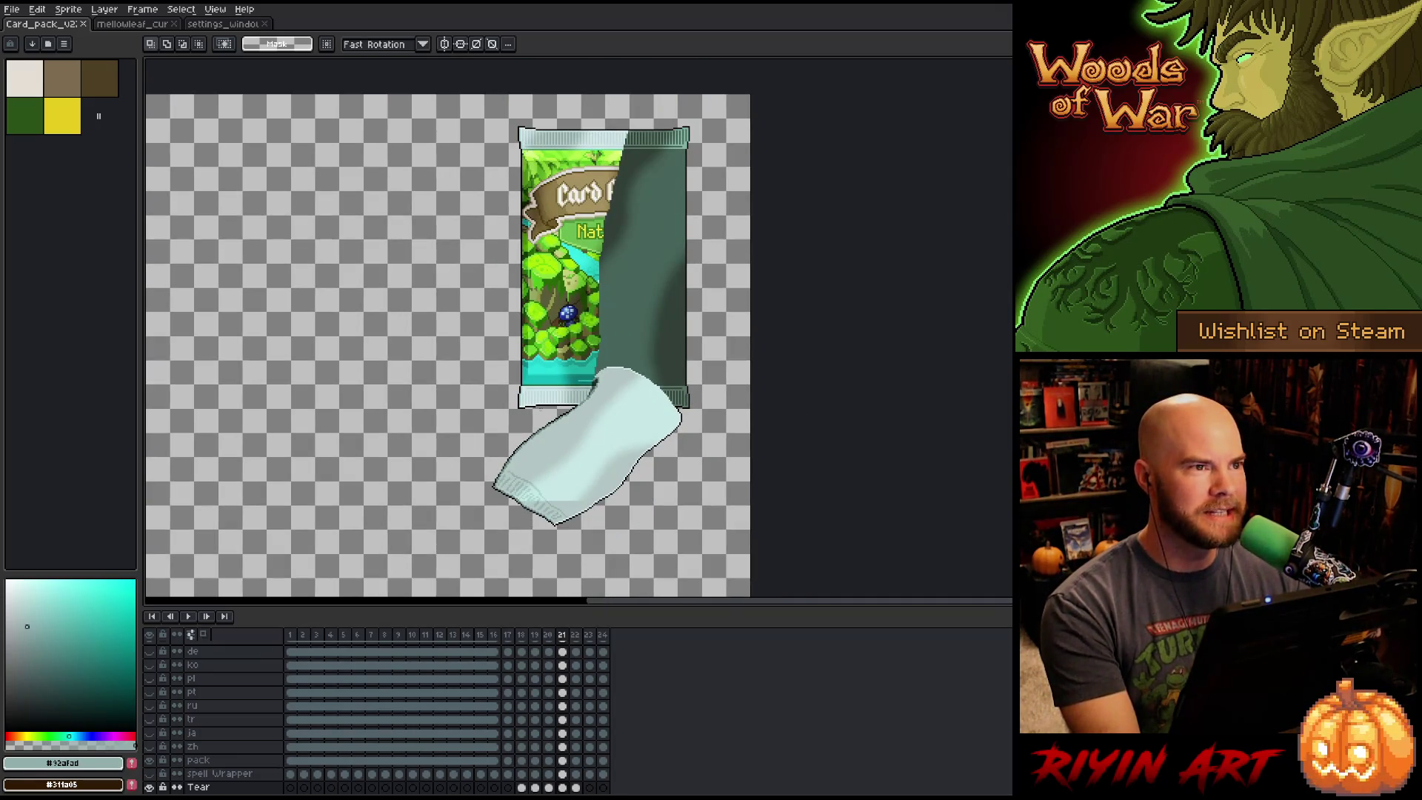
scroll(517, 386, up, 1)
scroll(517, 386, down, 1)
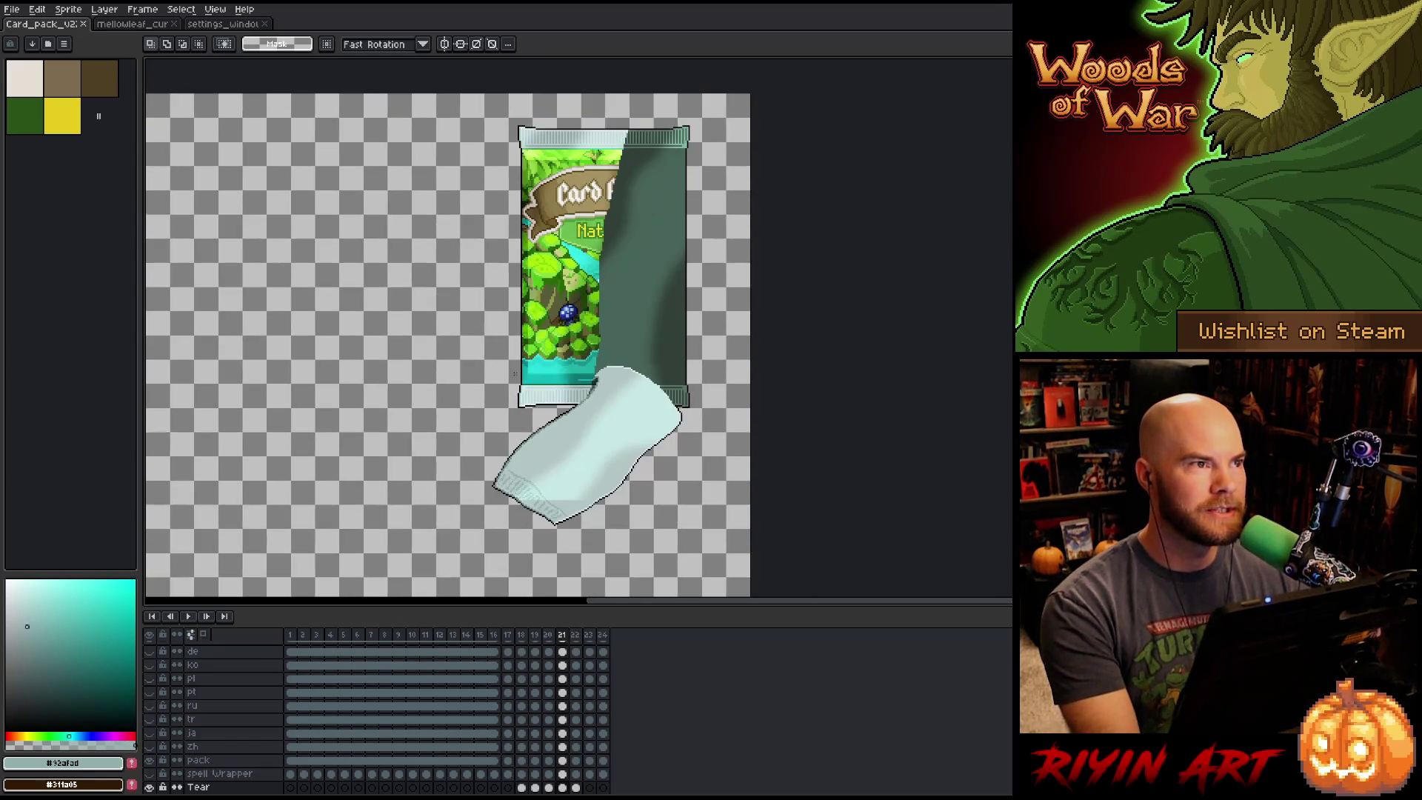
scroll(518, 386, up, 1)
drag(541, 408, 543, 376)
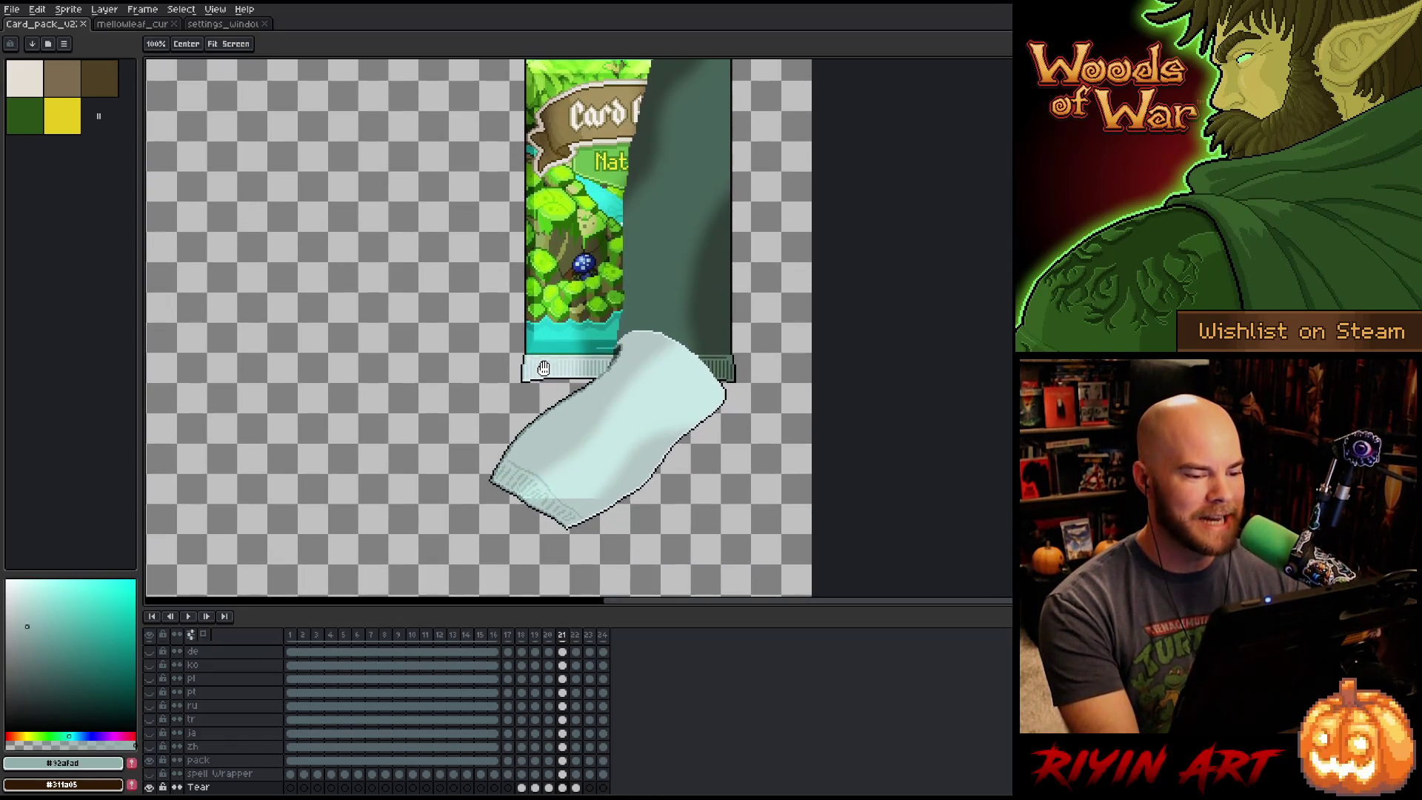
key(v)
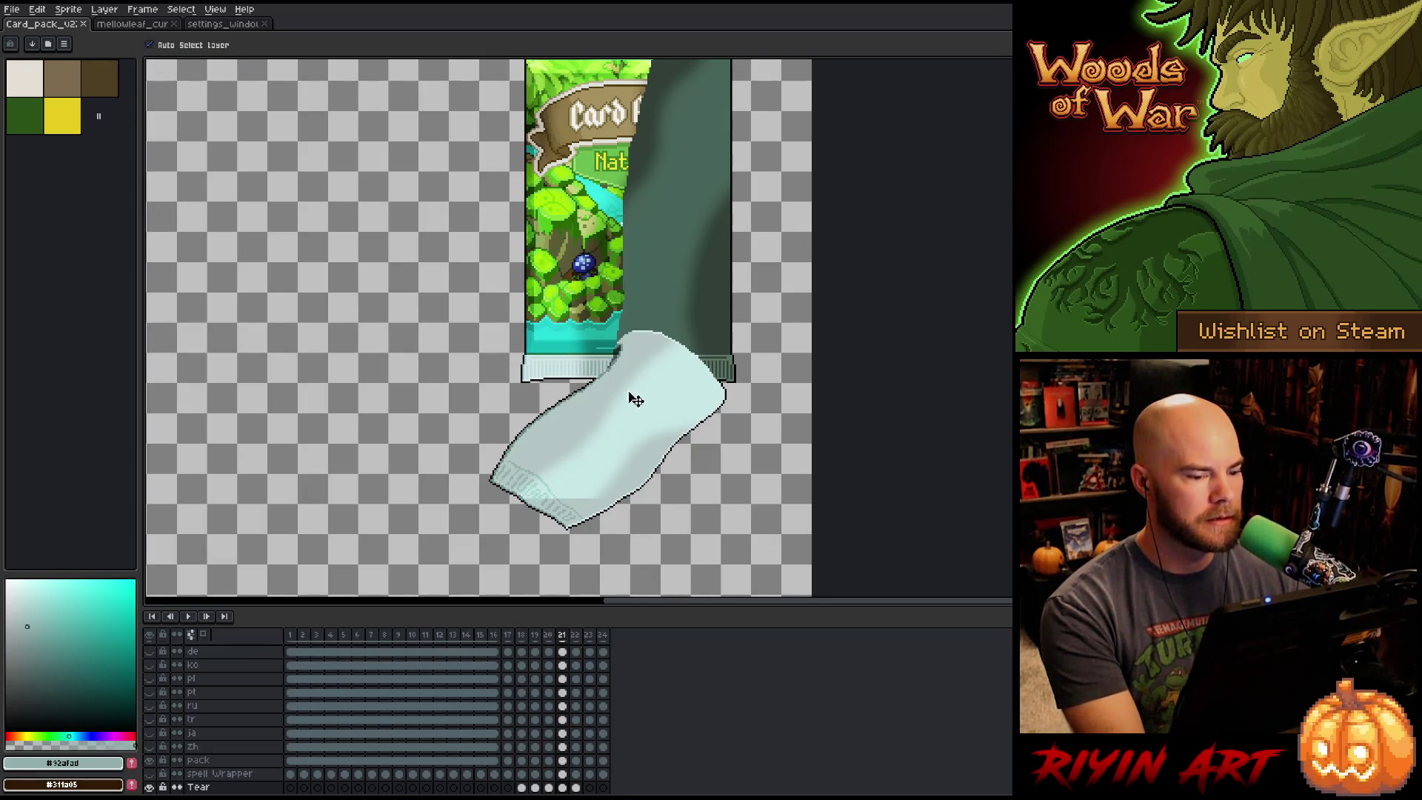
click(150, 787)
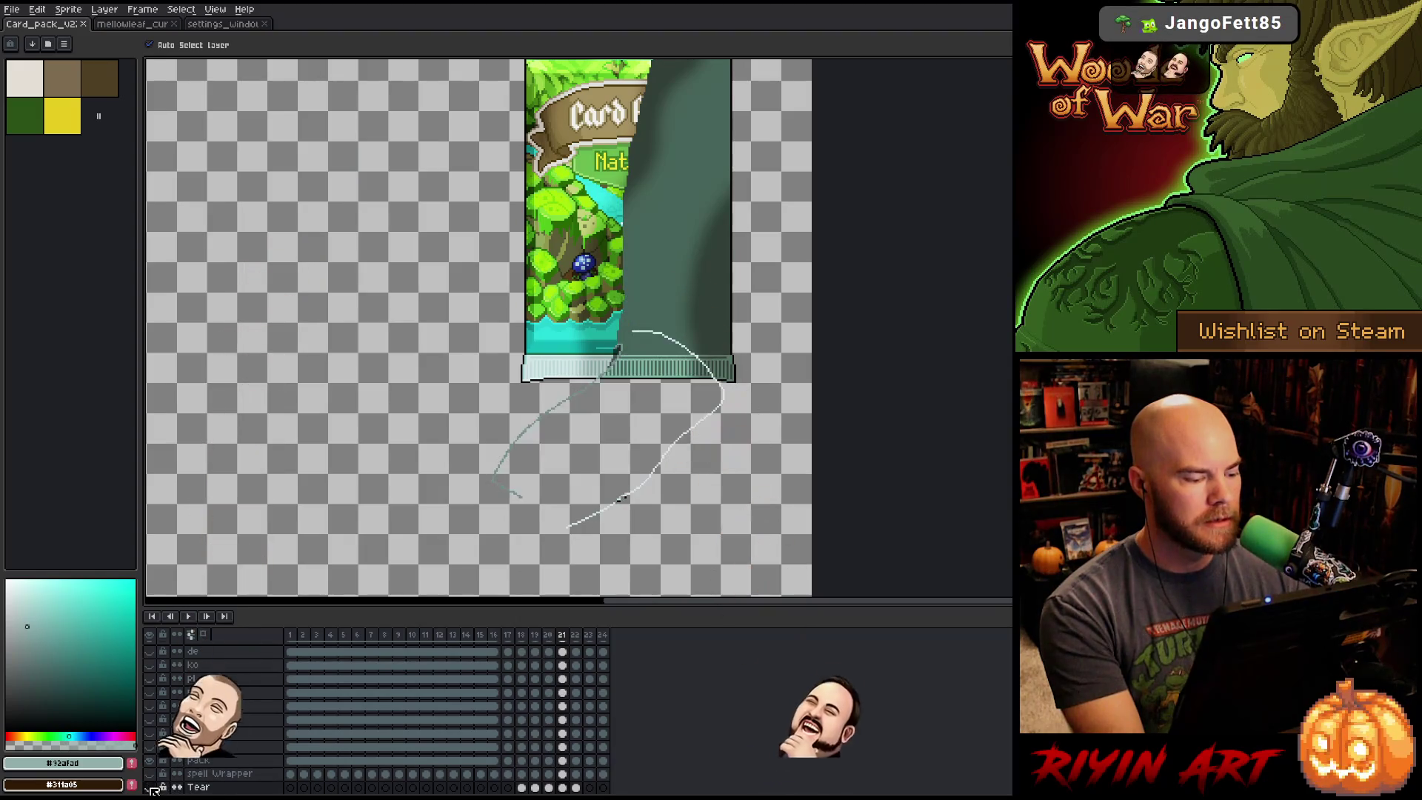
click(150, 787)
click(150, 787)
click(150, 787)
click(149, 787)
click(150, 787)
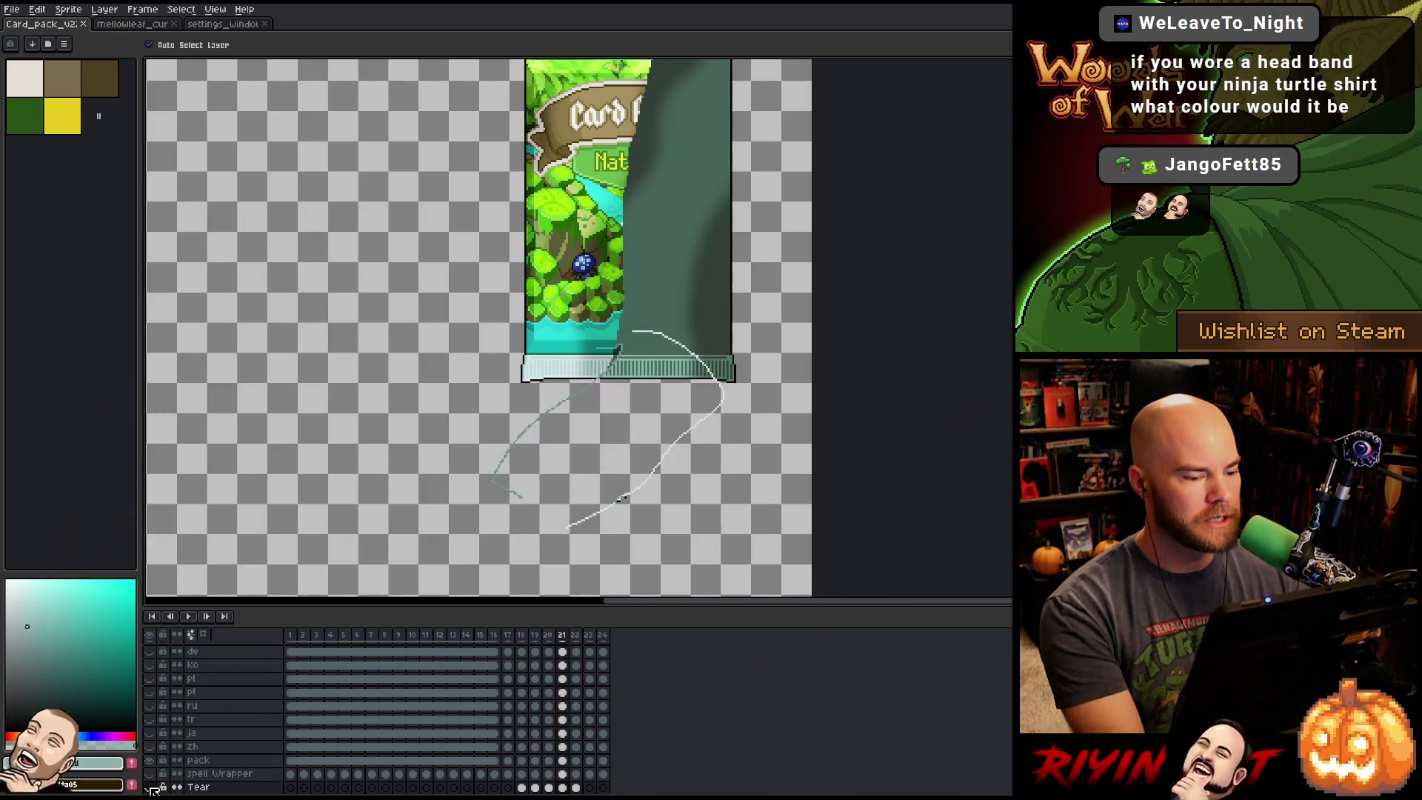
click(149, 787)
click(149, 787)
scroll(686, 476, up, 1)
scroll(571, 483, up, 3)
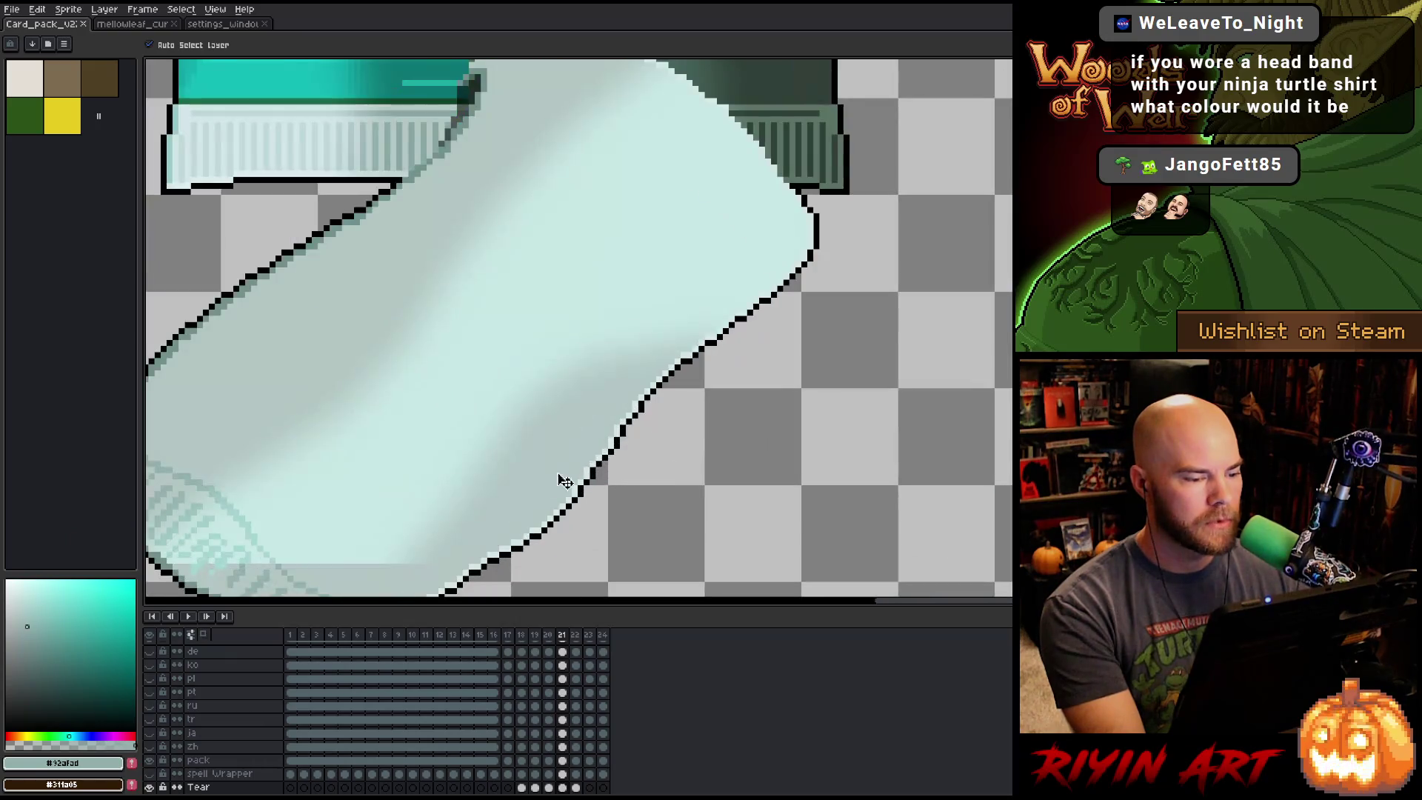
scroll(492, 486, down, 3)
drag(492, 485, 586, 444)
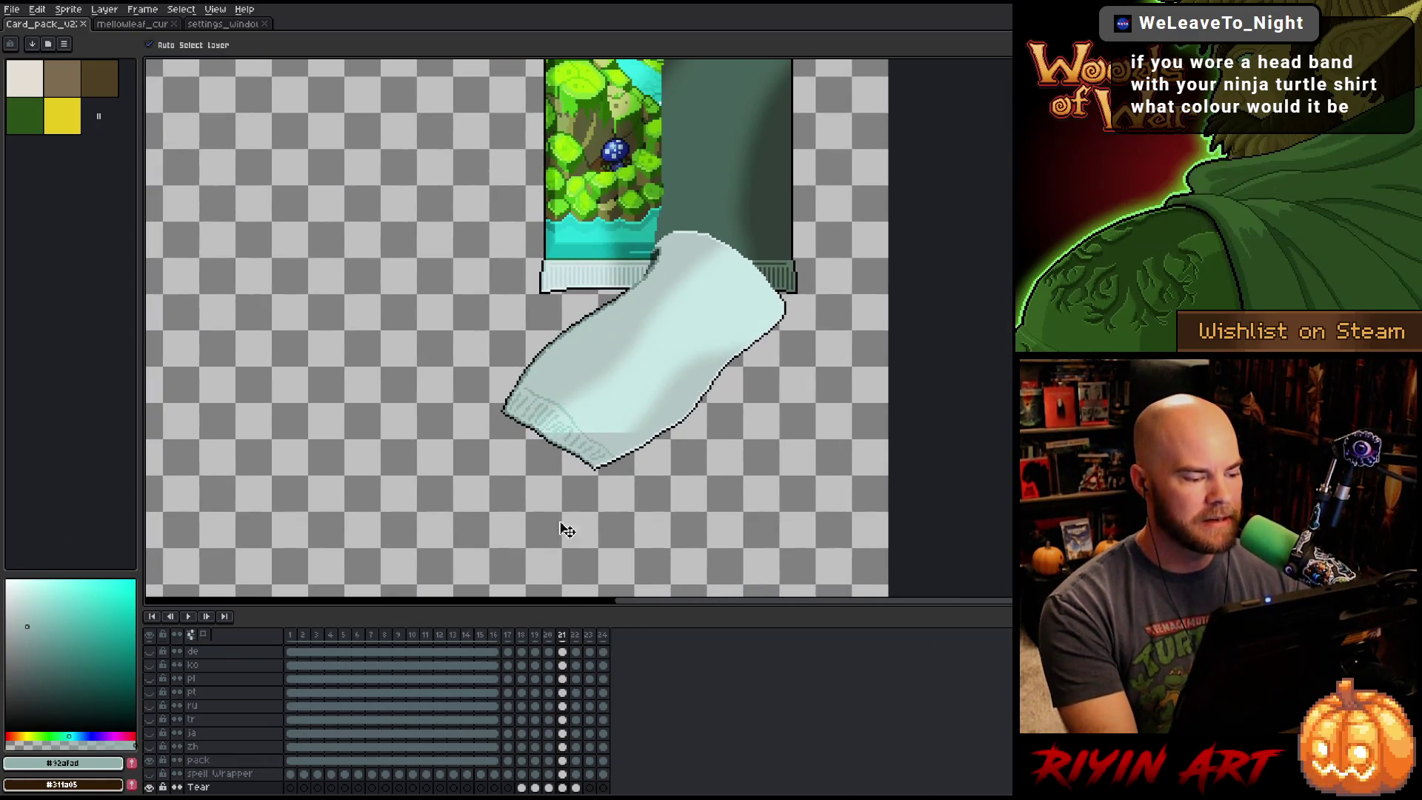
scroll(541, 727, up, 5)
scroll(541, 728, up, 1)
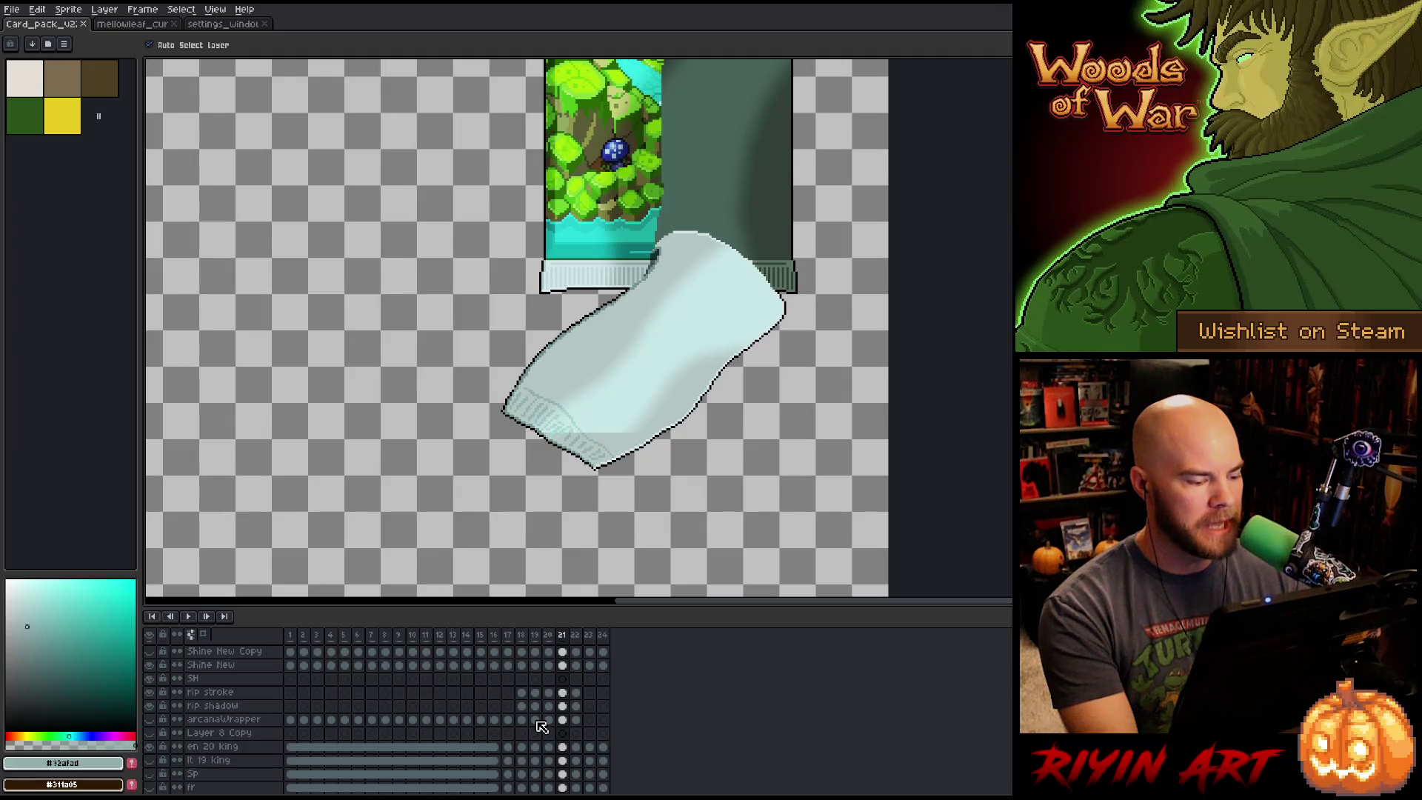
scroll(542, 728, up, 5)
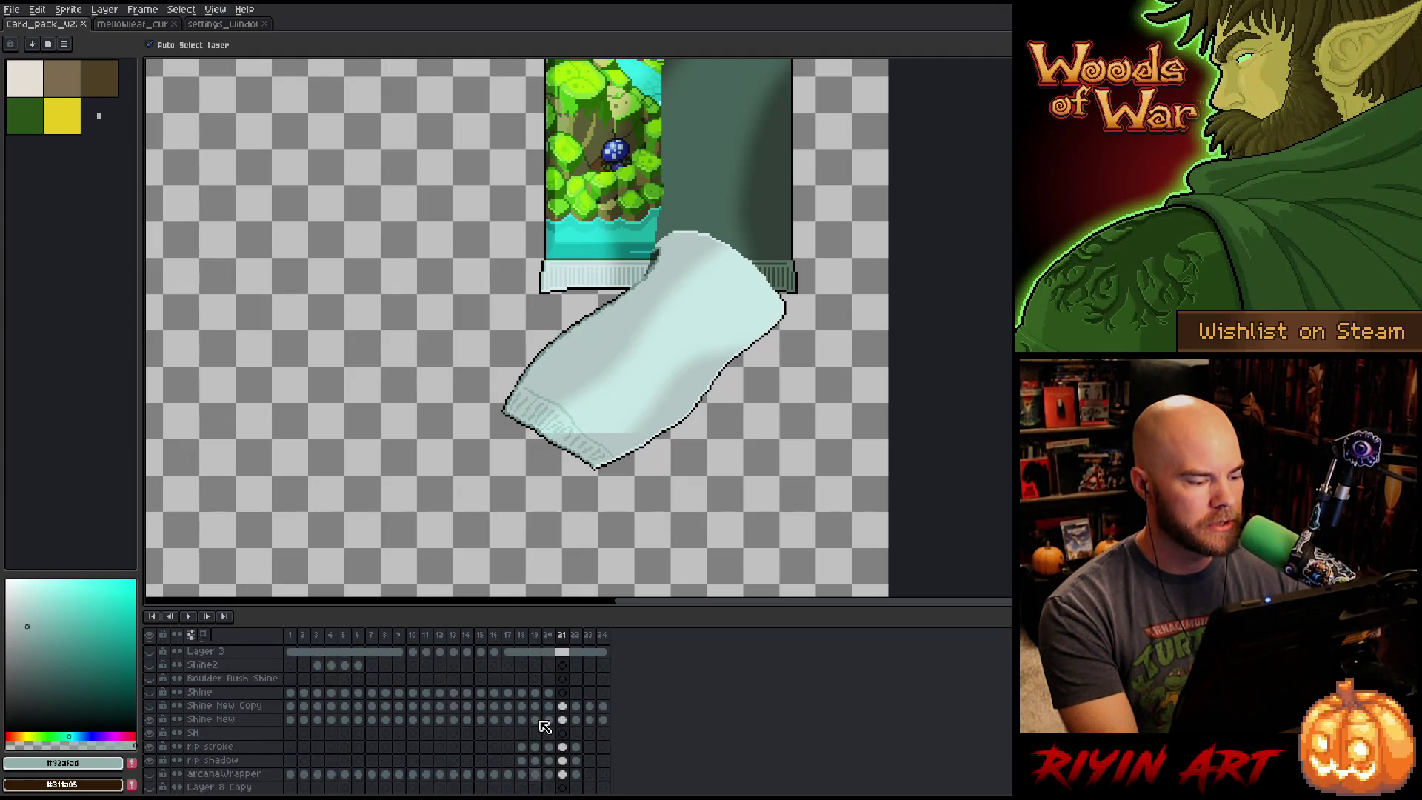
click(155, 731)
click(155, 731)
click(154, 731)
click(155, 733)
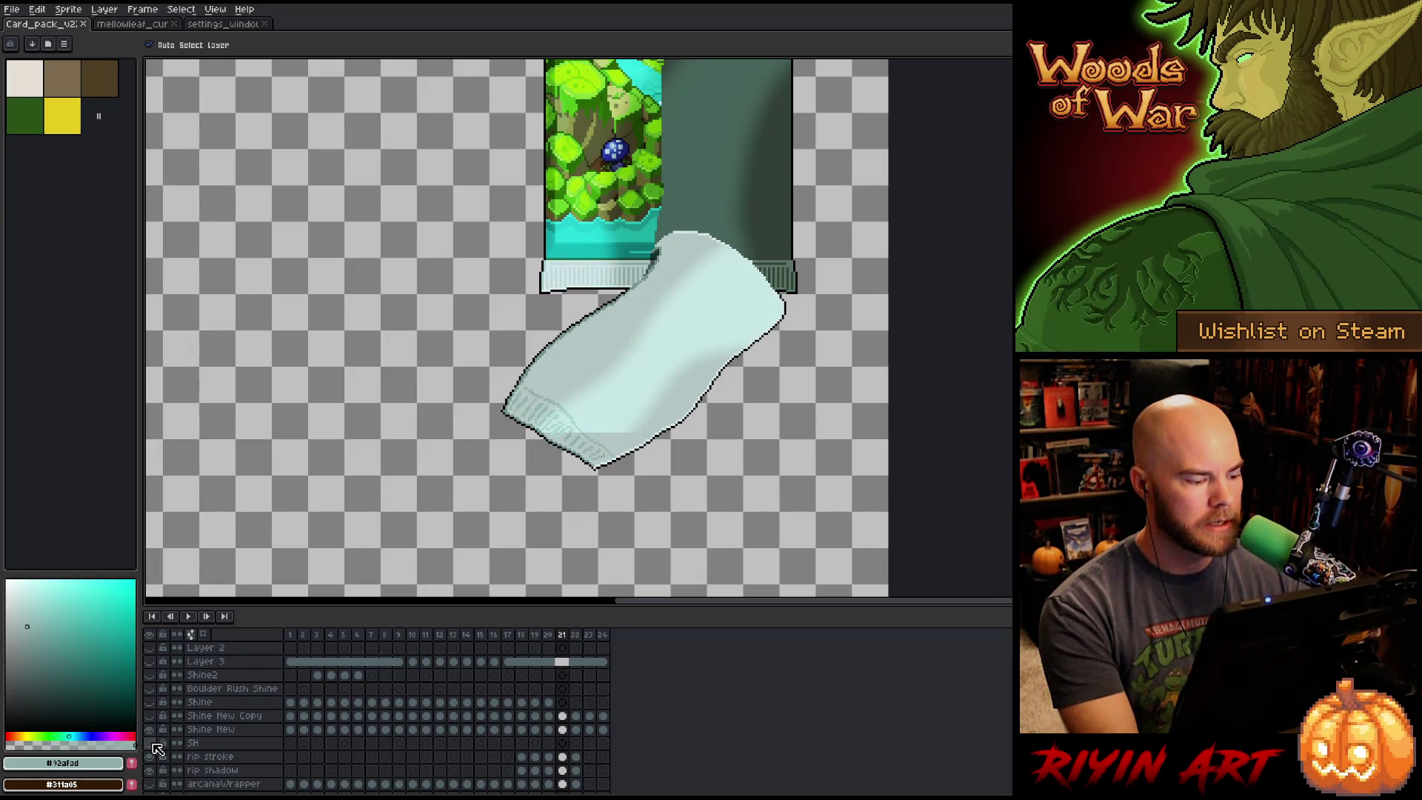
scroll(631, 448, up, 2)
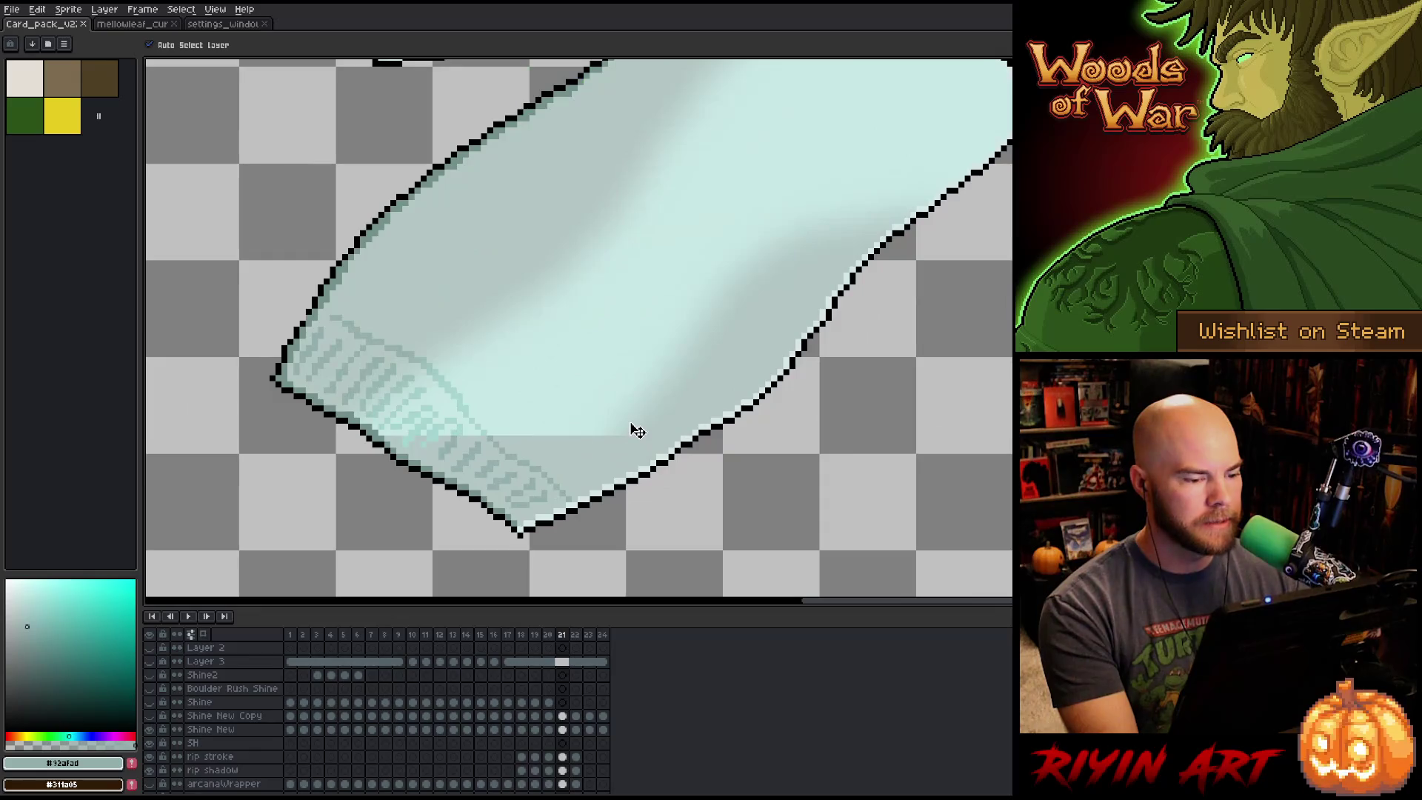
scroll(635, 431, down, 2)
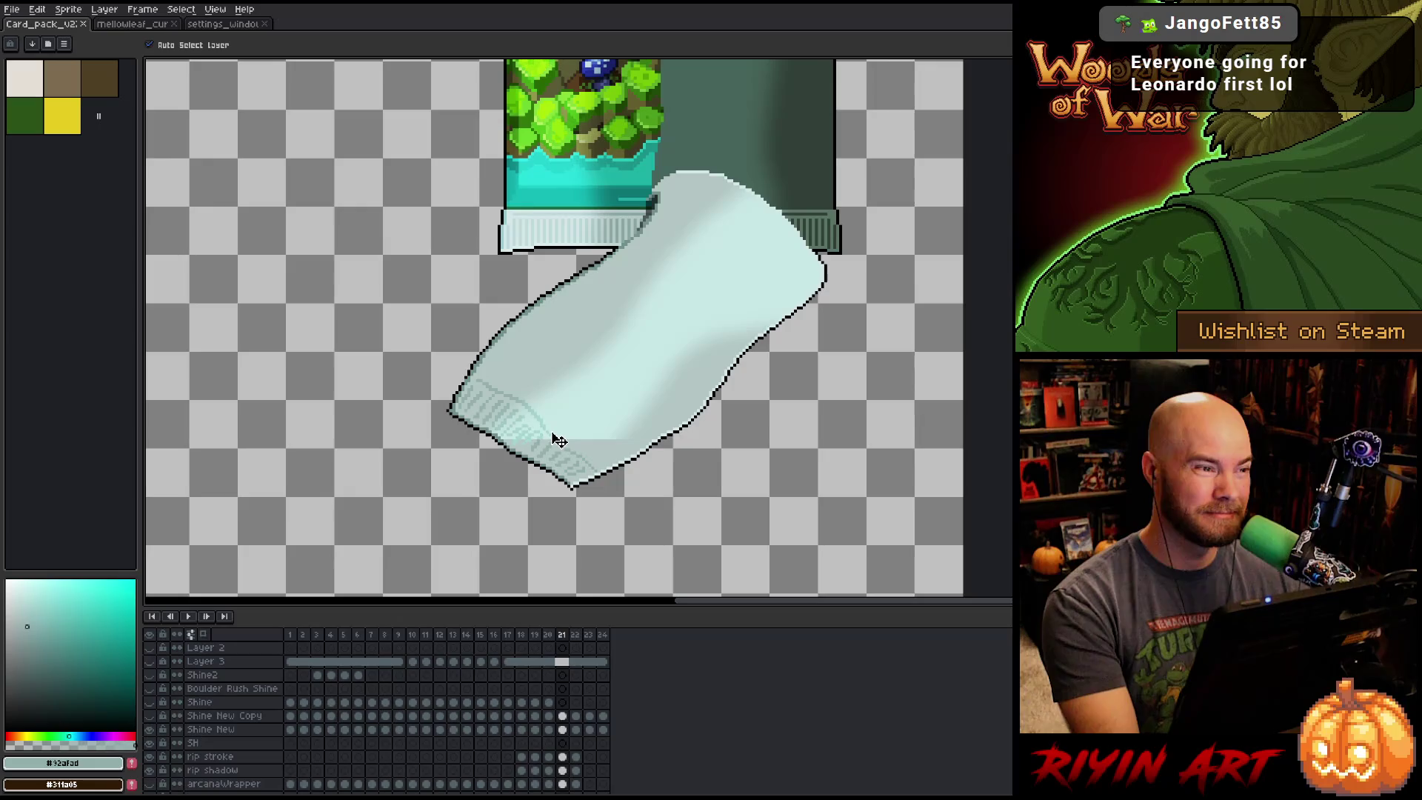
scroll(561, 441, up, 4)
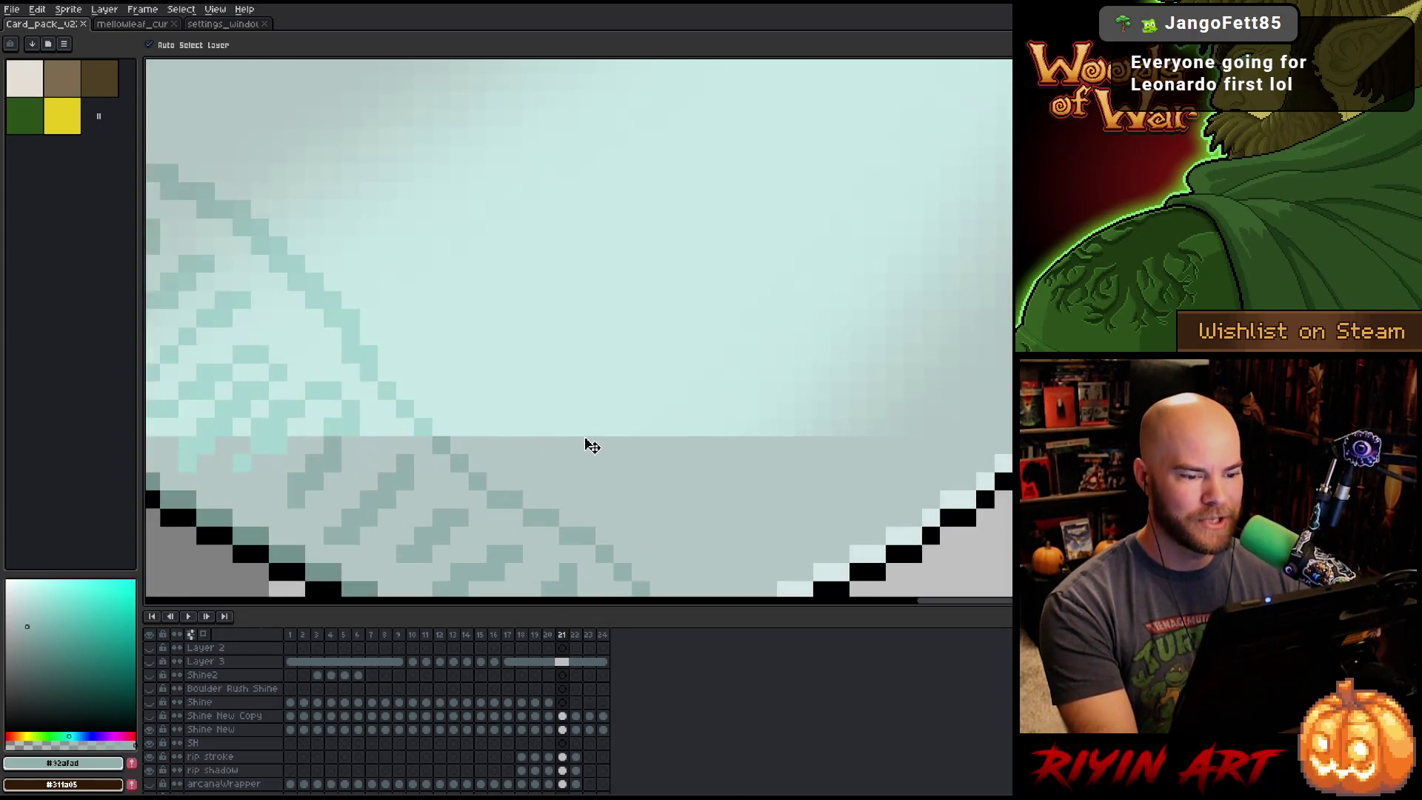
scroll(586, 442, down, 2)
scroll(655, 450, up, 3)
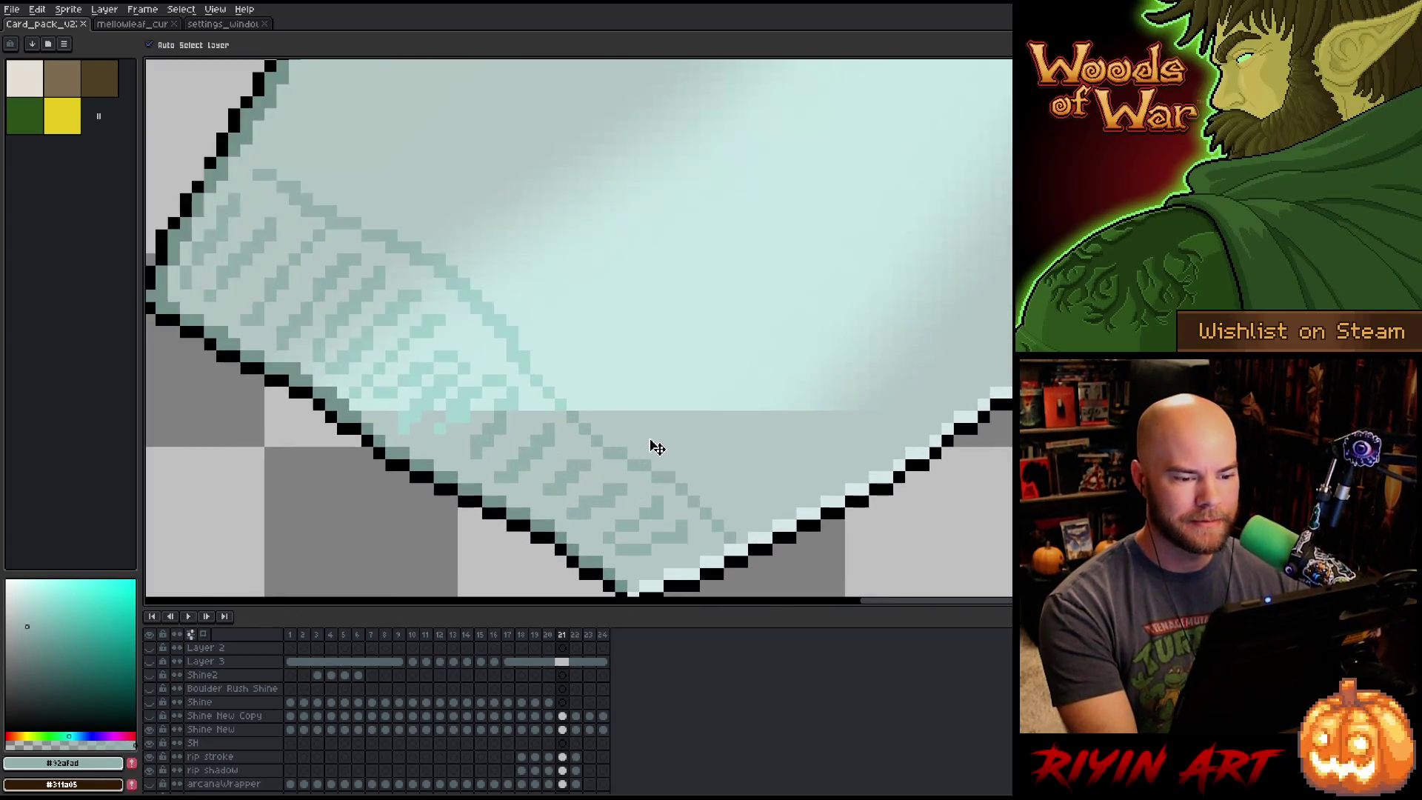
key(m)
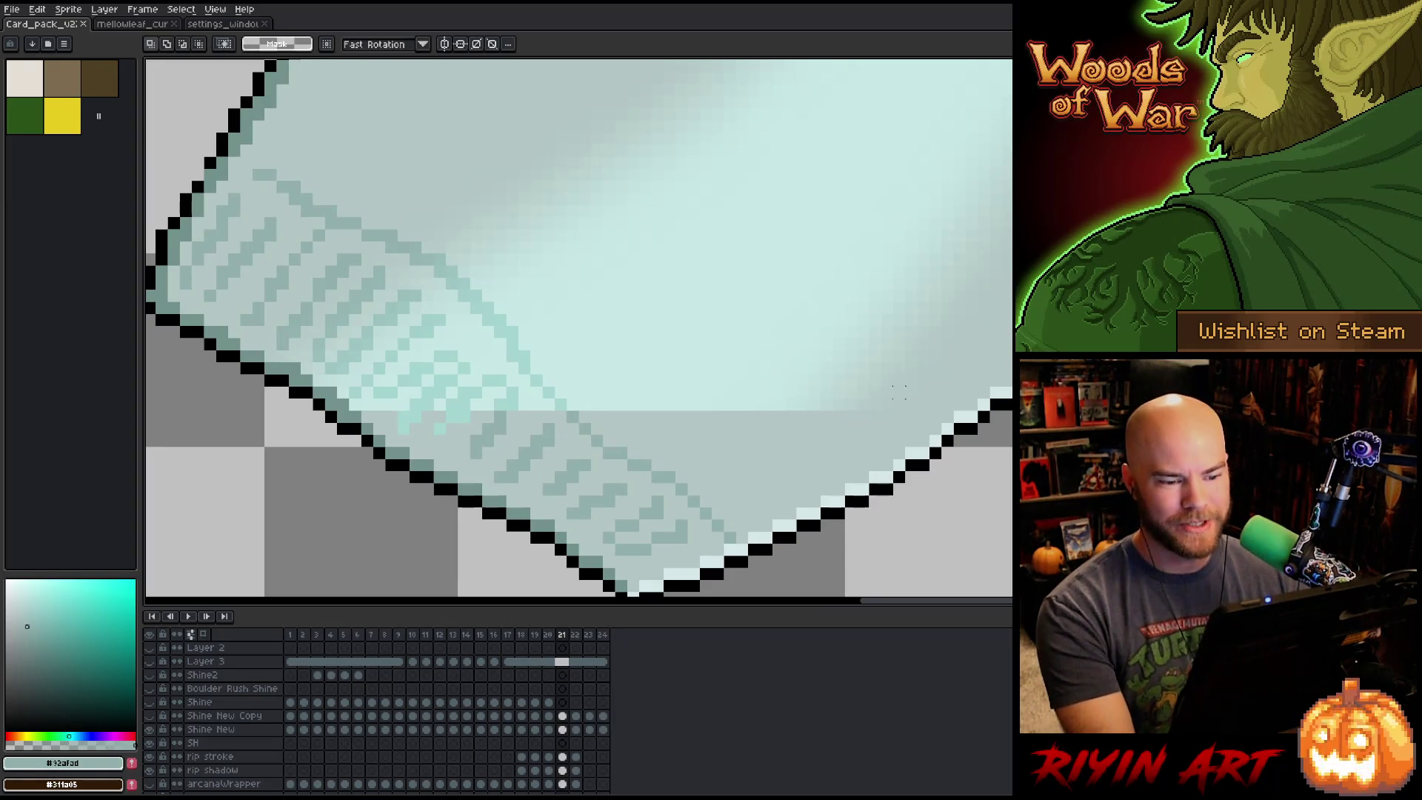
Select a thin strip along the shadow edge and move it left and down so the boundary steps.
mouse_move(934, 403)
mouse_down()
mouse_move(676, 403)
mouse_move(738, 405)
mouse_move(719, 427)
mouse_move(777, 422)
mouse_move(711, 437)
mouse_move(726, 438)
mouse_up()
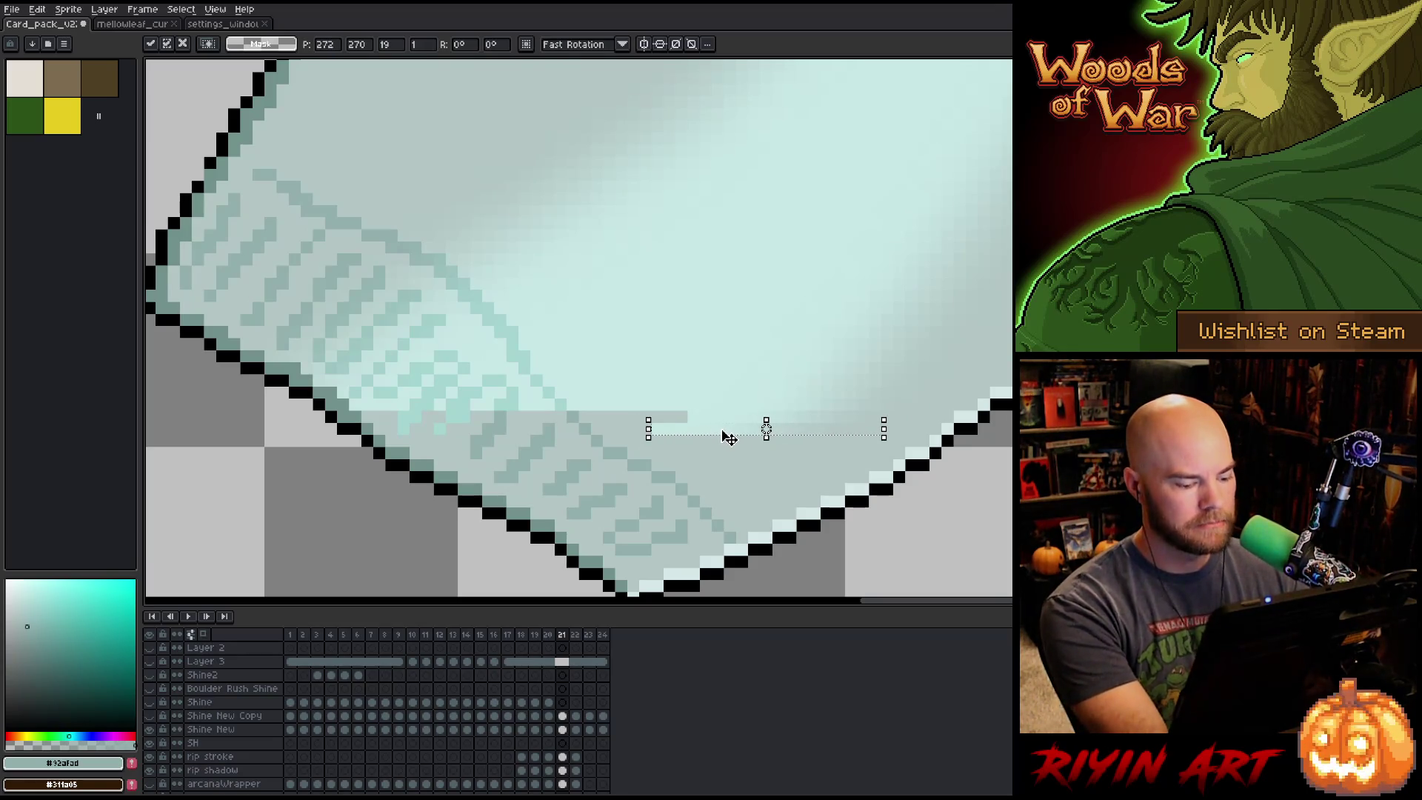
mouse_move(705, 429)
mouse_down()
mouse_move(684, 453)
mouse_move(665, 442)
mouse_up()
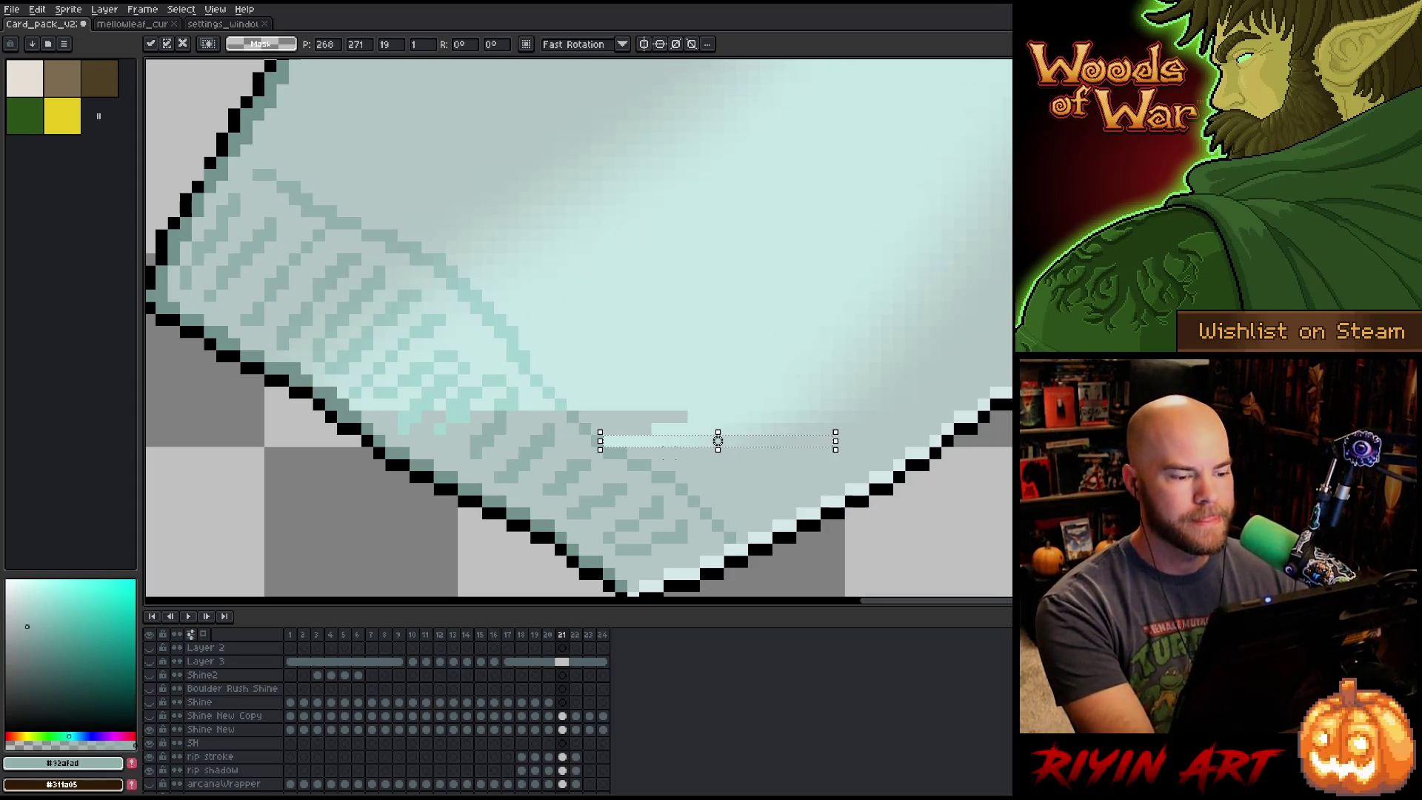
key(Return)
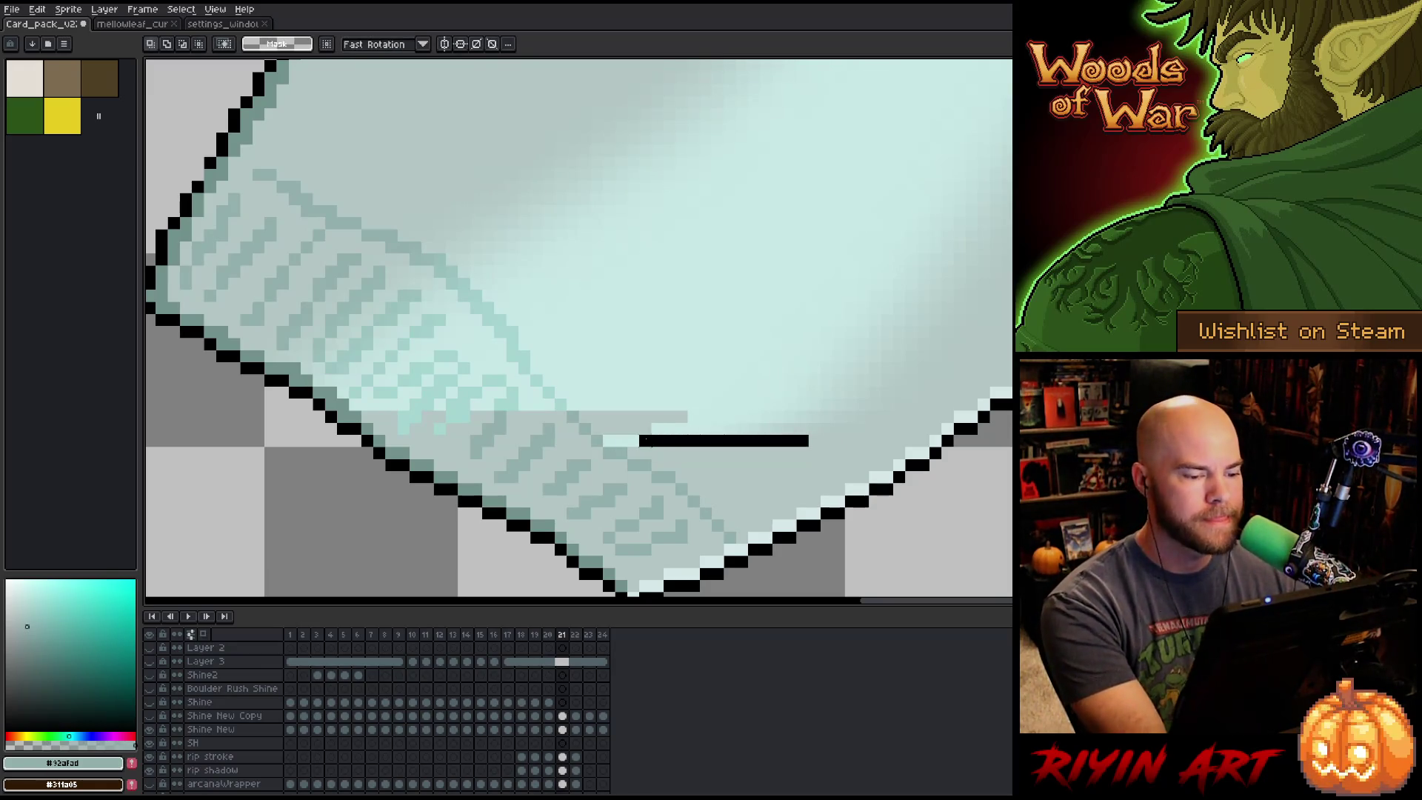
Undo a trial one-row nudge and a stray dark line, then commit the strip's final position.
mouse_move(695, 447)
mouse_down()
mouse_move(676, 447)
mouse_move(713, 465)
mouse_up()
key(Escape)
key(Escape)
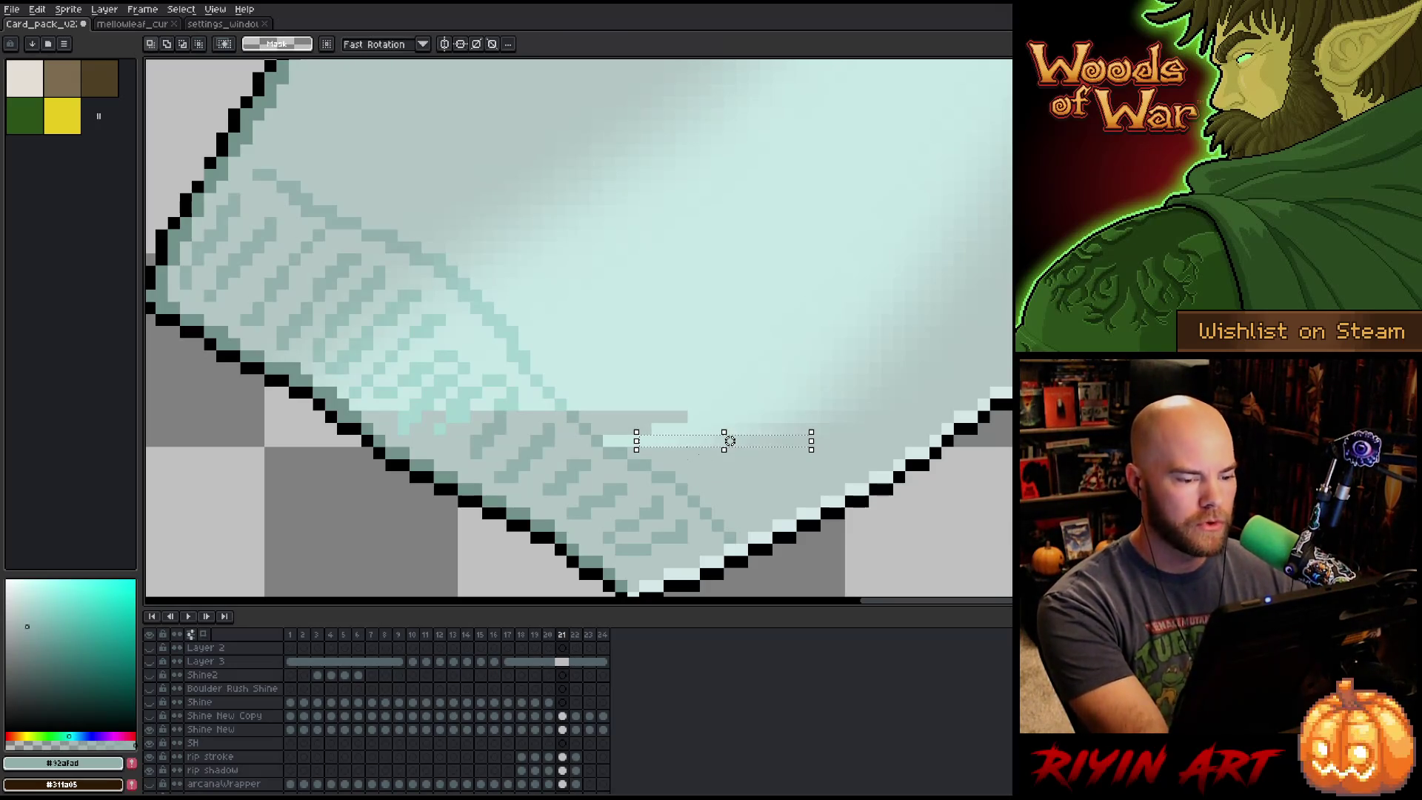
key(ctrl+d)
mouse_move(790, 442)
mouse_down()
mouse_move(688, 441)
mouse_move(685, 463)
mouse_move(664, 460)
mouse_up()
key(ctrl+z)
key(ctrl+z)
key(Return)
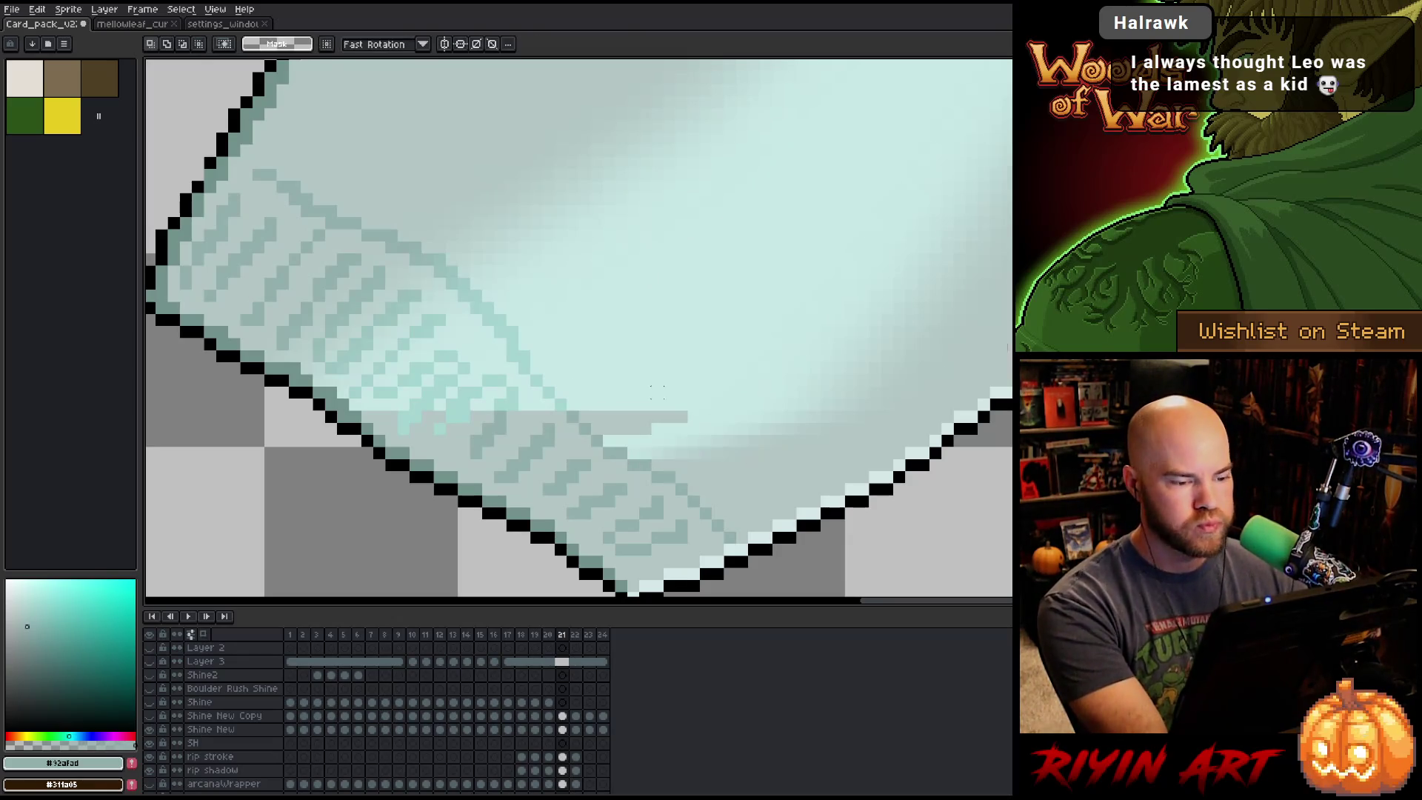
scroll(614, 390, down, 3)
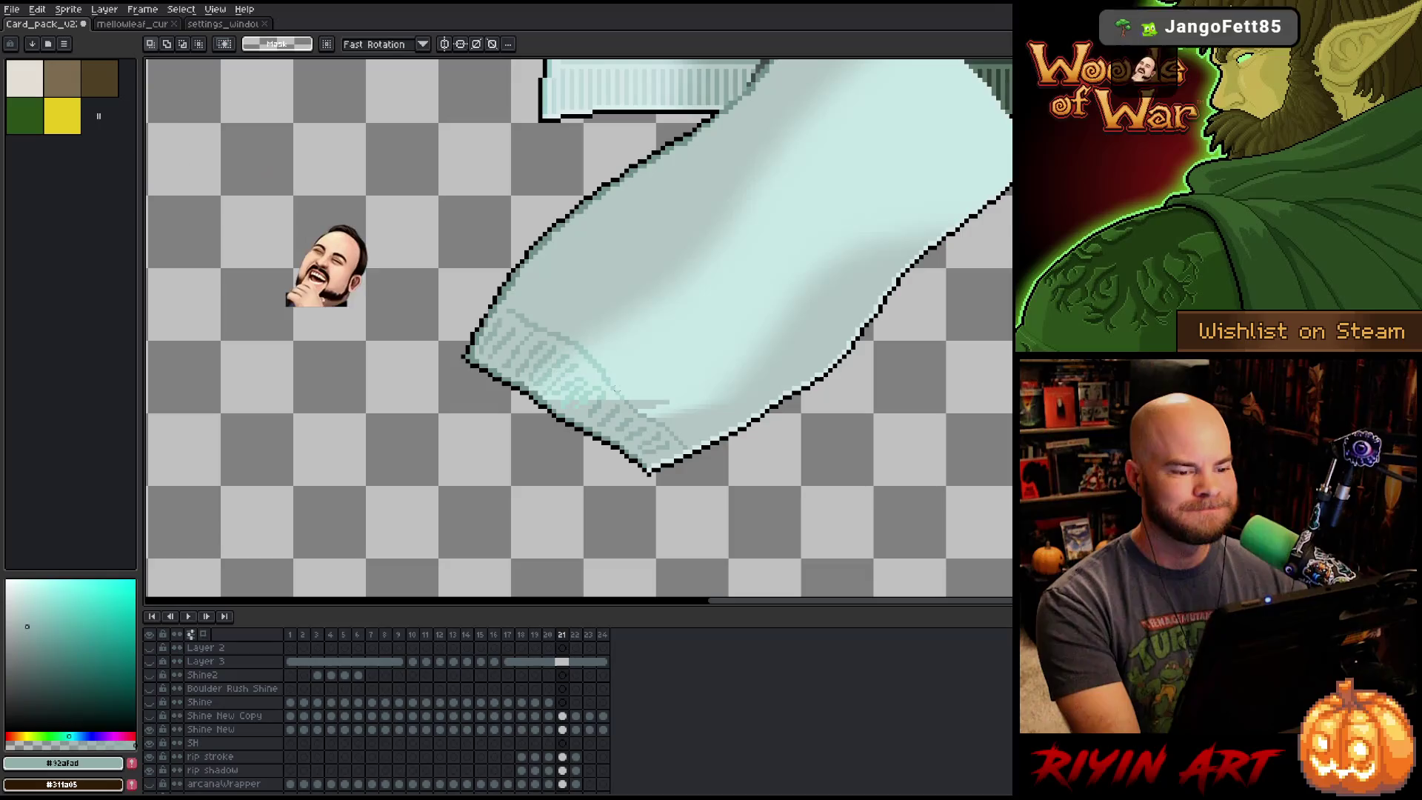
scroll(614, 389, up, 1)
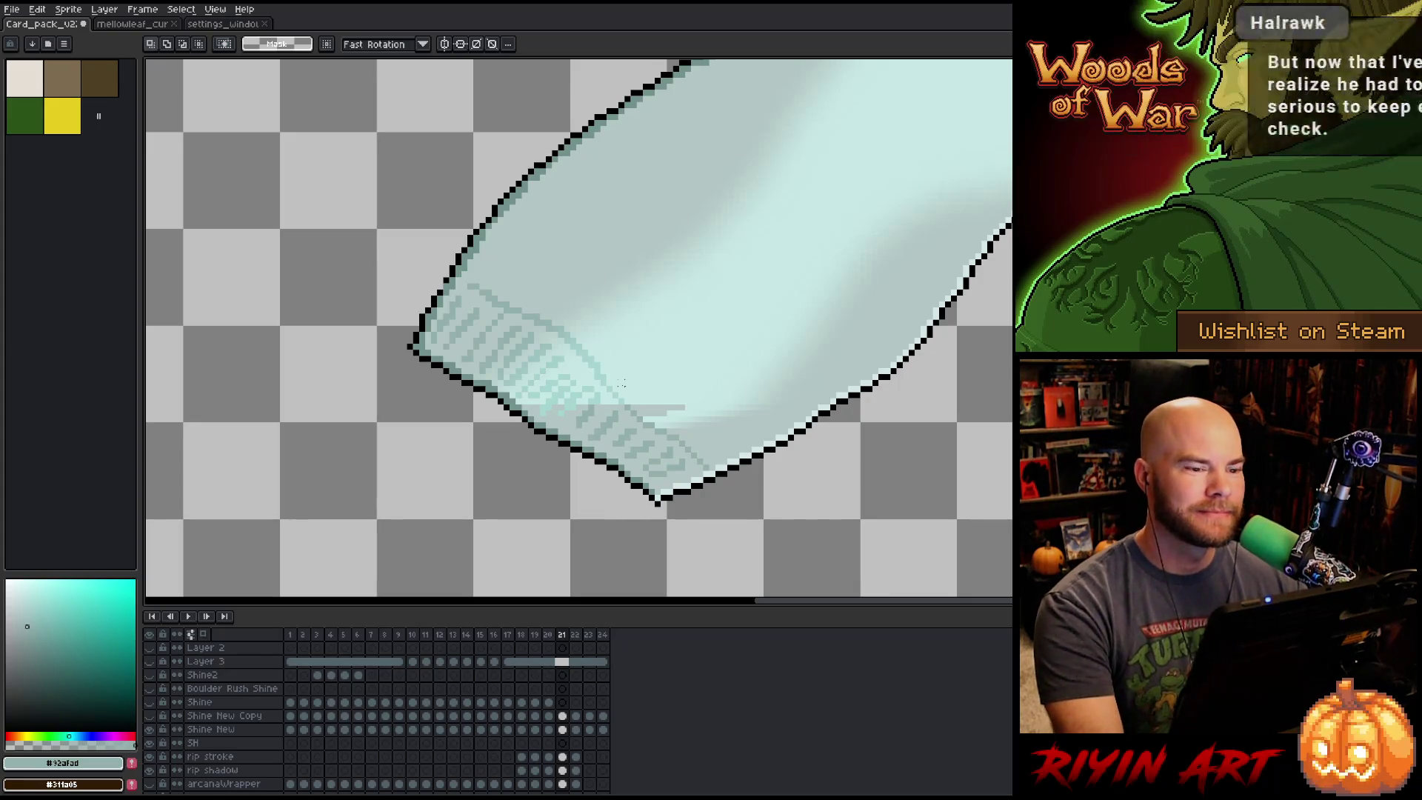
scroll(562, 284, down, 4)
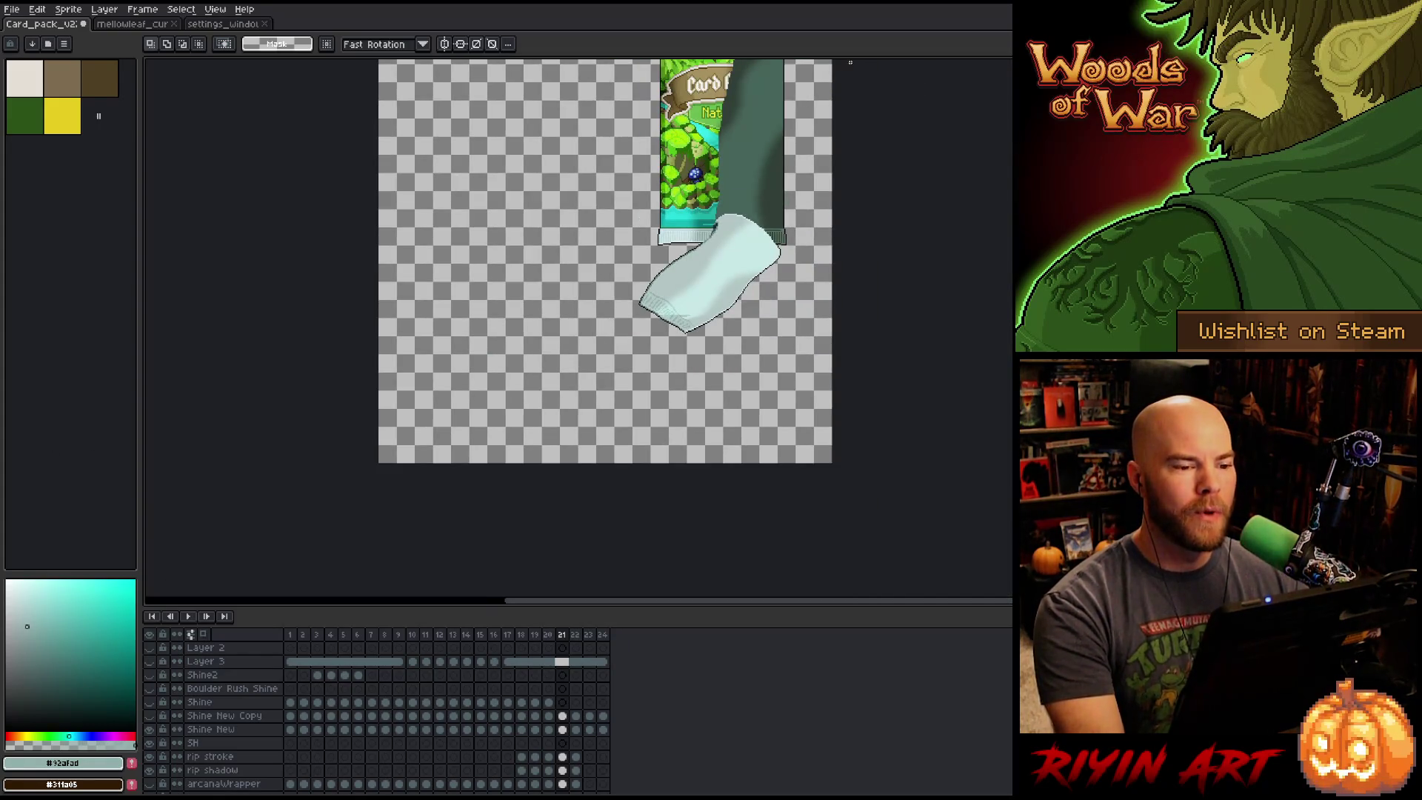
scroll(863, 107, up, 2)
scroll(862, 108, down, 1)
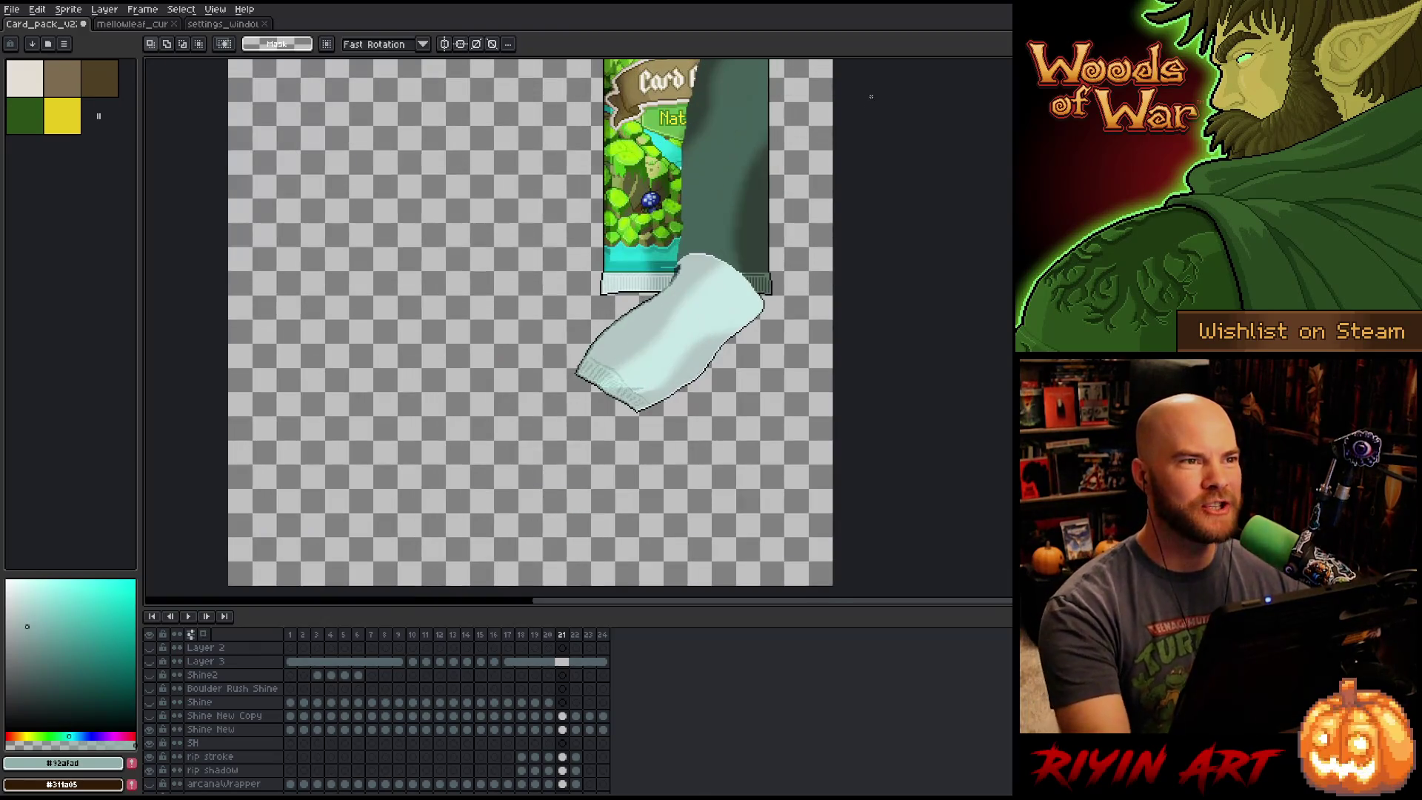
scroll(770, 300, up, 1)
mouse_move(758, 206)
mouse_down()
mouse_move(758, 378)
mouse_move(753, 291)
mouse_move(750, 325)
mouse_move(747, 311)
mouse_up()
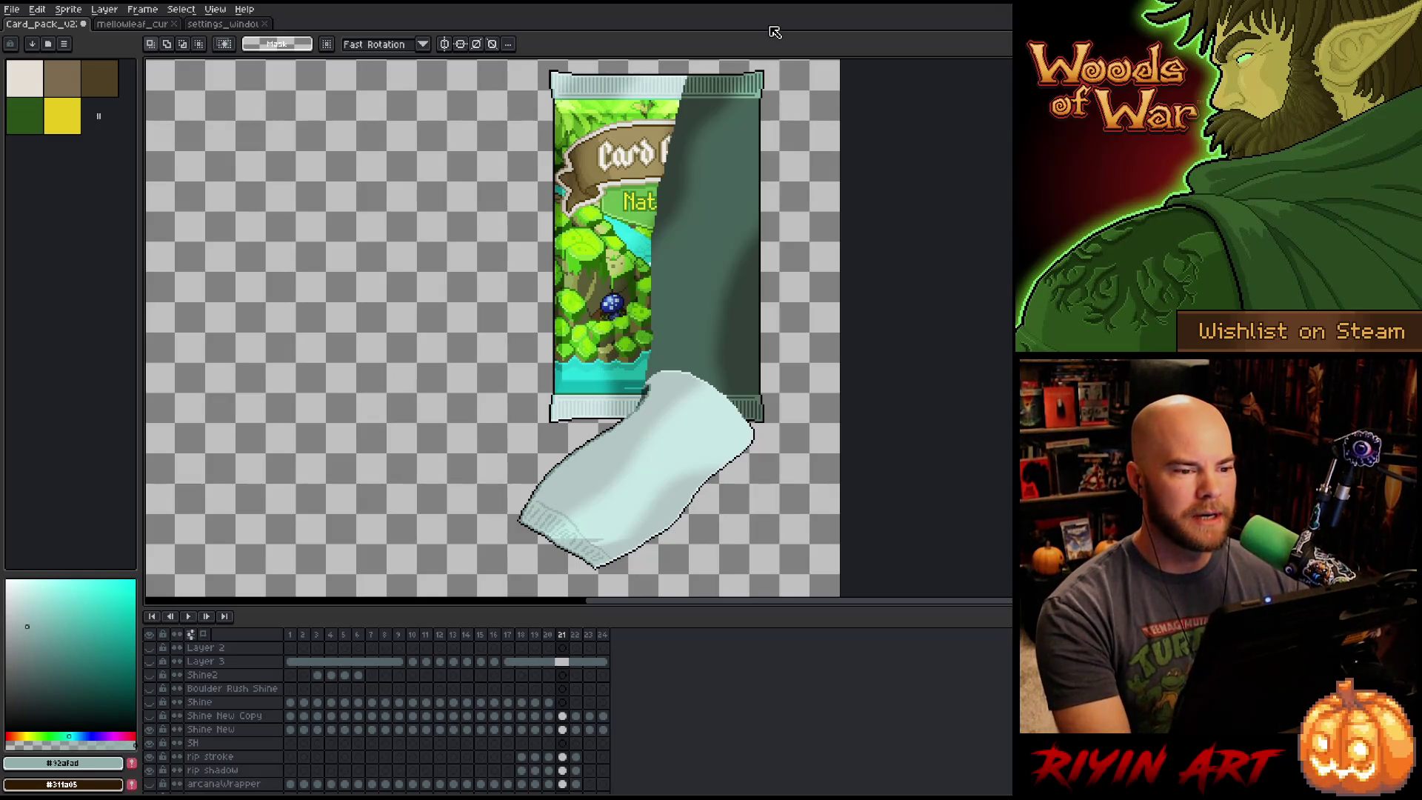
scroll(622, 517, up, 3)
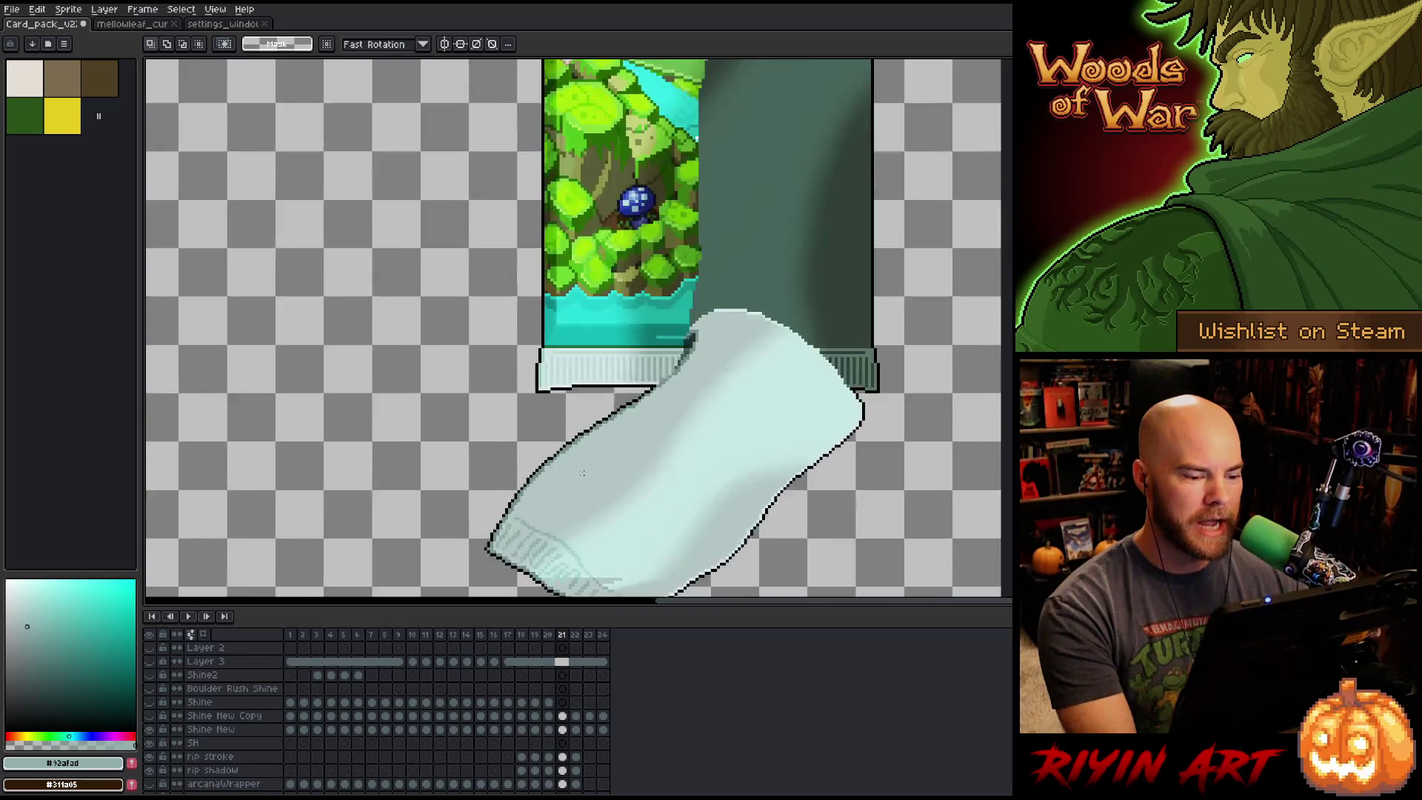
Zoom onto the wrapper's toe and fill the grey band with the wrapper's light cyan.
drag(622, 517, 623, 243)
scroll(622, 243, up, 3)
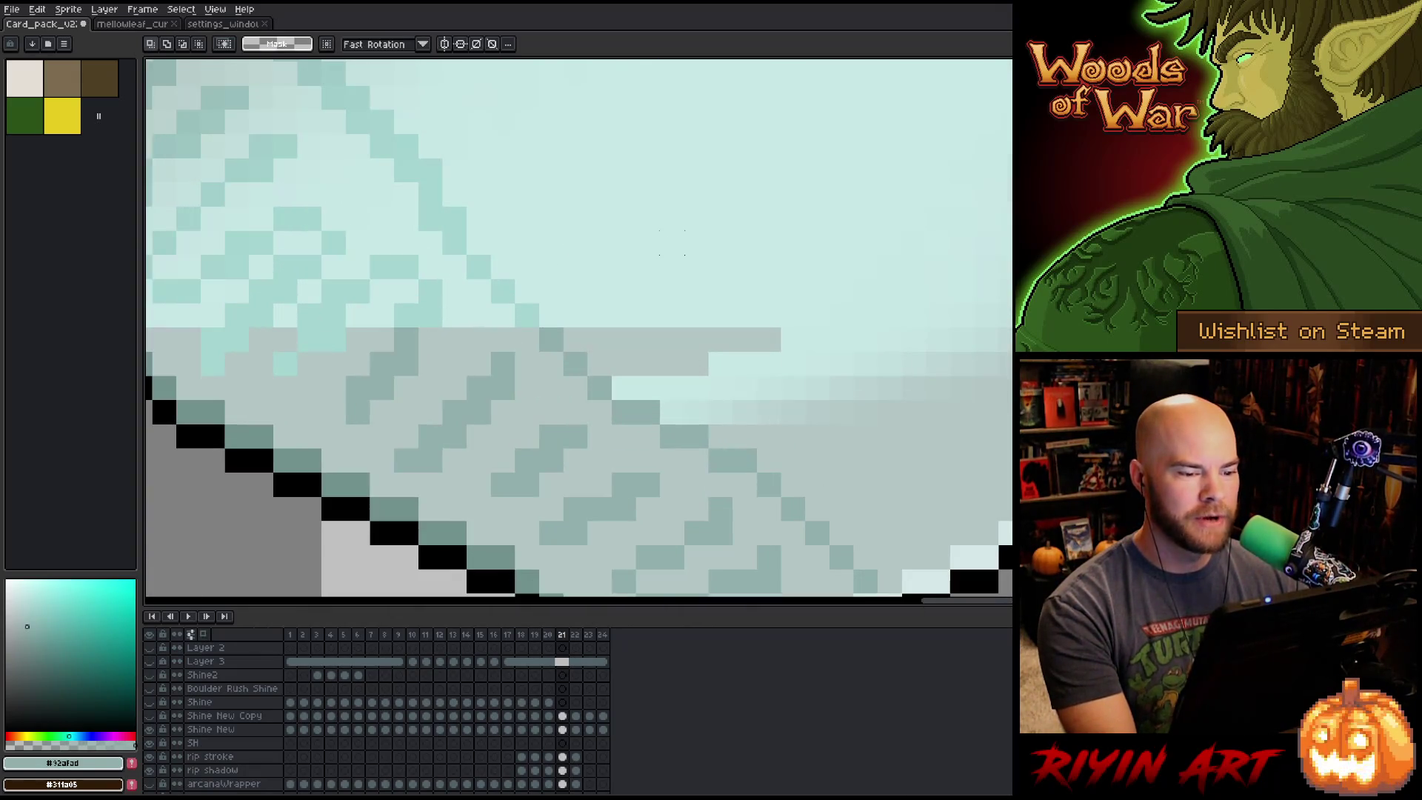
scroll(622, 289, down, 2)
drag(622, 292, 675, 299)
scroll(696, 300, up, 2)
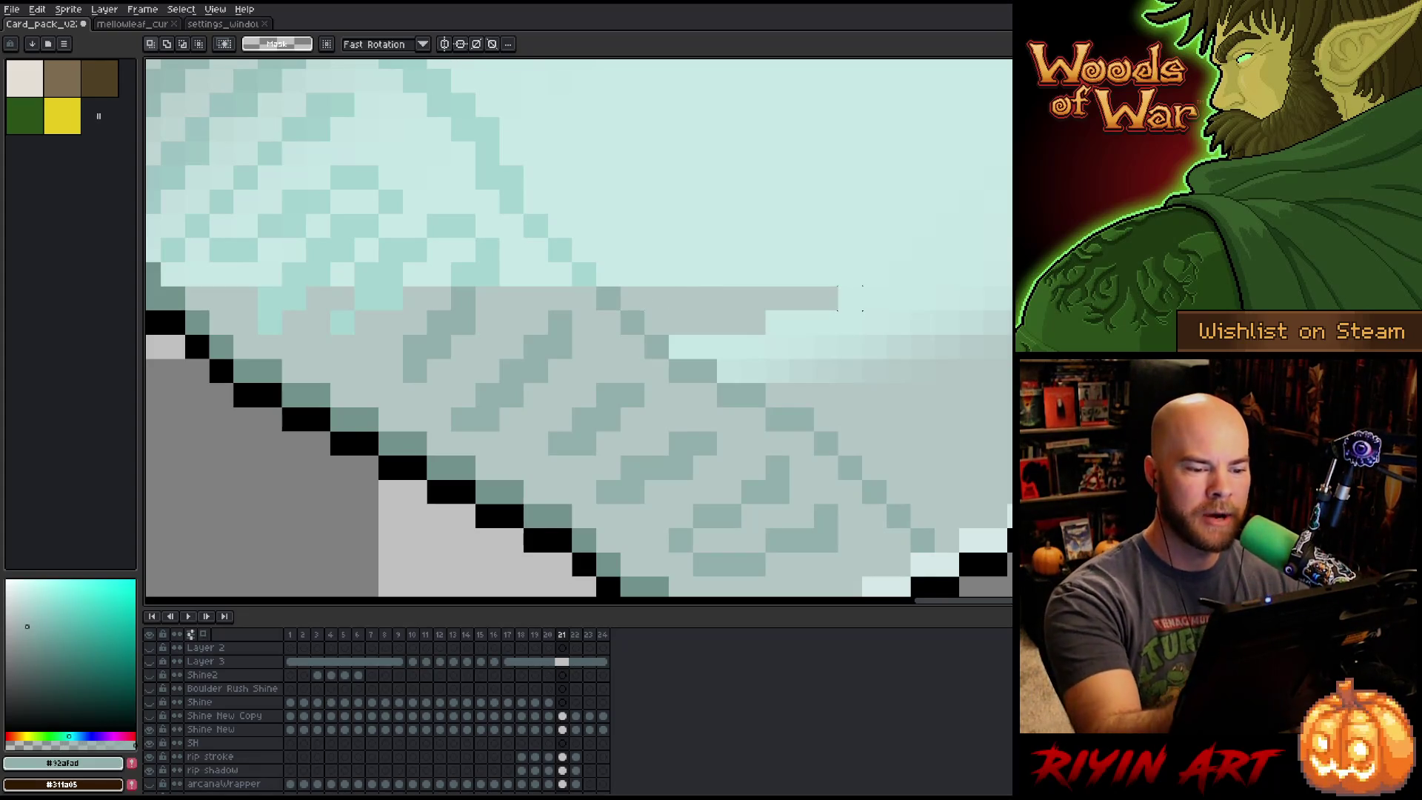
key(g)
alt+click(851, 292)
click(785, 300)
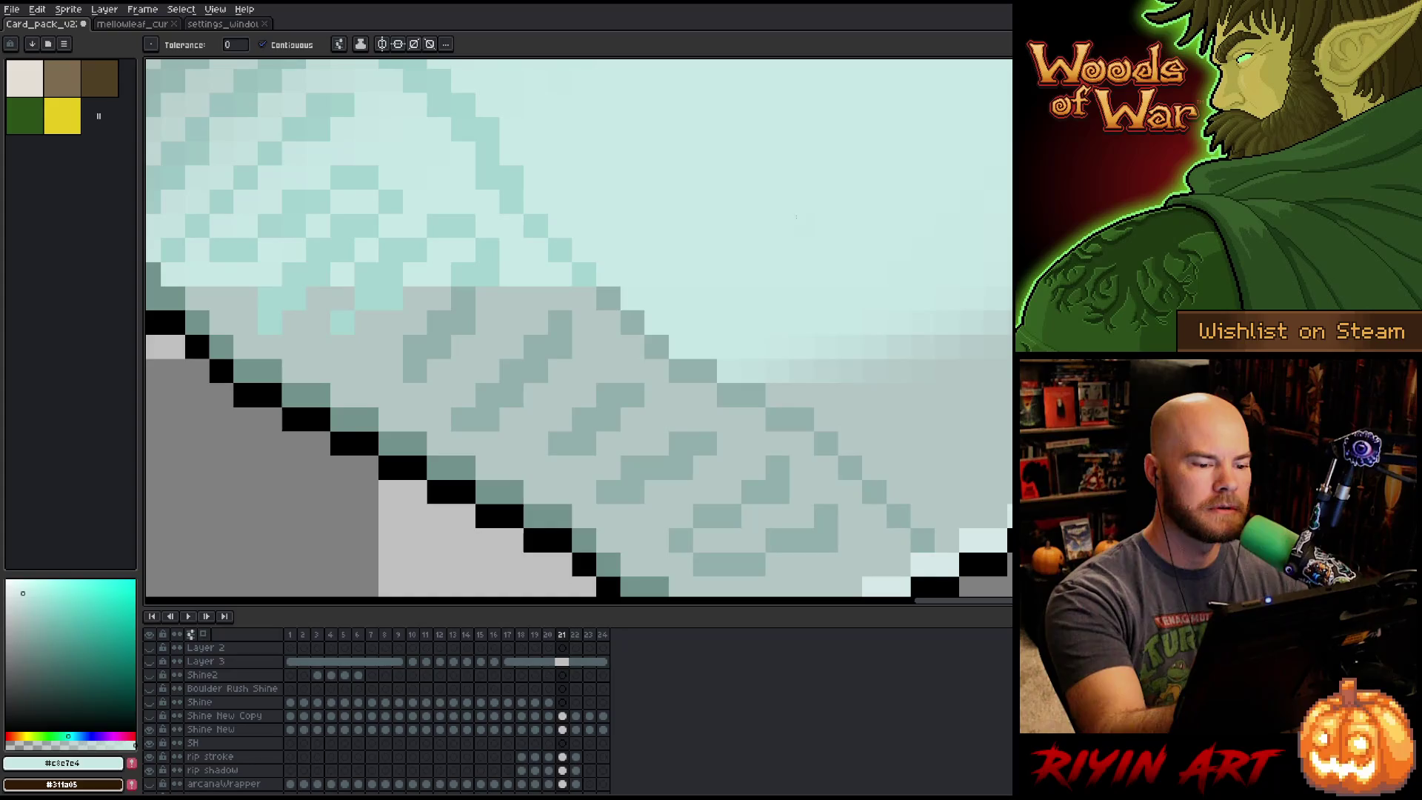
Paint light-cyan pixels over the stepped edge and into the crinkles with the pencil.
drag(777, 348, 881, 416)
mouse_move(755, 358)
mouse_down()
mouse_move(741, 383)
mouse_move(827, 392)
mouse_move(867, 363)
mouse_move(770, 387)
mouse_move(745, 436)
mouse_move(721, 436)
mouse_up()
key(b)
click(818, 339)
mouse_move(726, 299)
mouse_down()
mouse_move(722, 340)
mouse_move(626, 412)
mouse_up()
mouse_move(577, 340)
mouse_down()
mouse_move(578, 363)
mouse_move(627, 292)
mouse_up()
Pick the pale grey and paint a row of light pixels into the shadow band.
alt+click(818, 437)
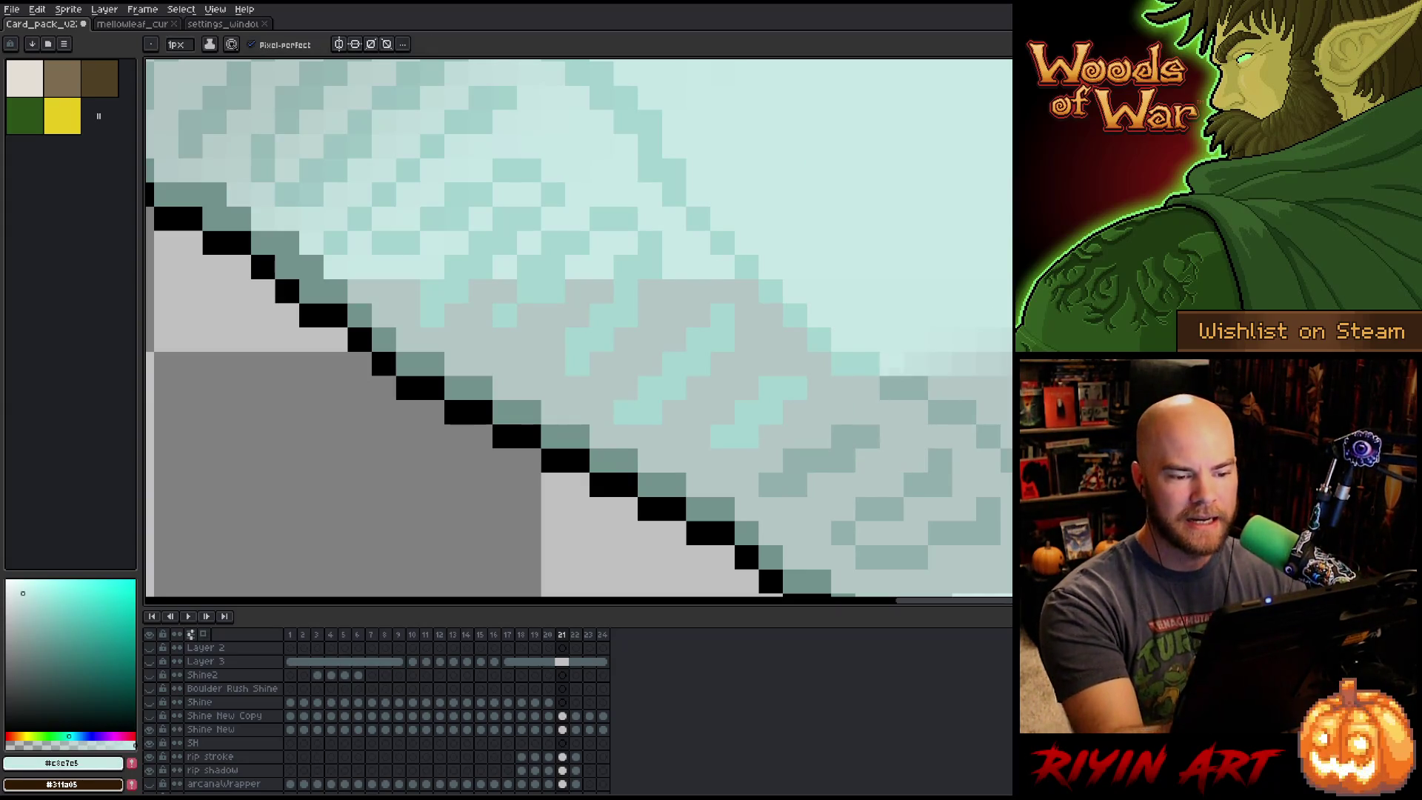
alt+click(843, 387)
click(843, 387)
click(819, 387)
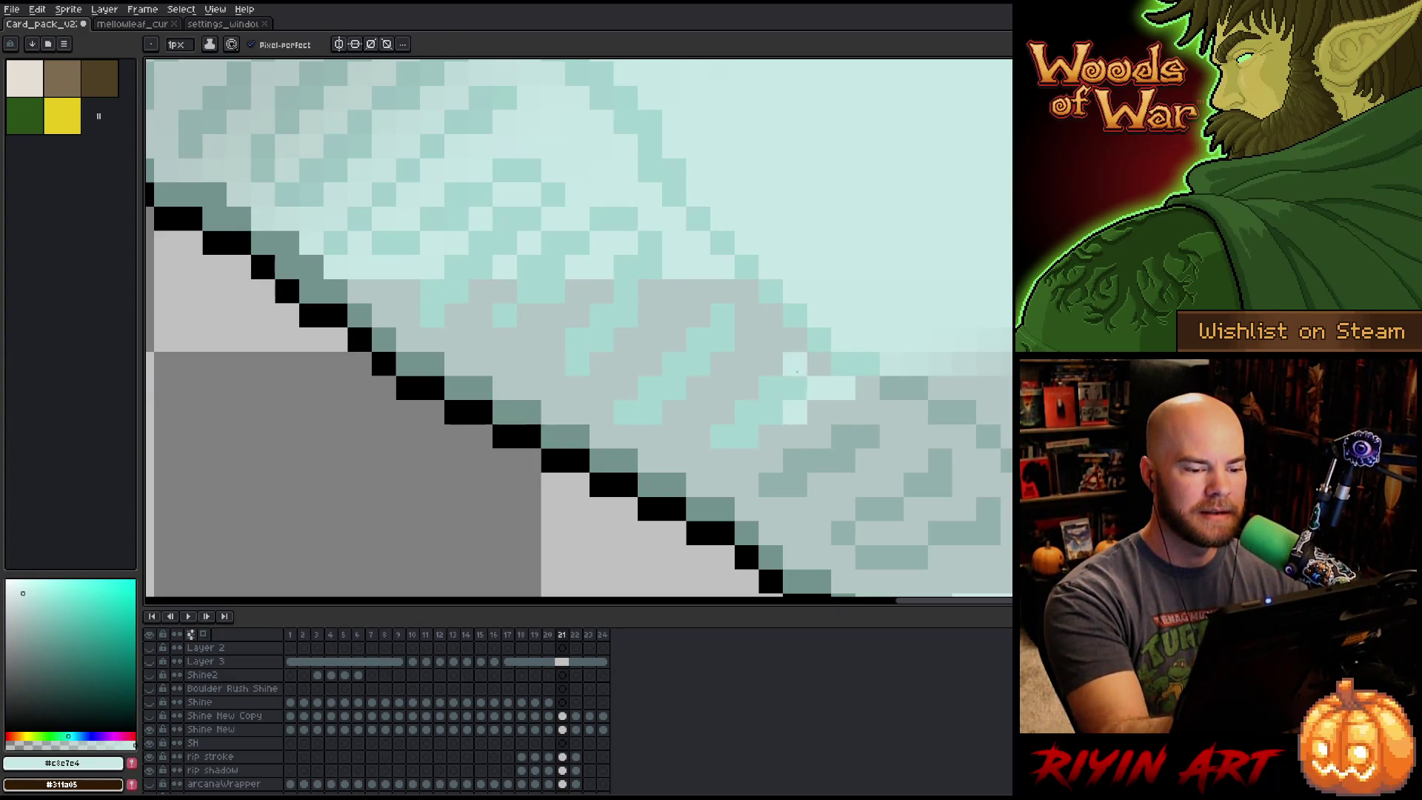
mouse_move(818, 363)
mouse_down()
mouse_move(721, 362)
mouse_move(722, 411)
mouse_move(674, 412)
mouse_up()
Dot scattered light pixels across the crinkles to blend them into the shadow.
click(795, 411)
click(771, 437)
click(818, 412)
click(795, 437)
click(746, 460)
click(721, 460)
click(698, 484)
click(722, 484)
click(722, 436)
click(698, 437)
click(504, 363)
Fill the remaining grey area with light cyan and return to the pencil.
key(g)
click(516, 359)
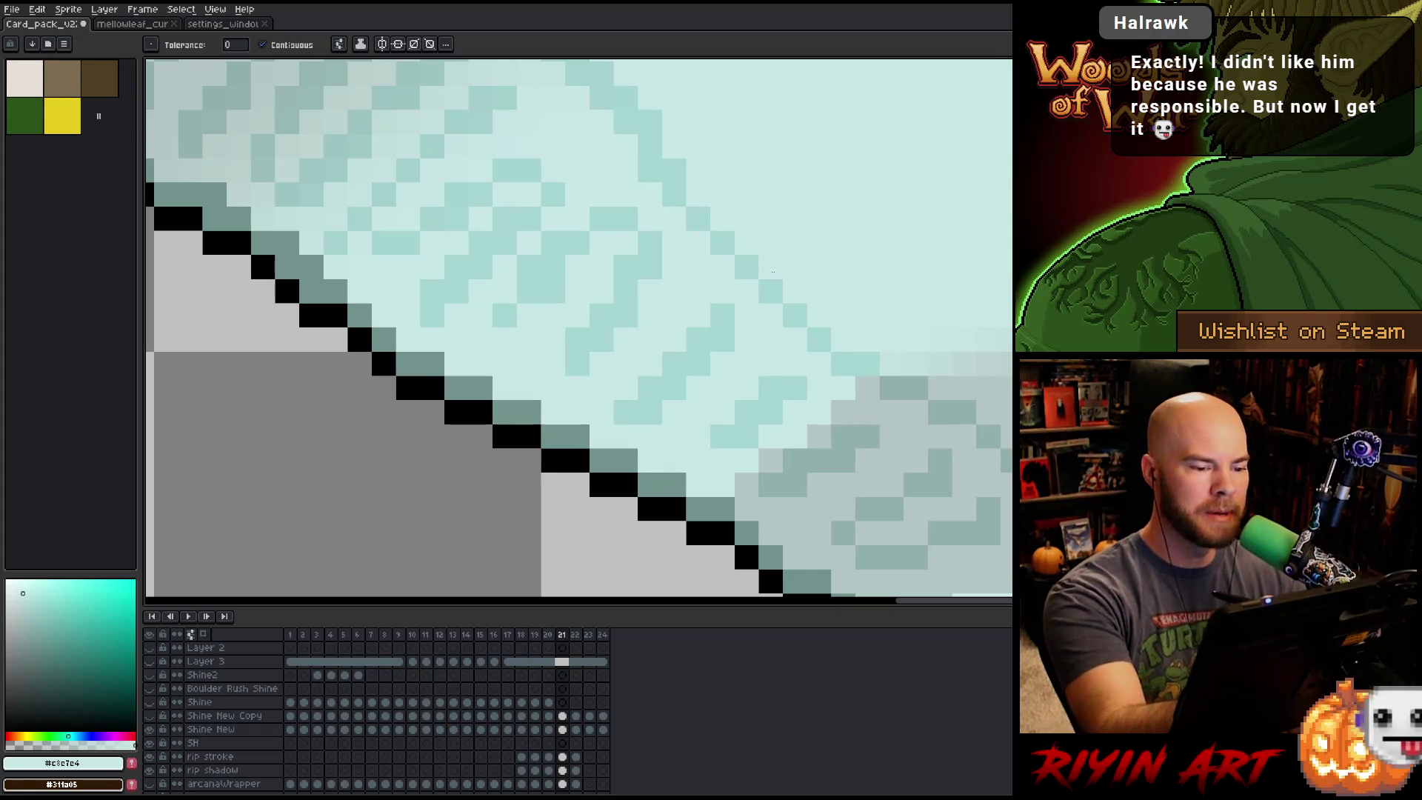
key(b)
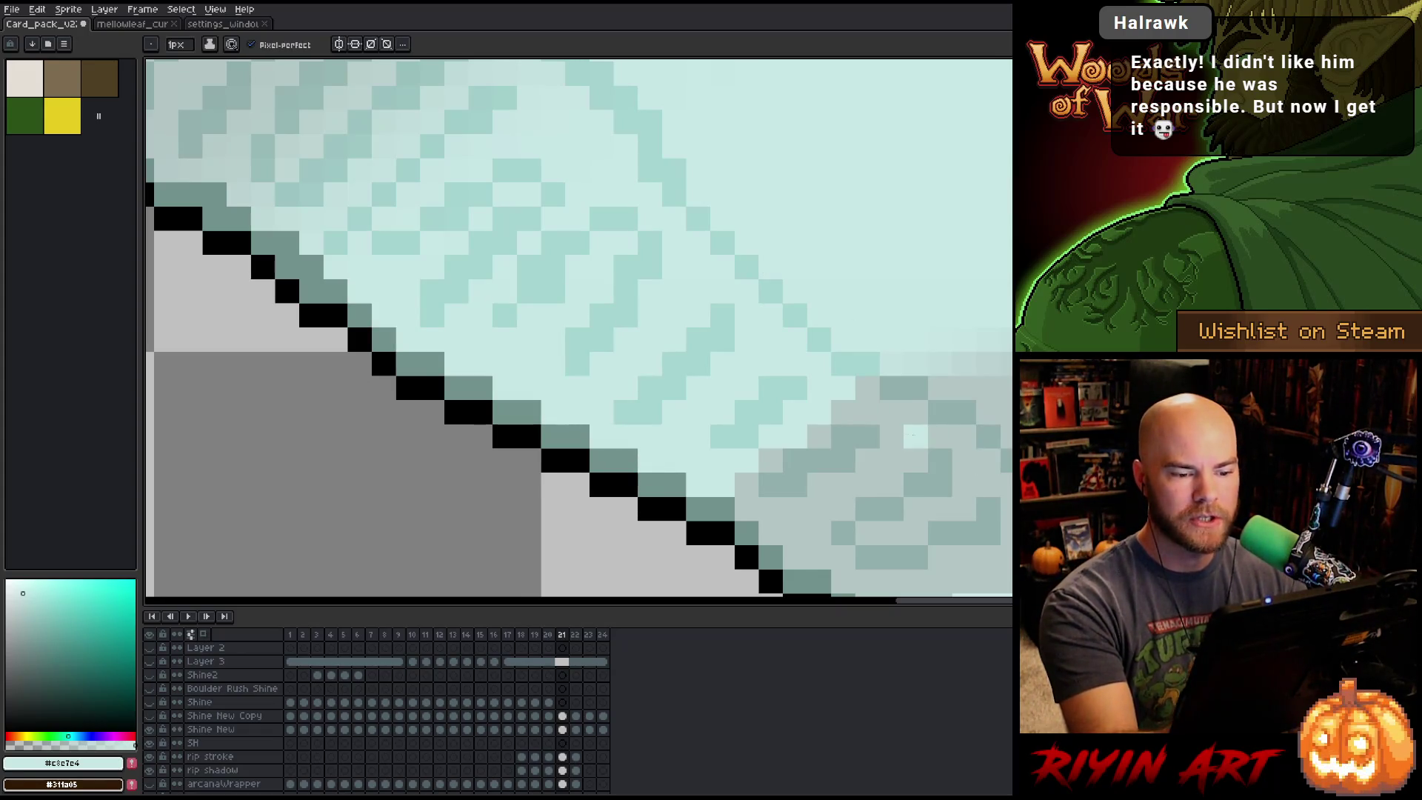
Compare frames 20 and 21, then marquee a thin strip along the shadow's top edge.
scroll(909, 436, down, 4)
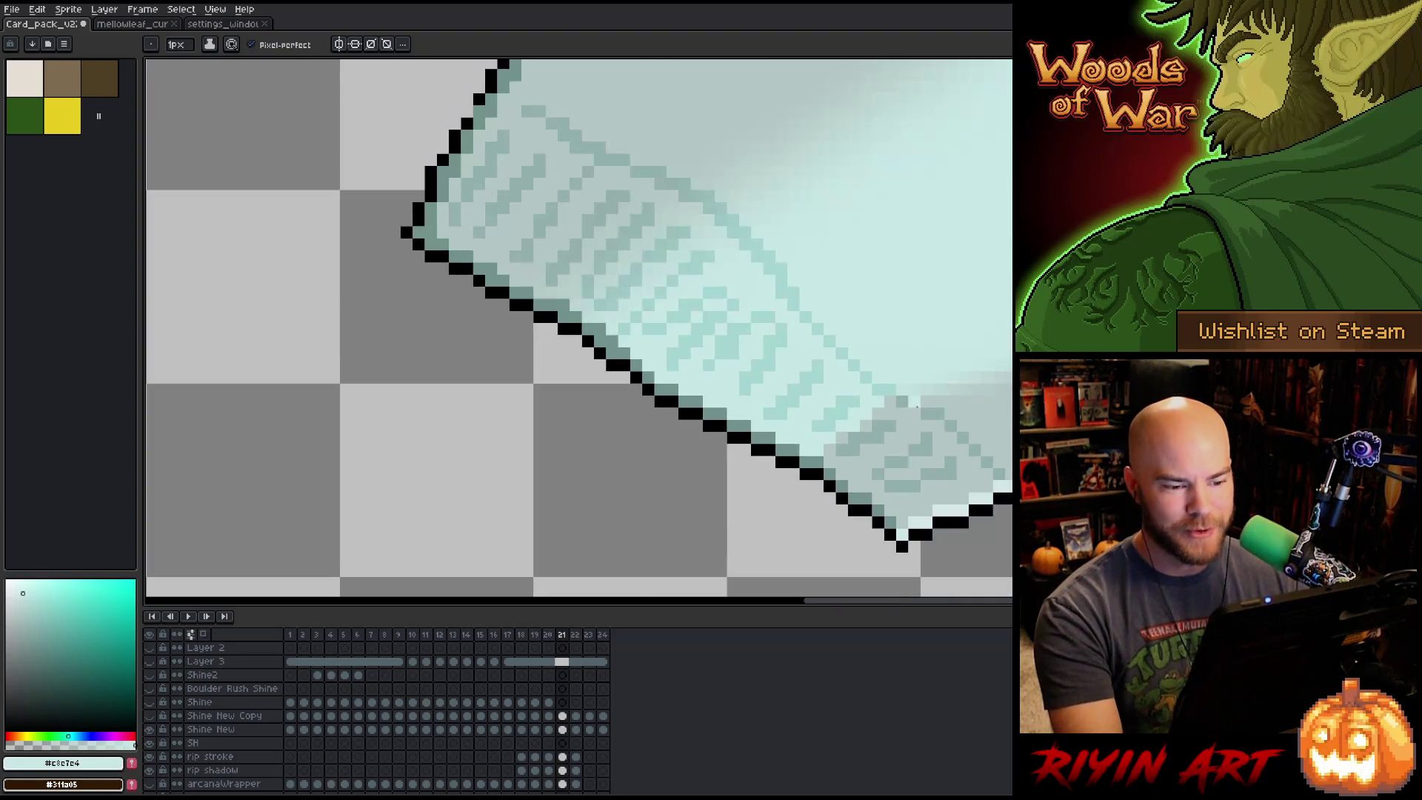
key(comma)
key(period)
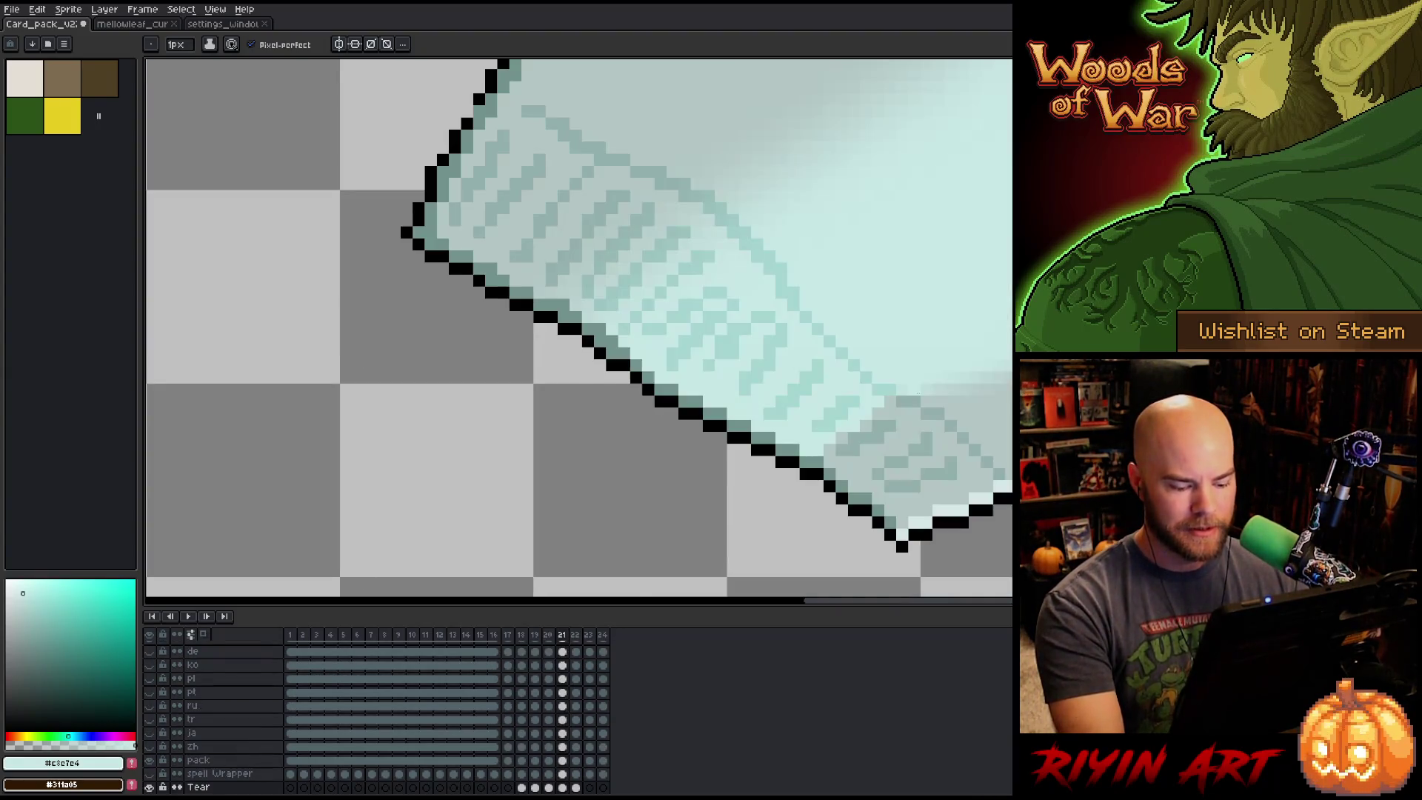
scroll(901, 413, up, 3)
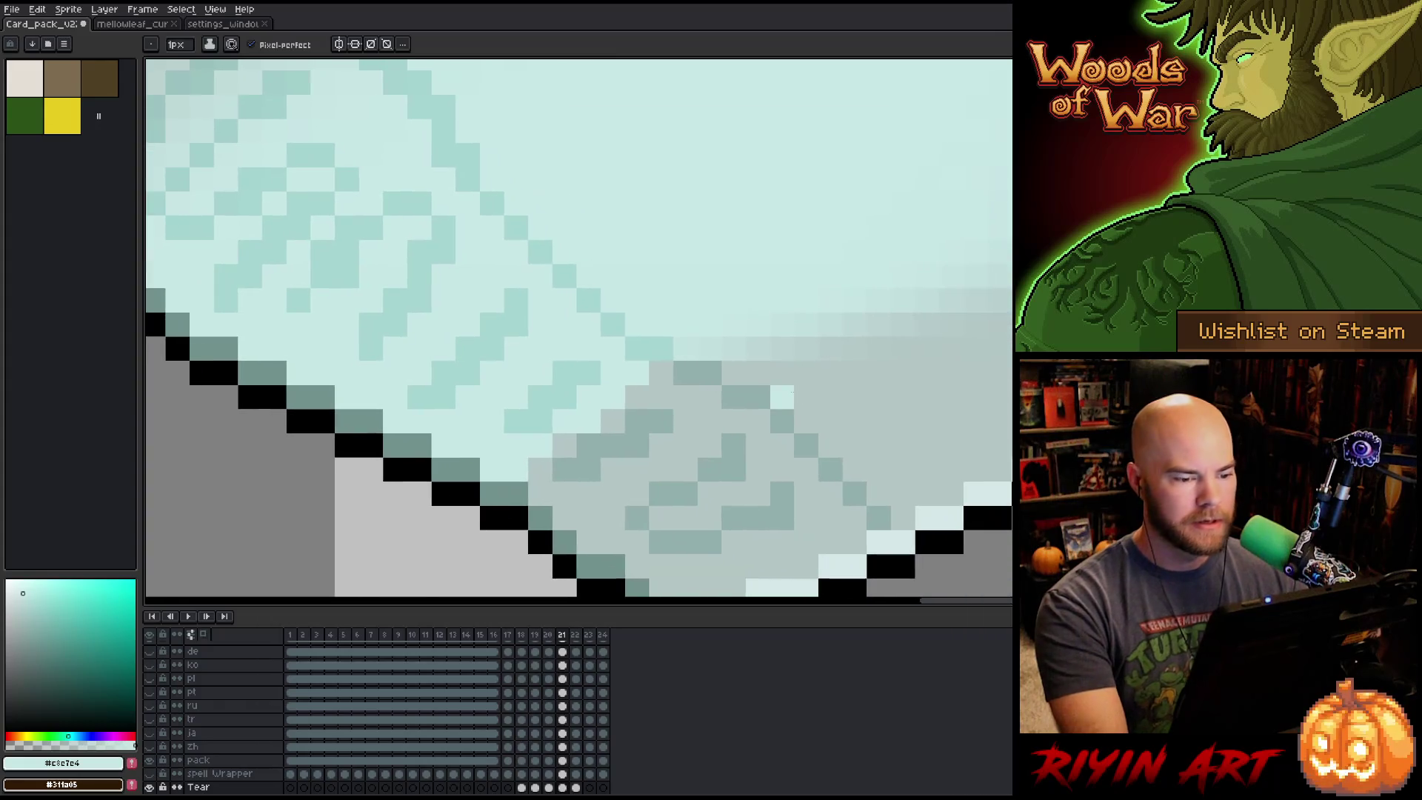
scroll(728, 385, down, 1)
scroll(685, 346, up, 1)
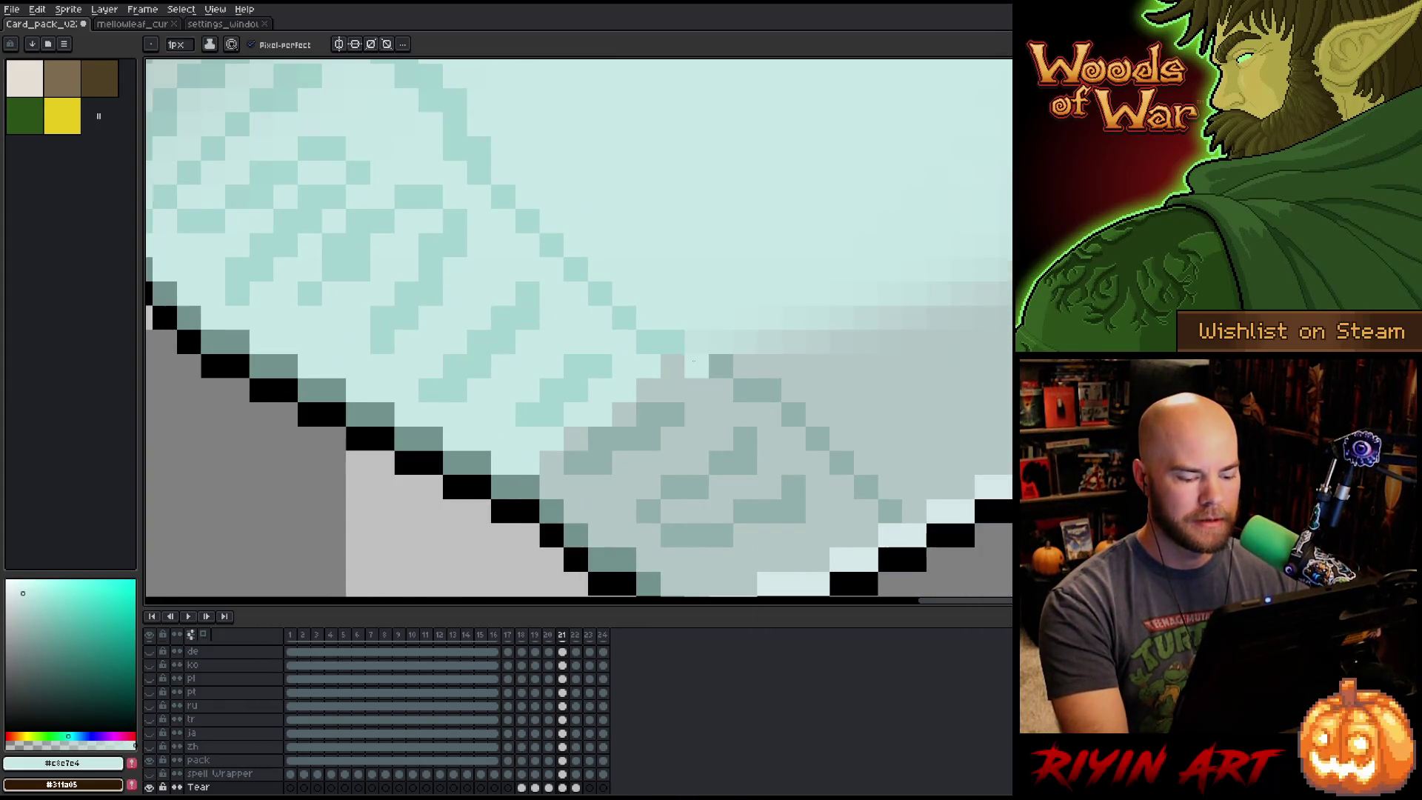
drag(685, 342, 975, 342)
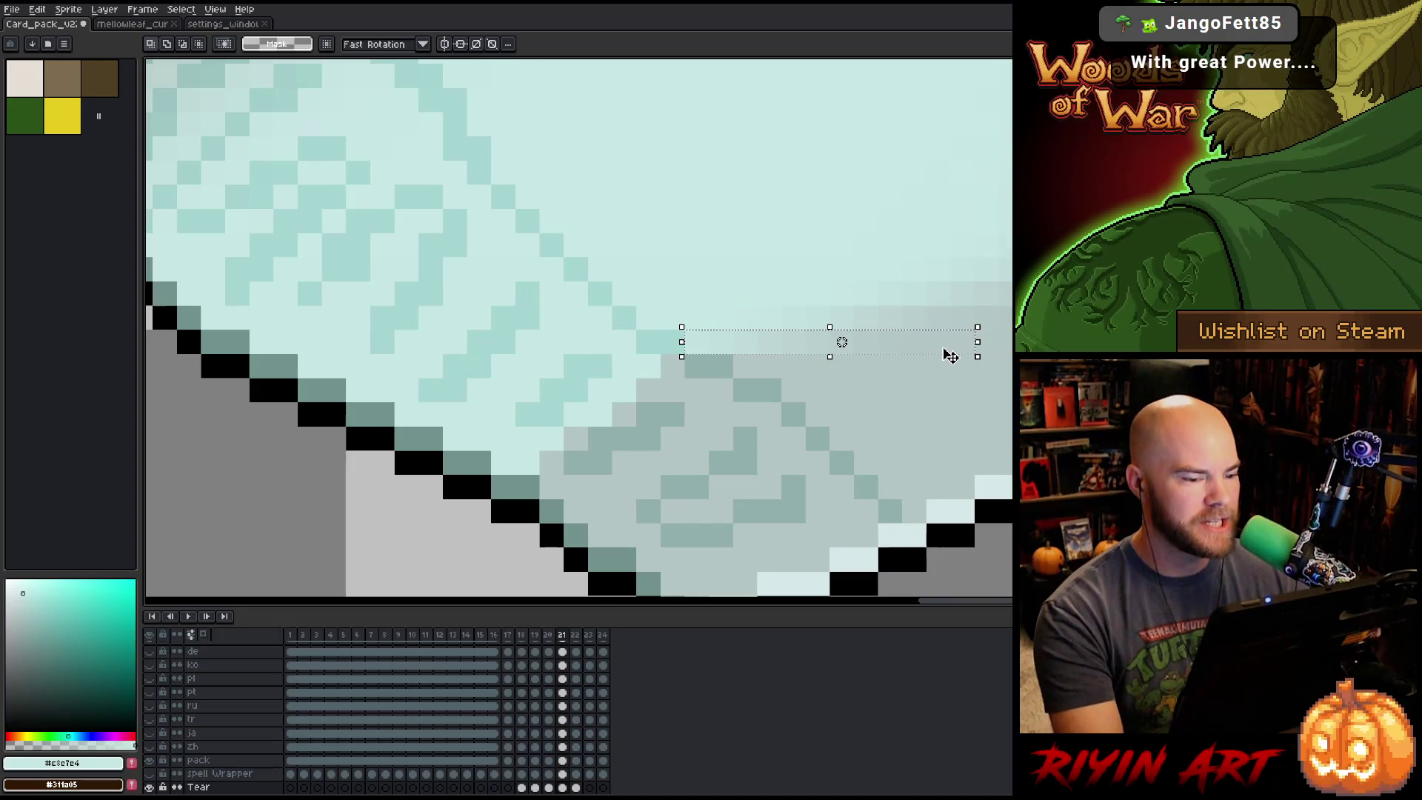
Nudge the selected shading strip several pixels down and left, then commit it.
key(space)
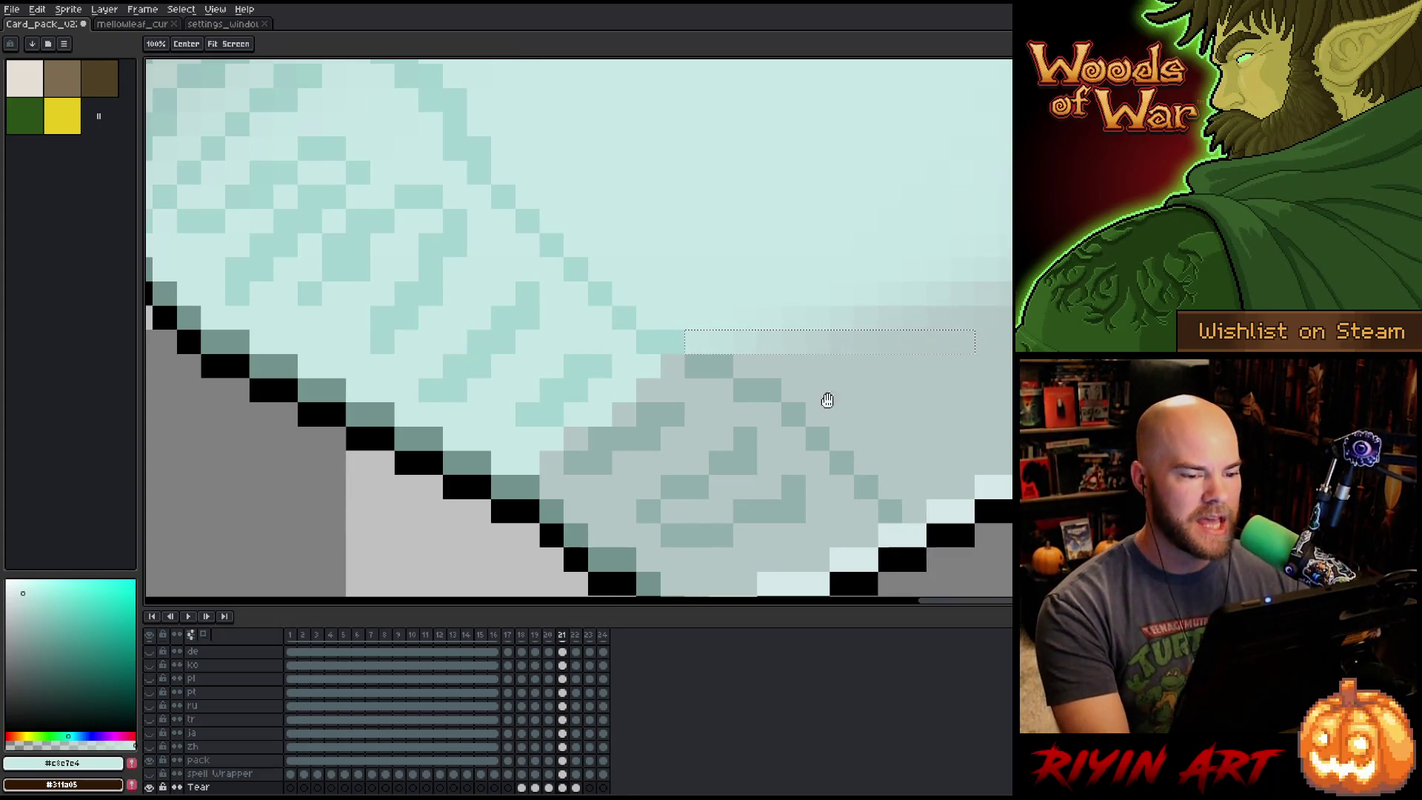
drag(832, 397, 810, 346)
key(ctrl+j)
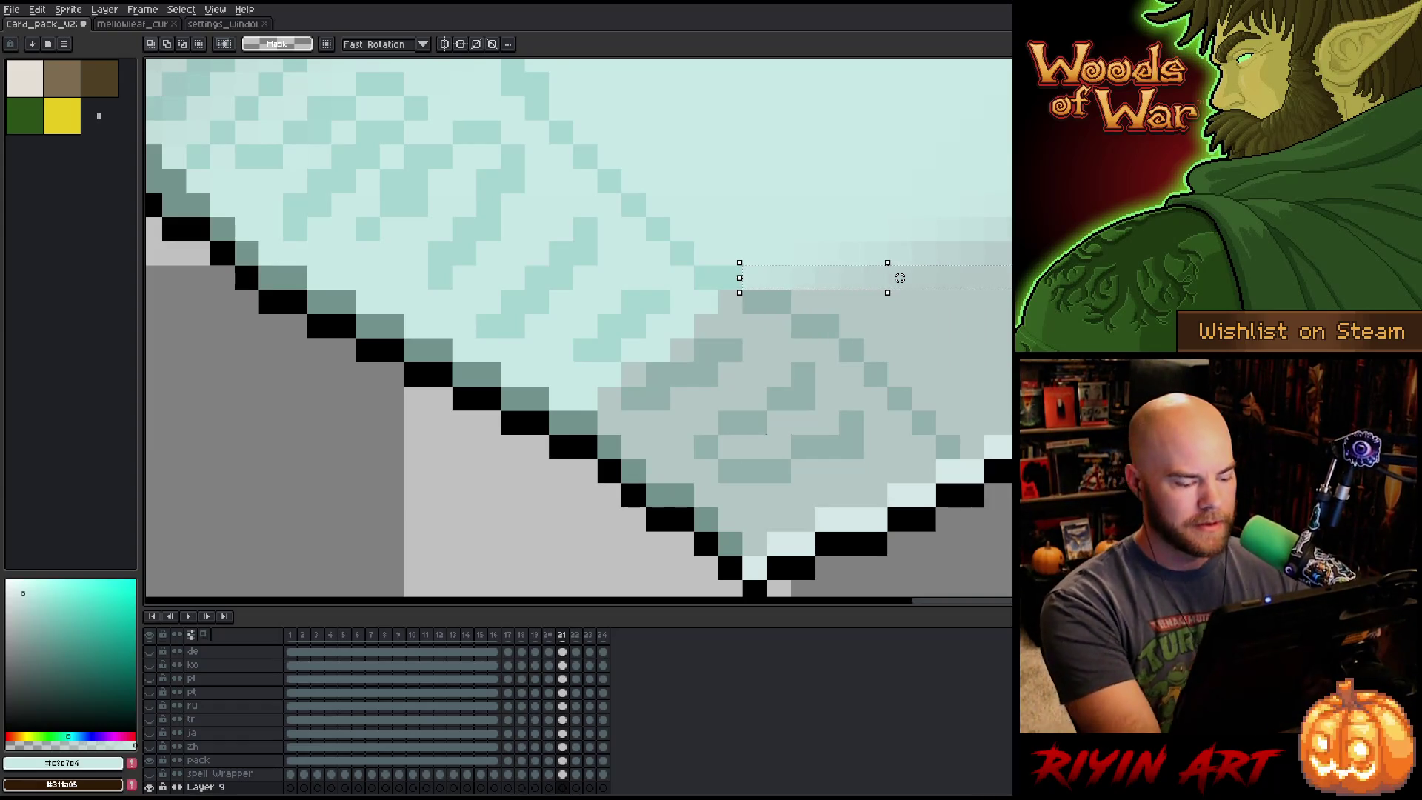
click(898, 277)
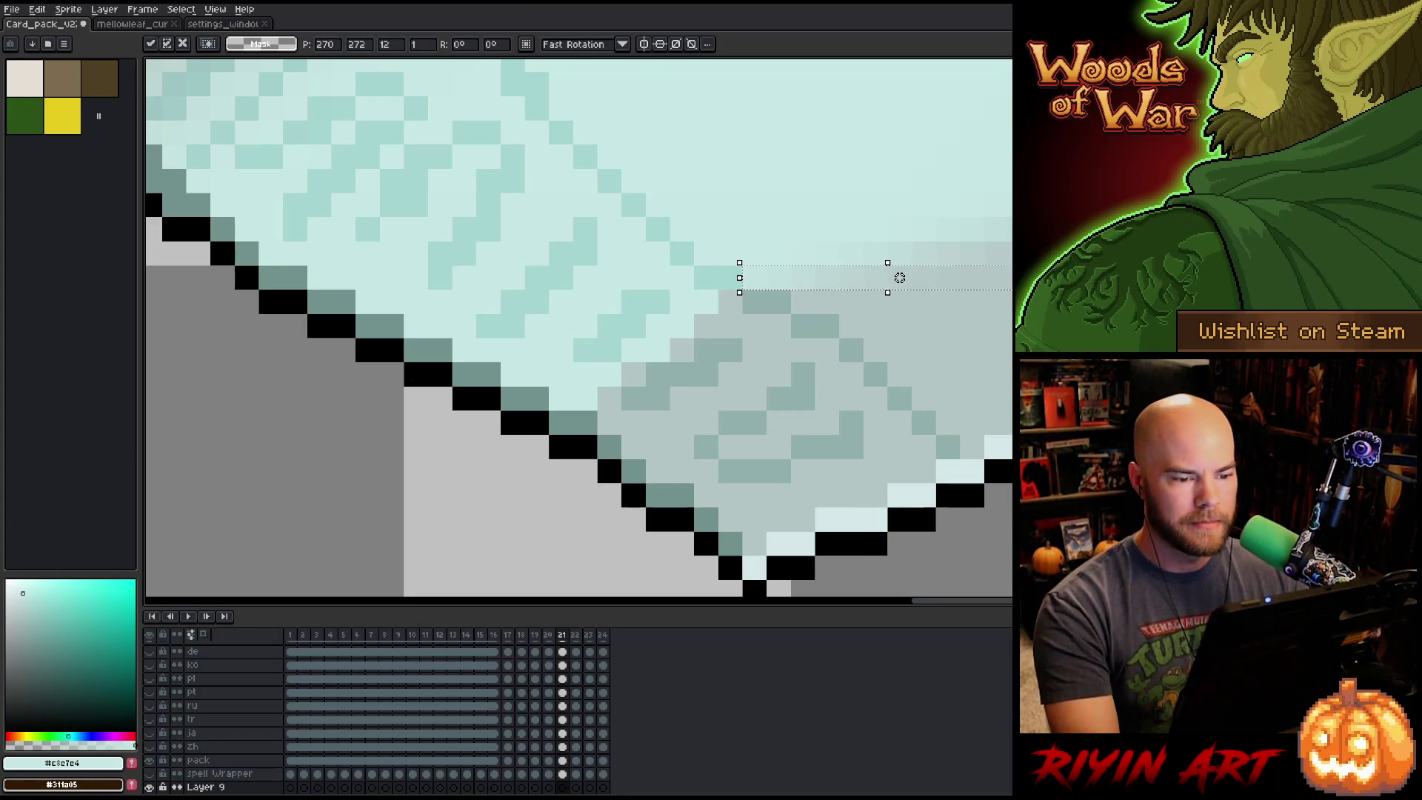
key(Down)
key(Left)
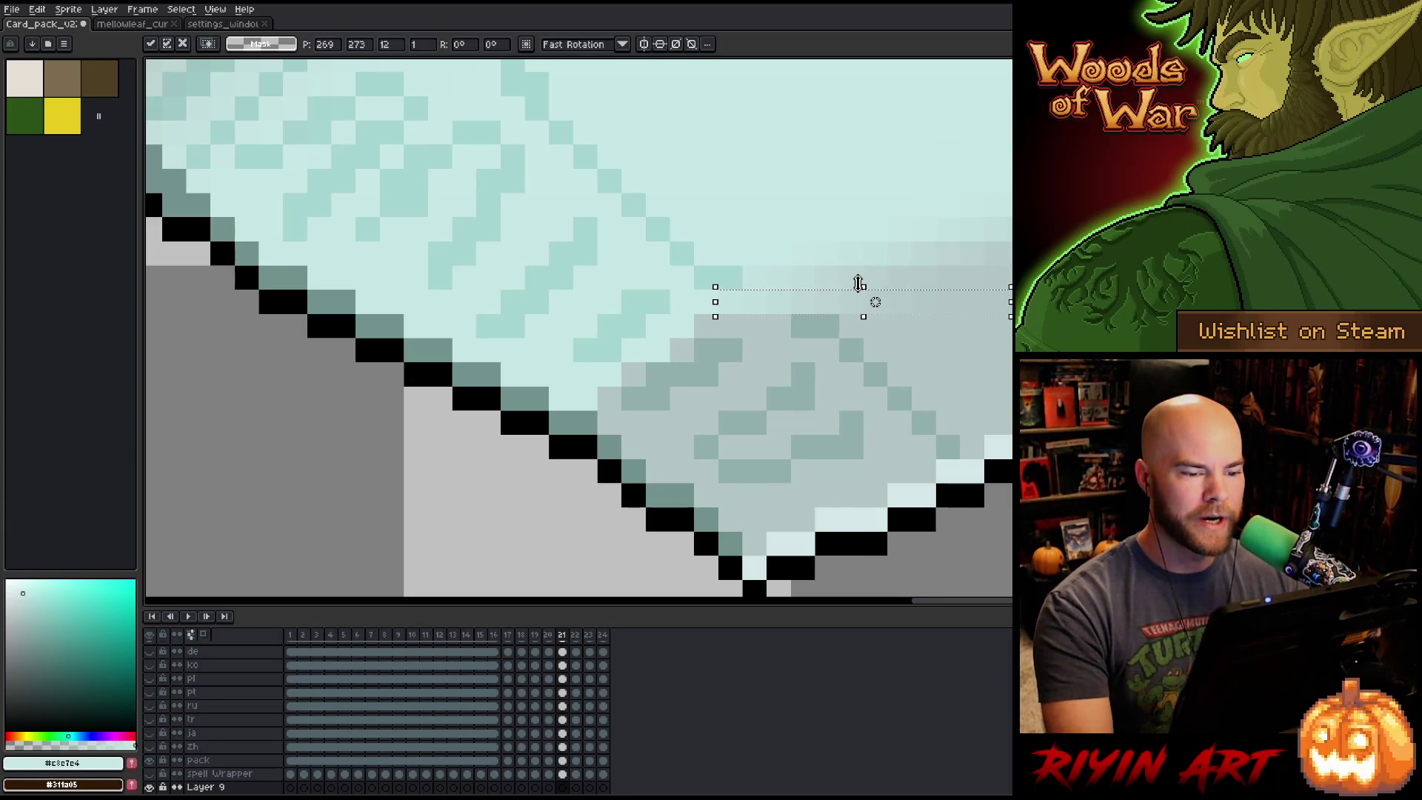
key(Left)
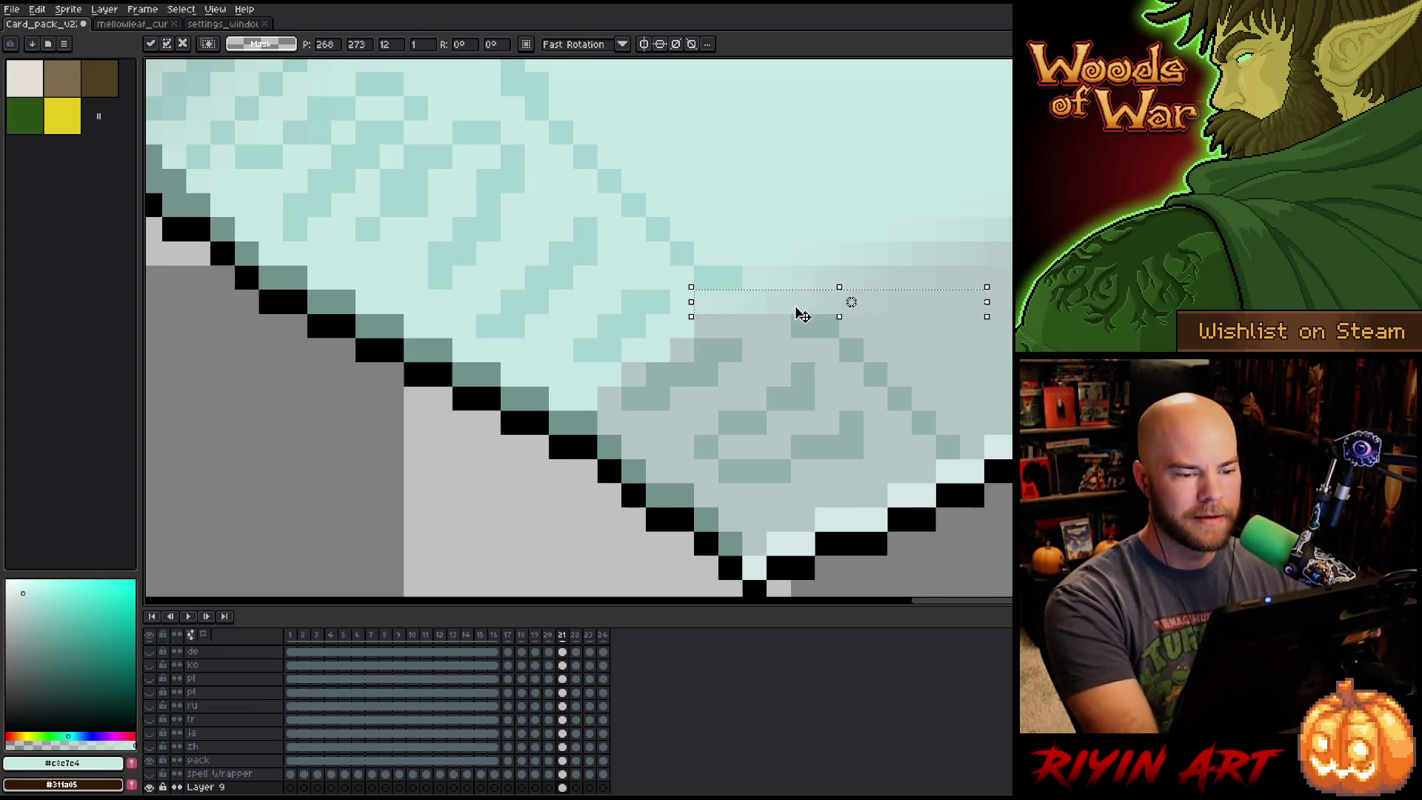
key(Down)
key(Left)
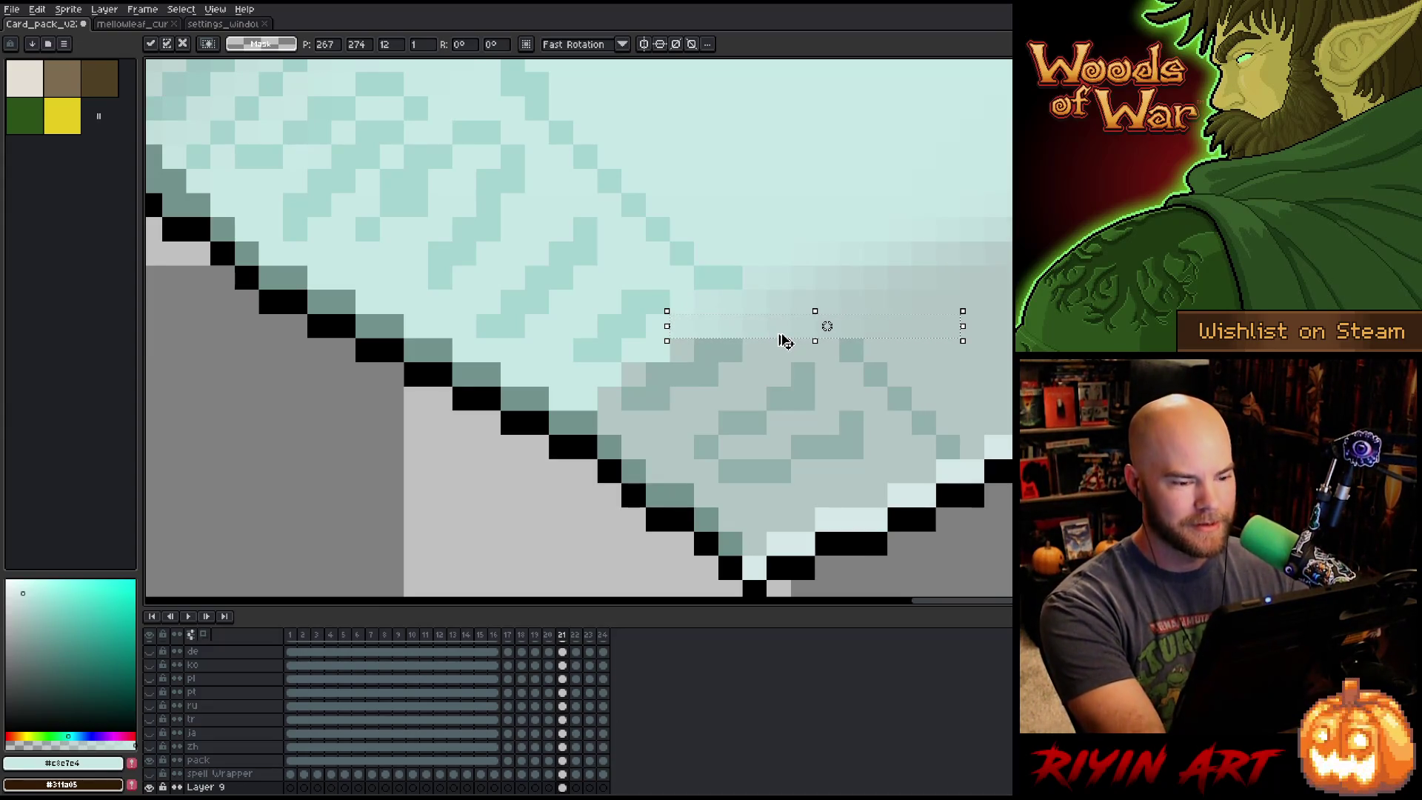
drag(785, 340, 731, 380)
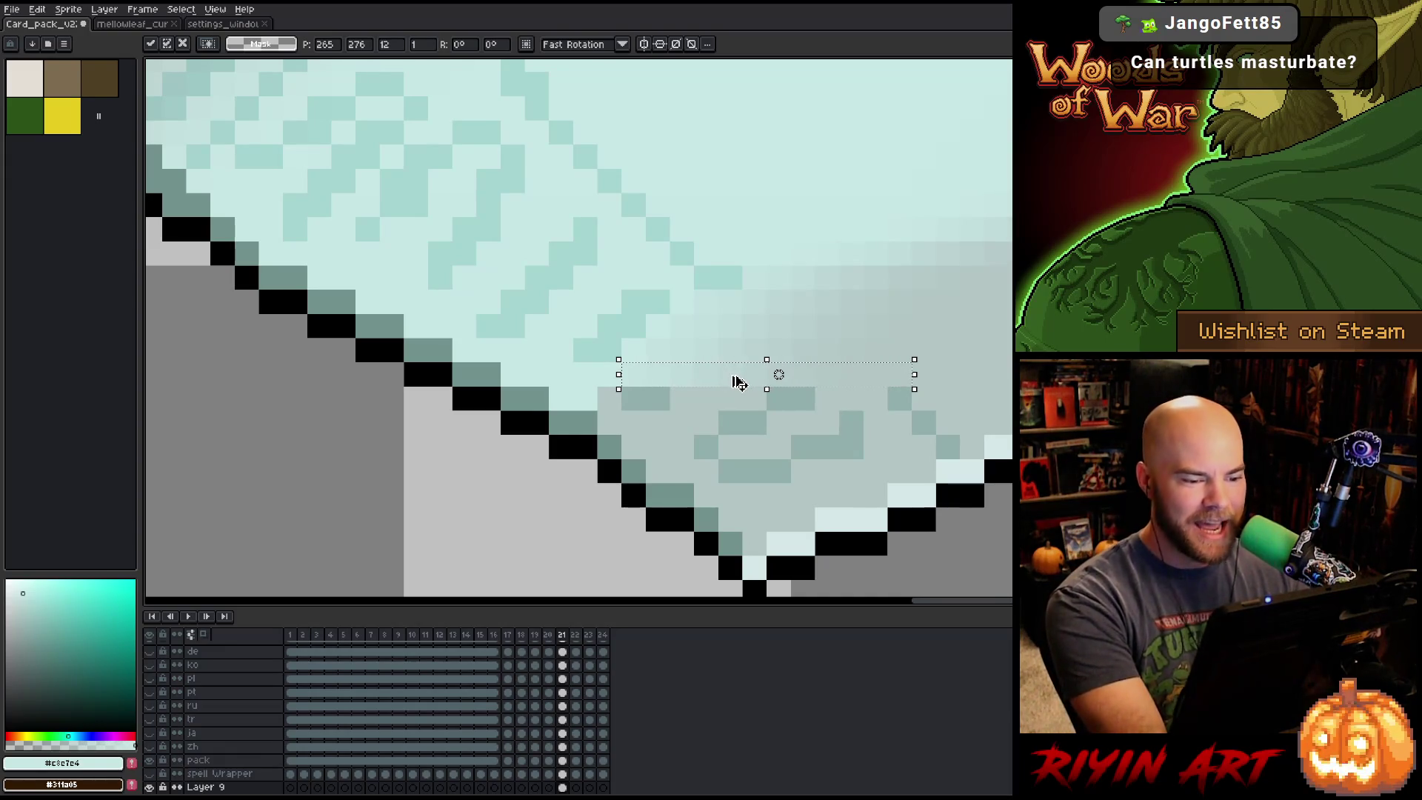
mouse_move(738, 382)
mouse_down()
mouse_move(707, 375)
mouse_move(679, 393)
mouse_move(676, 410)
mouse_move(690, 406)
mouse_up()
key(Return)
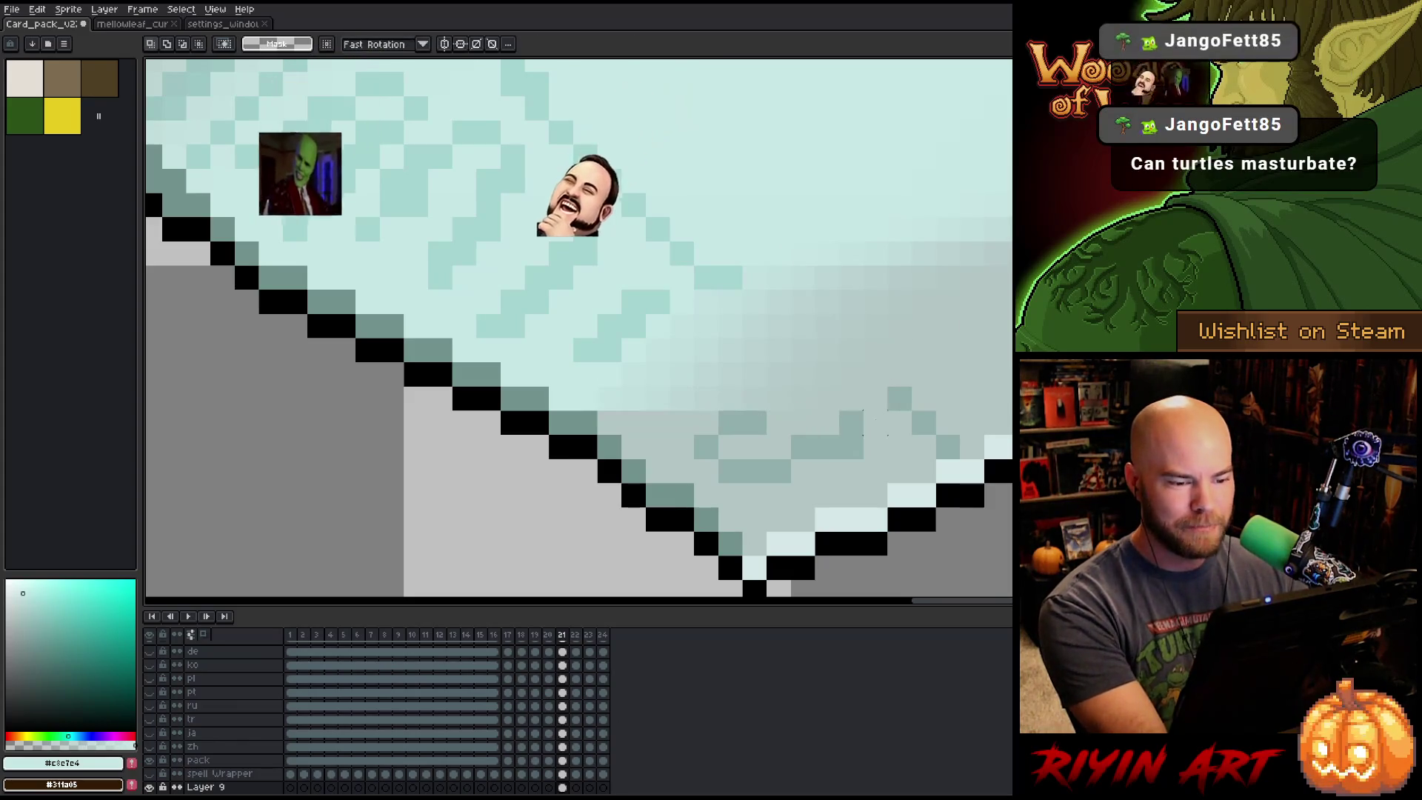
Select a wider shading band below, move it down-left, undo a stray black bar, and commit.
mouse_move(890, 384)
mouse_down()
mouse_move(840, 408)
mouse_move(642, 413)
mouse_up()
drag(755, 407, 709, 429)
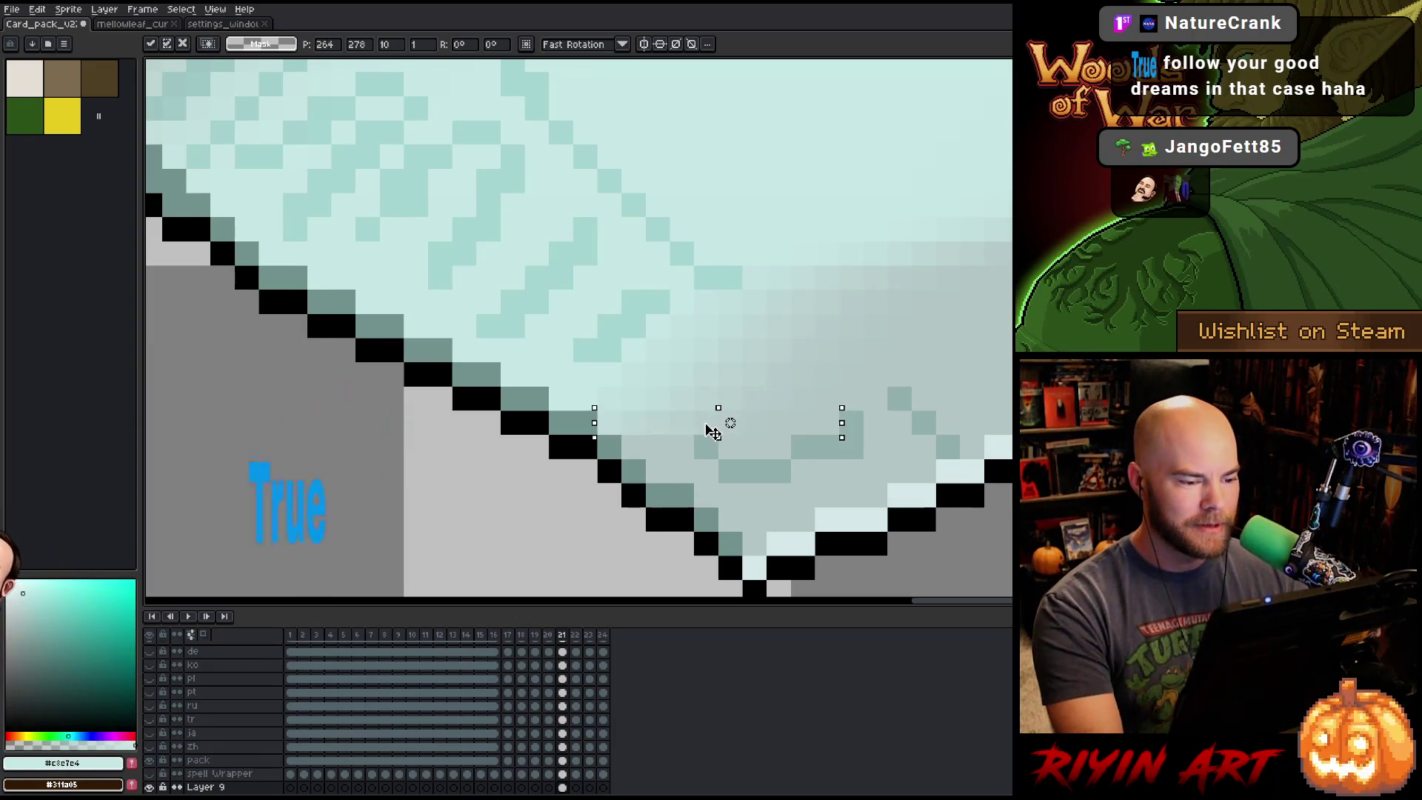
key(Return)
mouse_move(814, 423)
mouse_down()
mouse_move(670, 423)
mouse_move(666, 453)
mouse_up()
key(ctrl+z)
key(Return)
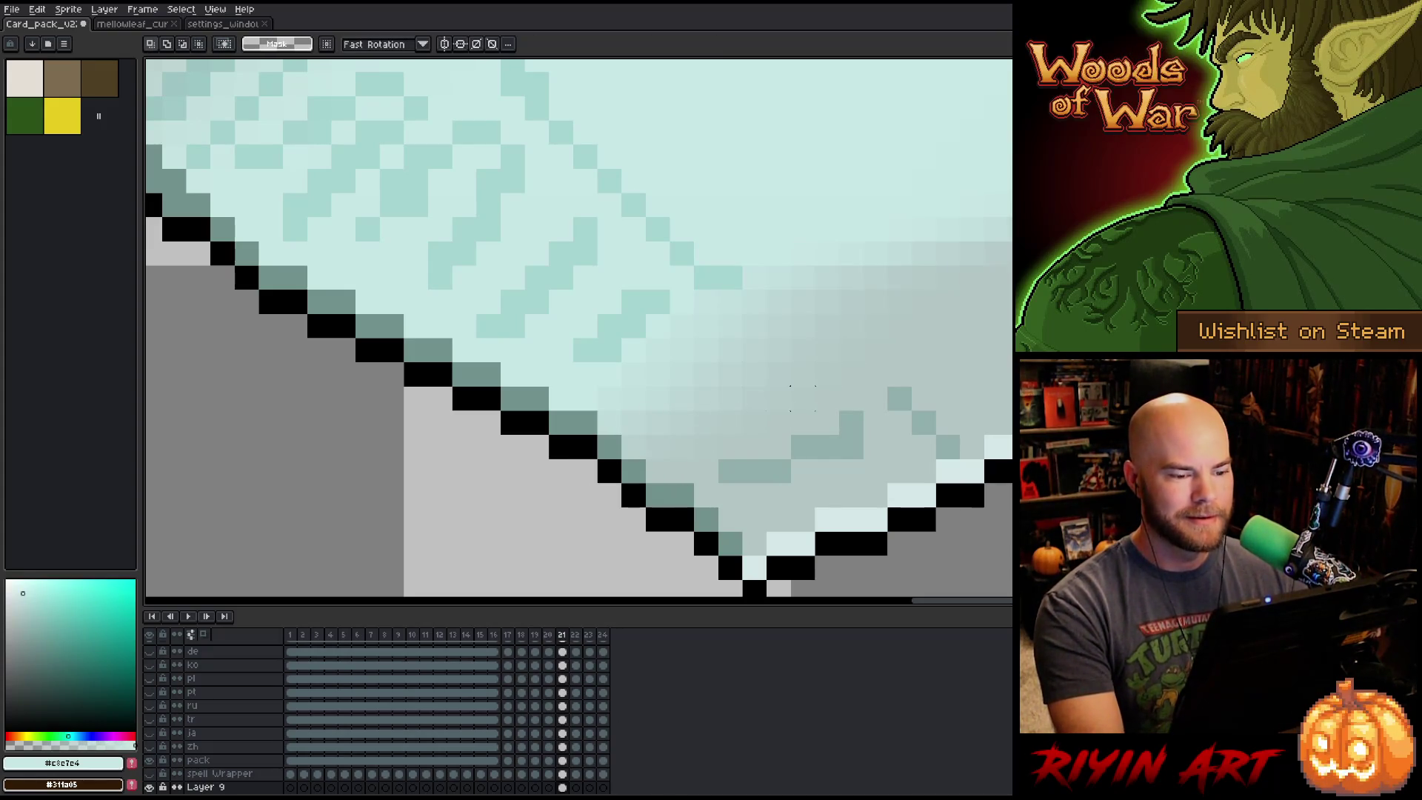
scroll(801, 398, down, 2)
drag(744, 323, 818, 379)
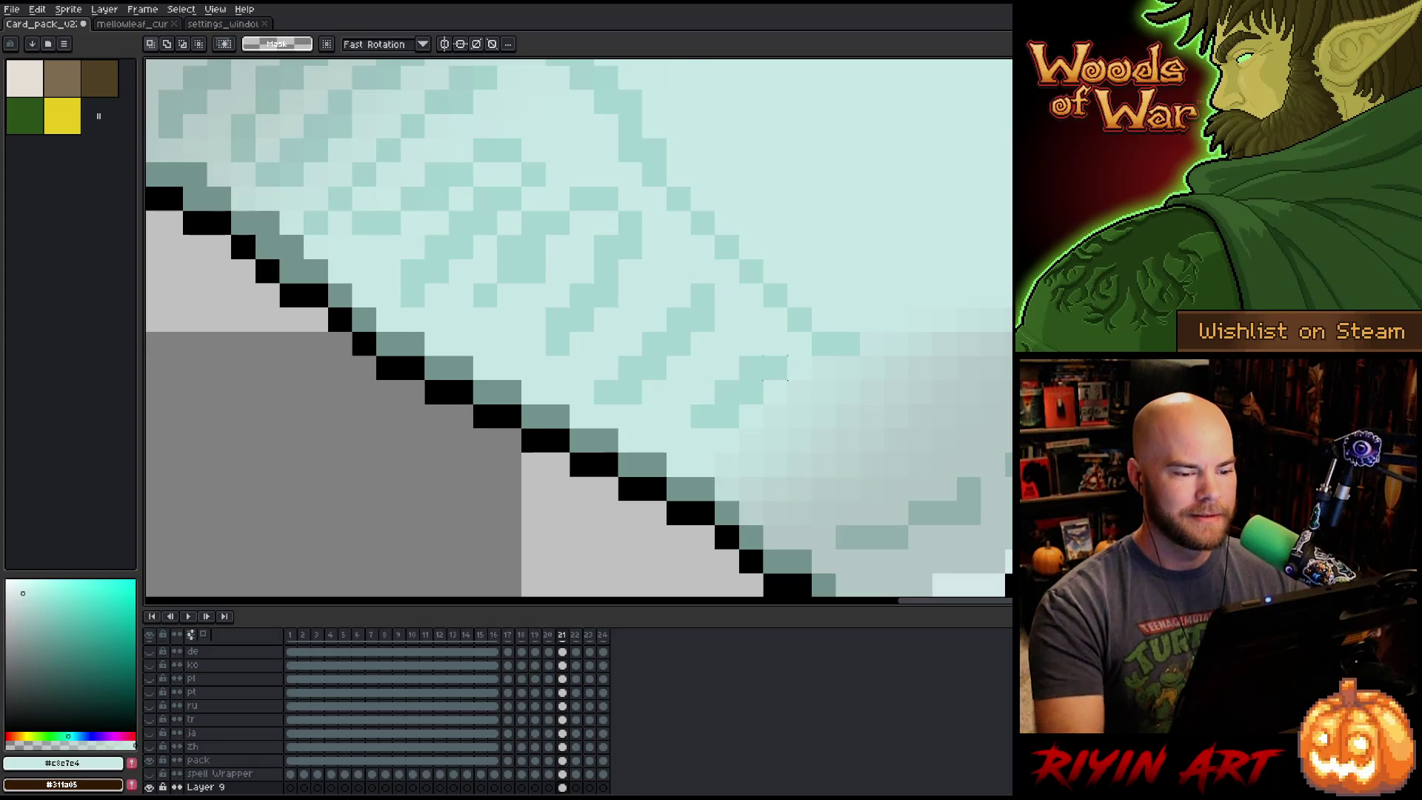
Pick the light teal crinkle colour and draw two diagonal crinkle lines into the shadow.
key(i)
click(726, 396)
key(b)
drag(773, 468, 864, 400)
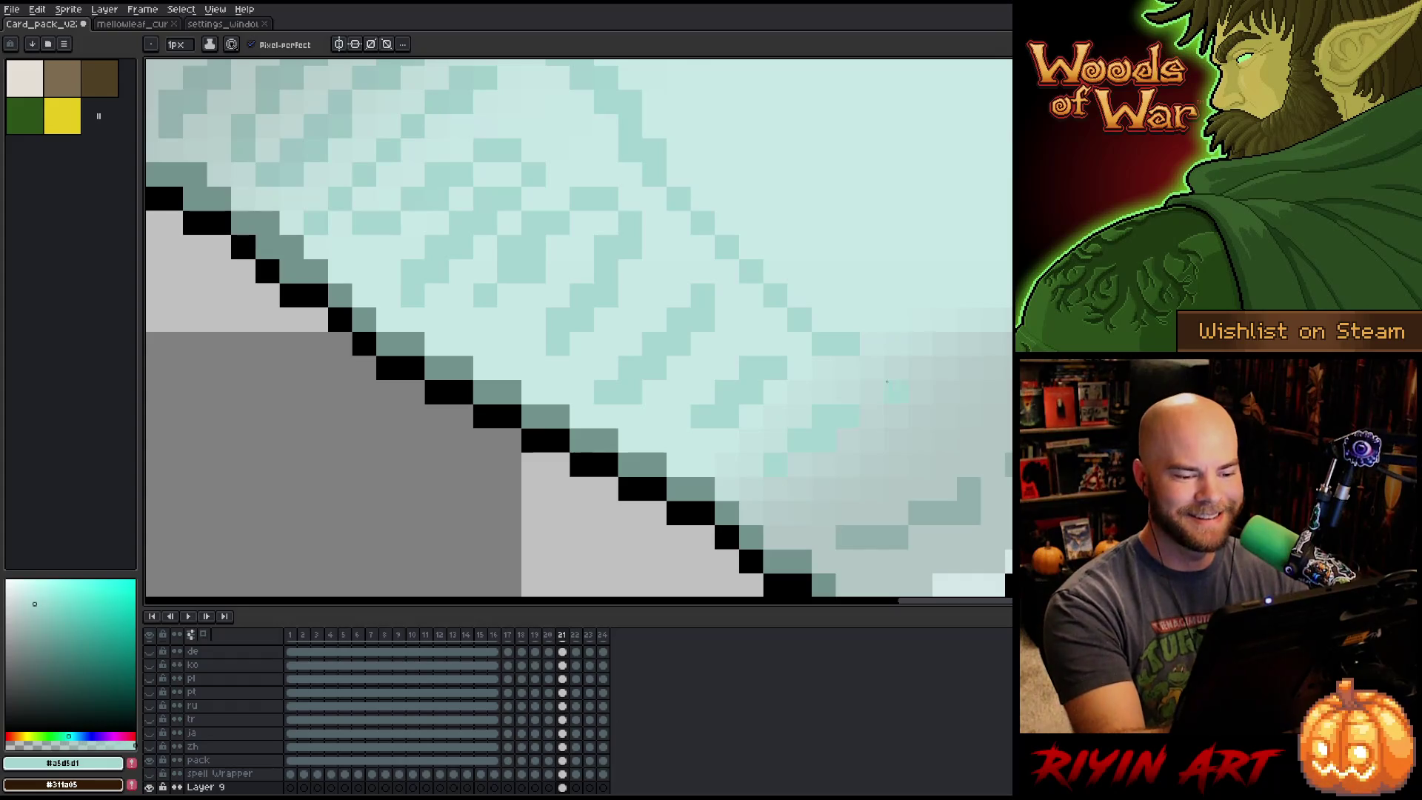
drag(881, 368, 945, 417)
Place grey-teal pixels in the shadow and extend the dark outline by one pixel.
key(i)
click(970, 491)
key(b)
click(982, 440)
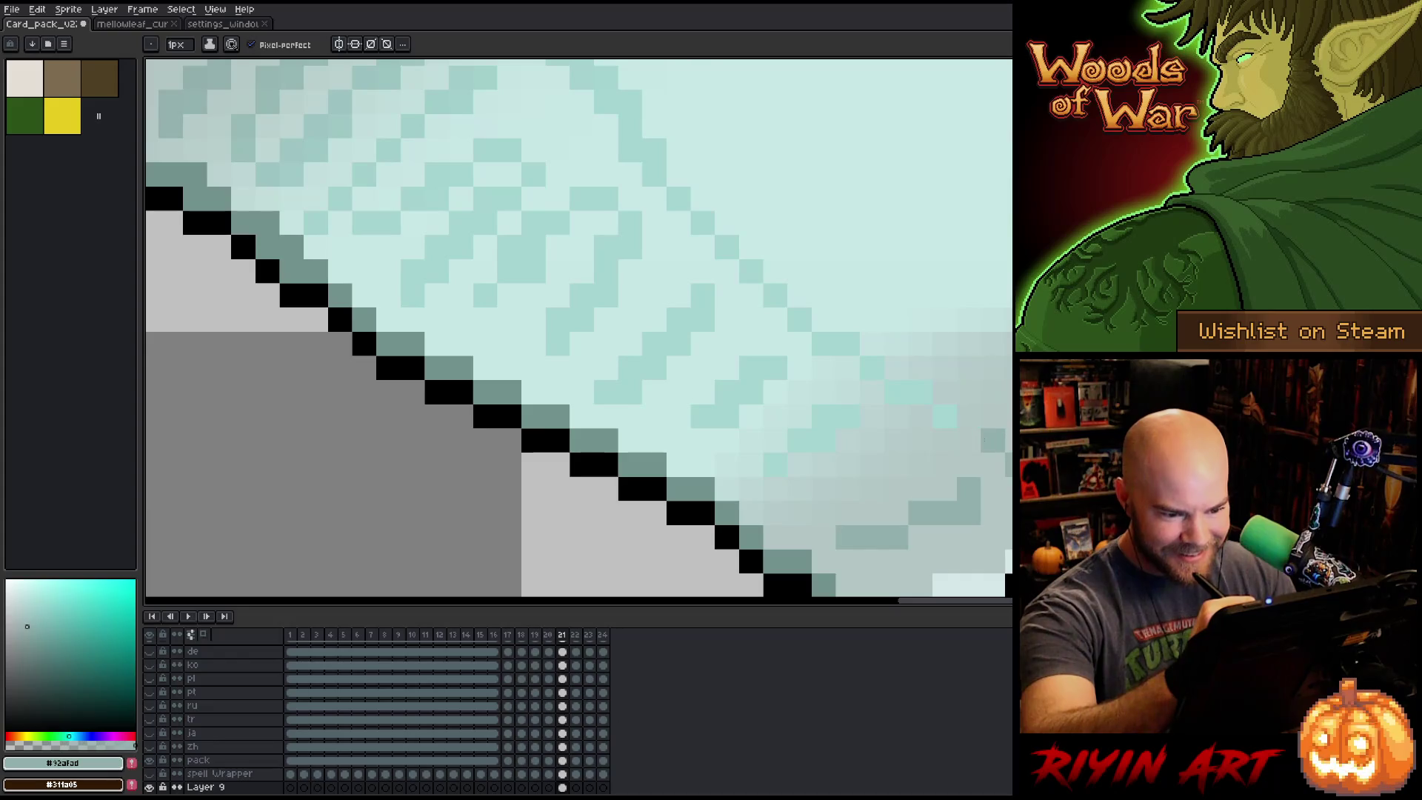
click(968, 440)
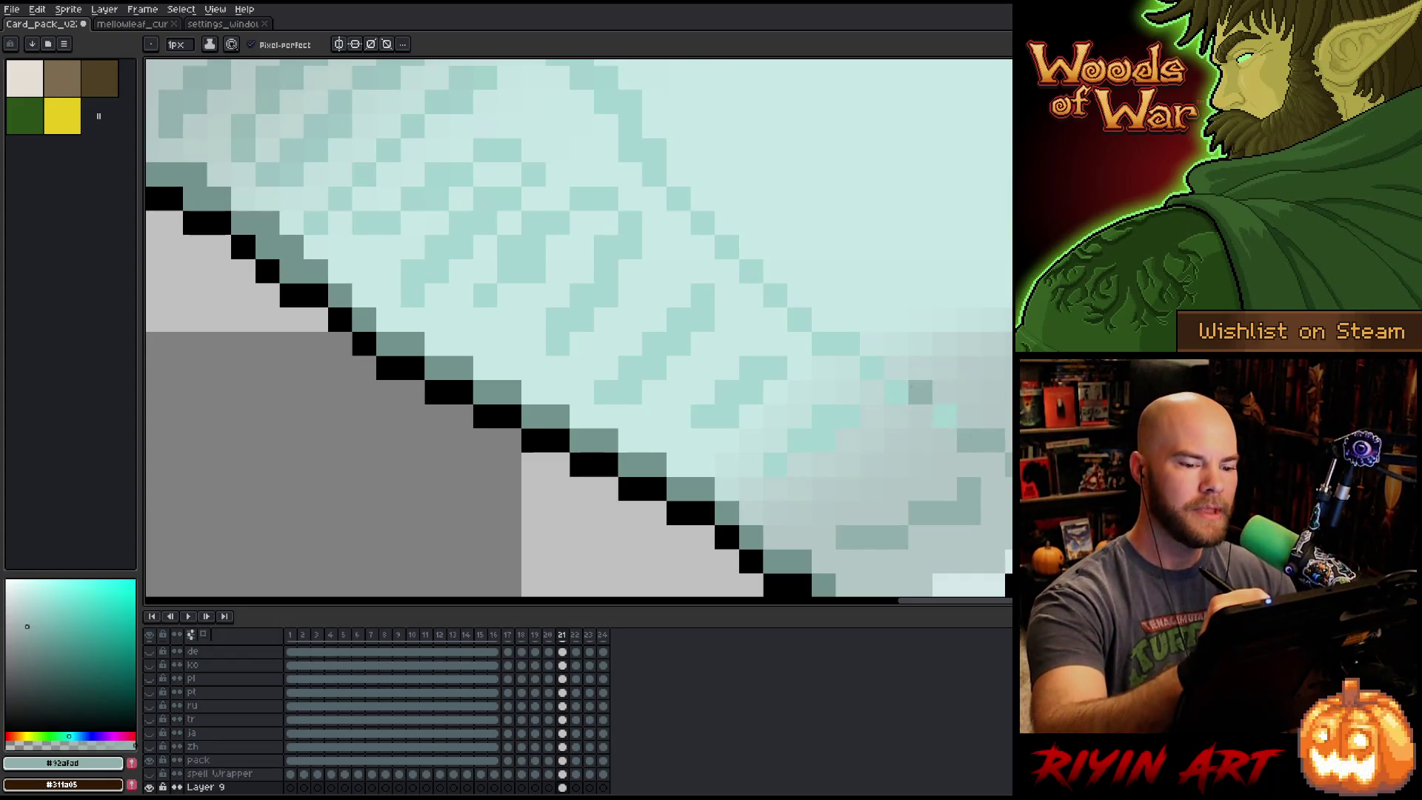
key(i)
click(963, 422)
click(973, 435)
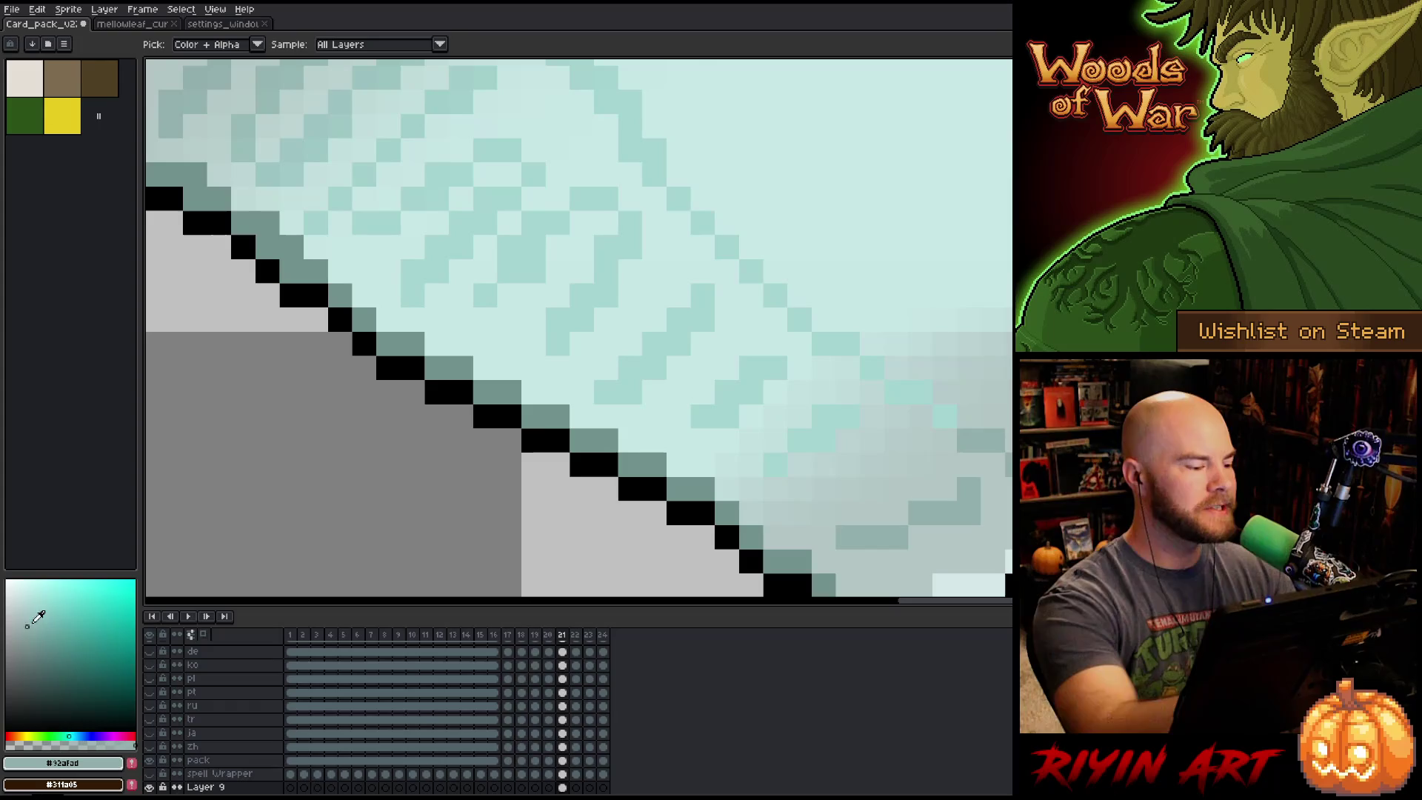
key(b)
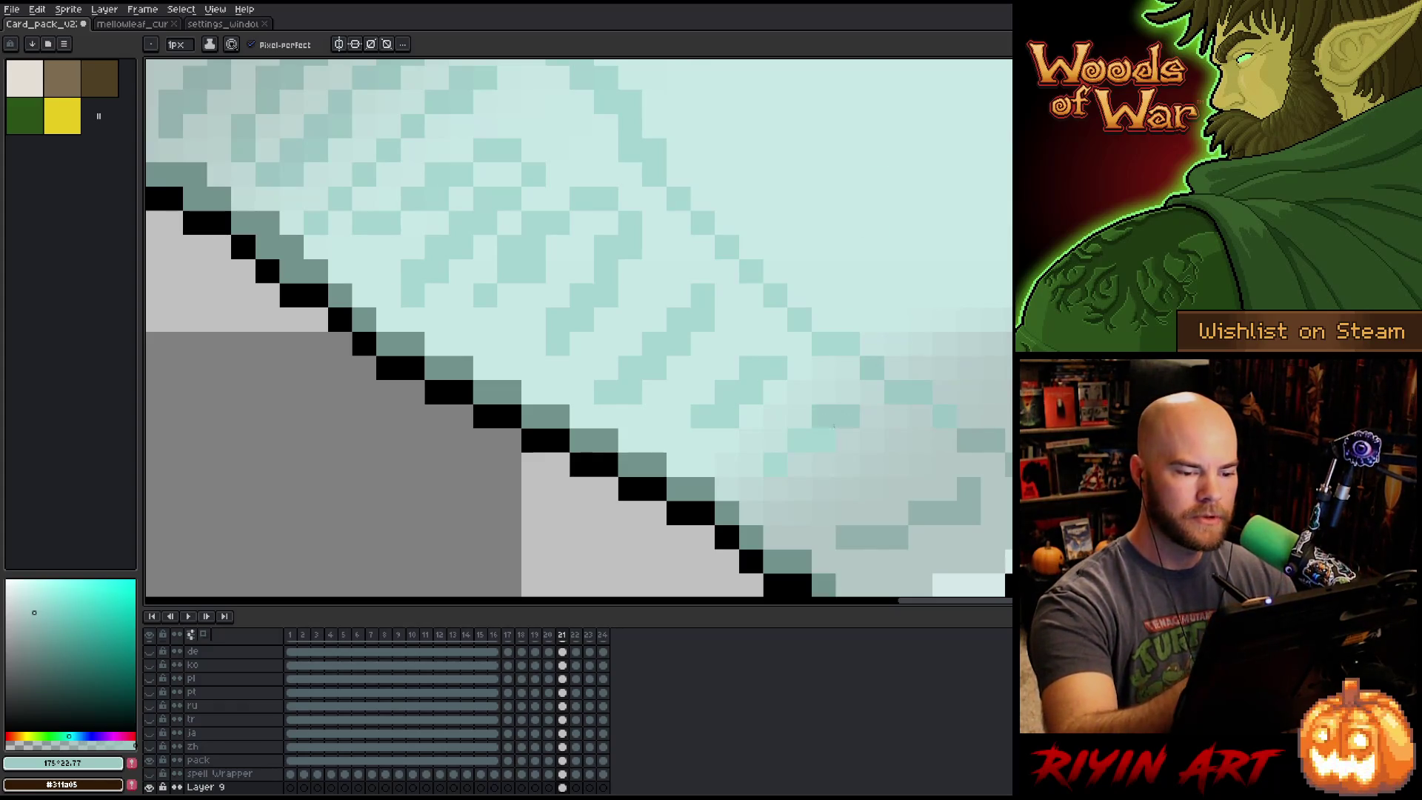
click(799, 585)
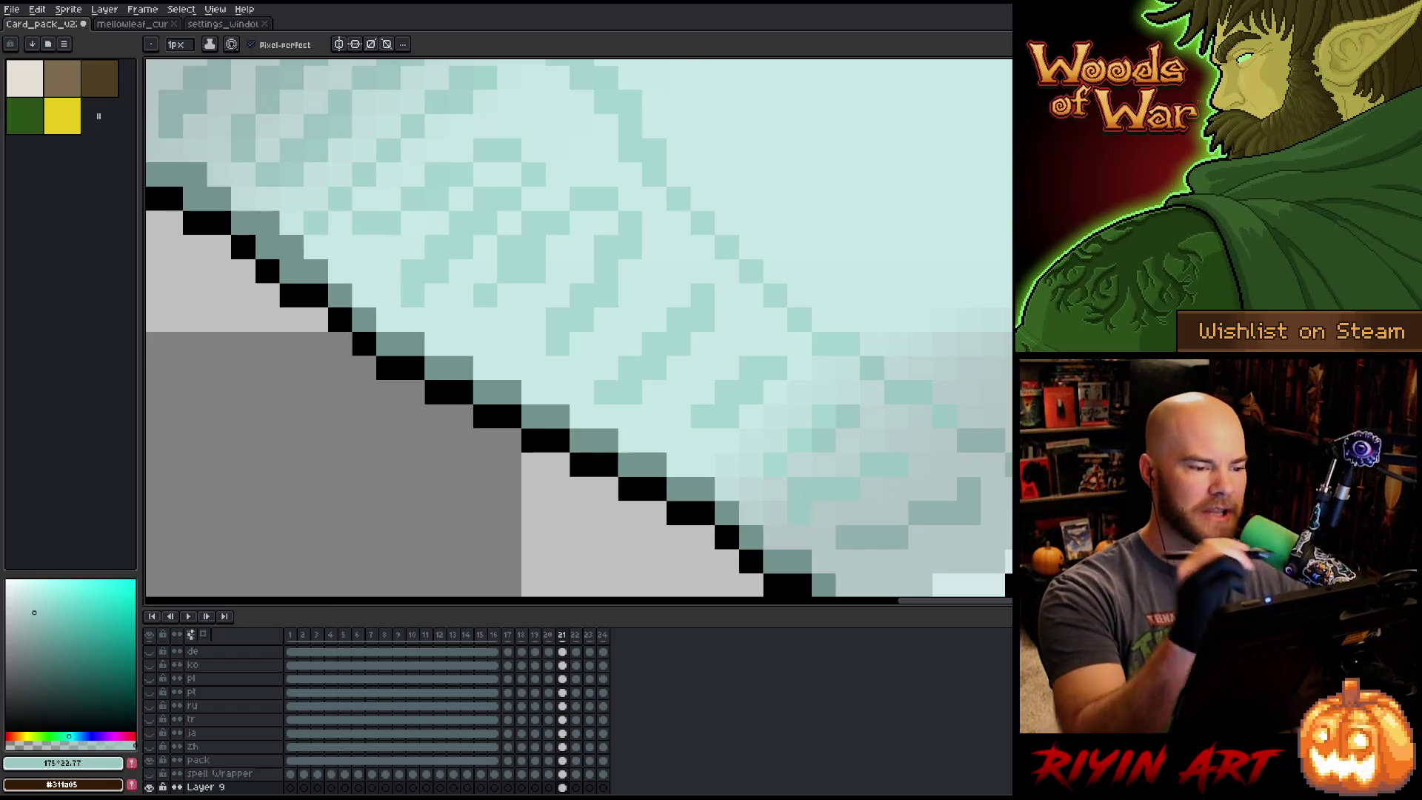
Paint over two stray teal pixels with the light #c8e7c5 colour.
alt+click(508, 222)
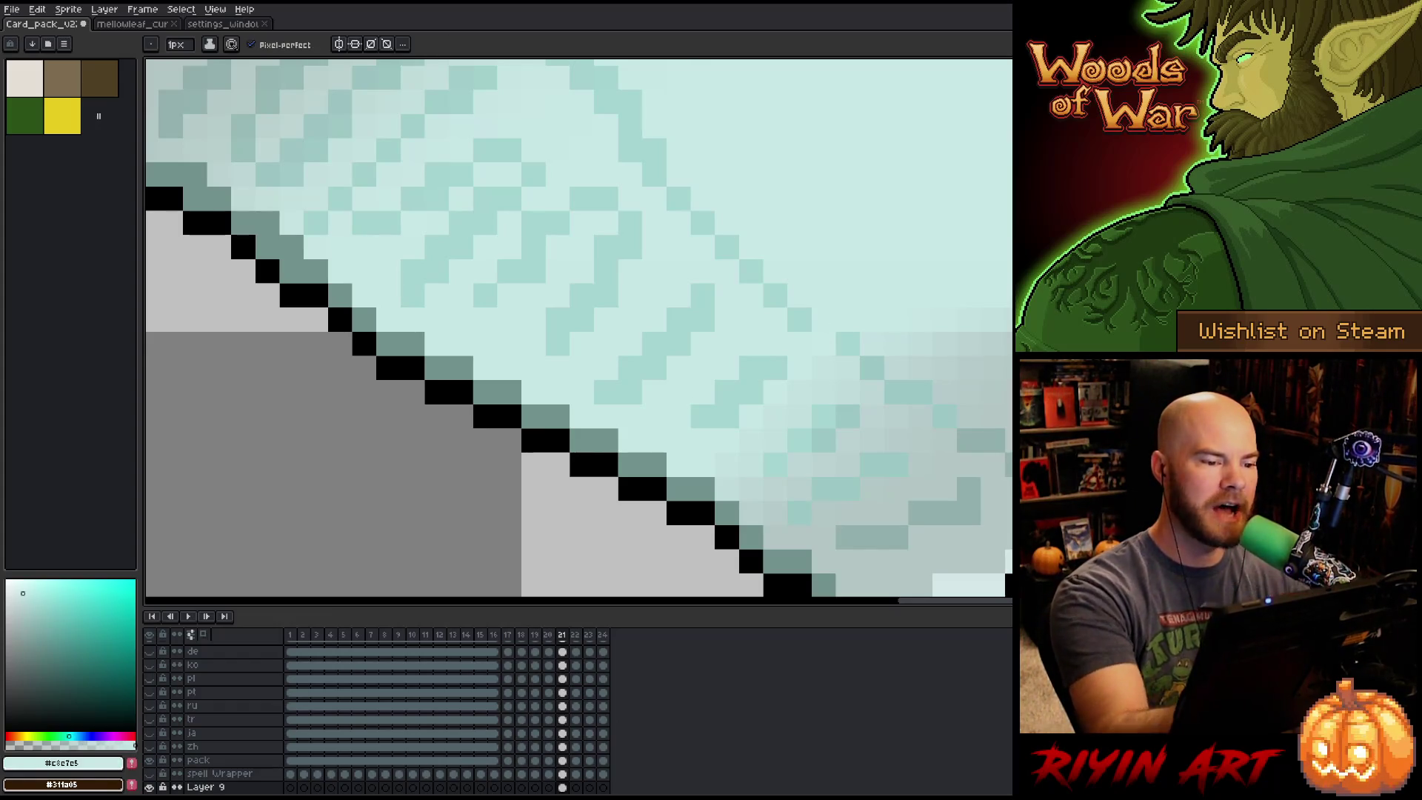
click(533, 272)
click(533, 222)
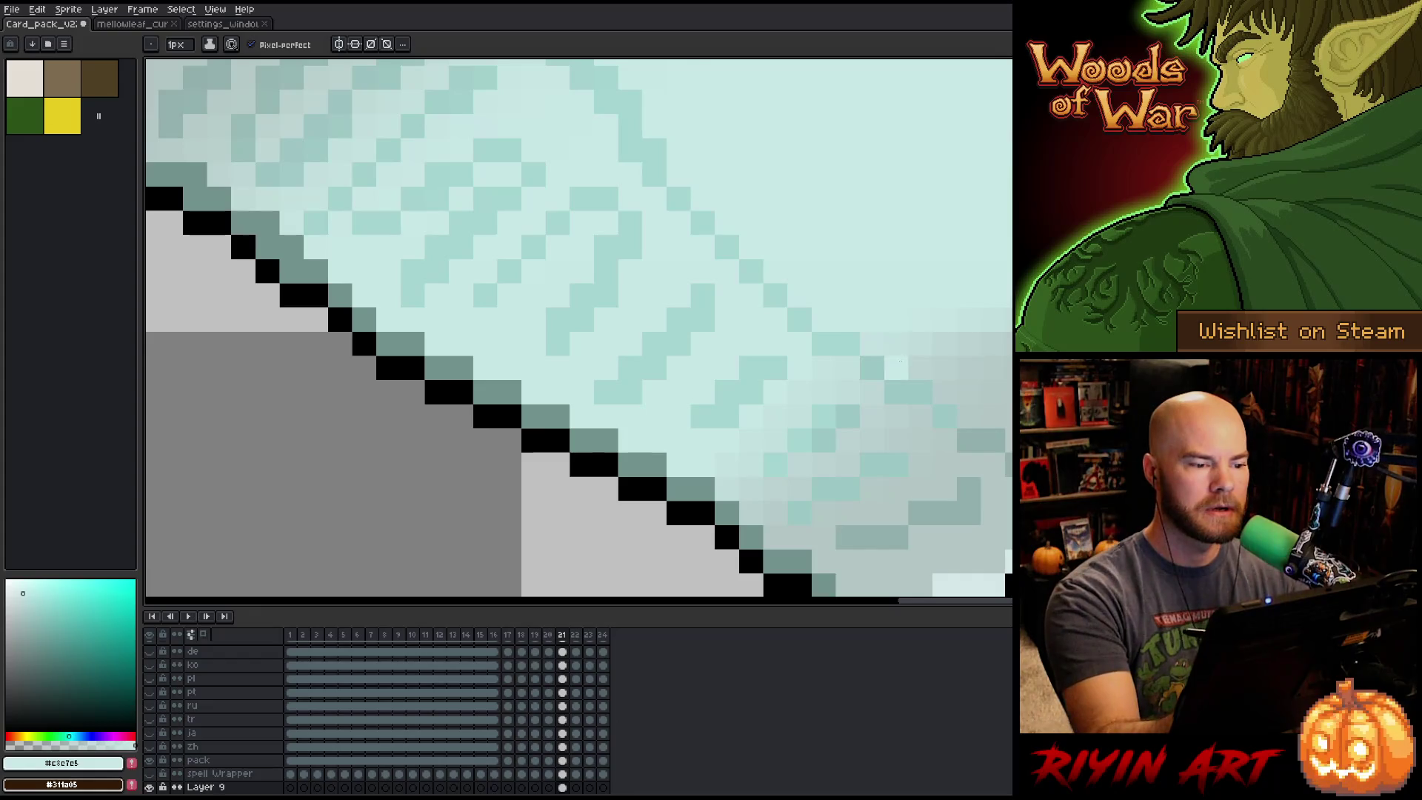
key(space)
mouse_move(719, 348)
mouse_down()
mouse_move(837, 412)
mouse_move(728, 298)
mouse_up()
scroll(728, 297, down, 4)
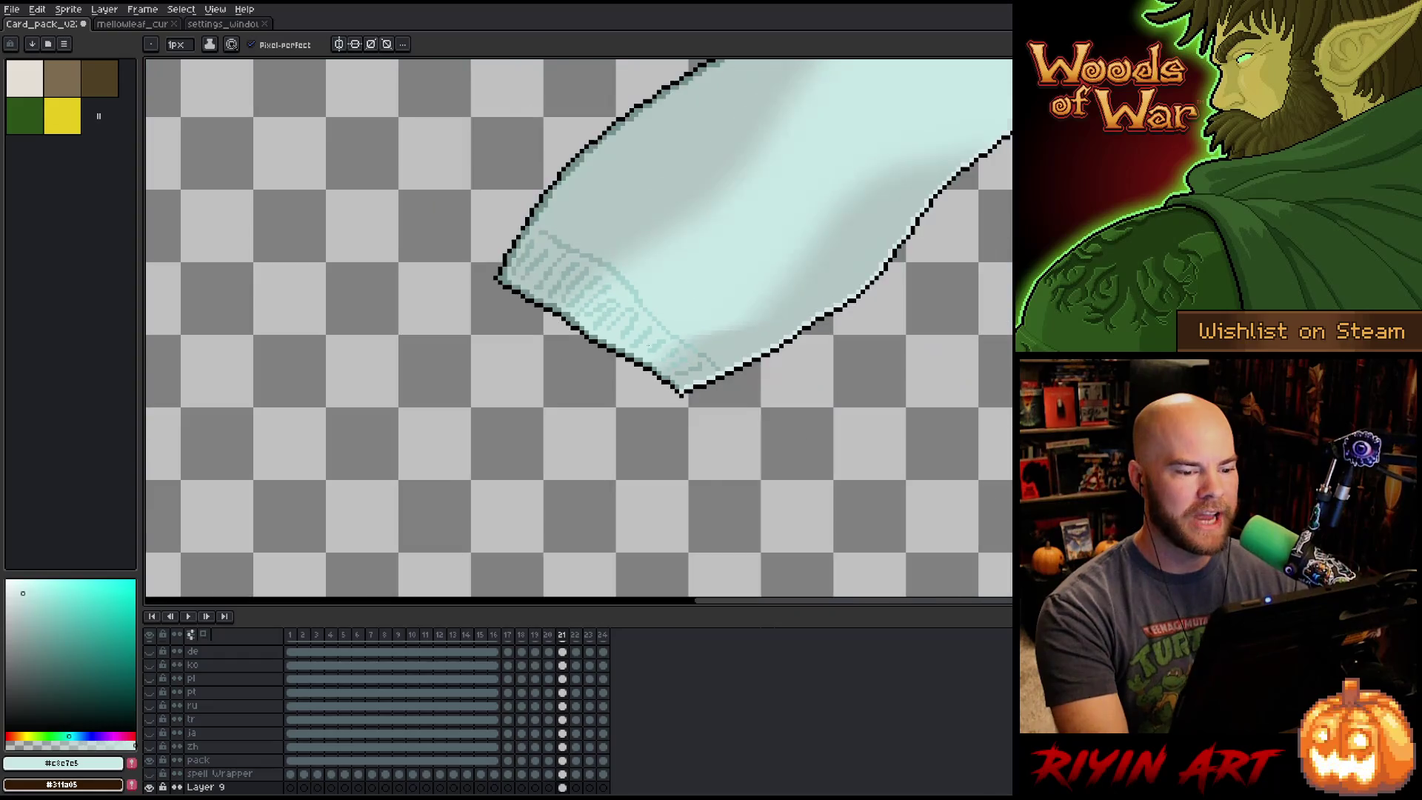
scroll(742, 303, up, 2)
scroll(742, 303, down, 2)
key(space)
mouse_move(746, 302)
mouse_down()
mouse_move(647, 415)
mouse_move(587, 445)
mouse_move(632, 386)
mouse_up()
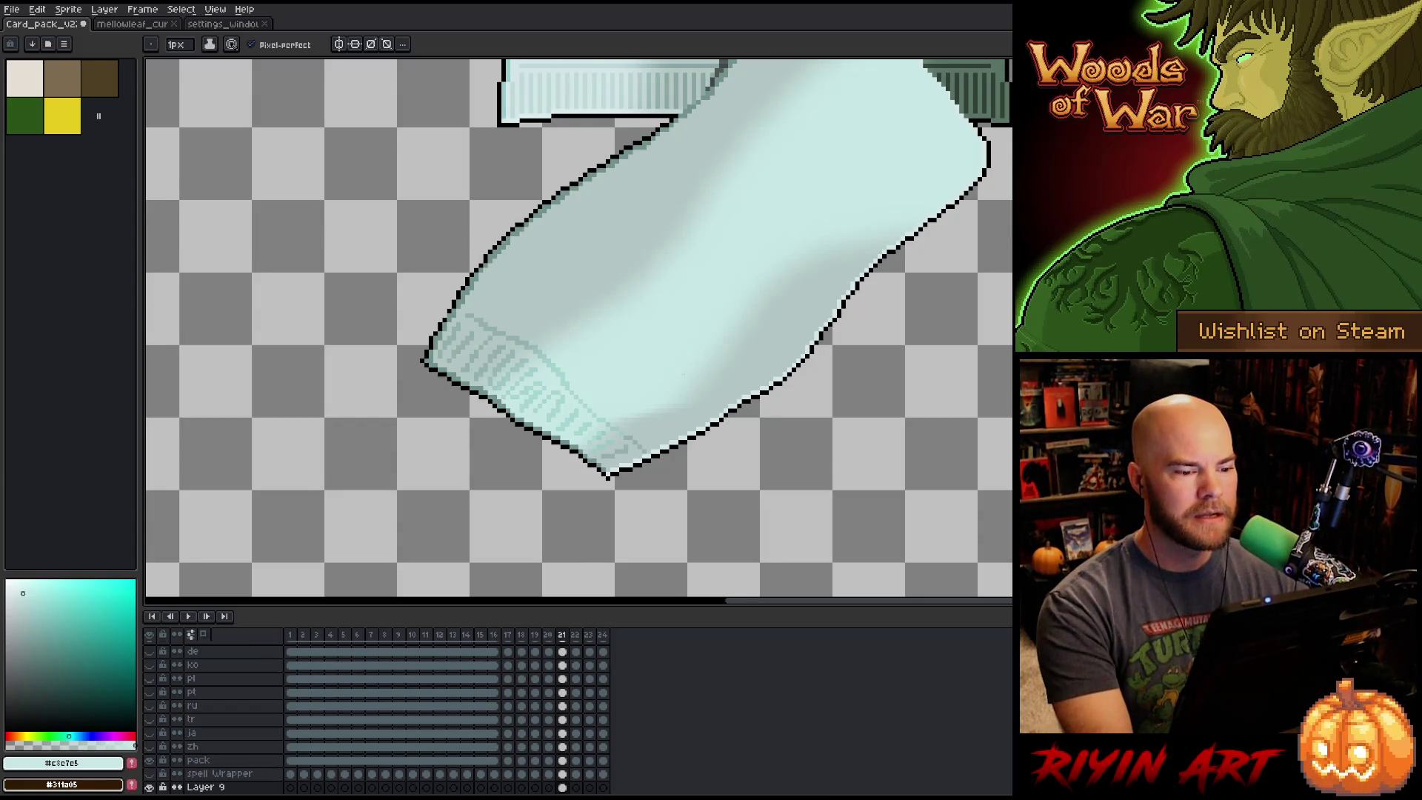
scroll(682, 376, up, 1)
scroll(683, 375, down, 2)
drag(707, 320, 691, 371)
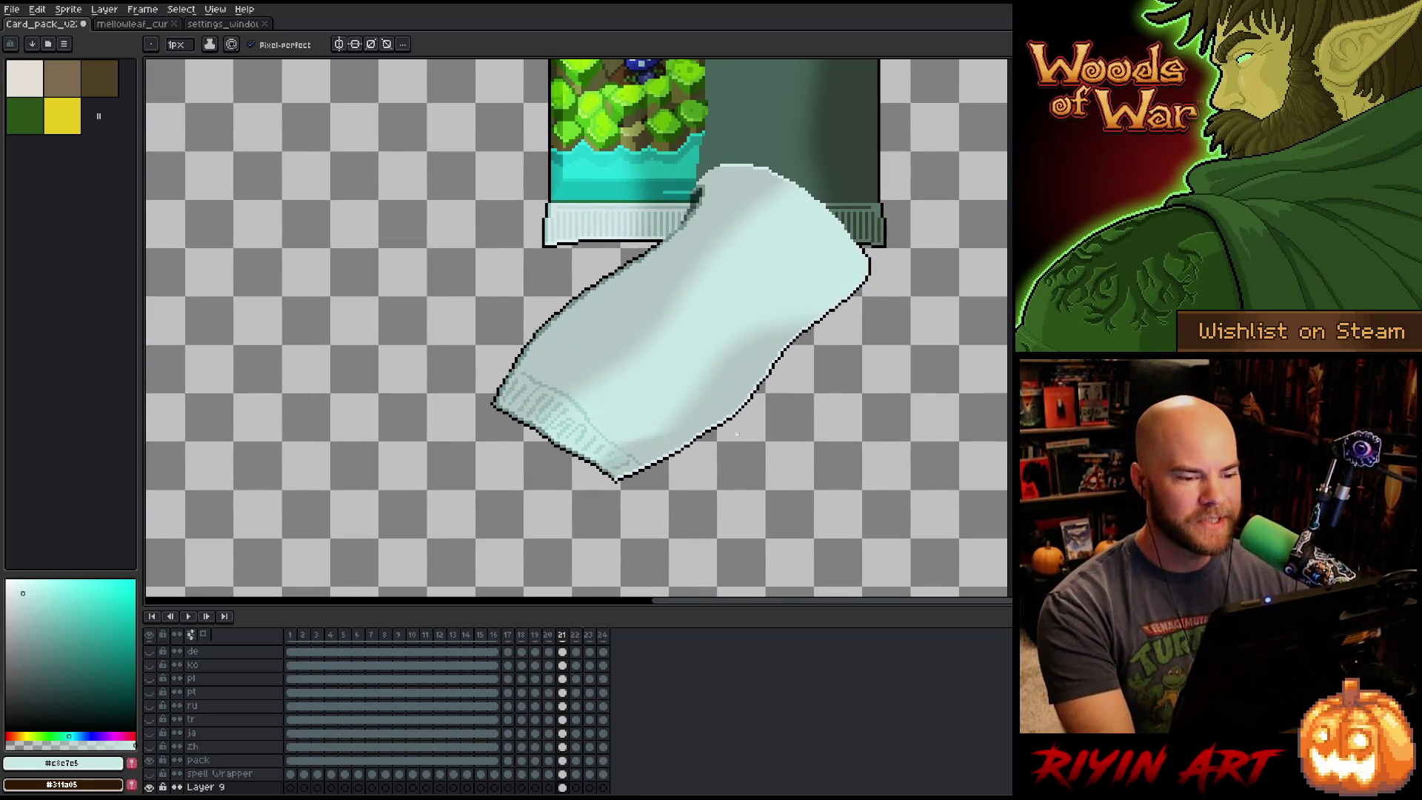
scroll(736, 435, up, 2)
scroll(648, 436, down, 1)
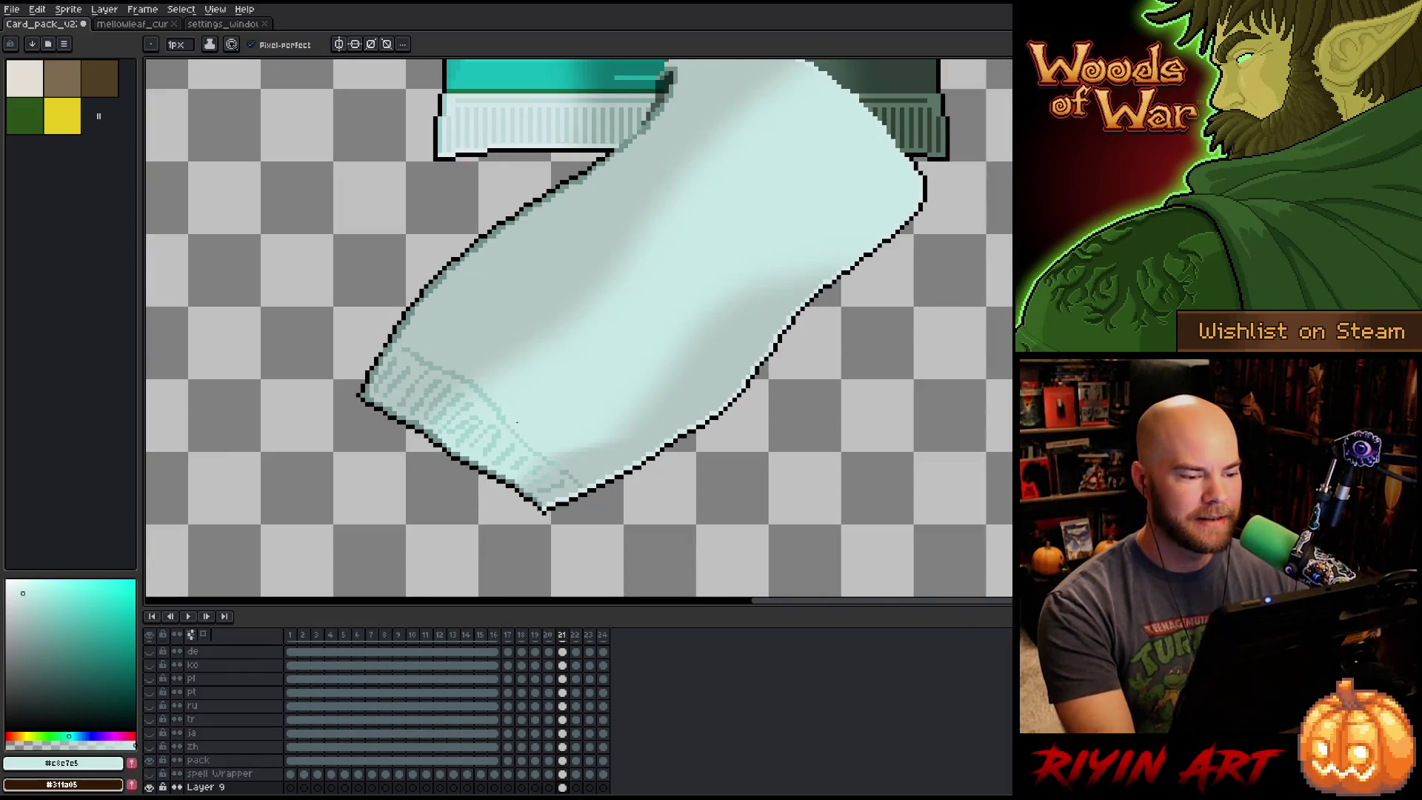
scroll(517, 422, up, 1)
key(space)
mouse_move(571, 415)
mouse_down()
mouse_move(692, 413)
mouse_move(673, 448)
mouse_up()
scroll(616, 466, up, 3)
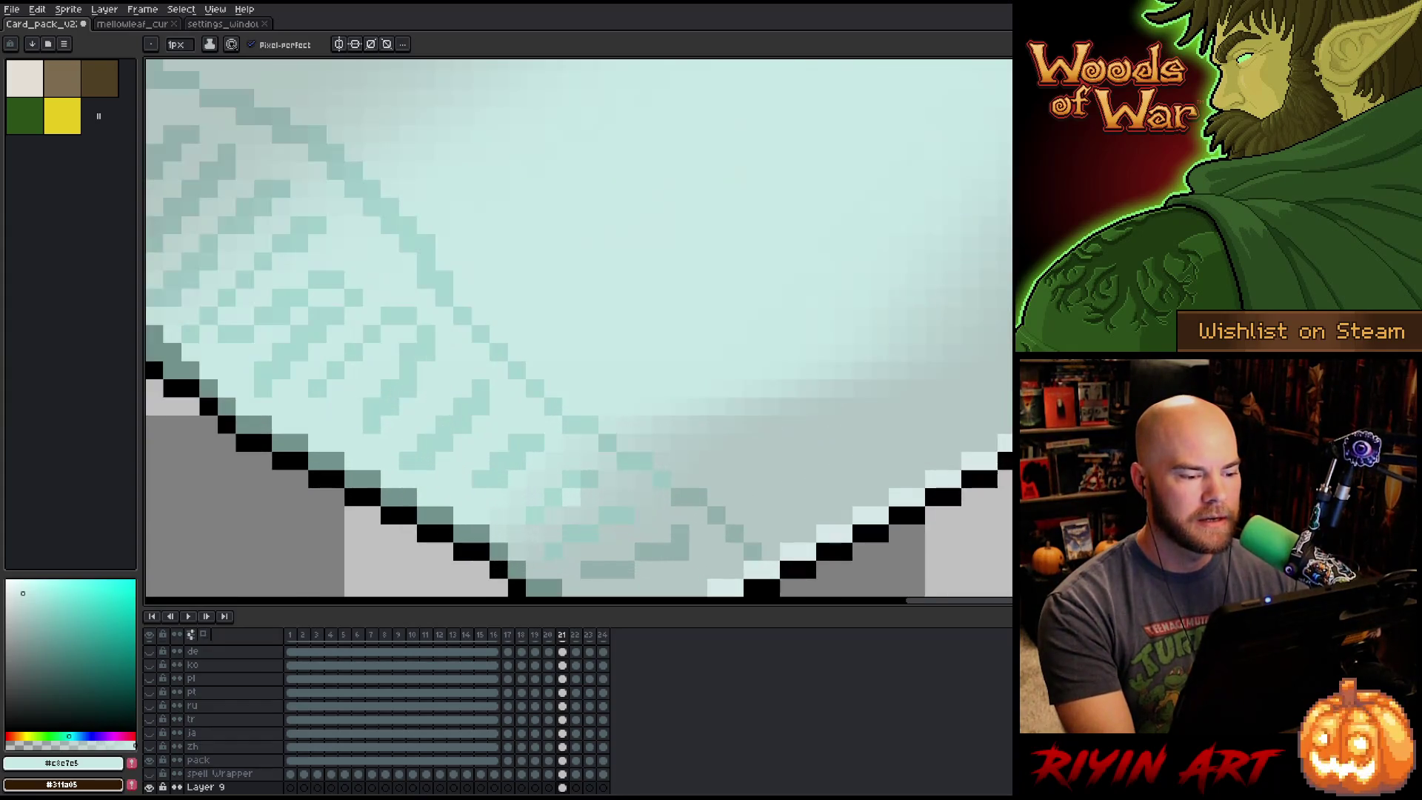
scroll(663, 438, down, 2)
scroll(629, 422, up, 2)
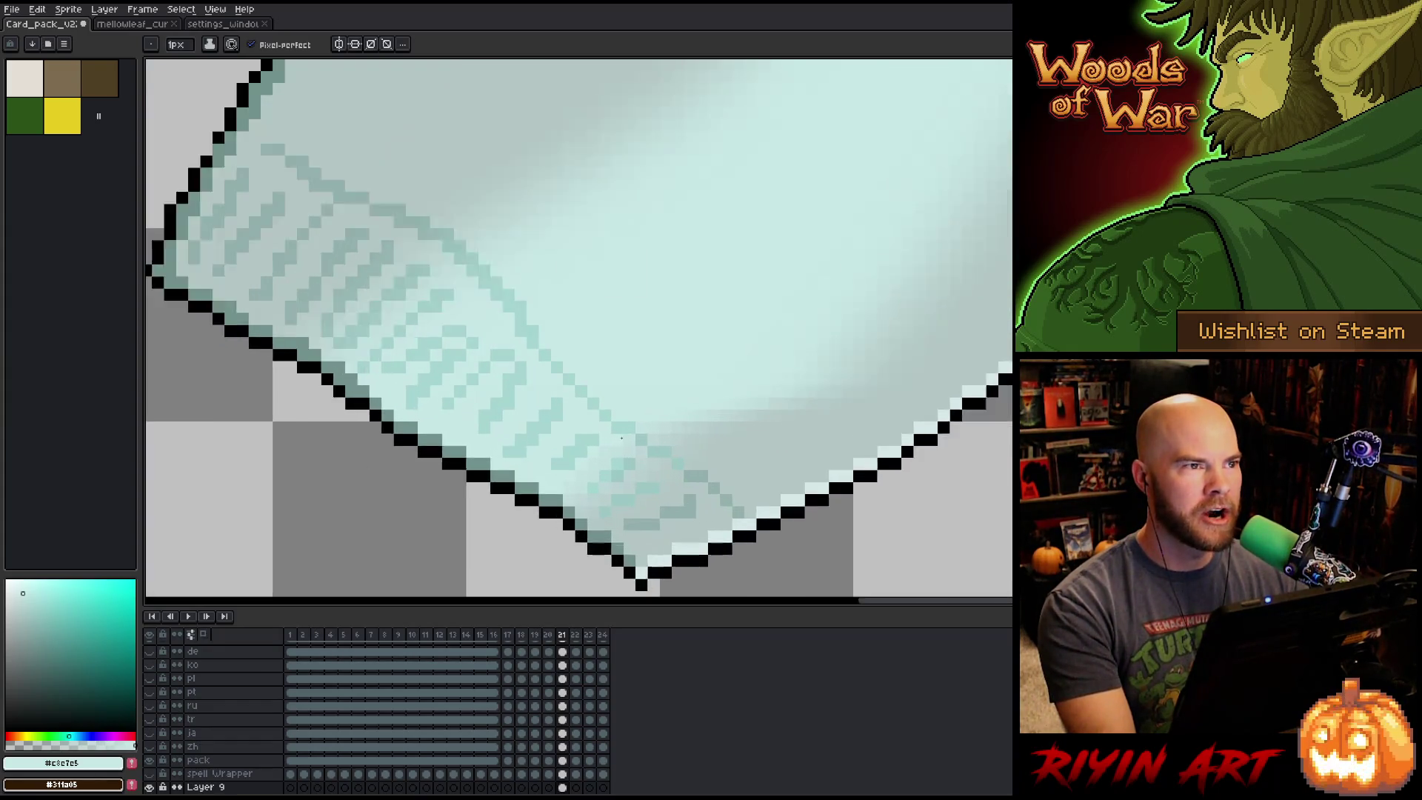
scroll(711, 409, down, 4)
scroll(741, 374, up, 1)
scroll(741, 375, down, 1)
drag(780, 353, 725, 412)
key(b)
scroll(716, 417, down, 1)
scroll(664, 430, up, 2)
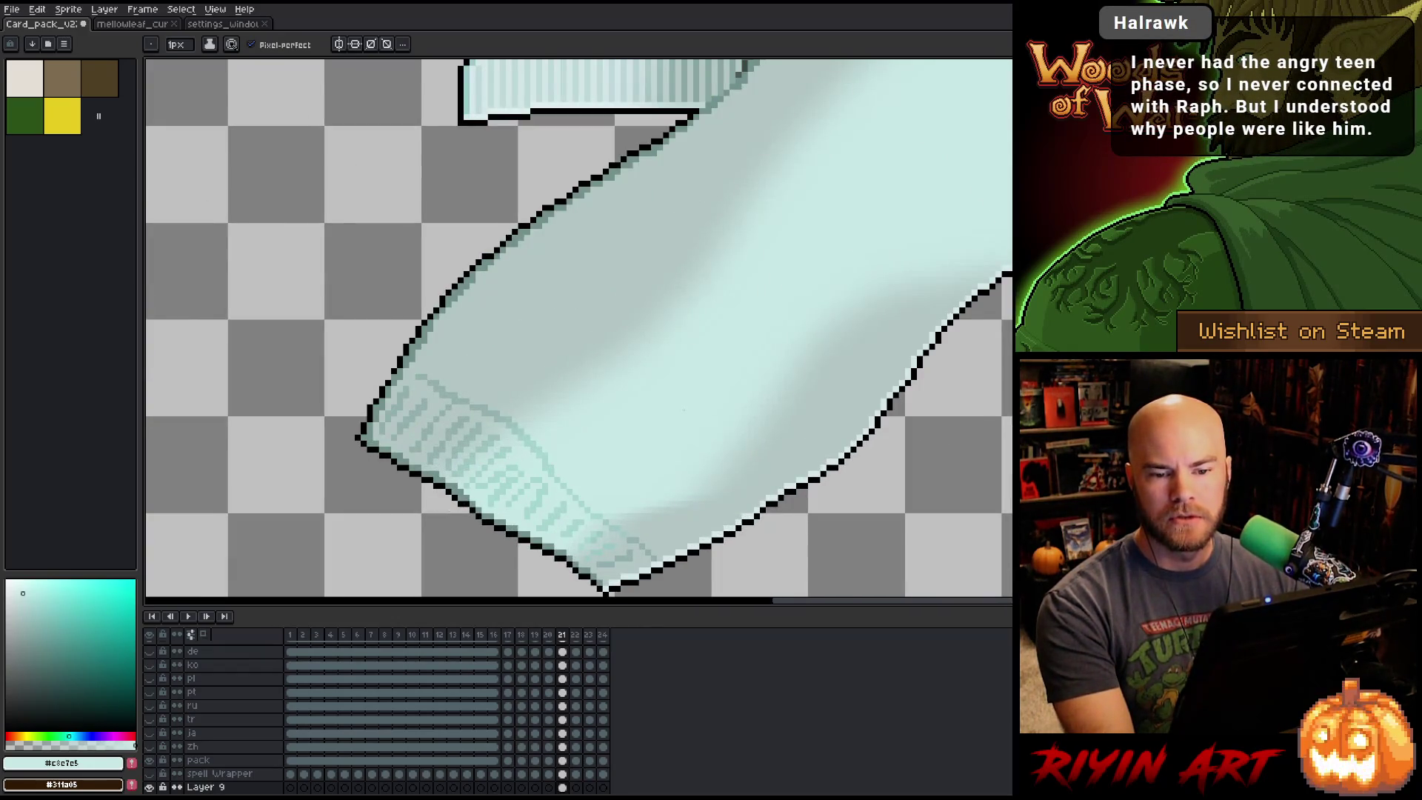
scroll(683, 410, down, 1)
scroll(683, 410, down, 2)
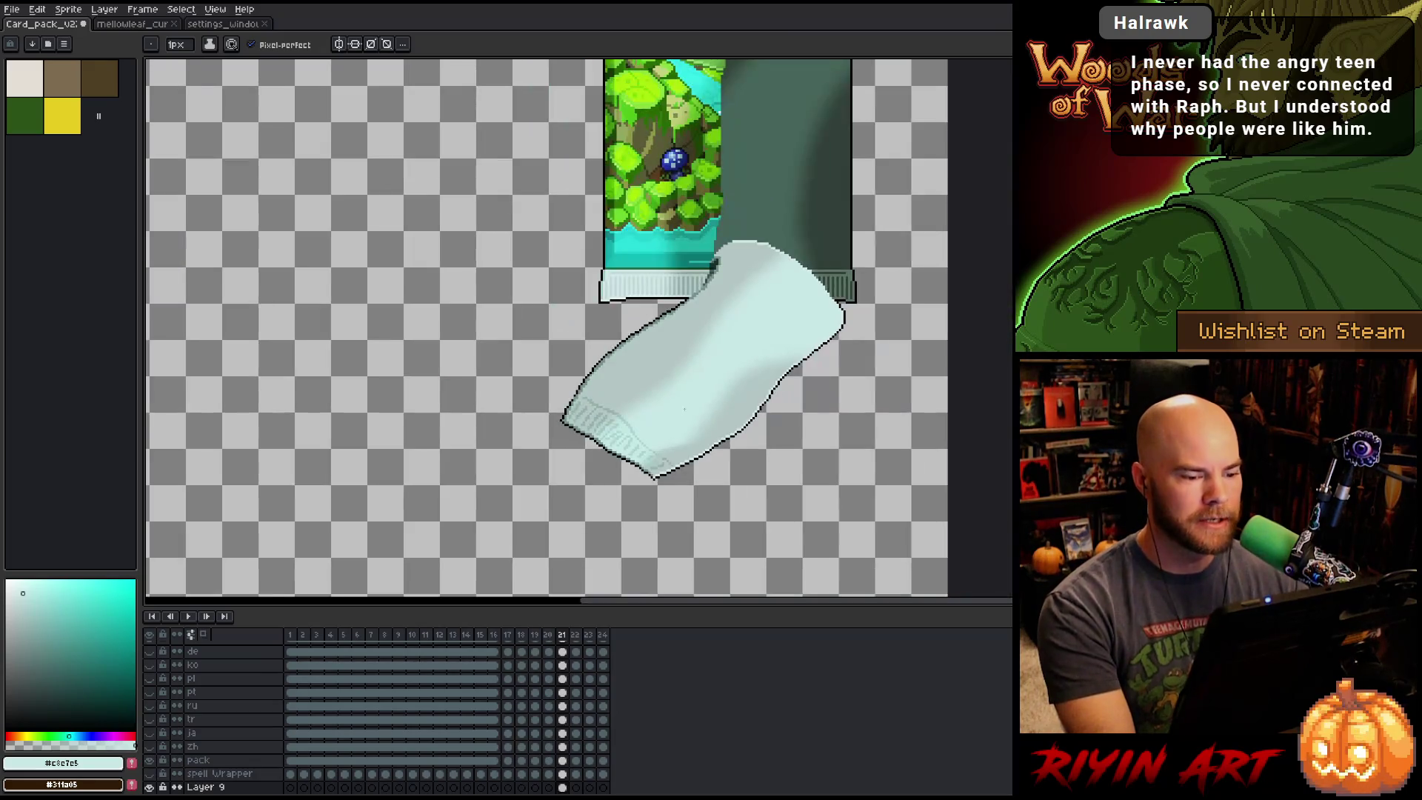
drag(698, 412, 675, 445)
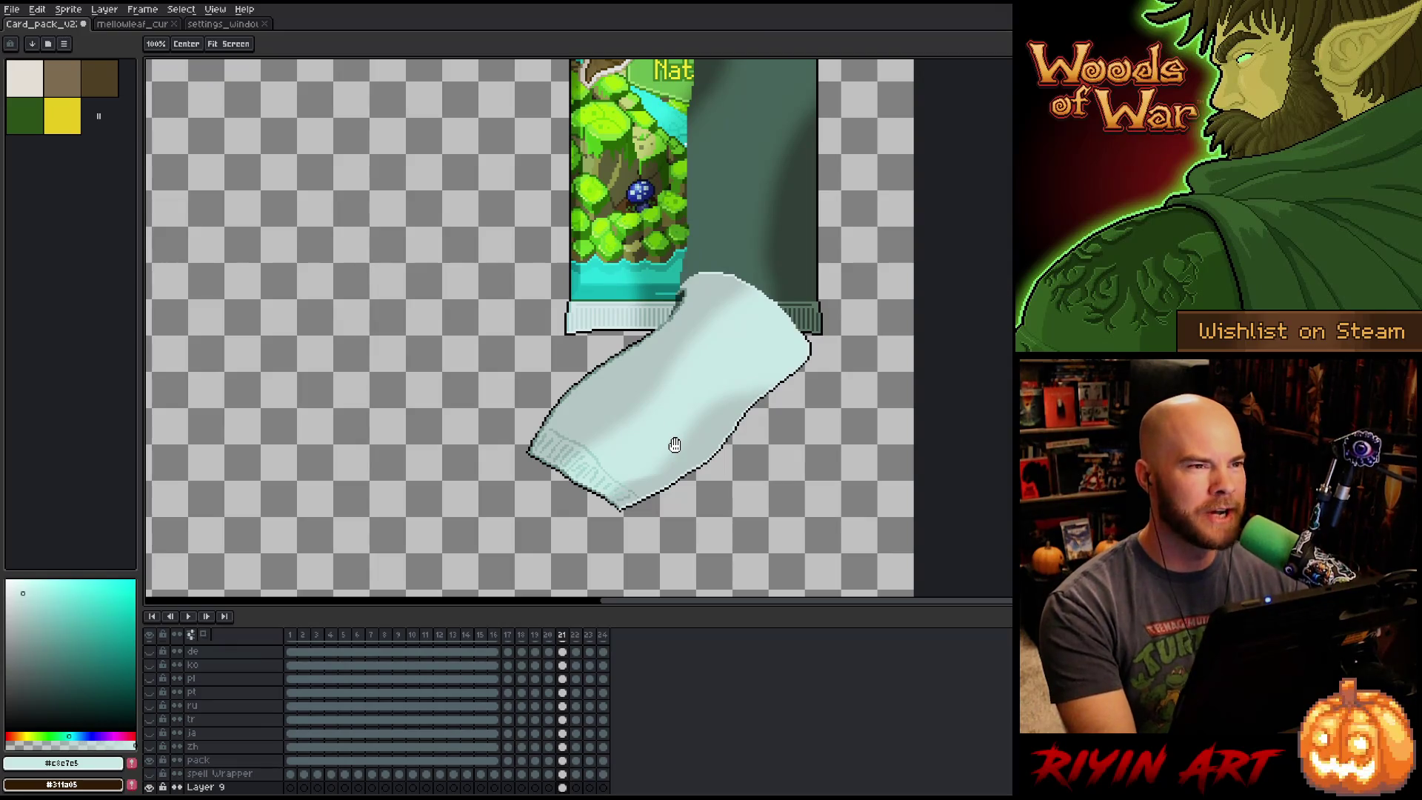
key(b)
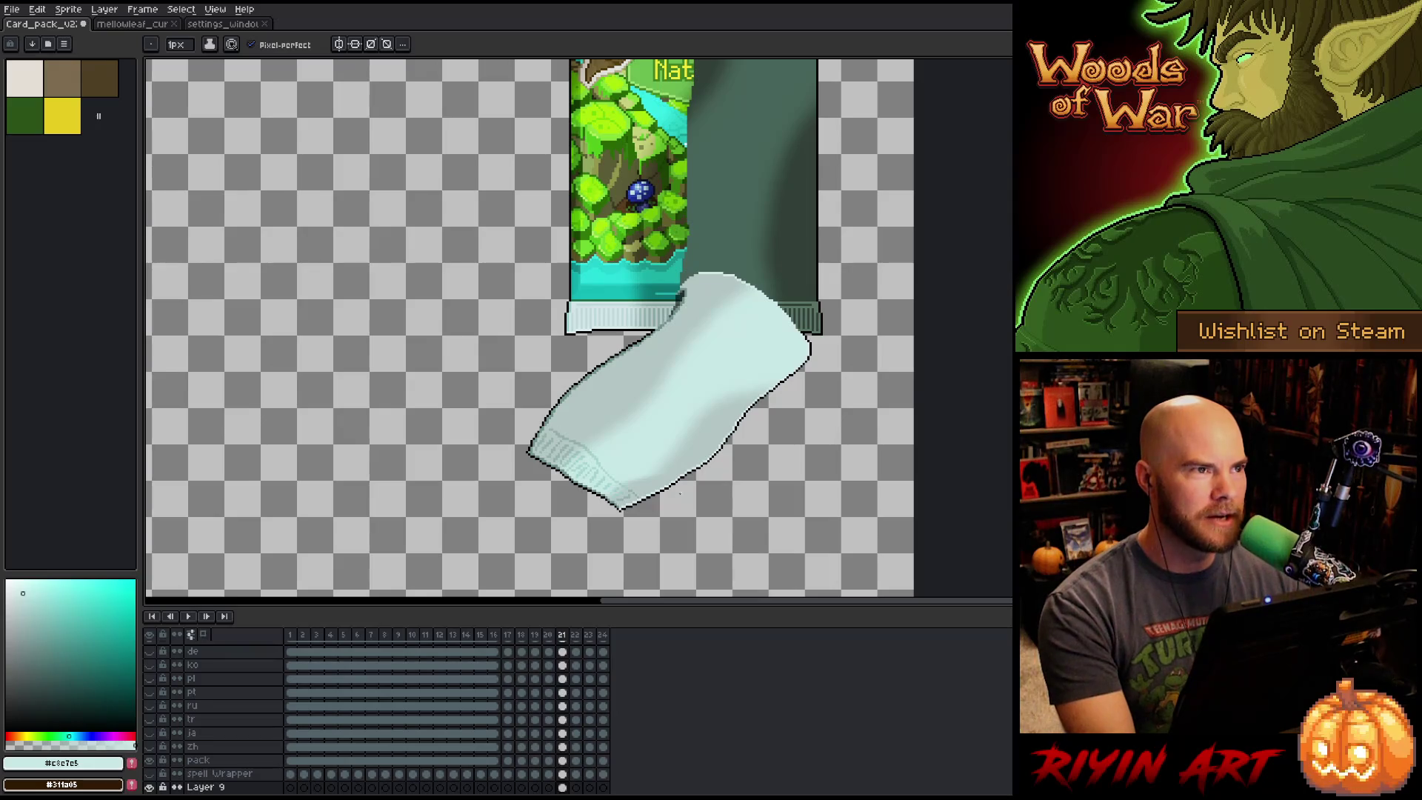
scroll(679, 492, down, 1)
scroll(622, 459, up, 6)
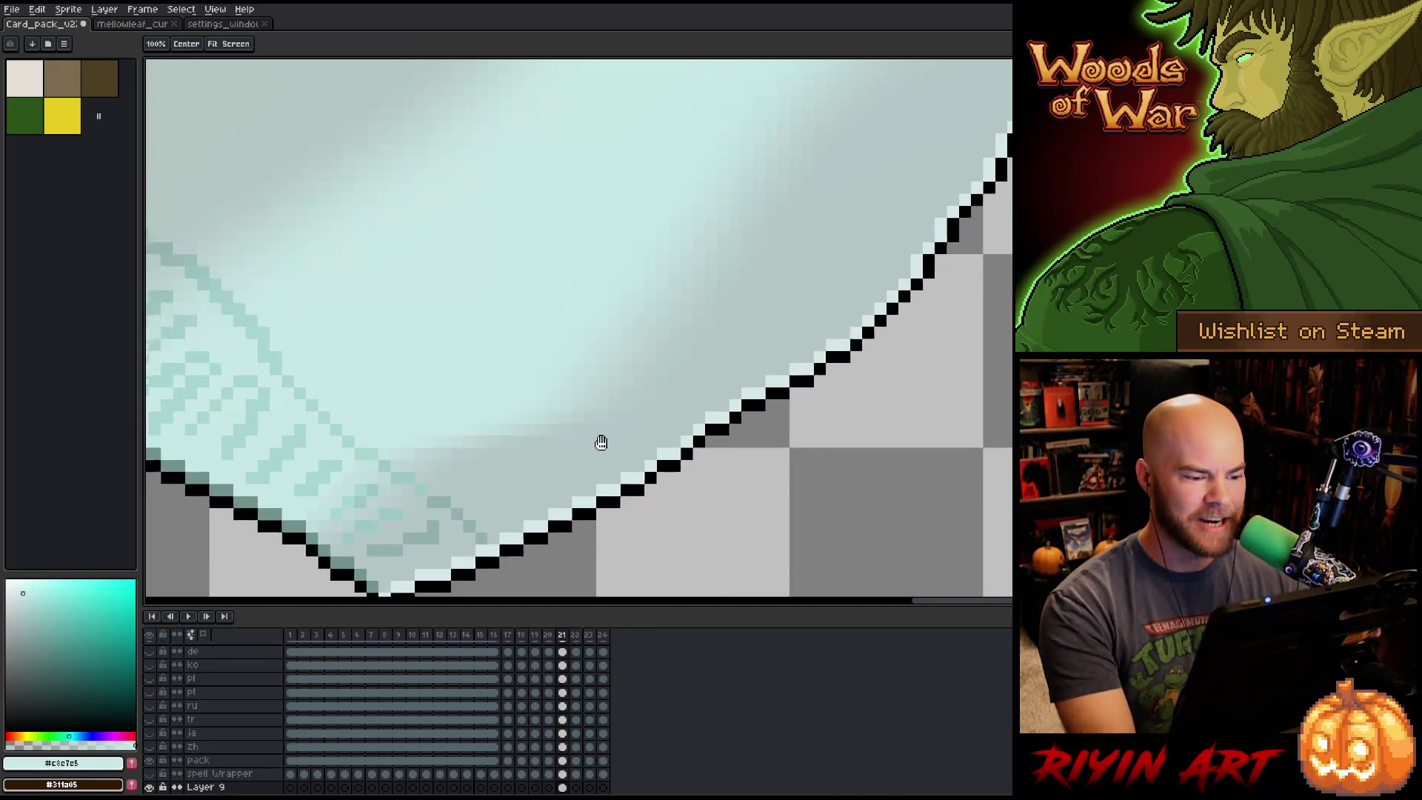
Switch to the round Eraser, work along the wrapper's lower edge, then zoom out to review.
drag(597, 442, 714, 460)
key(e)
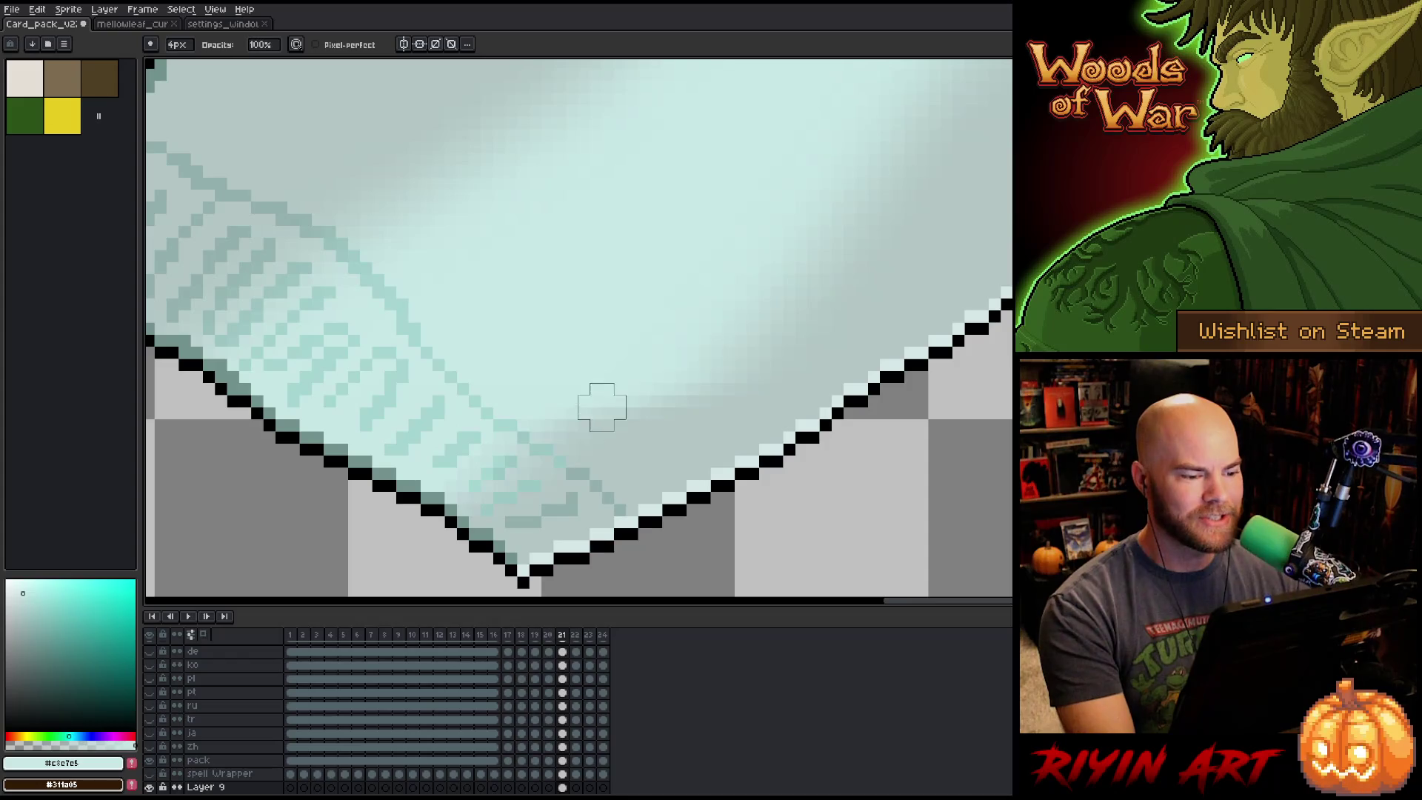
key(ctrl)
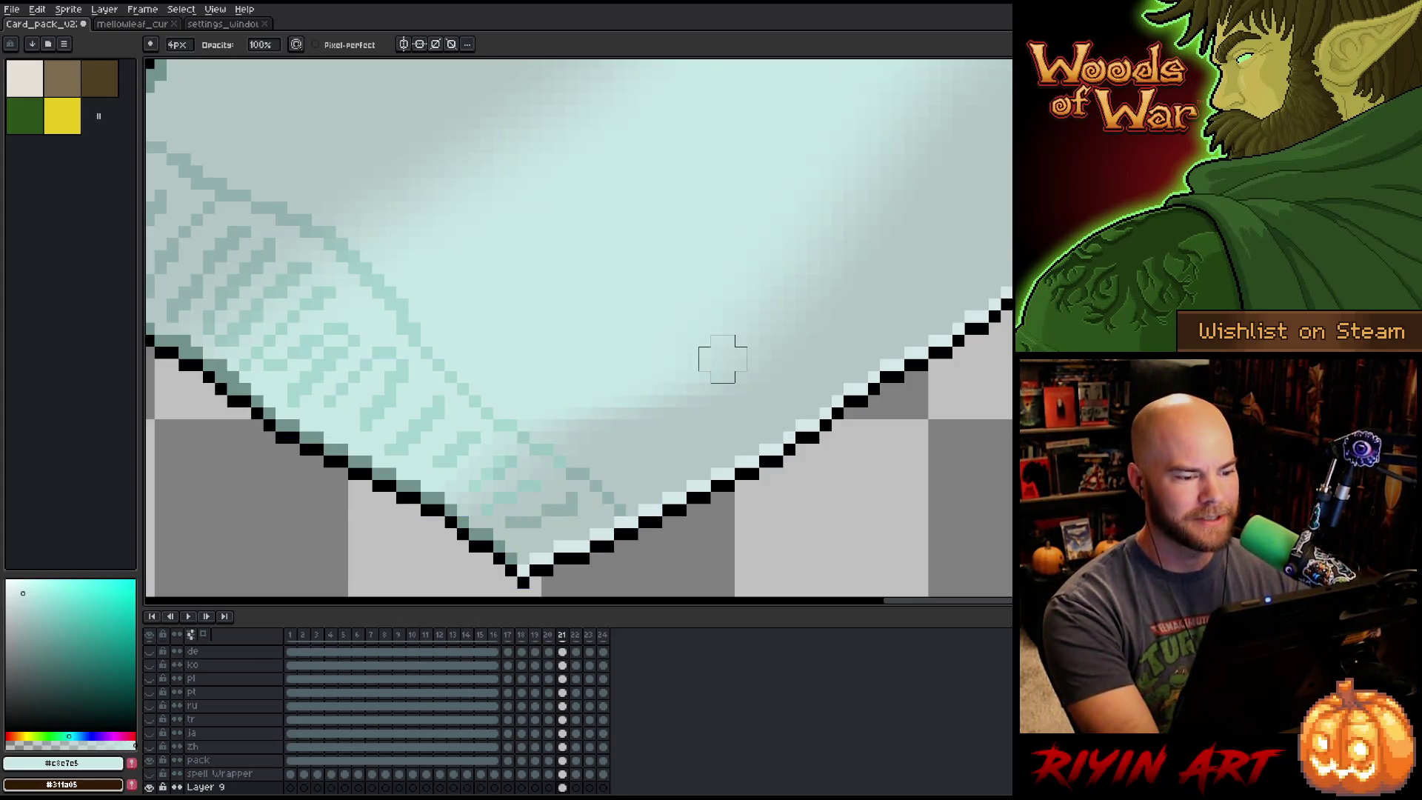
scroll(718, 358, down, 2)
scroll(736, 341, up, 1)
drag(740, 336, 710, 405)
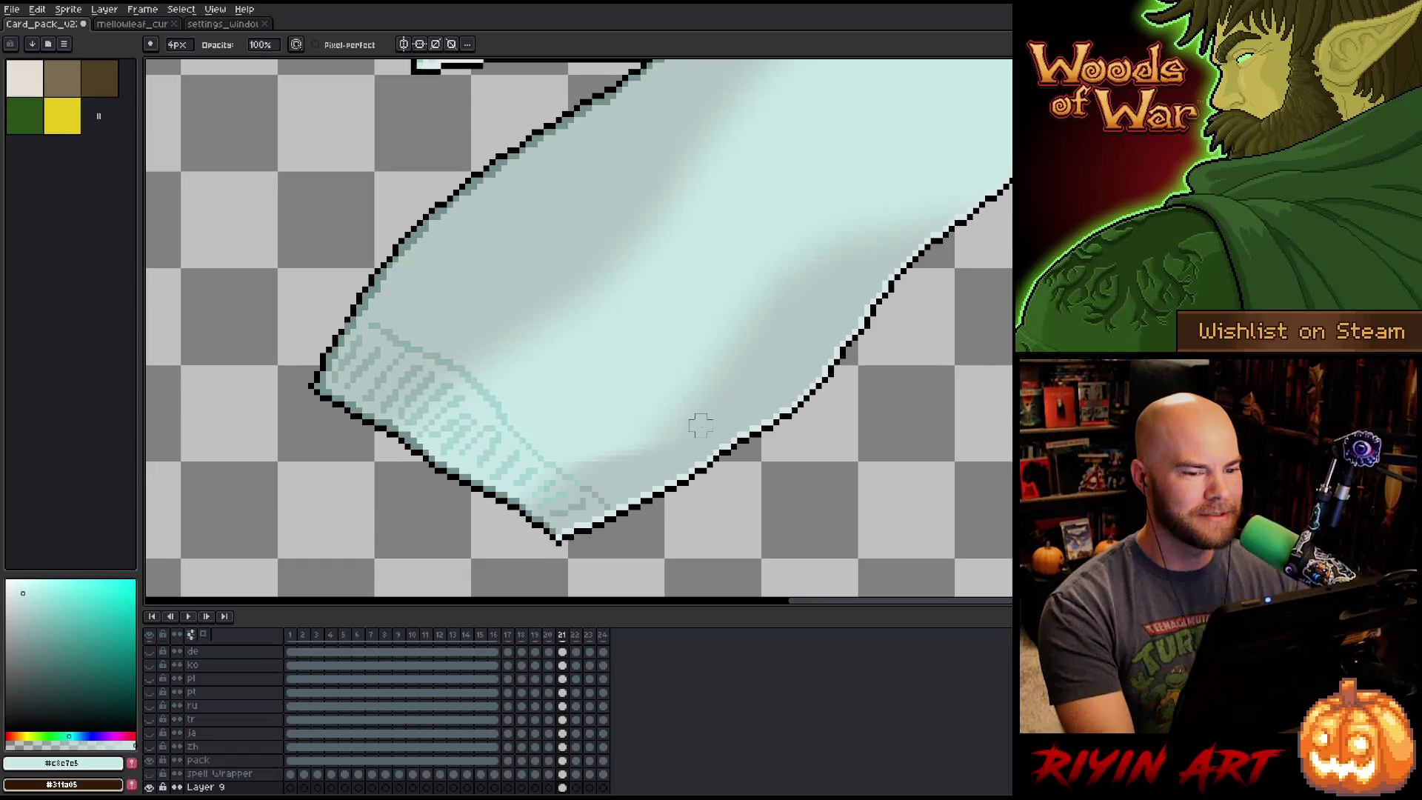
scroll(673, 408, down, 2)
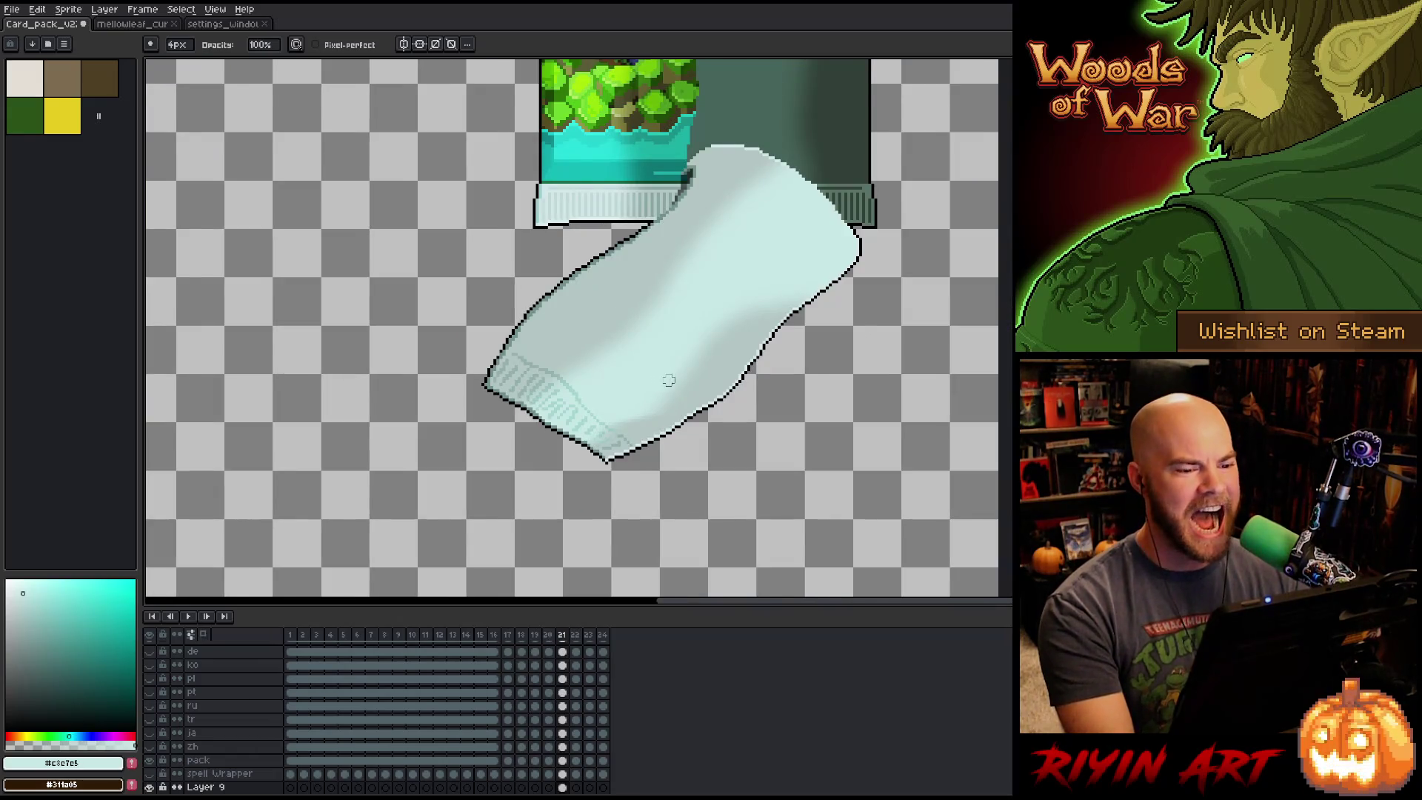
scroll(668, 380, down, 1)
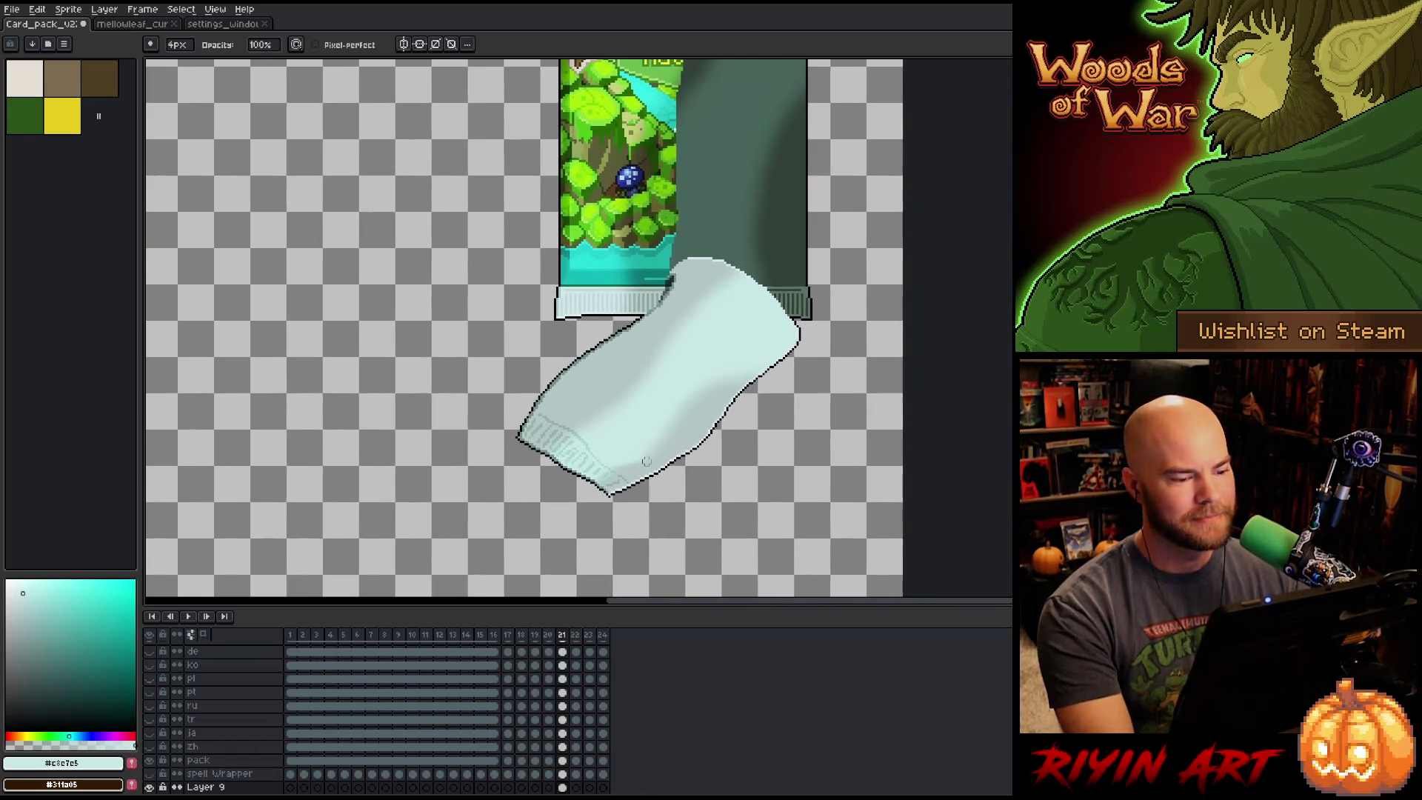
scroll(646, 460, up, 1)
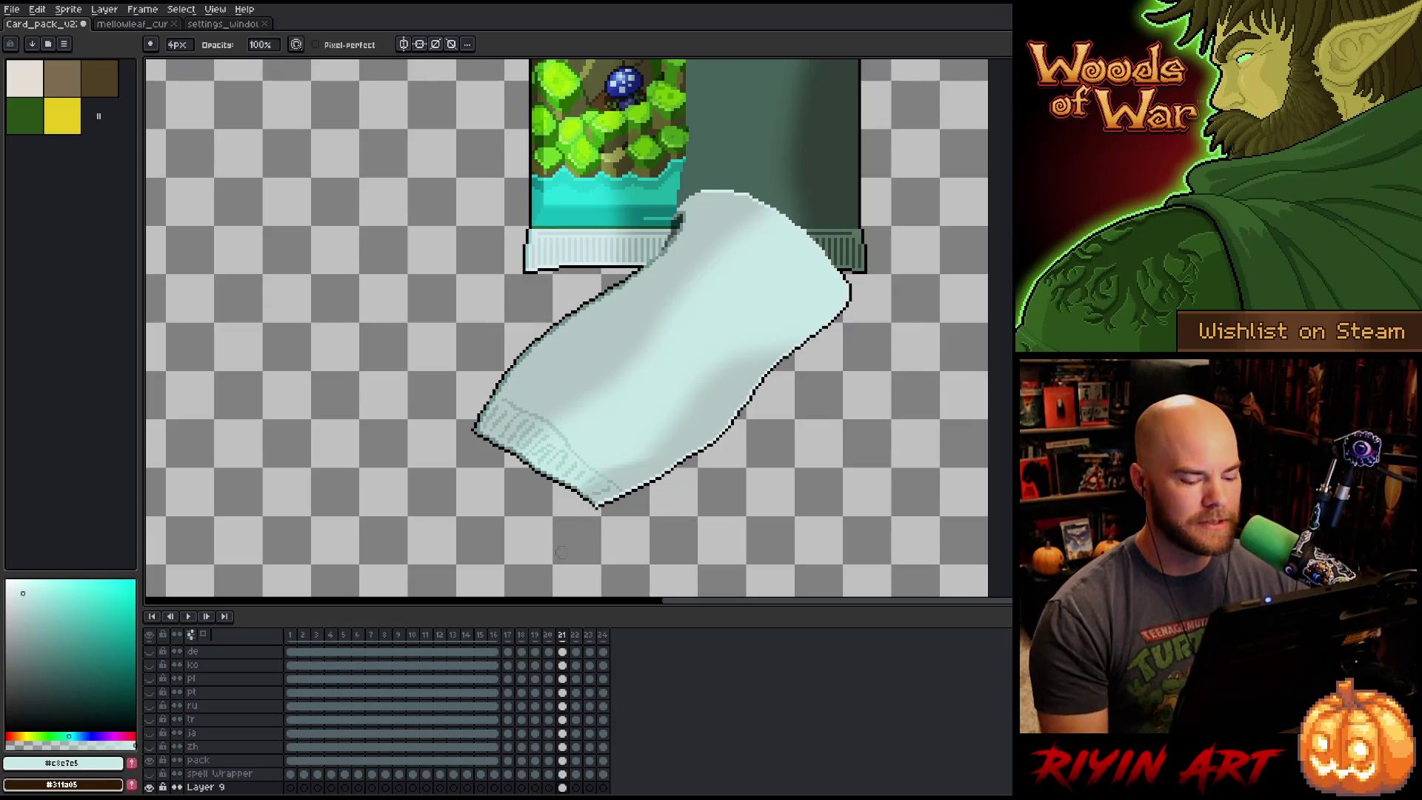
scroll(550, 427, down, 2)
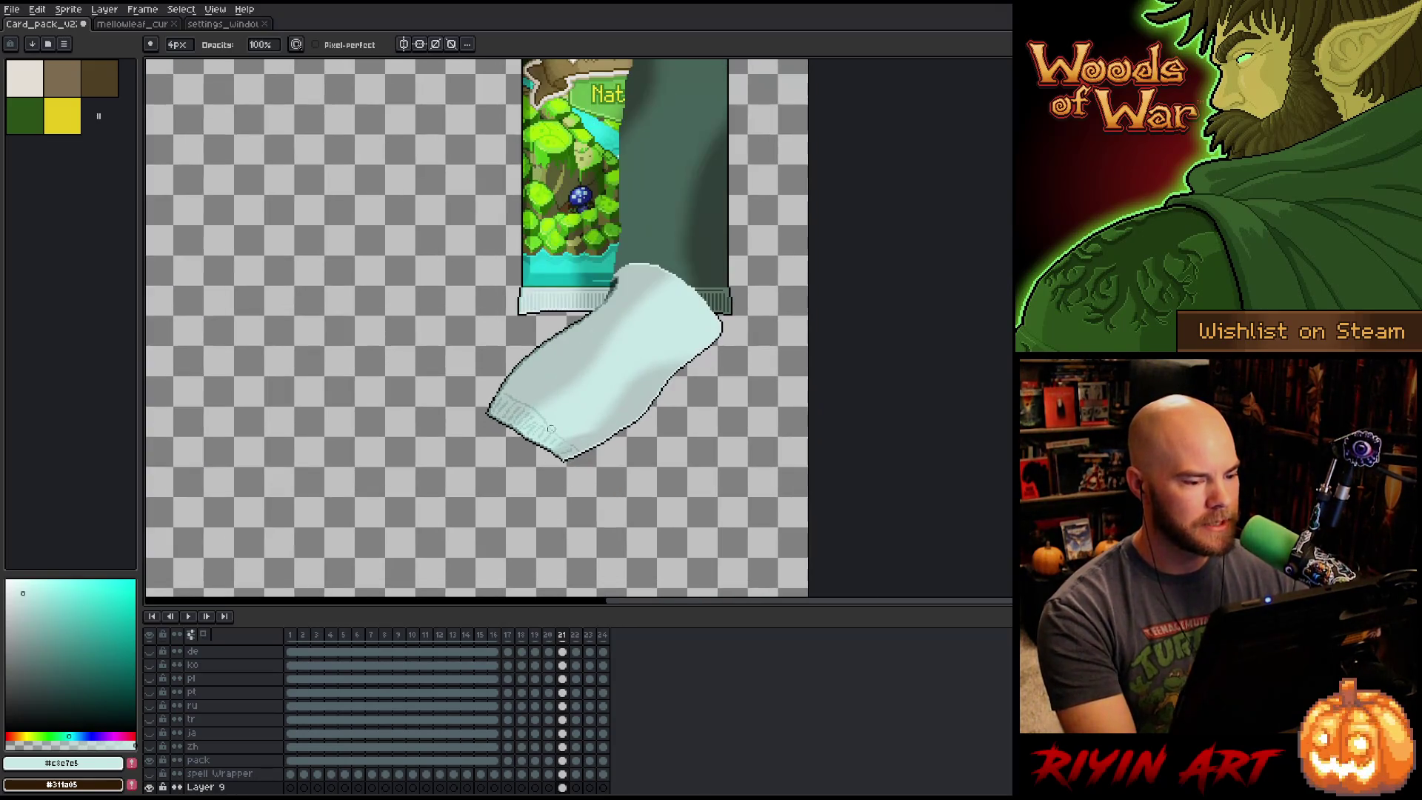
Merge Layer 9 down into the Tear layer and go to frame 20.
scroll(274, 763, down, 2)
click(228, 735)
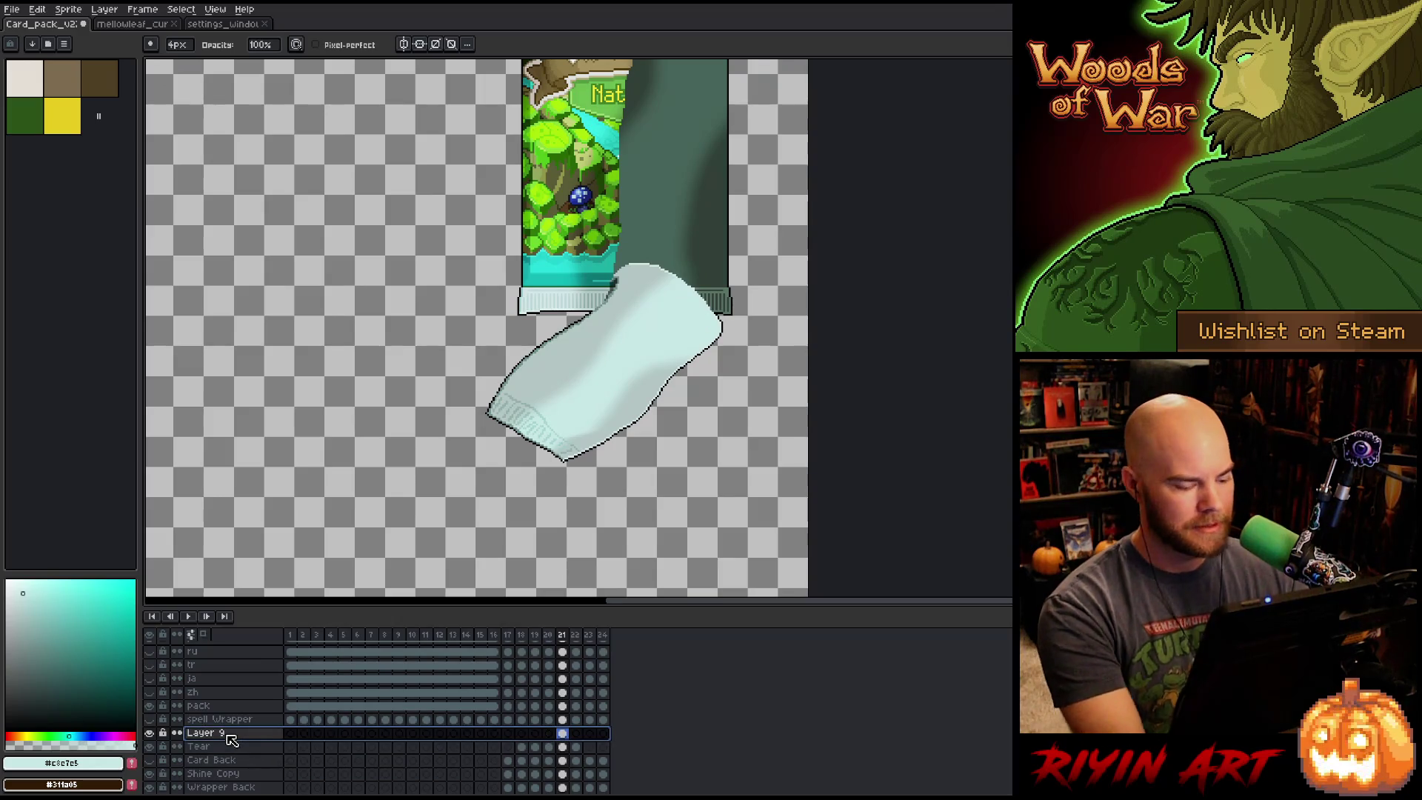
key(ctrl+e)
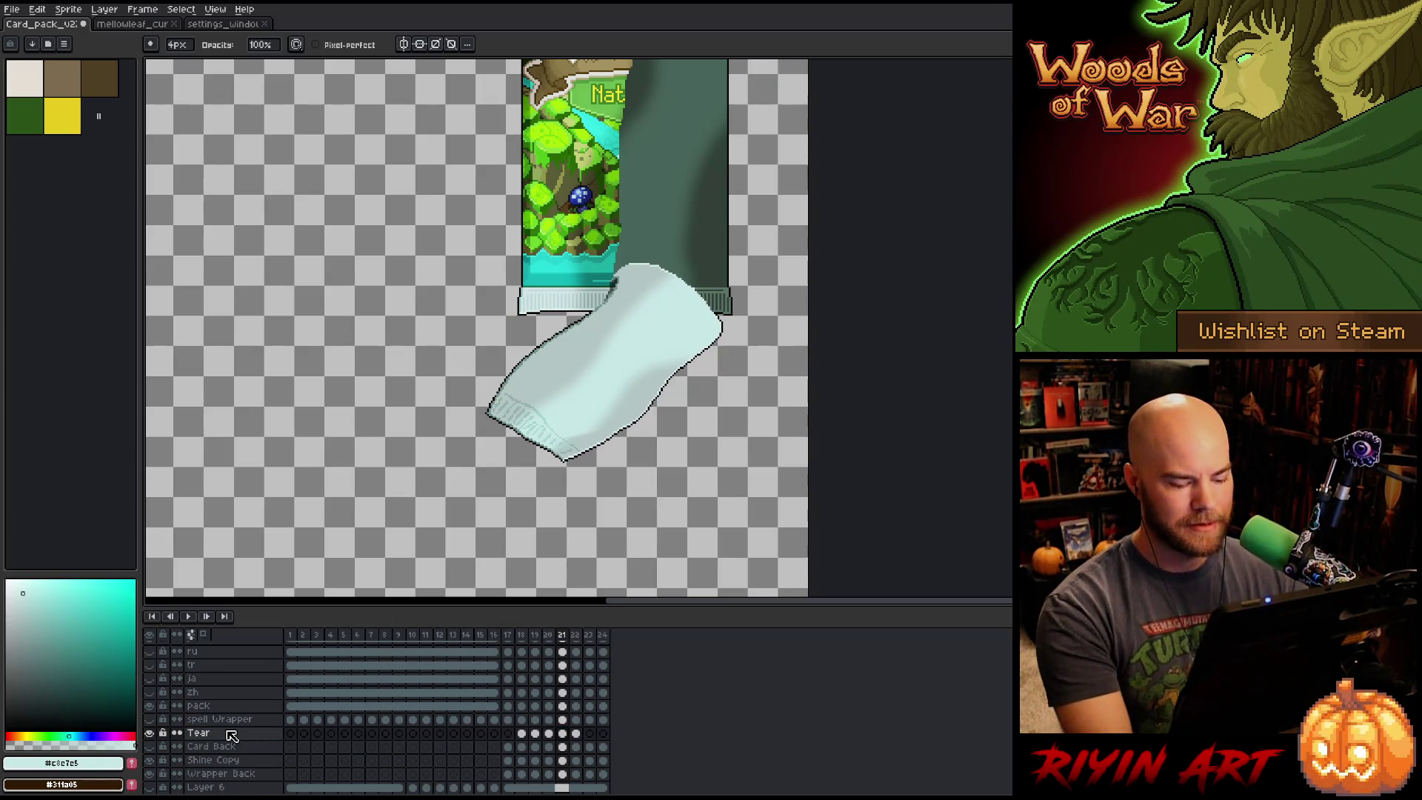
key(Left)
key(Right)
key(Left)
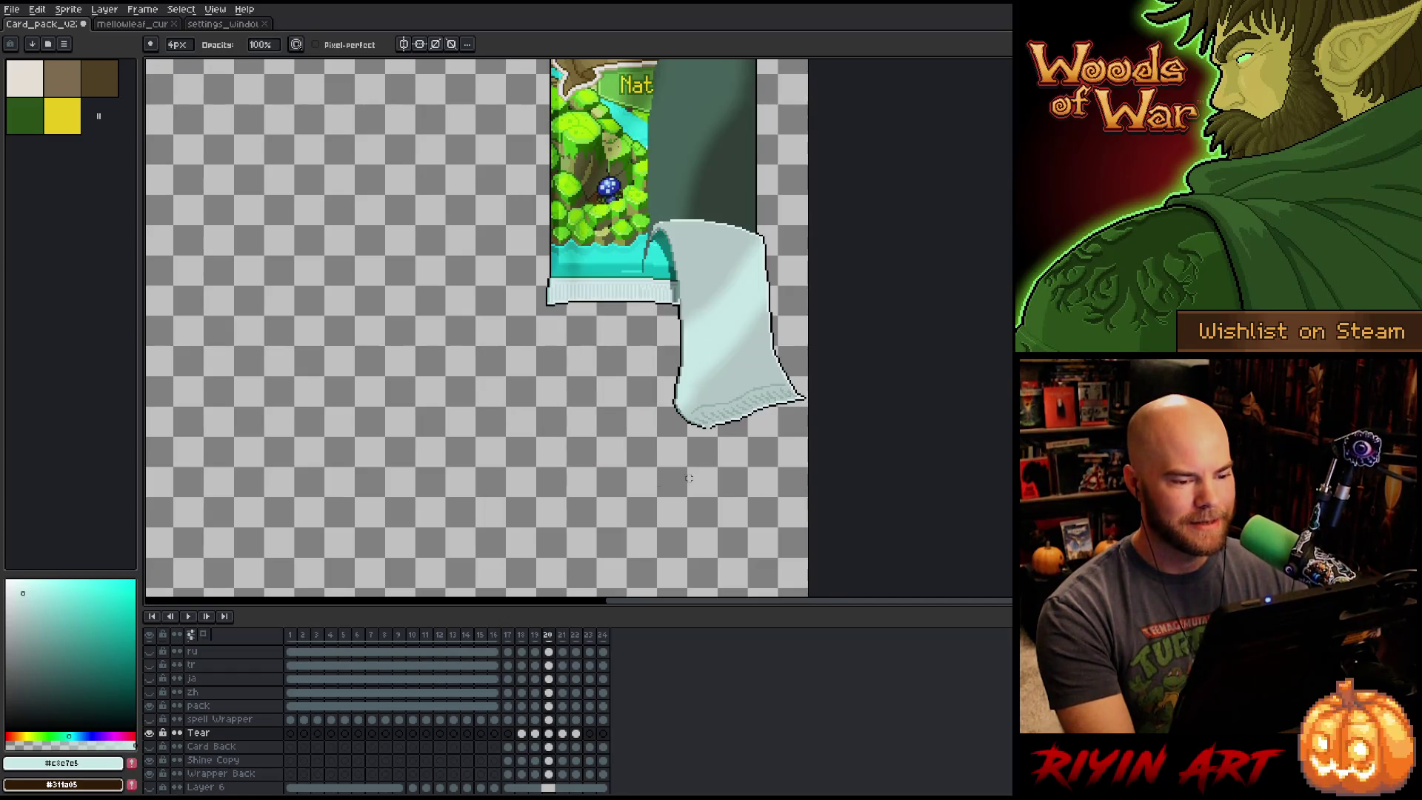
Dot a black pixel to close the outline's bottom tip, then zoom out to the whole card.
scroll(705, 412, up, 3)
drag(706, 452, 695, 463)
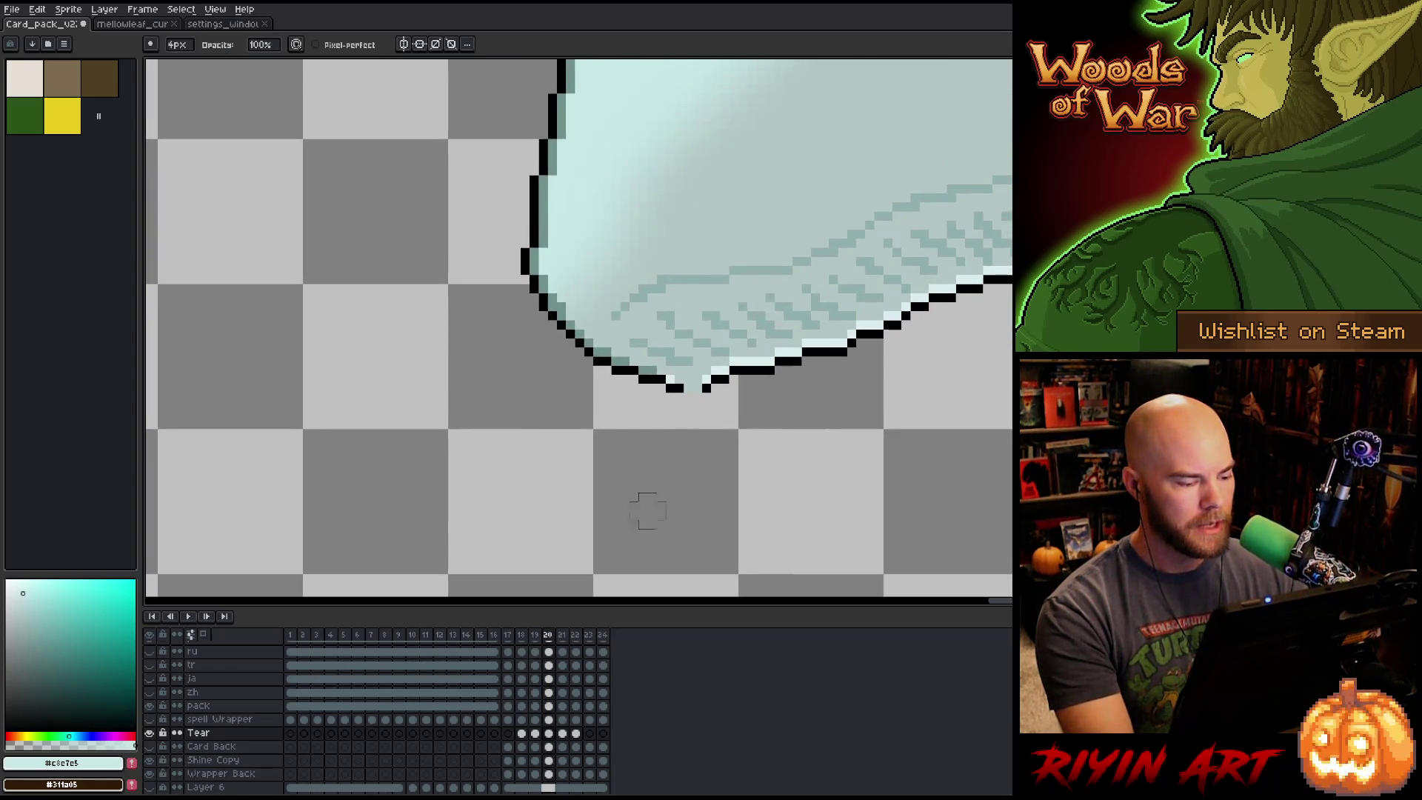
key(b)
alt+click(677, 386)
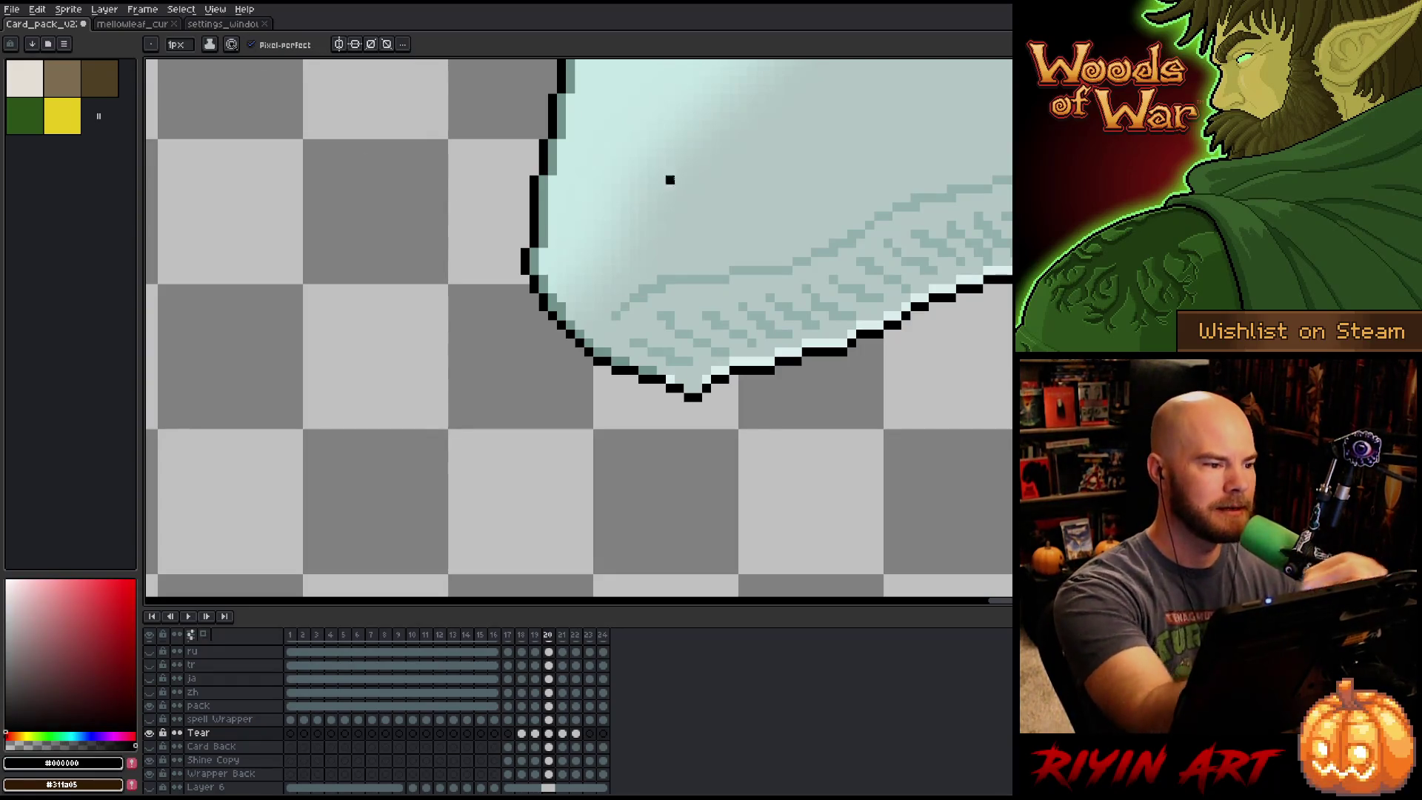
alt+click(697, 388)
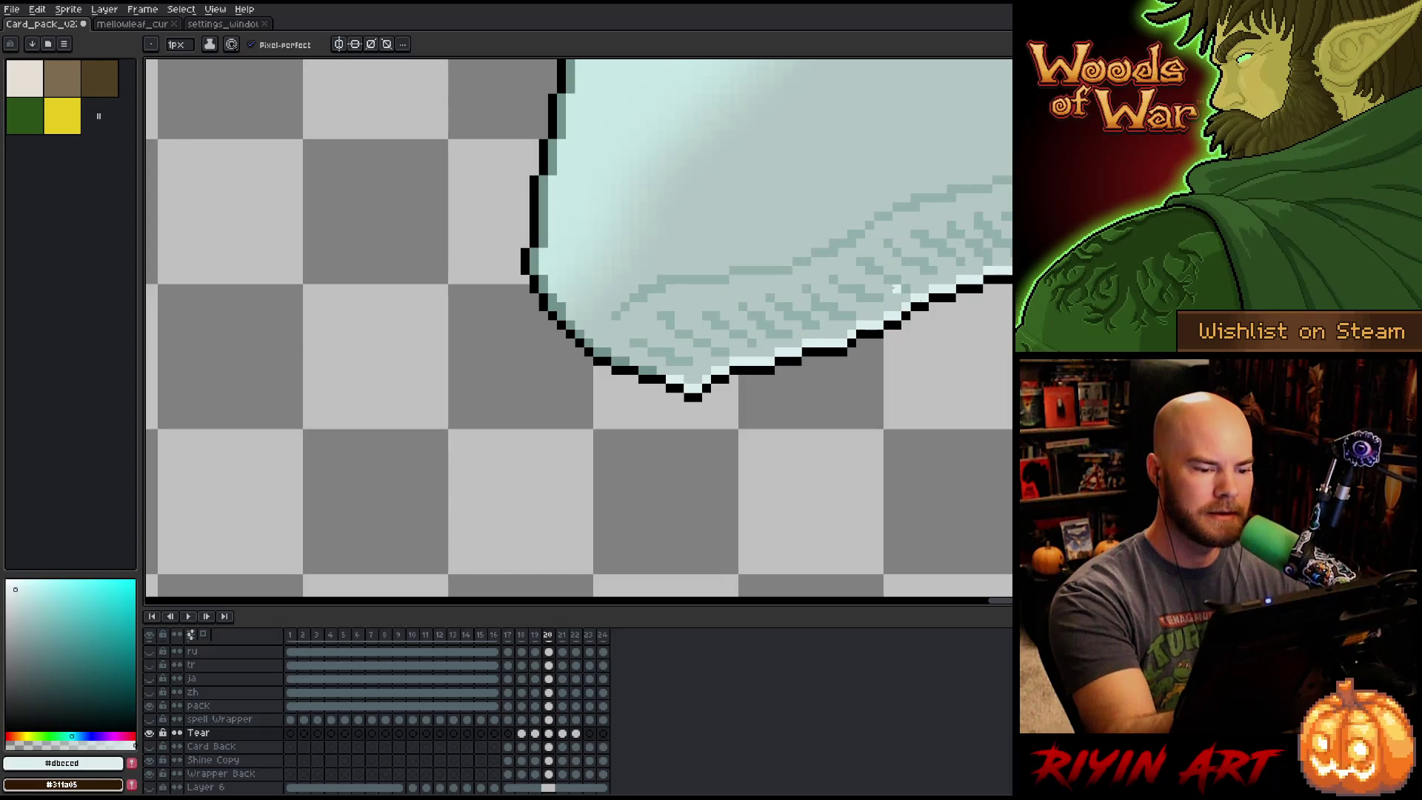
scroll(838, 503, down, 4)
drag(834, 501, 712, 453)
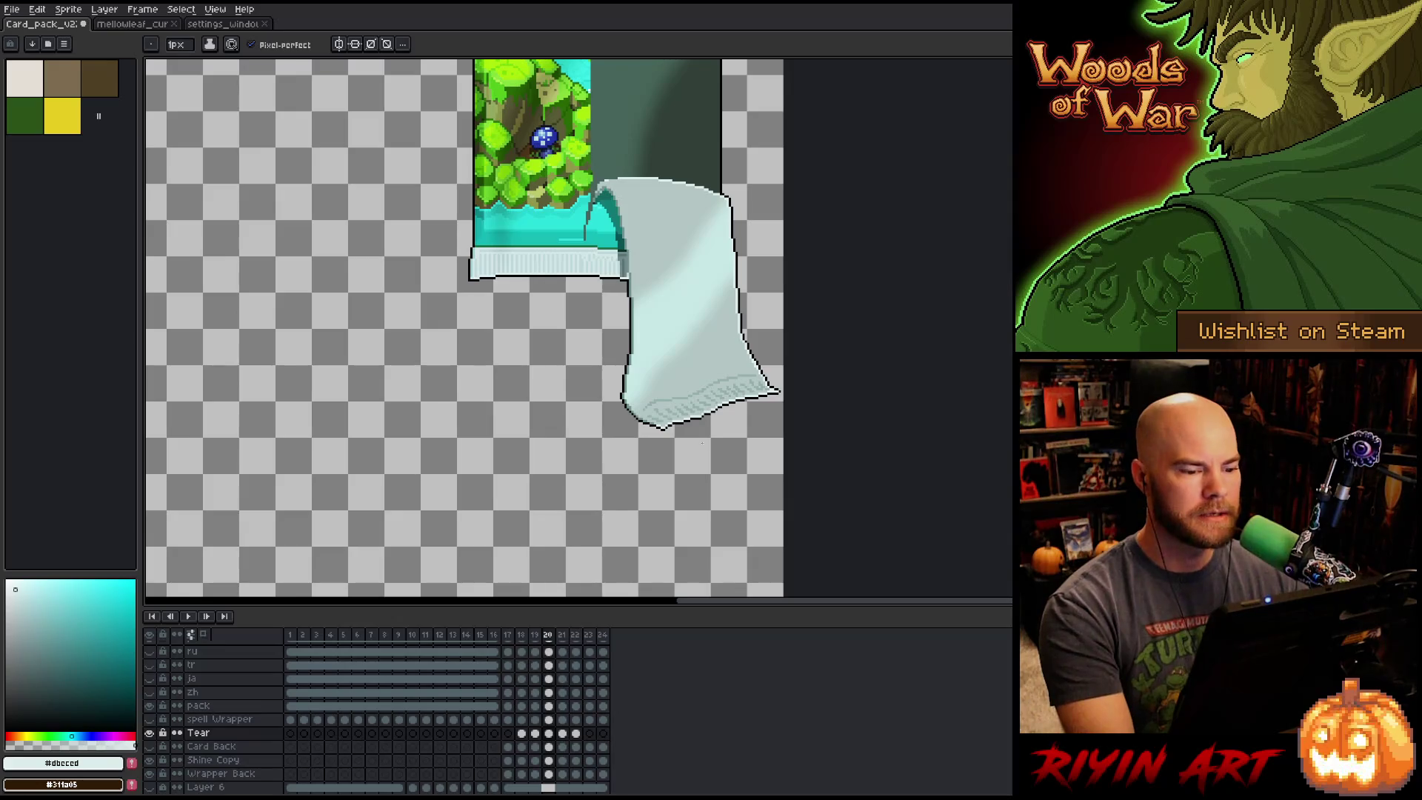
Flip between frames 20 and 21, then jump back to frame 18 where the pack tears.
key(Left)
key(Right)
key(Right)
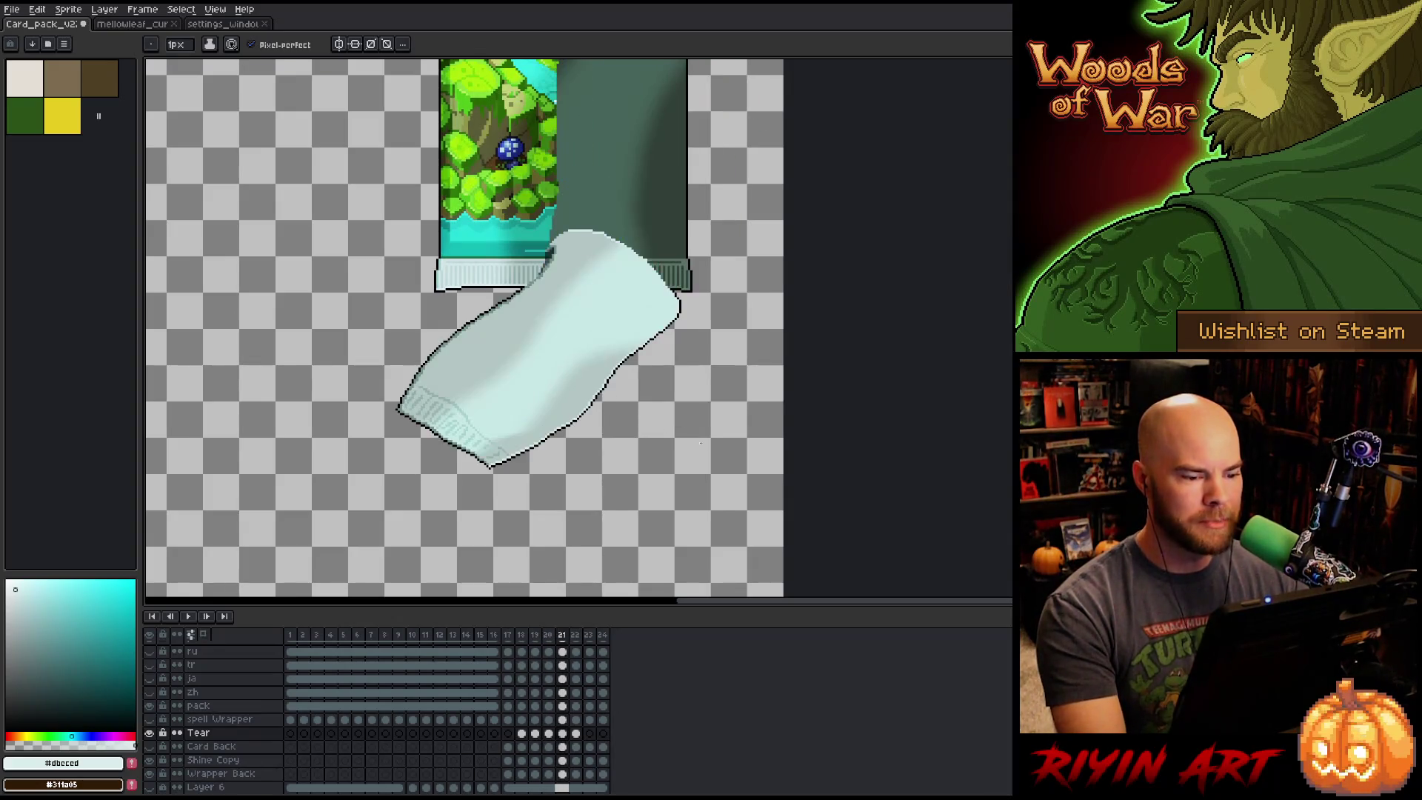
drag(546, 456, 700, 453)
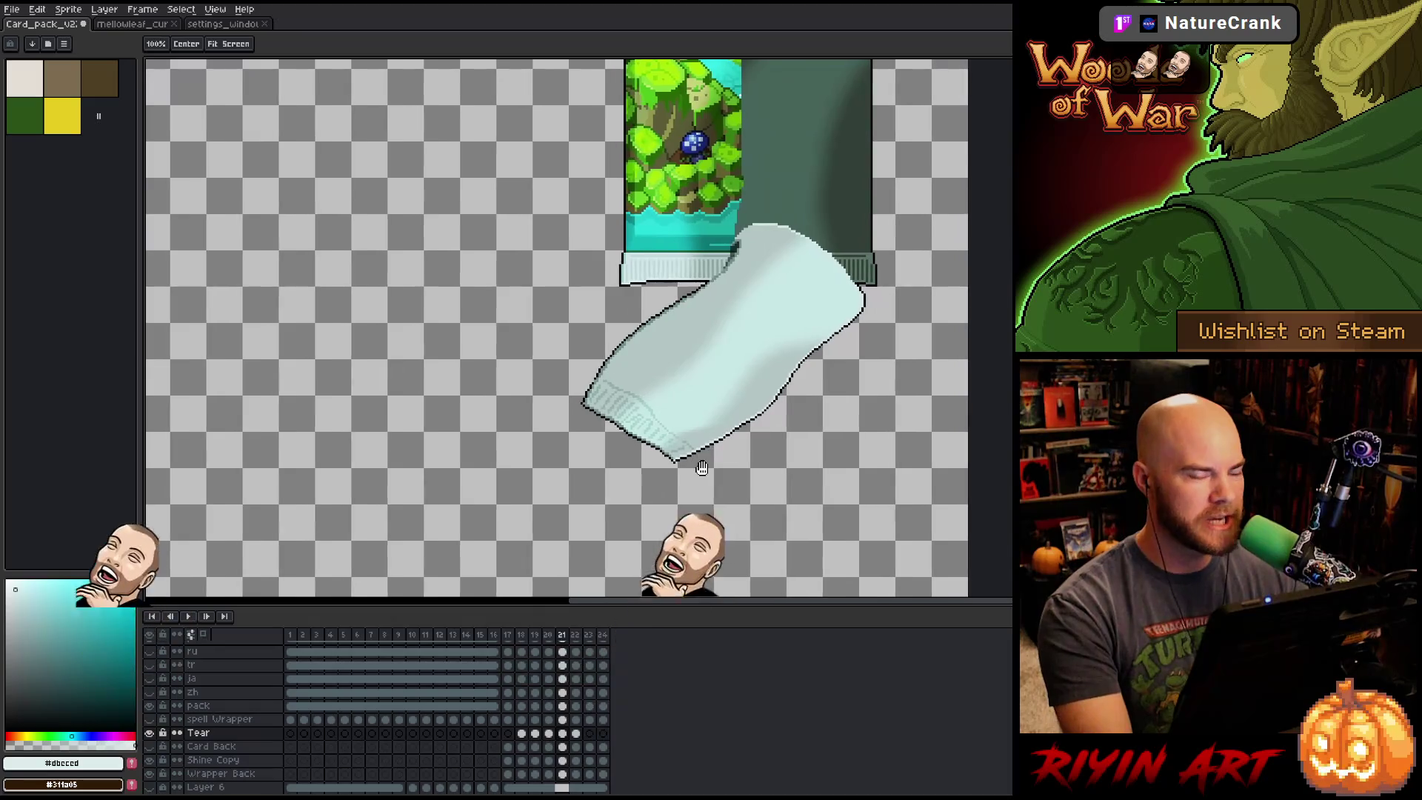
scroll(701, 456, down, 1)
scroll(696, 419, down, 1)
scroll(696, 348, up, 1)
scroll(726, 435, up, 1)
key(Left)
key(Left)
key(Left)
scroll(726, 436, down, 1)
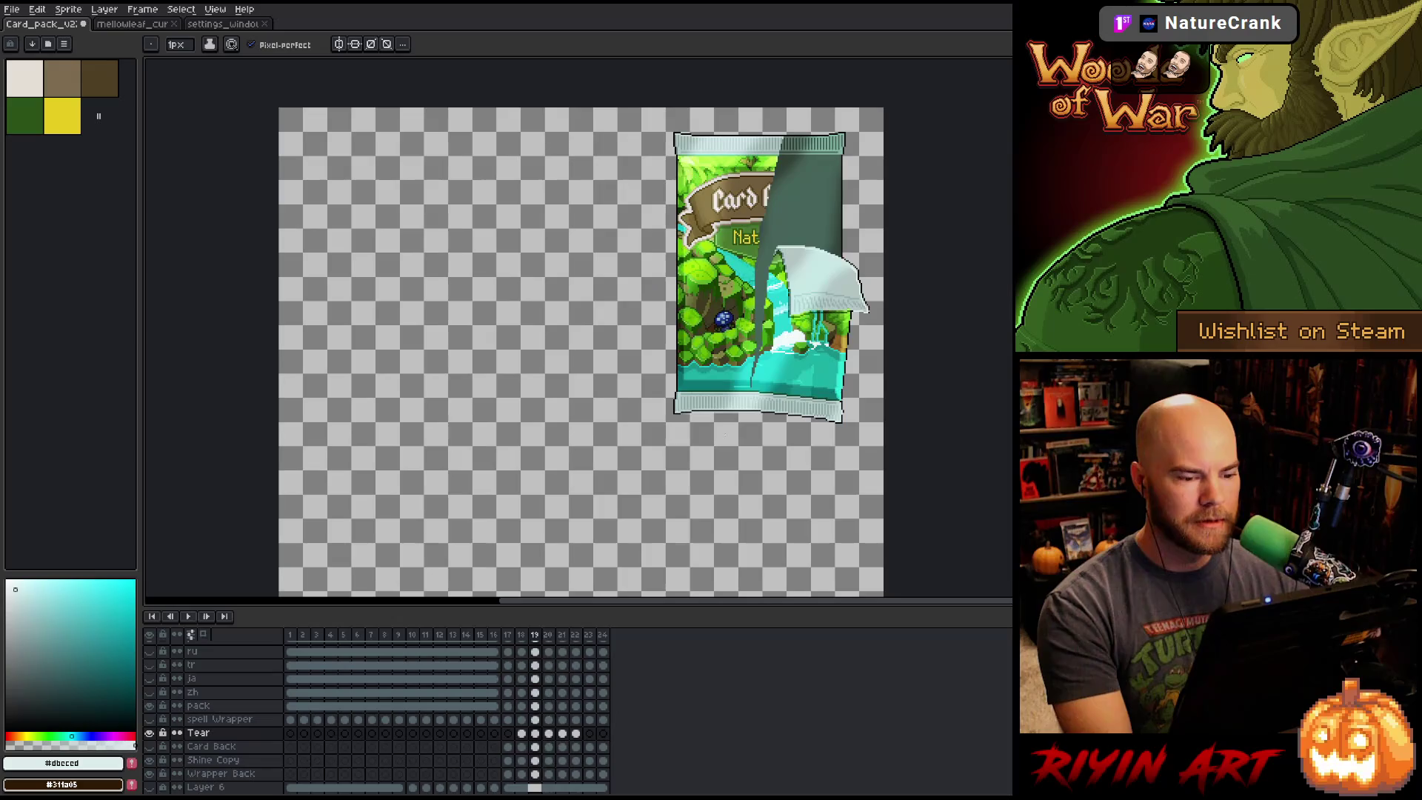
Step forward comparing frames 21 and 22, ending on frame 22 with the piece falling.
key(Left)
key(Right)
key(Right)
key(Right)
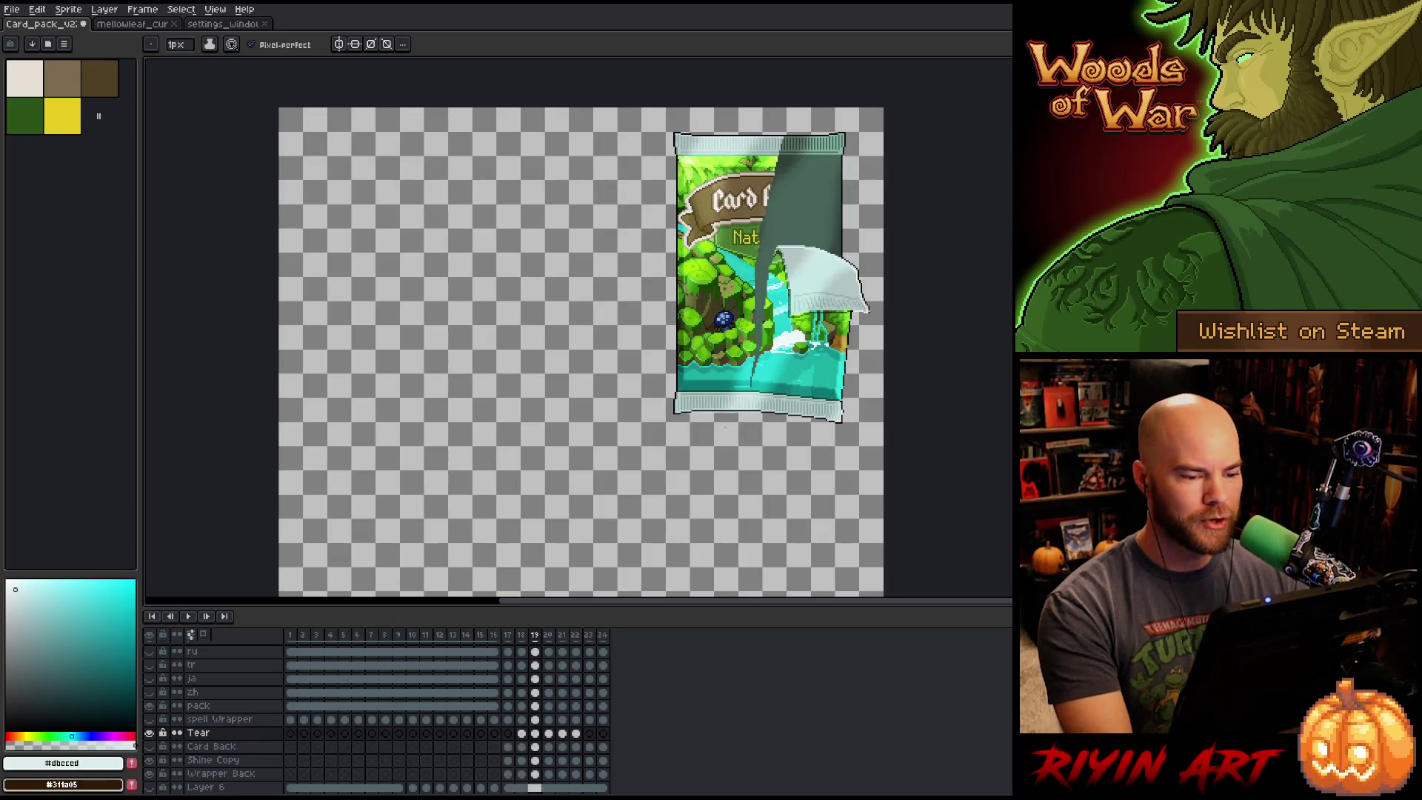
key(Right)
key(Left)
key(Right)
key(Left)
drag(735, 484, 754, 438)
key(Right)
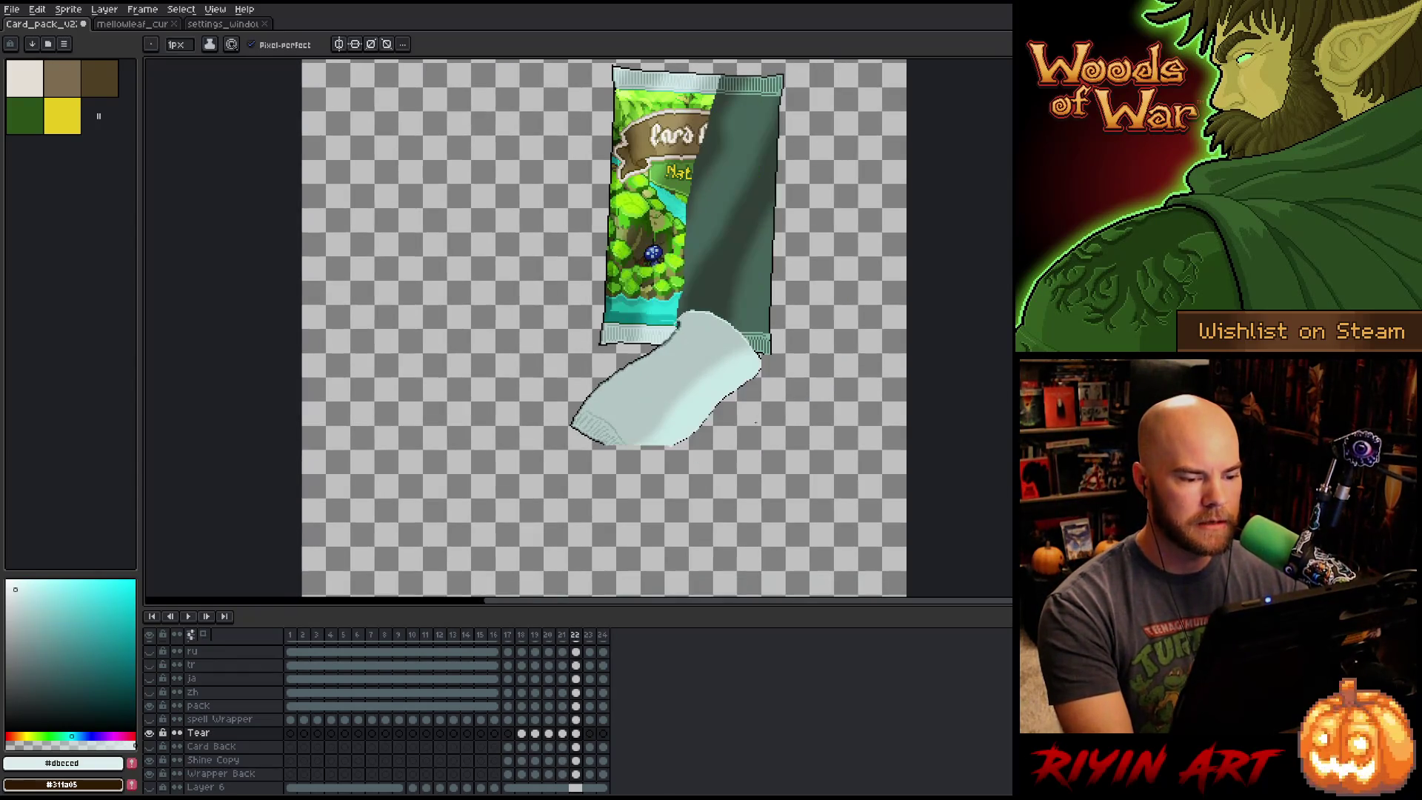
scroll(752, 424, up, 2)
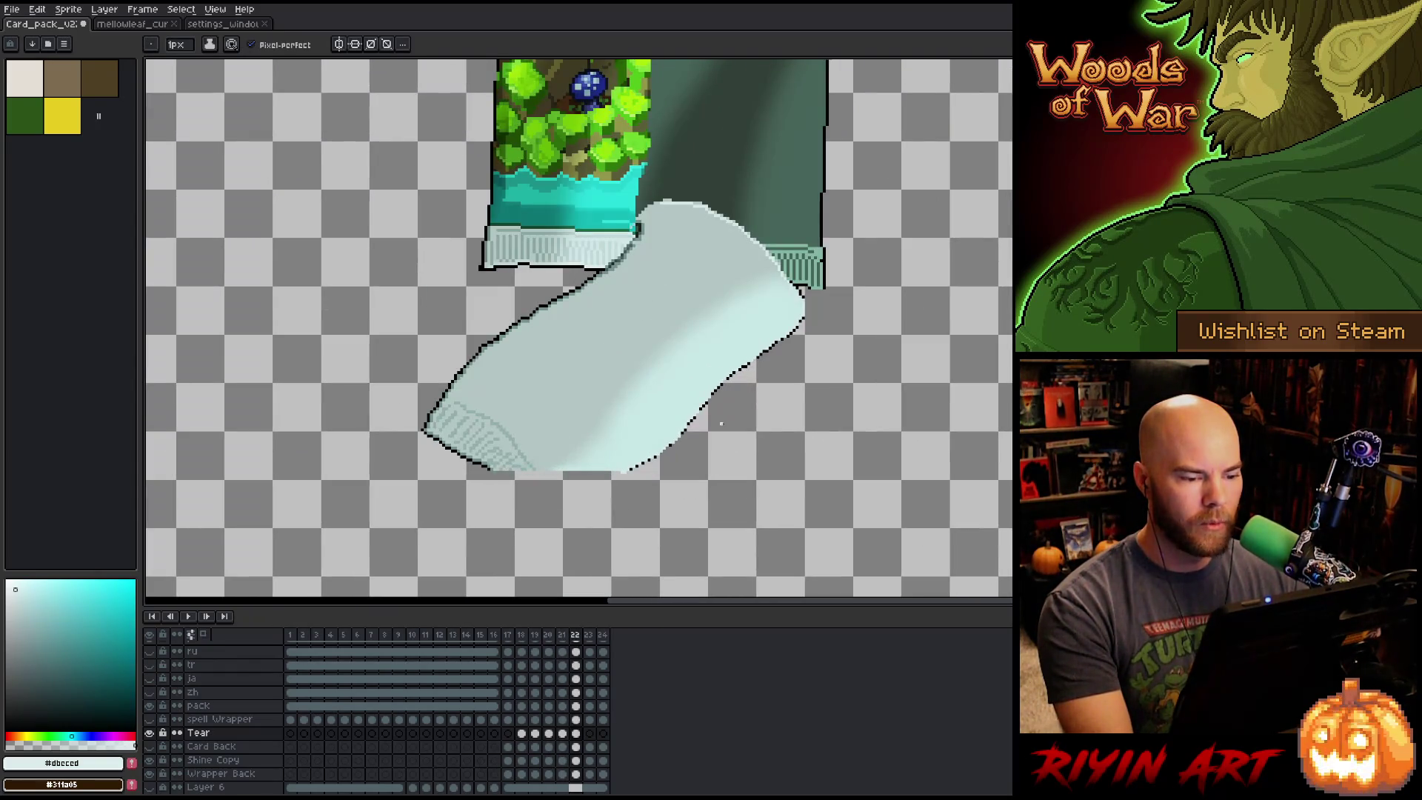
Compare the torn wrapper piece on frame 21 with frame 22.
scroll(720, 424, up, 4)
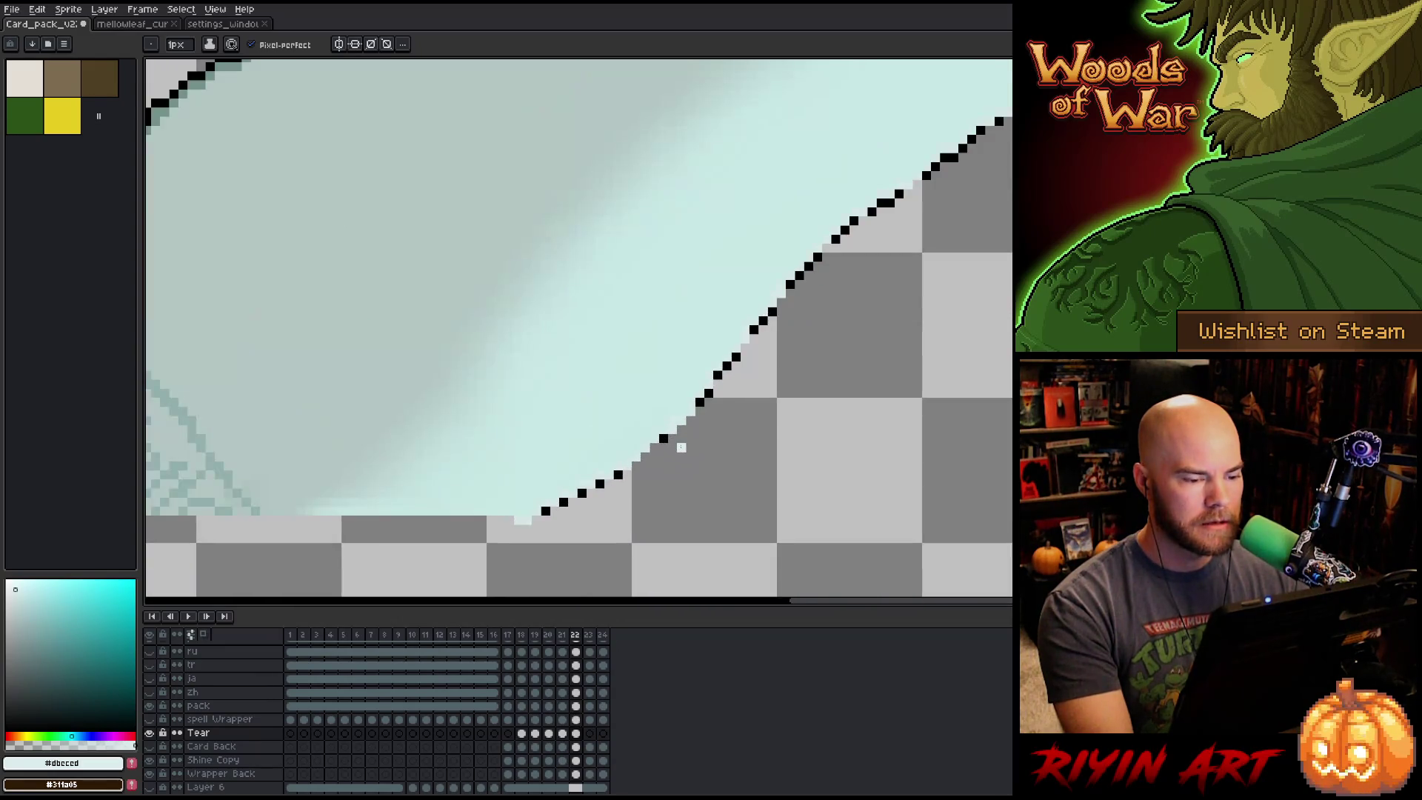
scroll(681, 448, down, 4)
scroll(641, 504, up, 3)
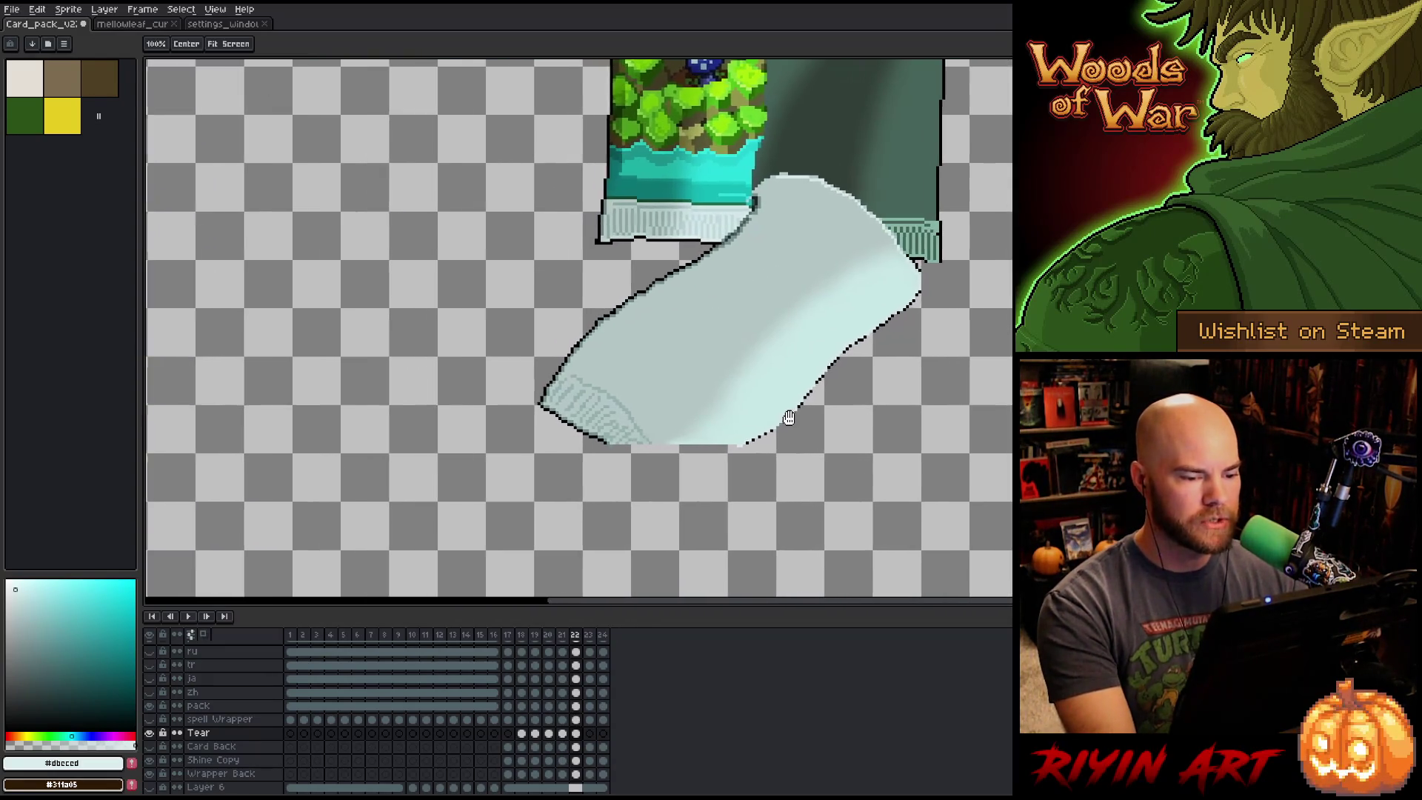
scroll(789, 418, up, 1)
click(561, 722)
click(575, 719)
scroll(705, 445, down, 4)
key(Left)
key(Right)
scroll(698, 365, up, 4)
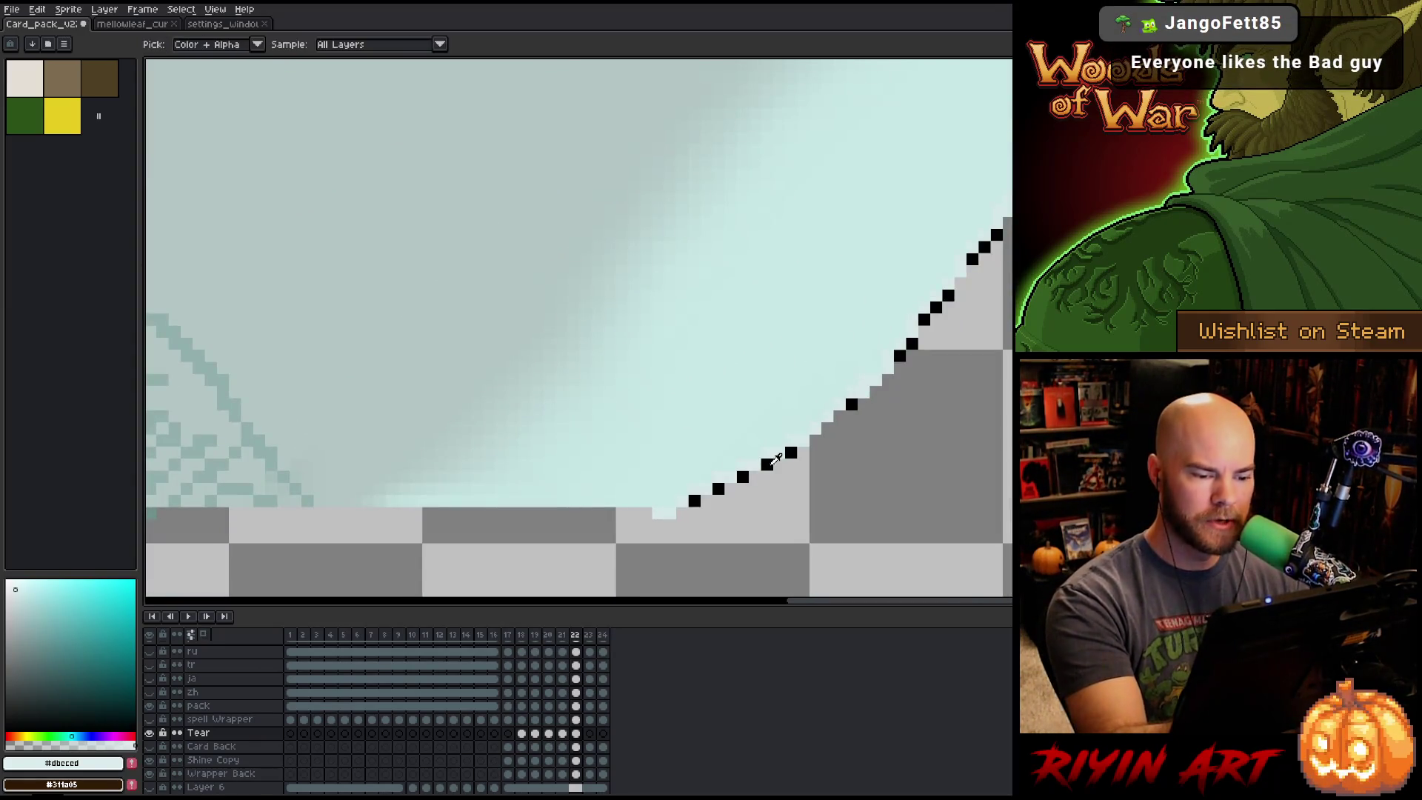
Add black outline pixels along the lower-left part of the piece's curve.
alt+click(767, 464)
click(754, 477)
click(730, 487)
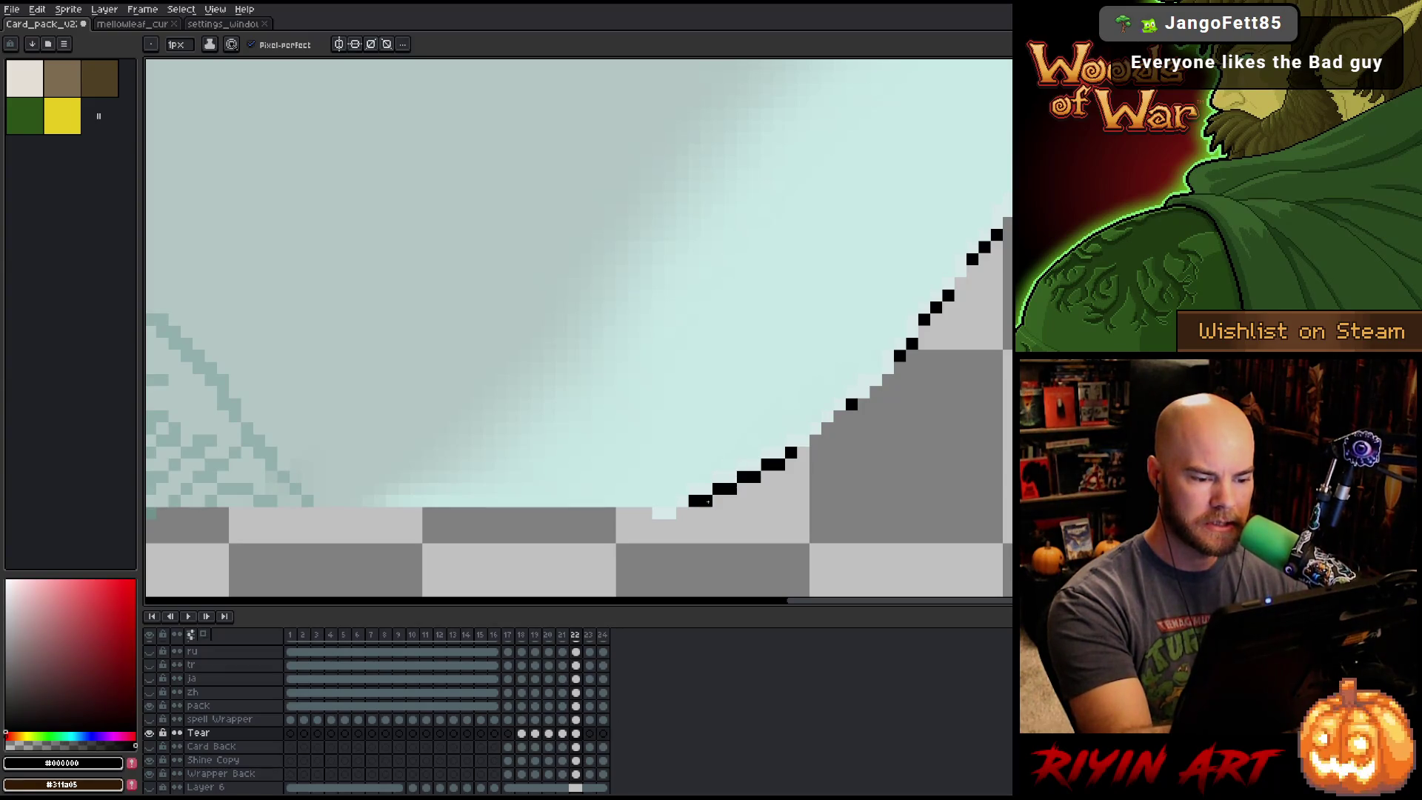
click(682, 513)
drag(671, 525, 658, 525)
Extend the black outline up the curve, closing the remaining gaps near the top.
click(802, 451)
click(814, 439)
click(827, 428)
click(839, 416)
click(864, 404)
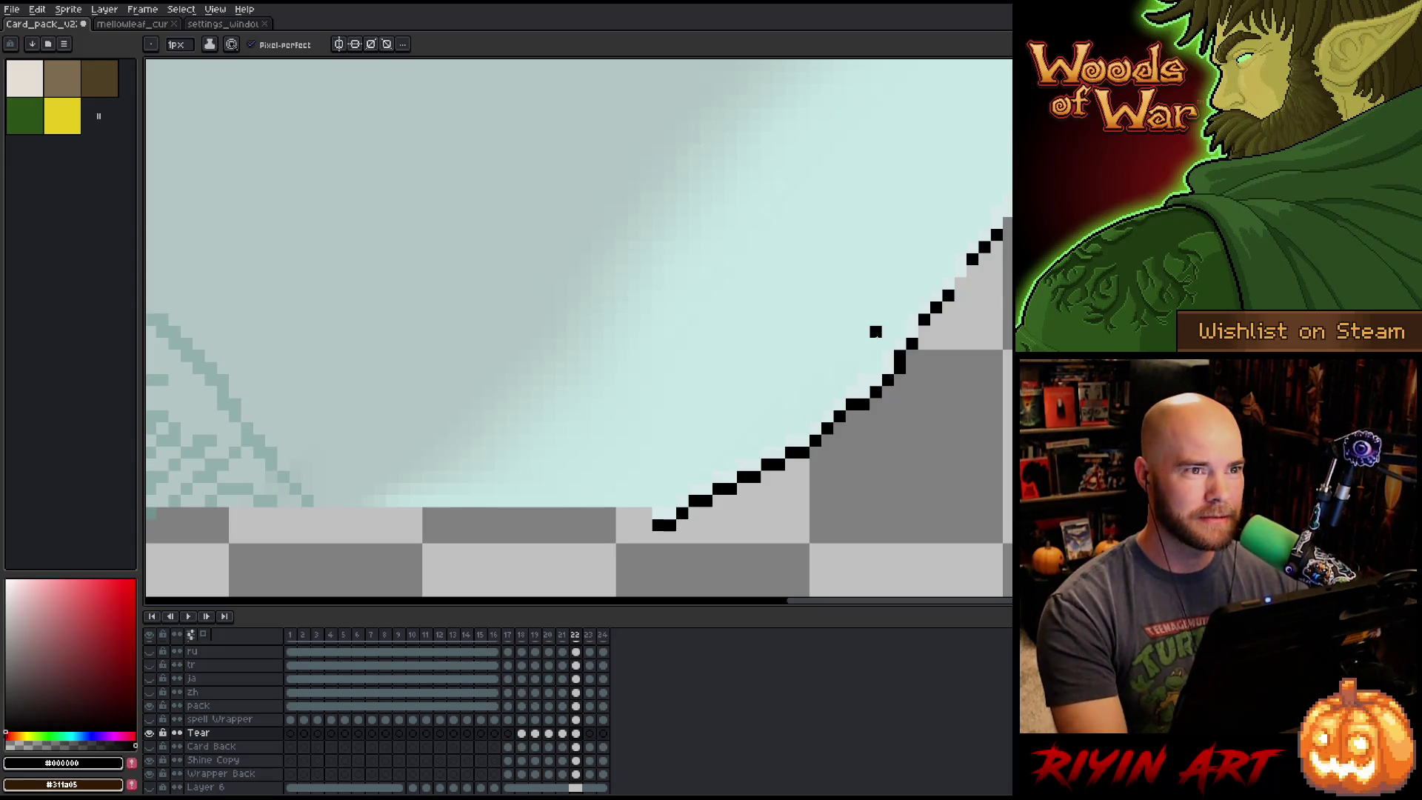
click(924, 331)
click(959, 283)
click(973, 271)
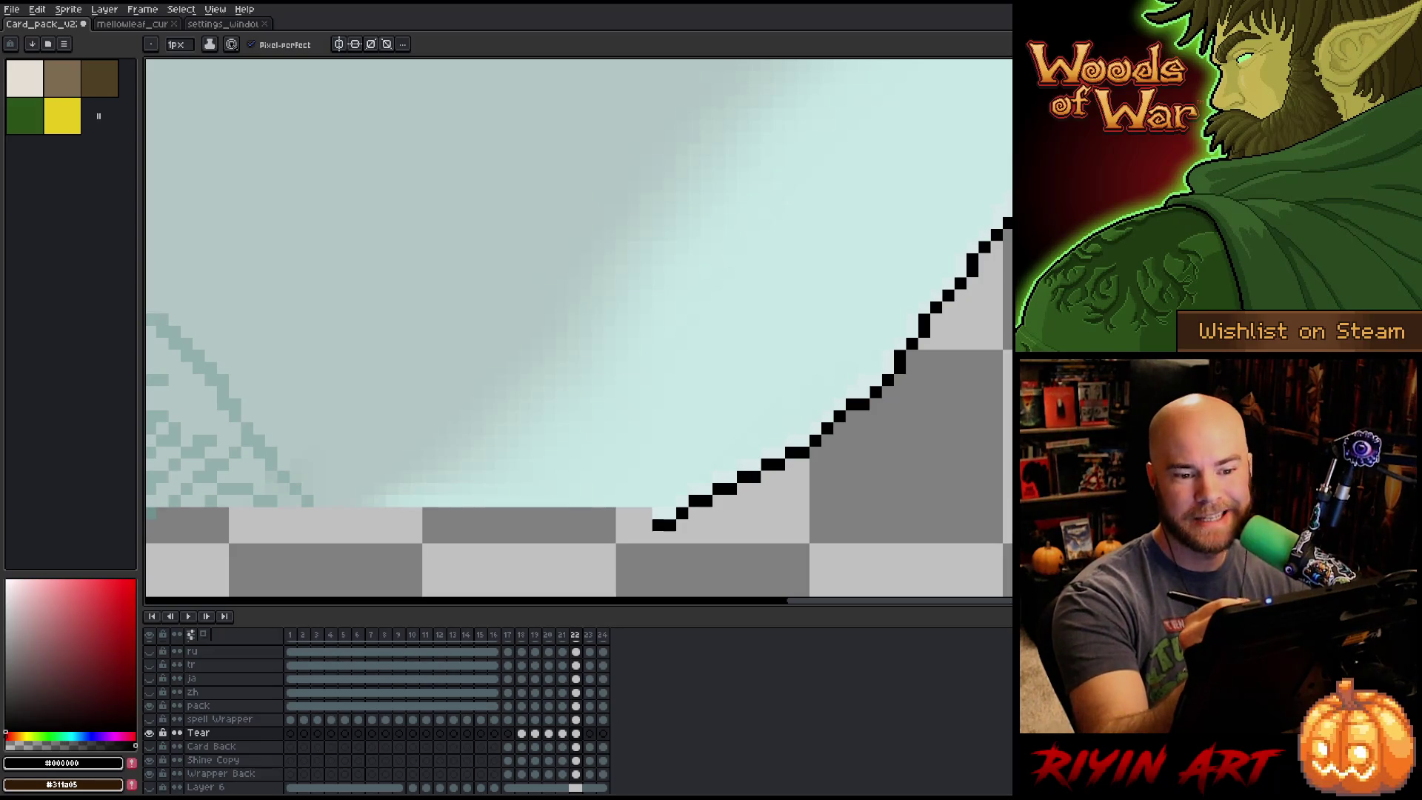
Save the card pack file and switch to the mellowleaf tree-creature document.
scroll(577, 329, up, 3)
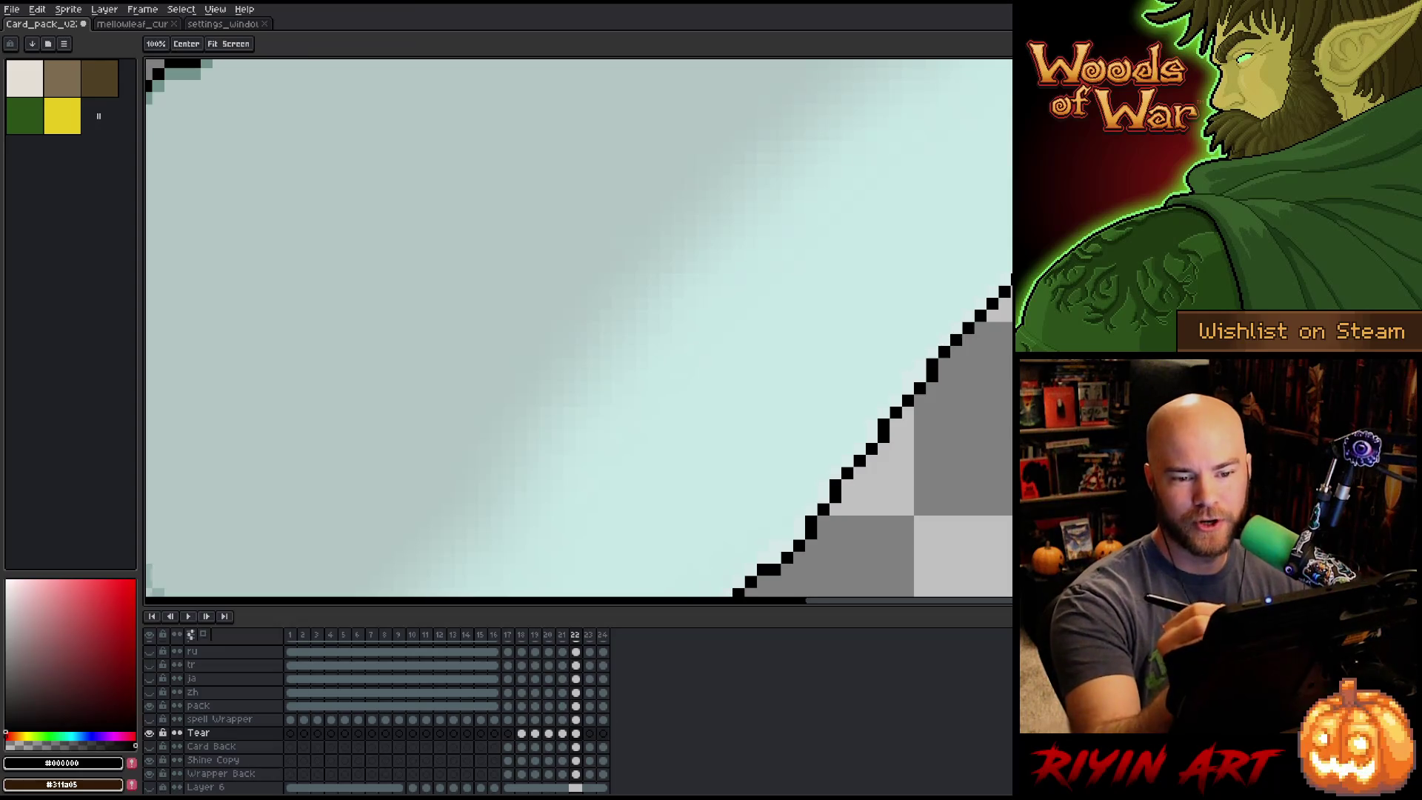
scroll(578, 326, down, 2)
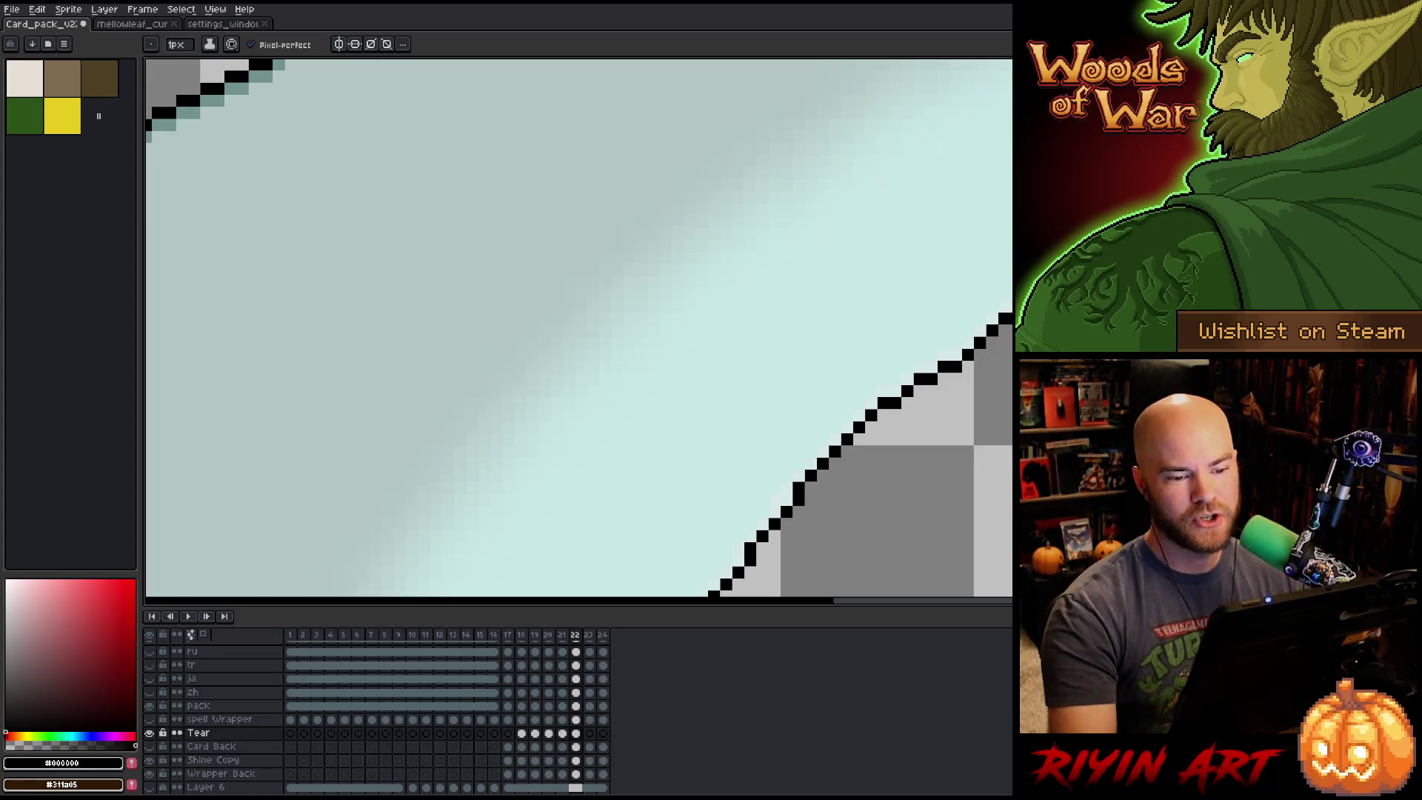
scroll(961, 448, down, 3)
key(ctrl+s)
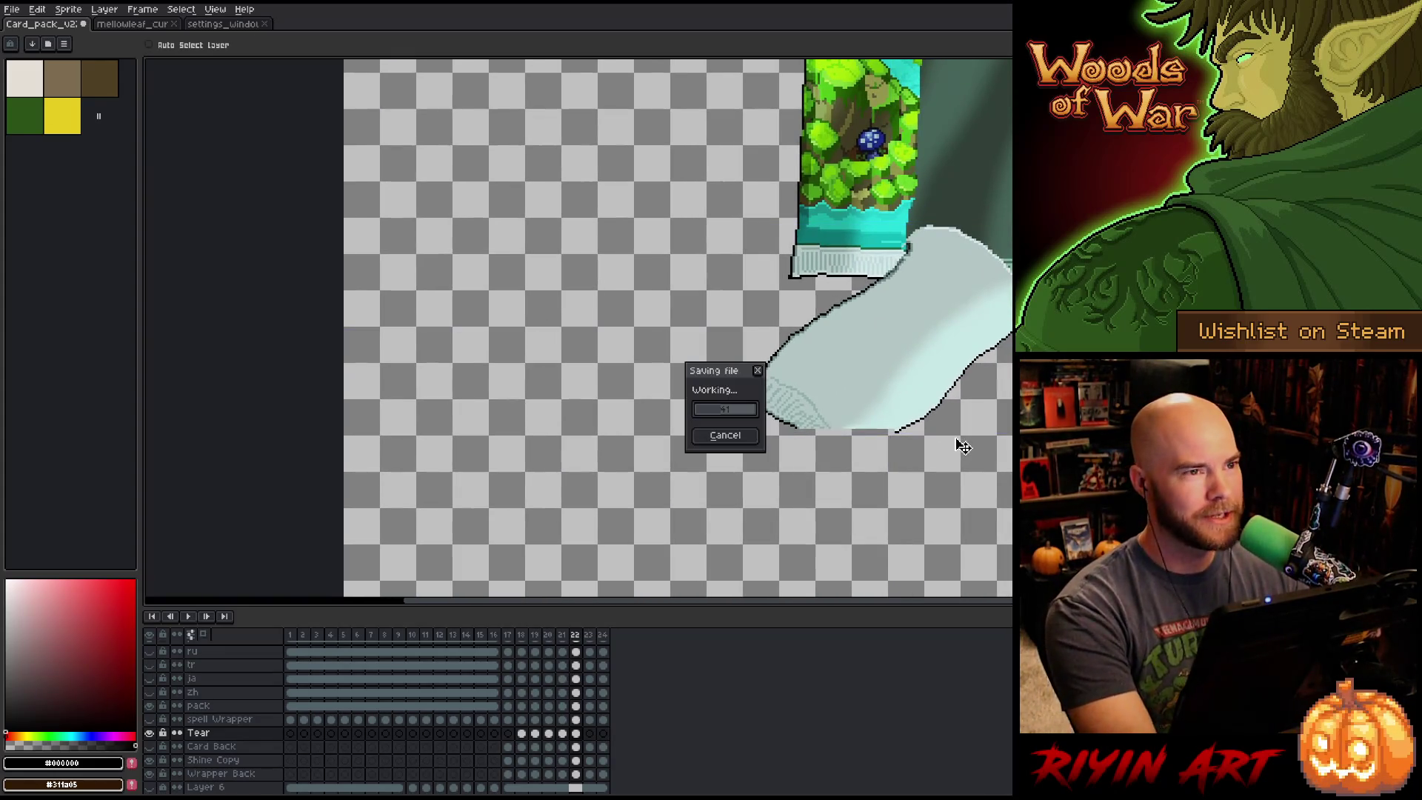
click(134, 24)
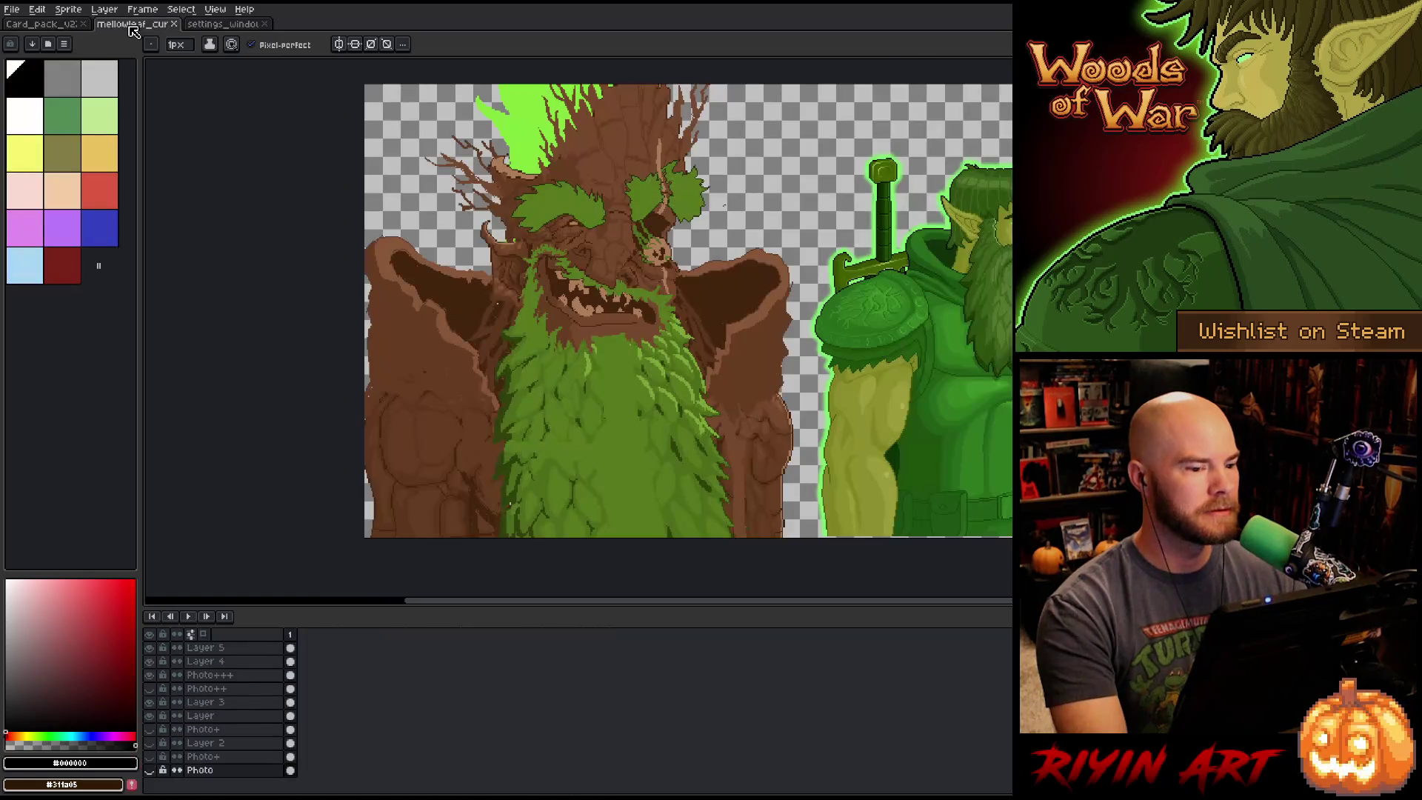
key(Tab)
scroll(604, 269, up, 4)
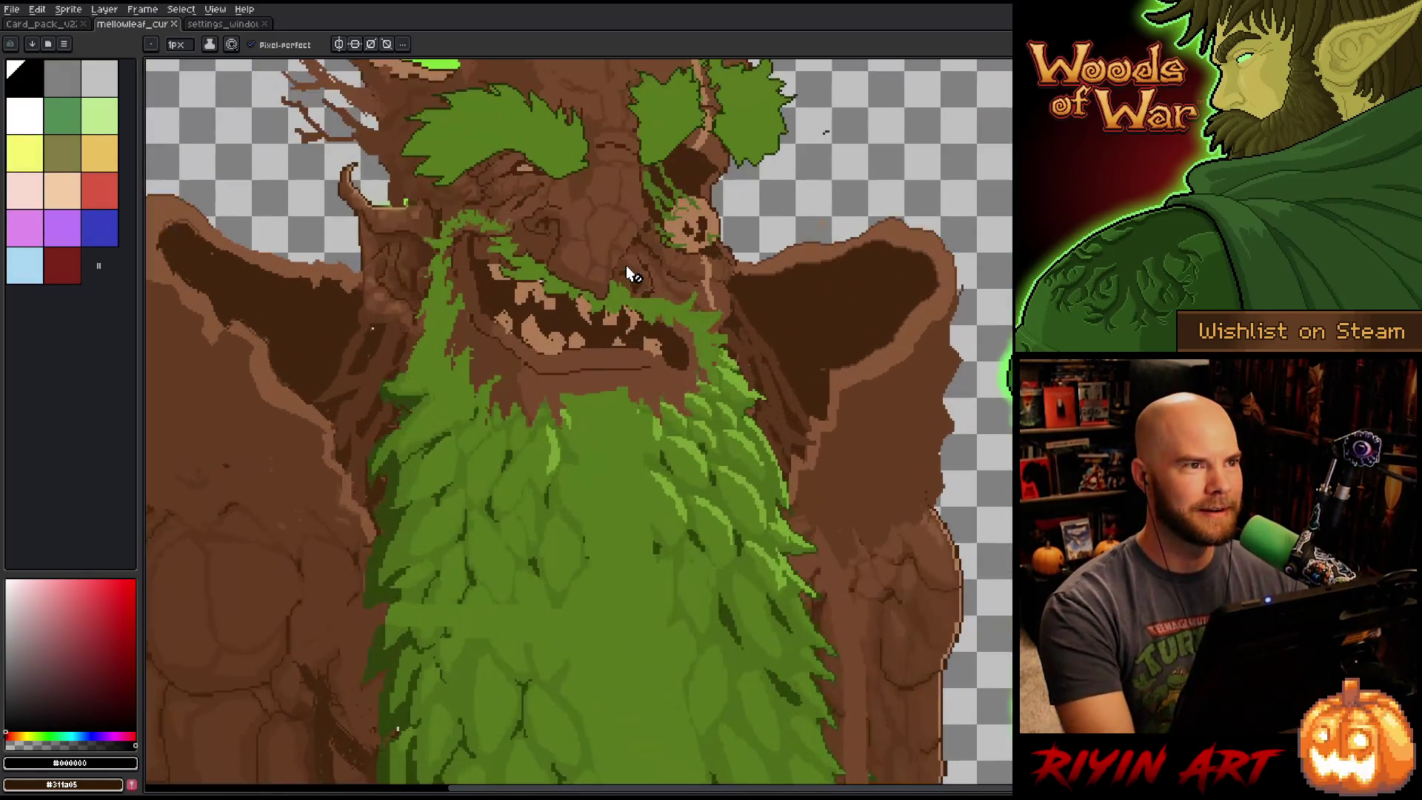
scroll(630, 438, down, 2)
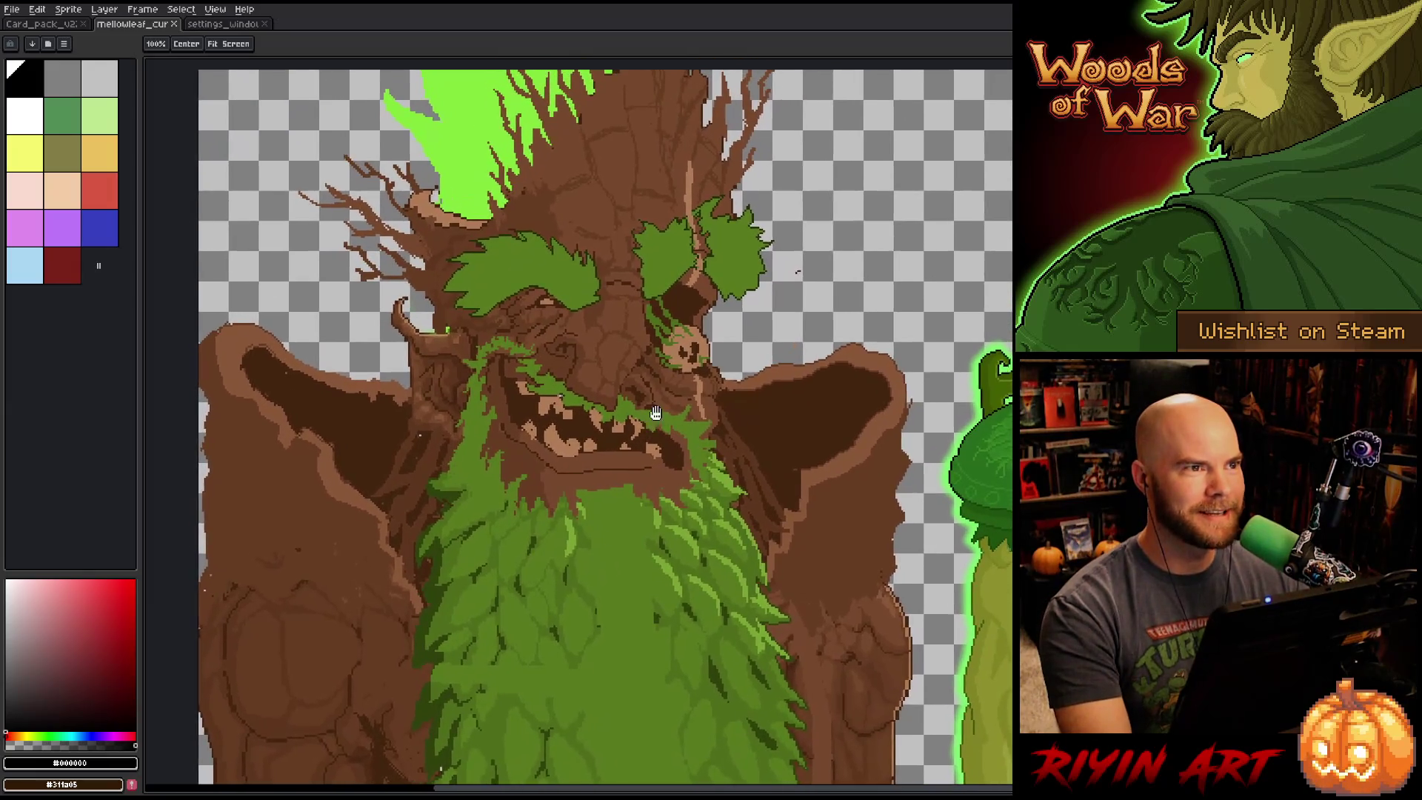
drag(655, 412, 651, 390)
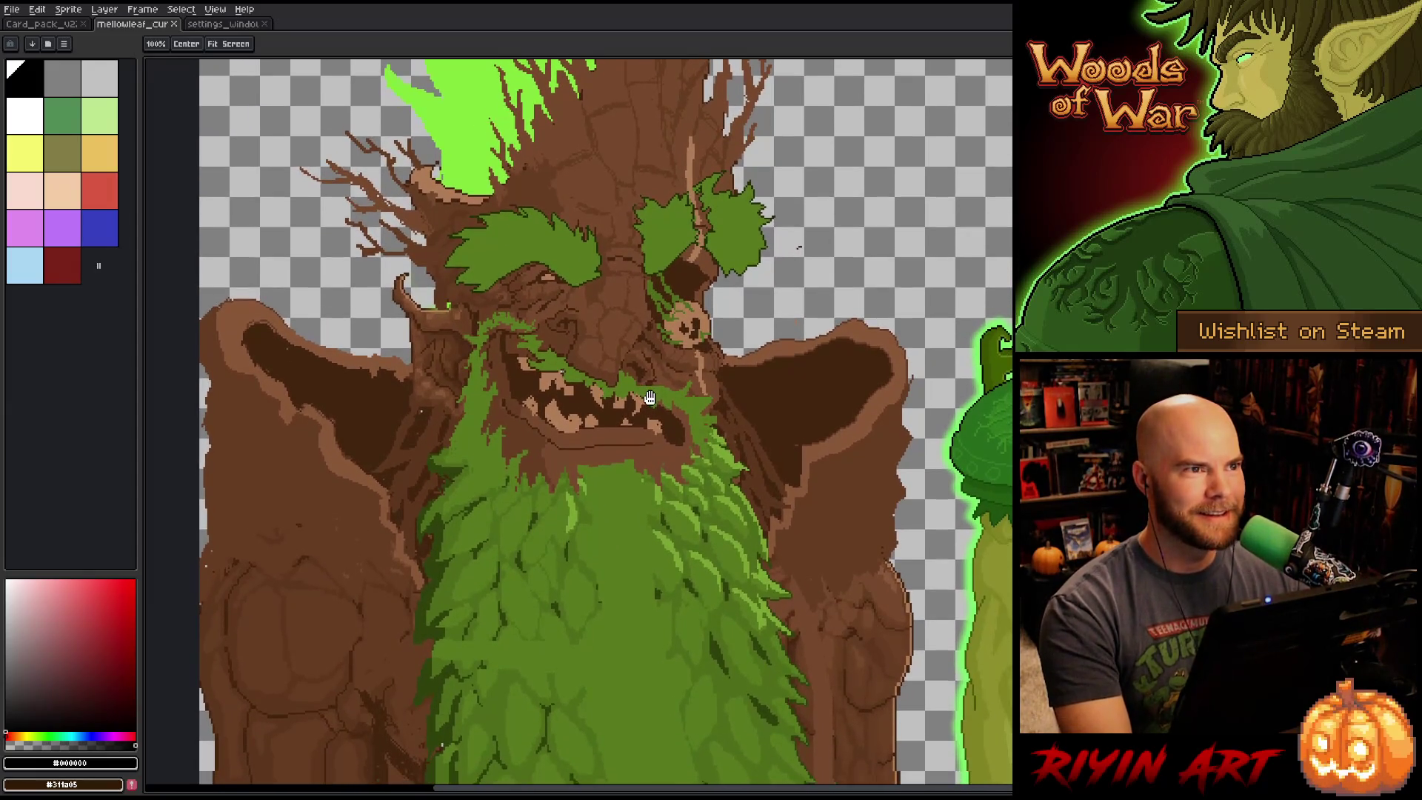
scroll(610, 325, up, 1)
scroll(612, 332, up, 1)
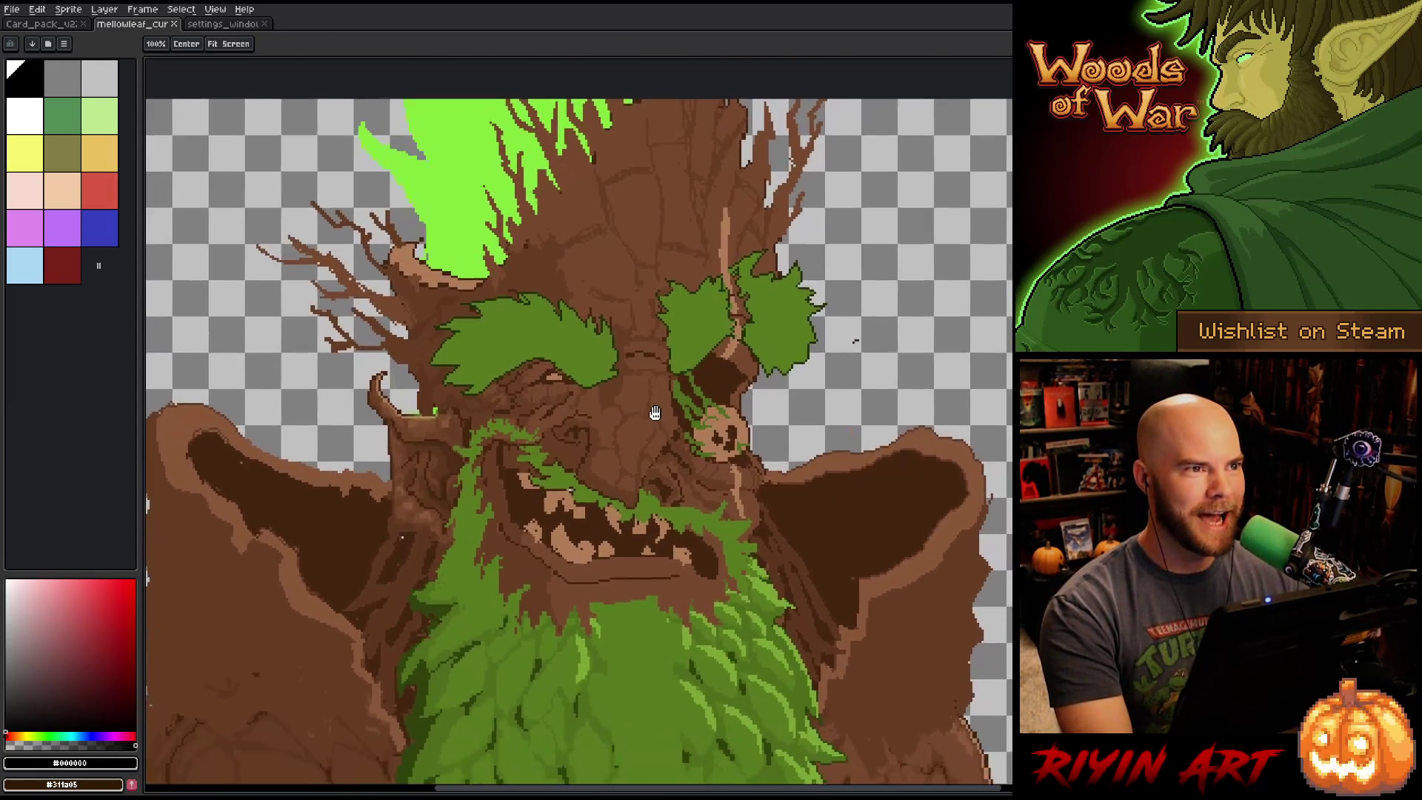
key(space)
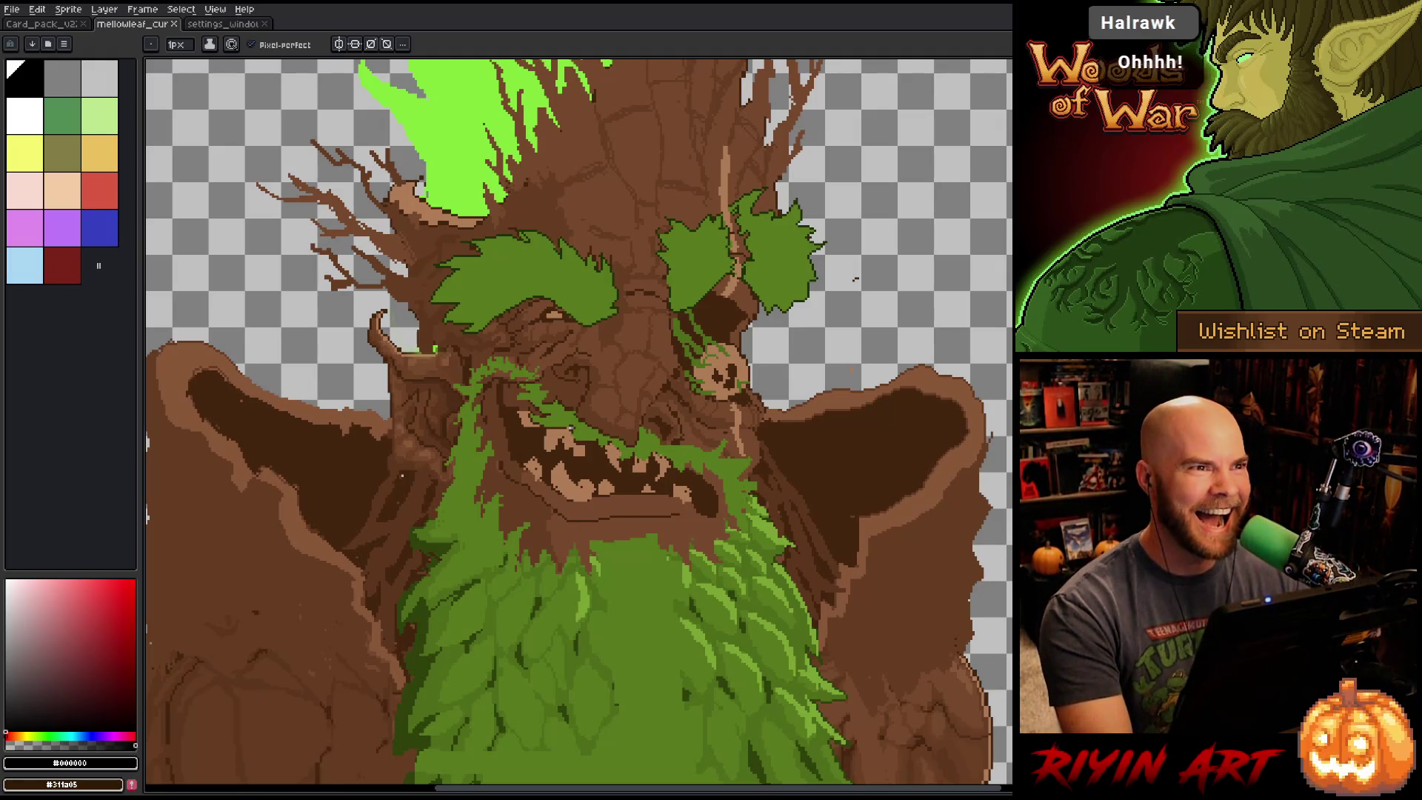
scroll(992, 355, down, 1)
key(space)
mouse_move(1000, 359)
mouse_down()
mouse_move(976, 323)
mouse_move(985, 355)
mouse_up()
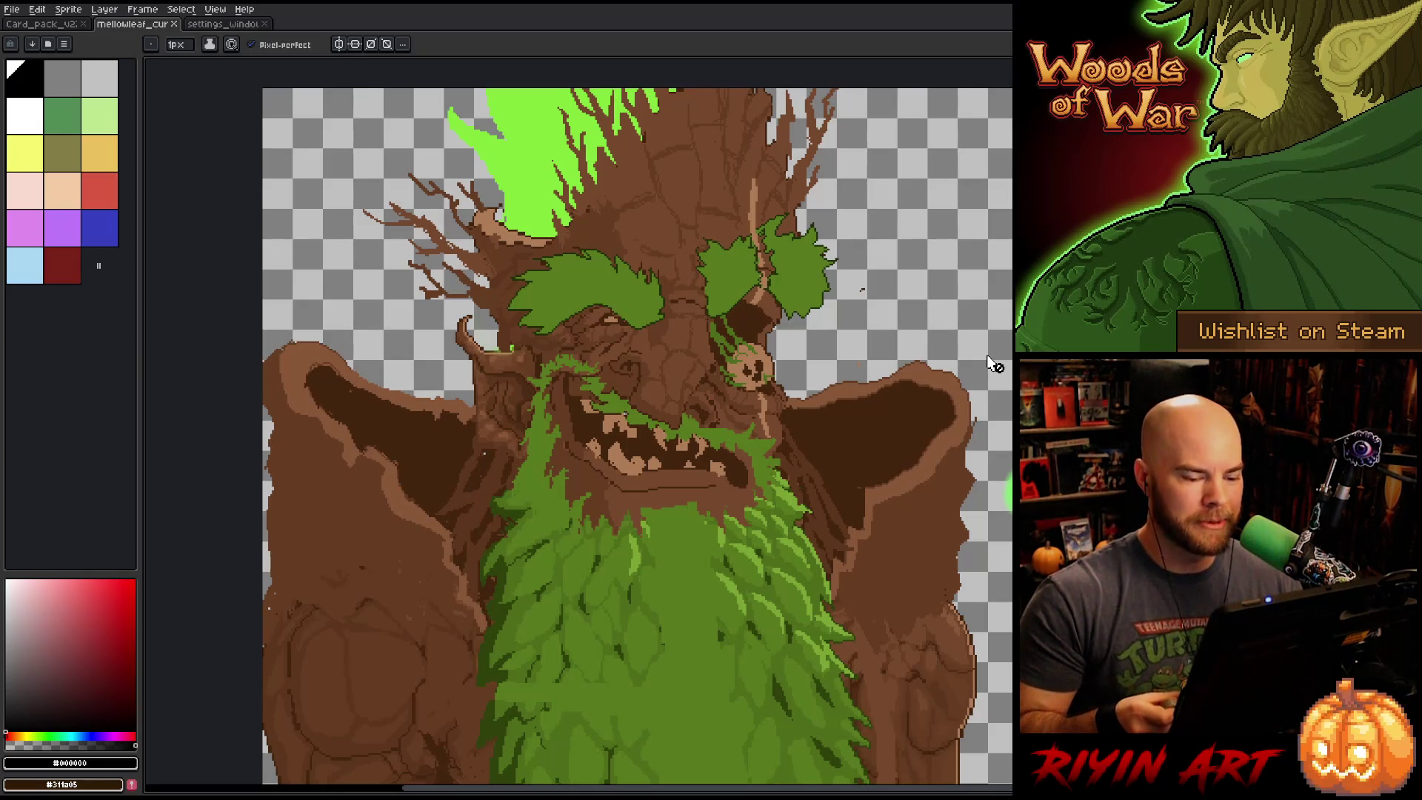
scroll(864, 394, down, 3)
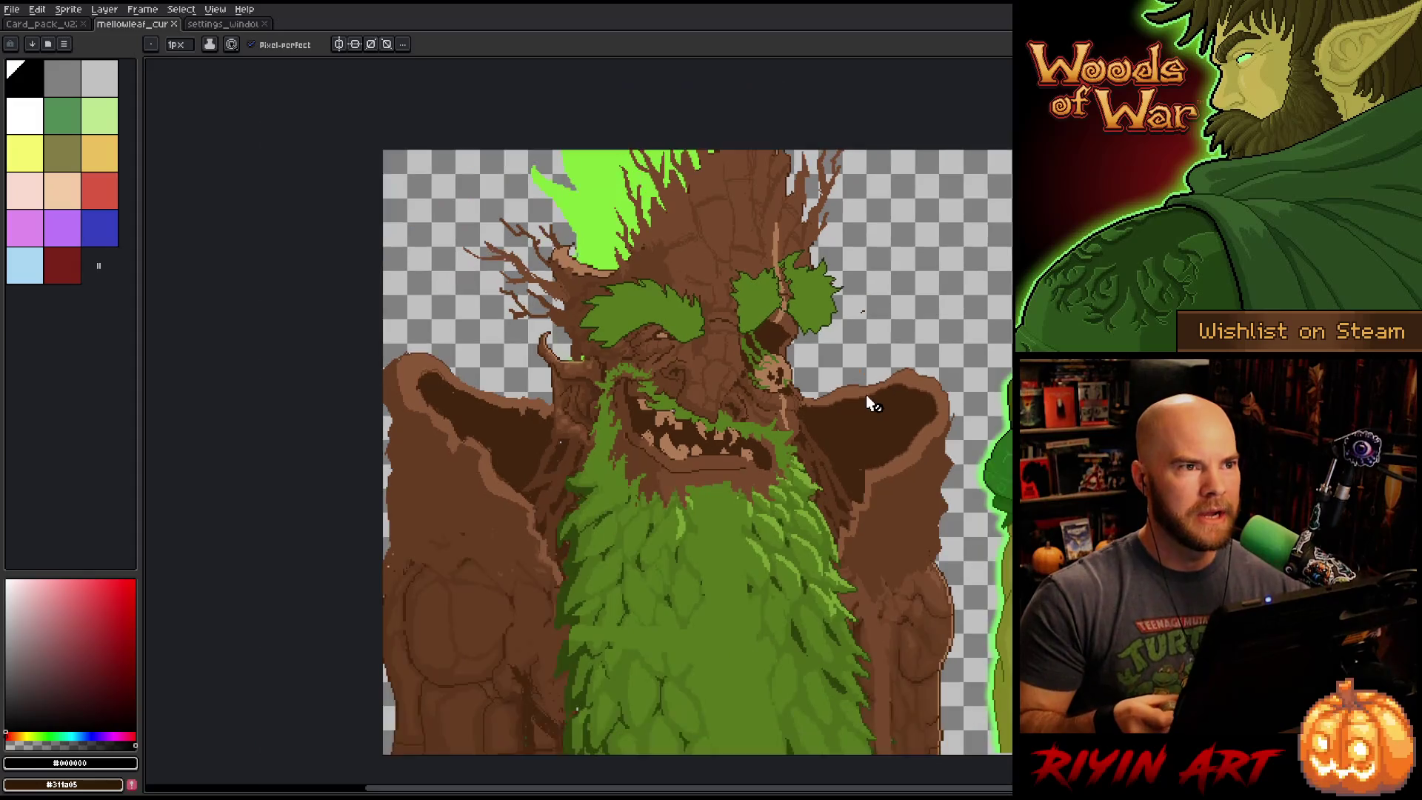
scroll(865, 394, up, 1)
scroll(978, 422, down, 4)
scroll(979, 422, up, 5)
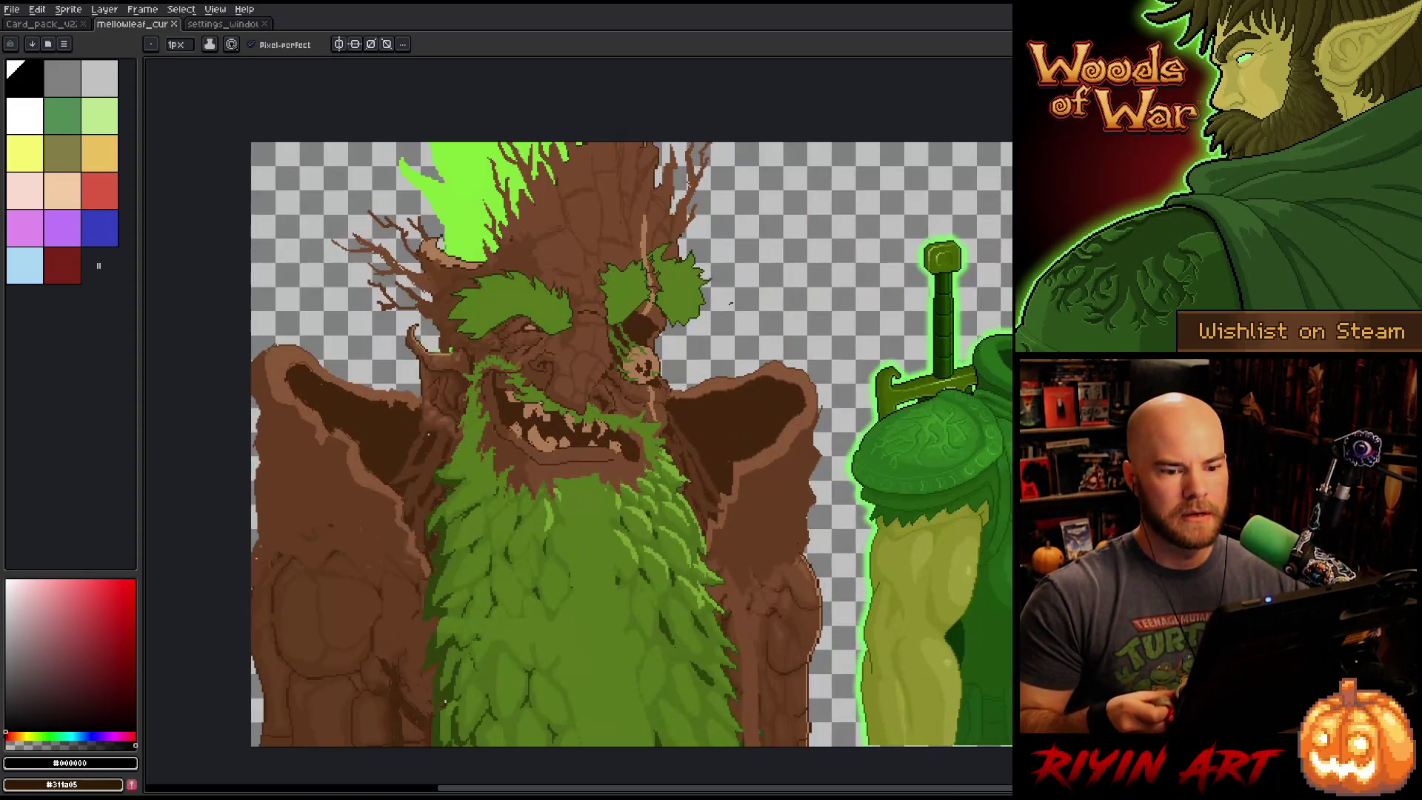
drag(884, 788, 1040, 790)
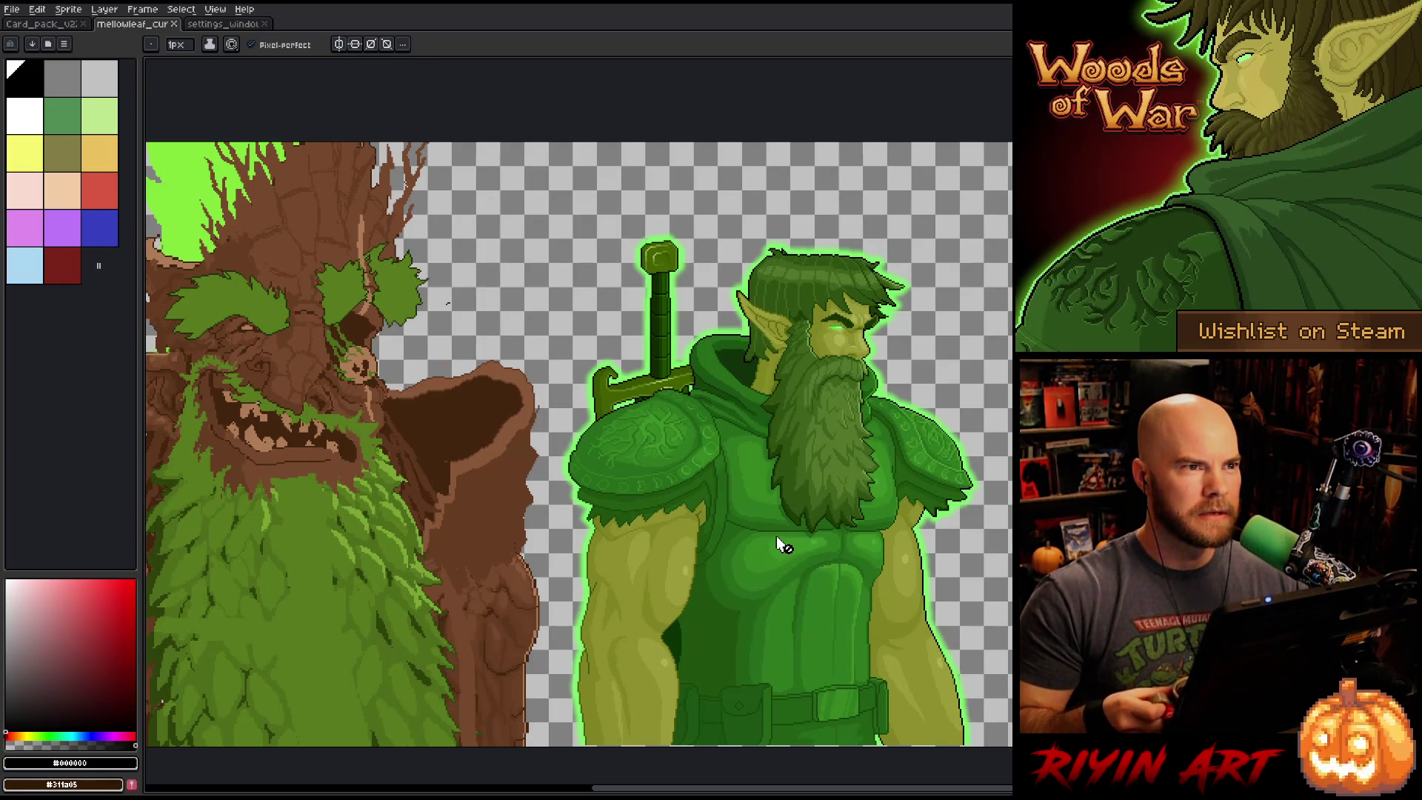
scroll(778, 539, down, 1)
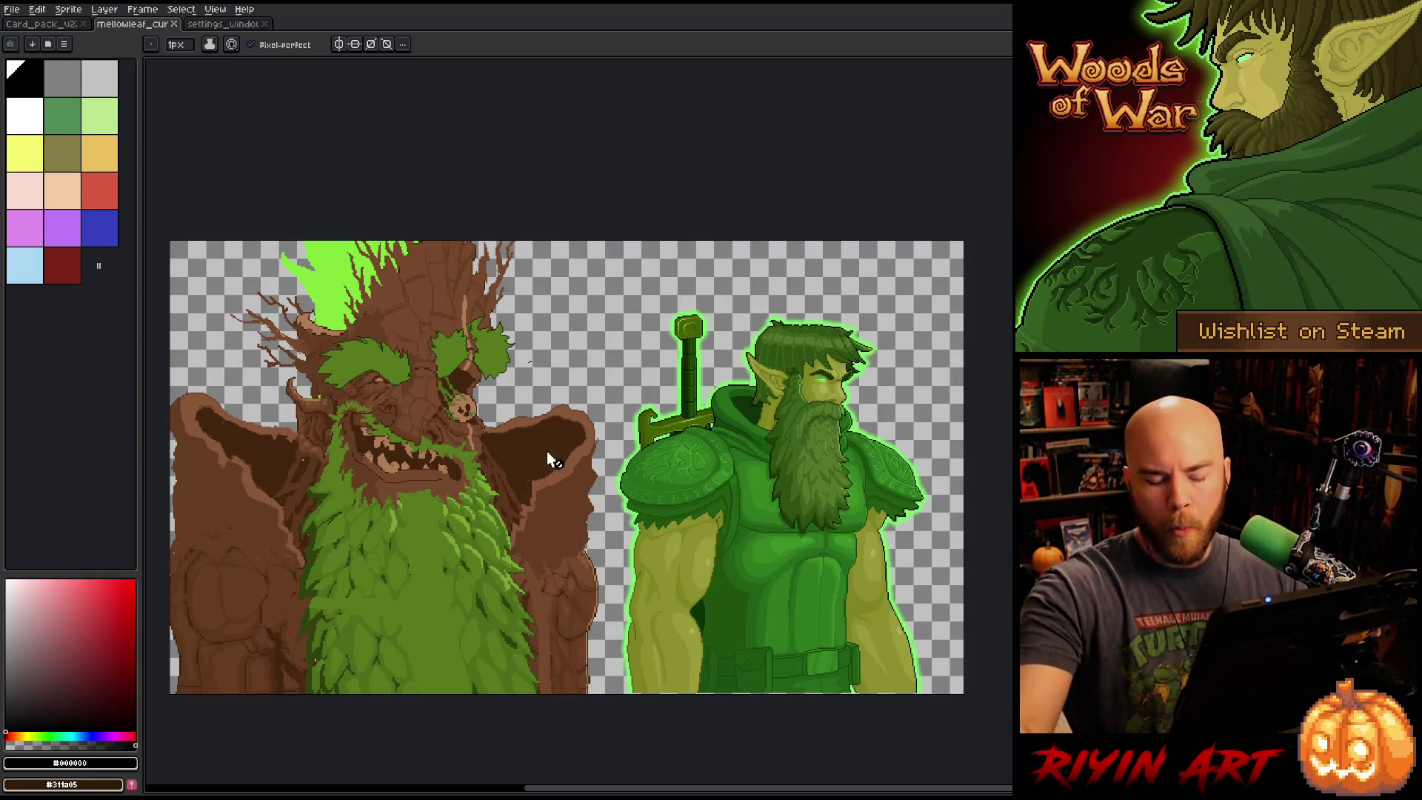
scroll(300, 389, up, 1)
scroll(300, 388, up, 2)
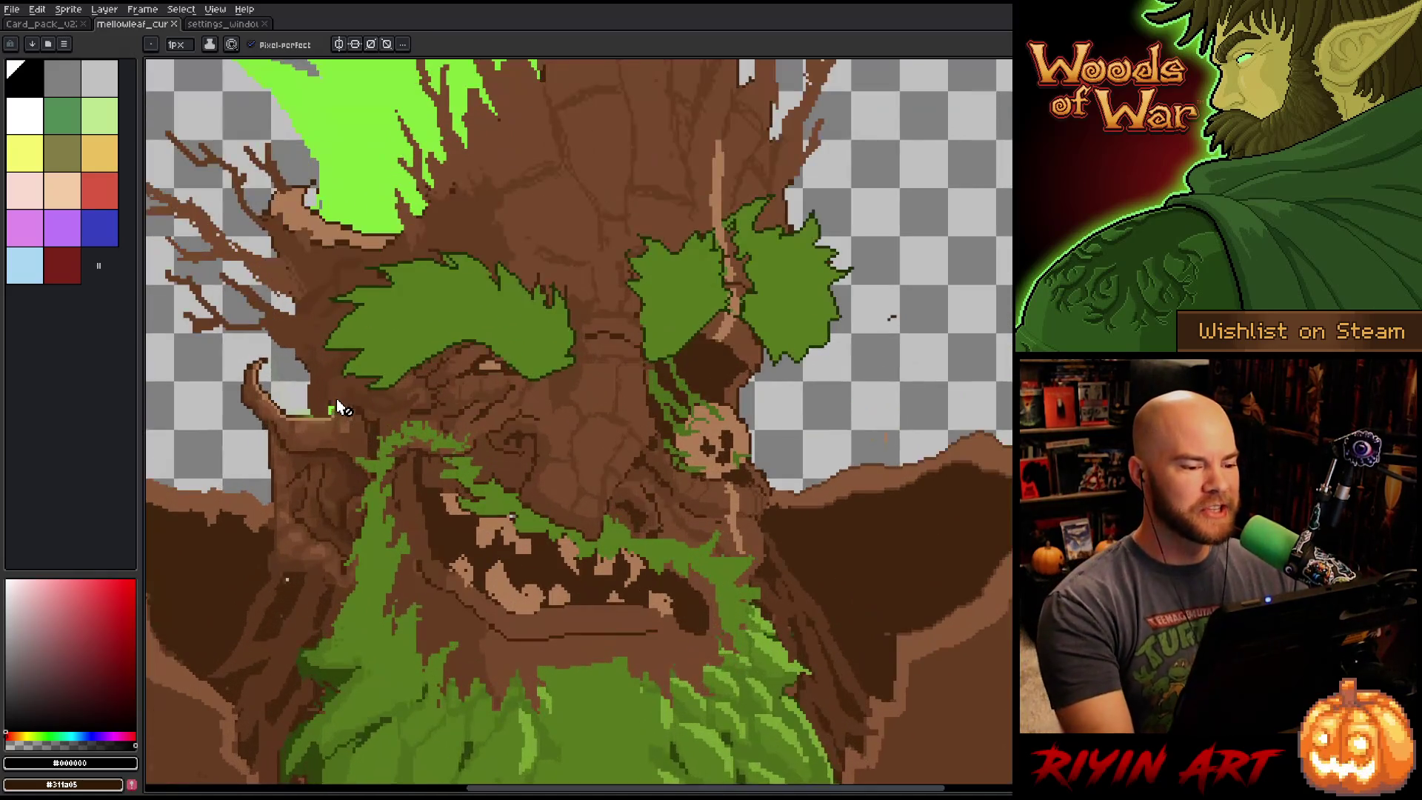
scroll(717, 503, up, 1)
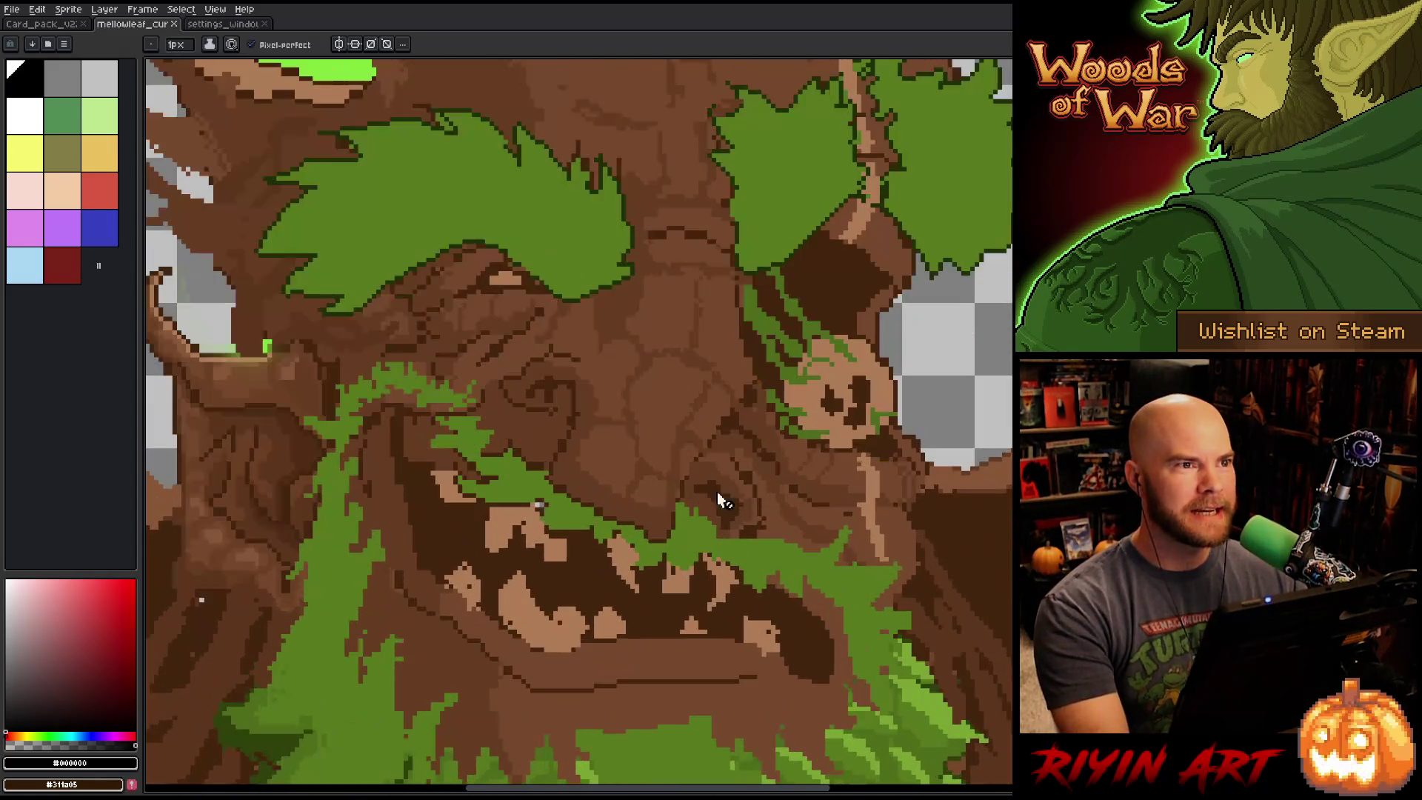
scroll(821, 518, down, 1)
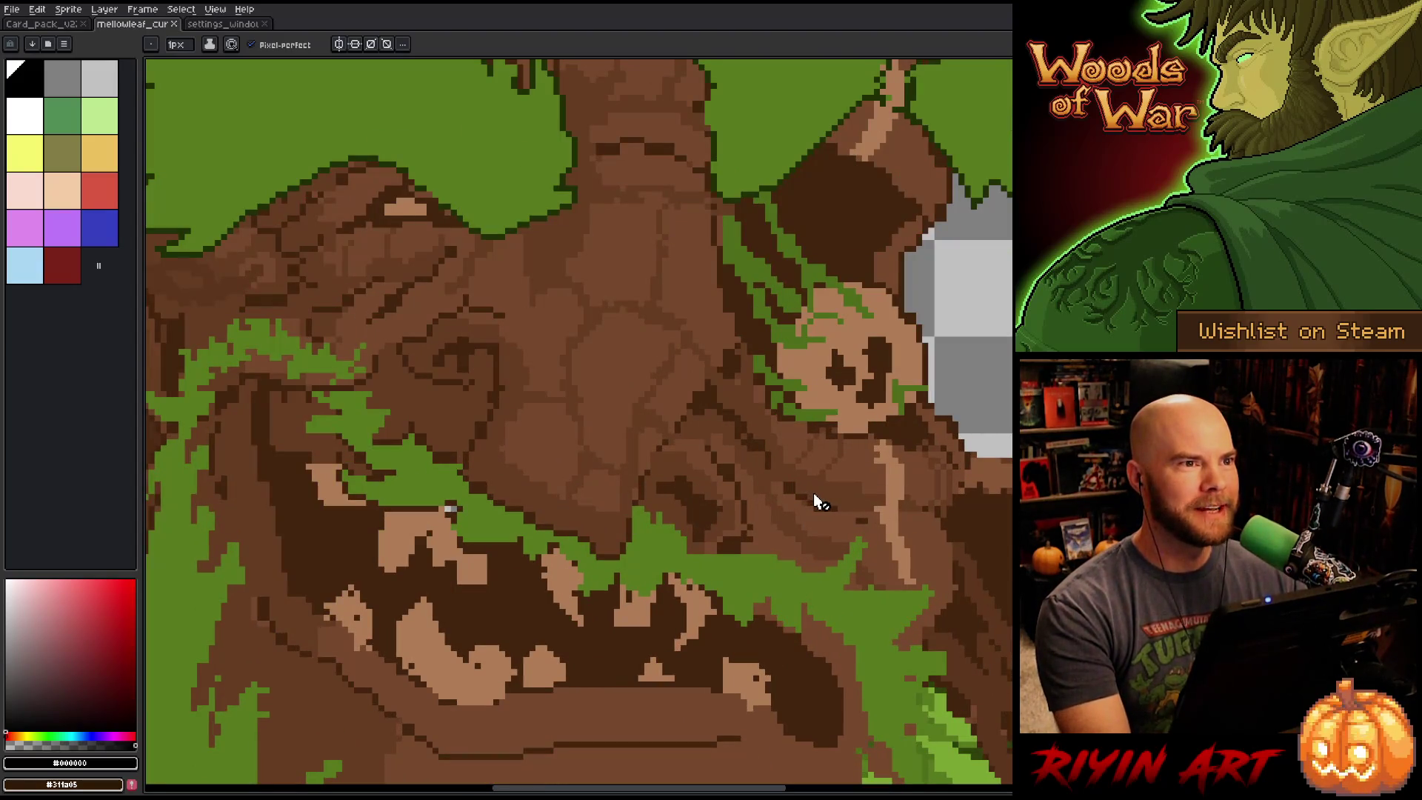
scroll(845, 476, up, 1)
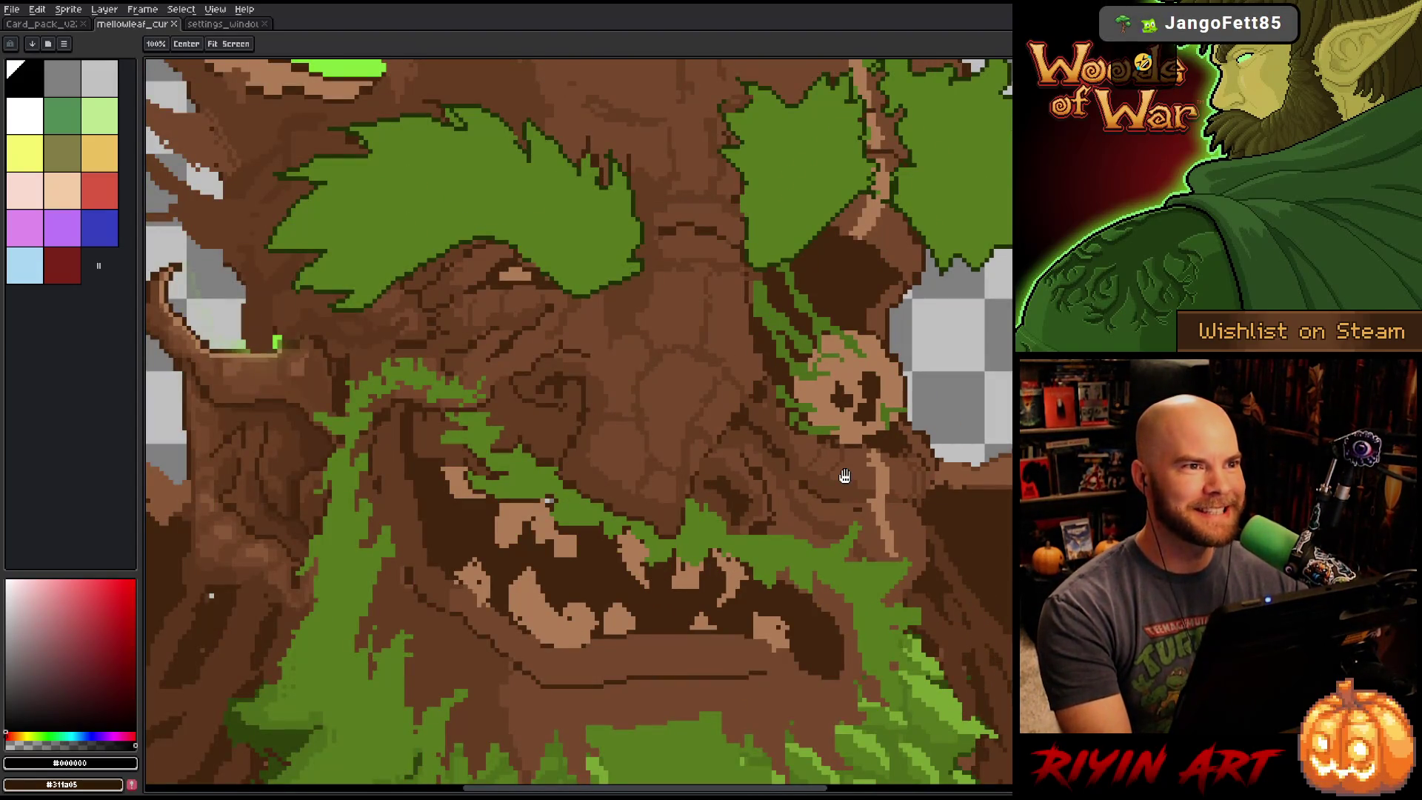
scroll(847, 478, up, 1)
scroll(846, 480, down, 2)
scroll(858, 482, up, 1)
scroll(864, 488, down, 1)
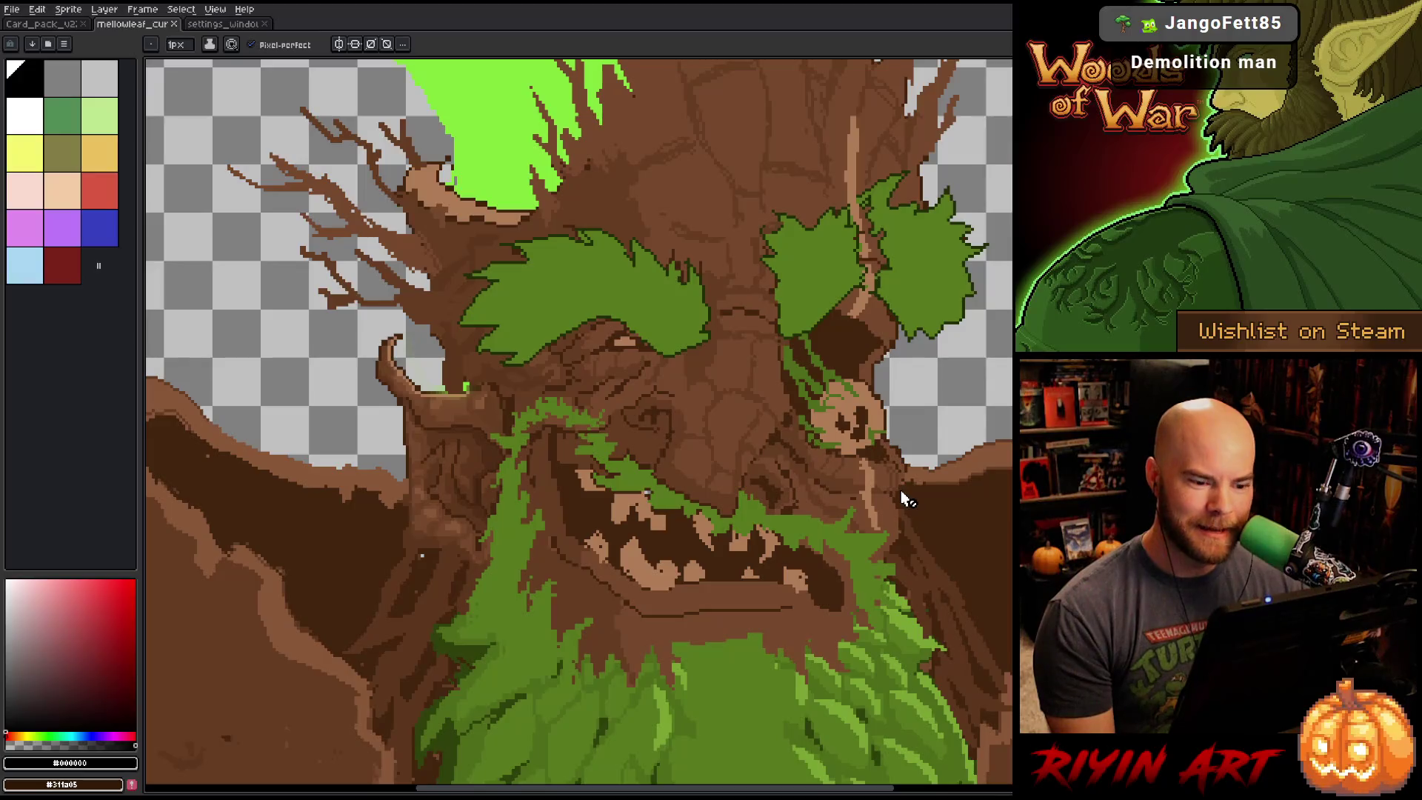
scroll(903, 494, down, 1)
scroll(983, 496, down, 1)
scroll(988, 499, up, 1)
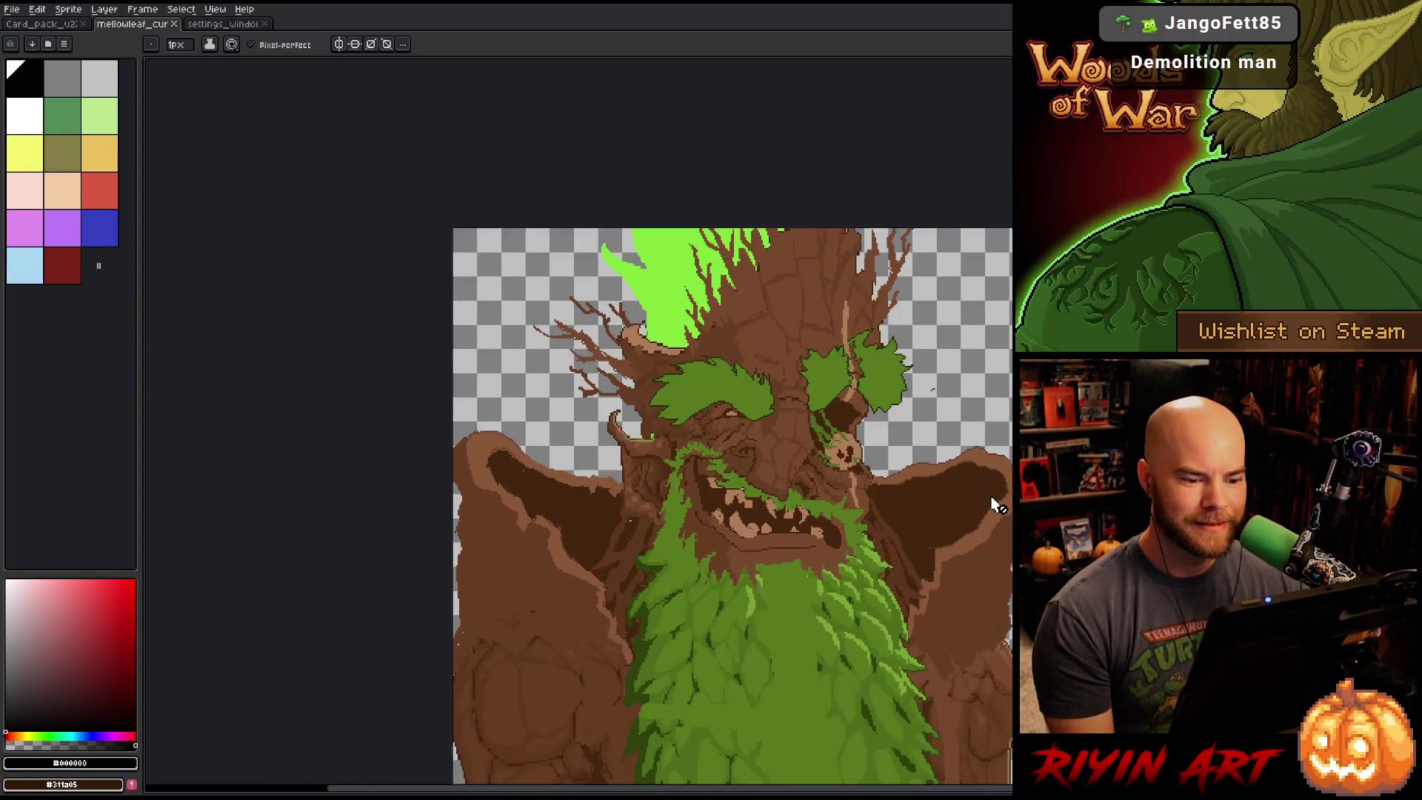
scroll(996, 503, up, 1)
scroll(991, 502, down, 1)
scroll(998, 537, up, 1)
key(space)
mouse_move(817, 569)
mouse_down()
mouse_move(677, 444)
mouse_move(686, 454)
mouse_up()
scroll(689, 429, up, 1)
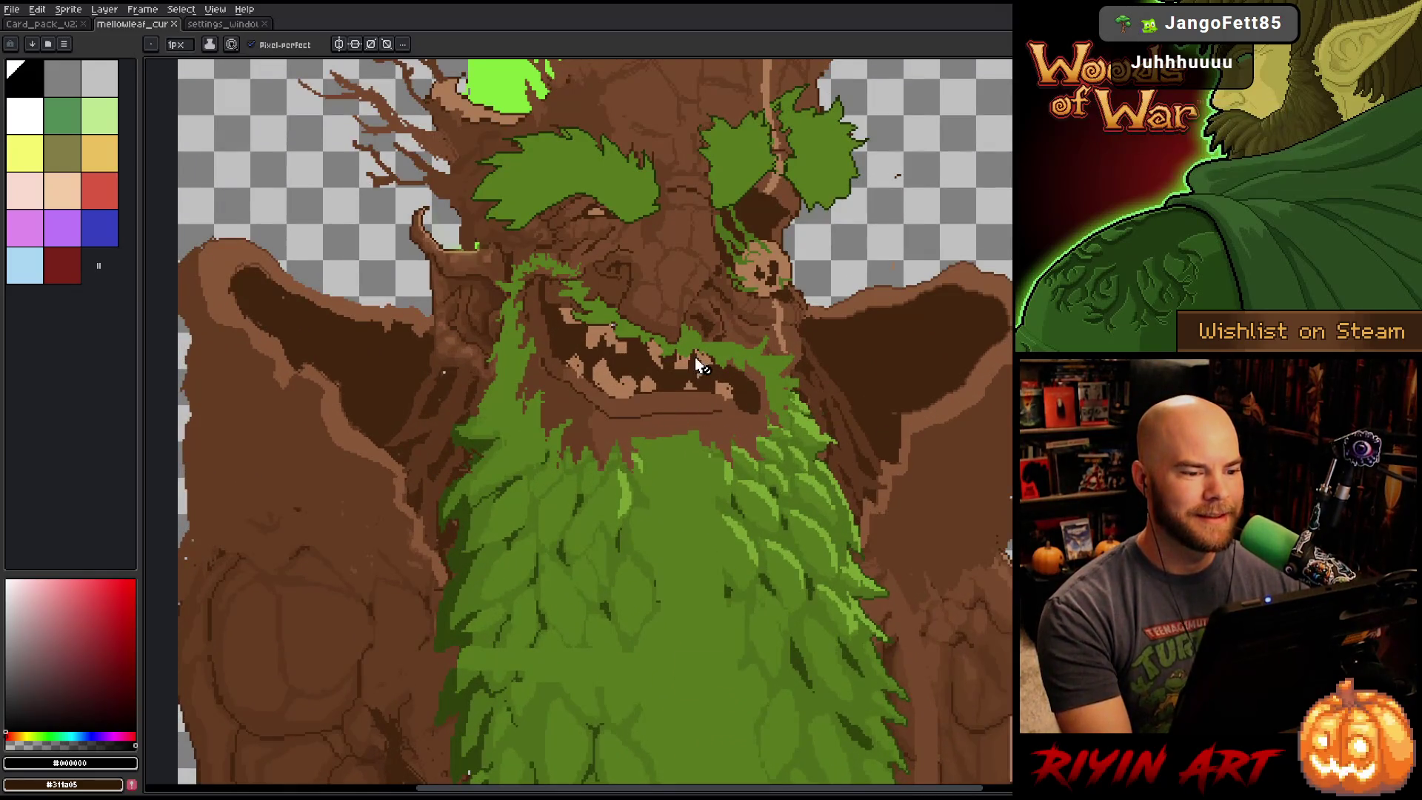
scroll(695, 357, up, 2)
key(space)
mouse_move(723, 294)
mouse_down()
mouse_move(790, 518)
mouse_move(832, 508)
mouse_move(810, 465)
mouse_up()
scroll(770, 452, down, 1)
scroll(753, 444, down, 2)
scroll(791, 468, up, 1)
scroll(793, 469, down, 1)
scroll(844, 461, up, 1)
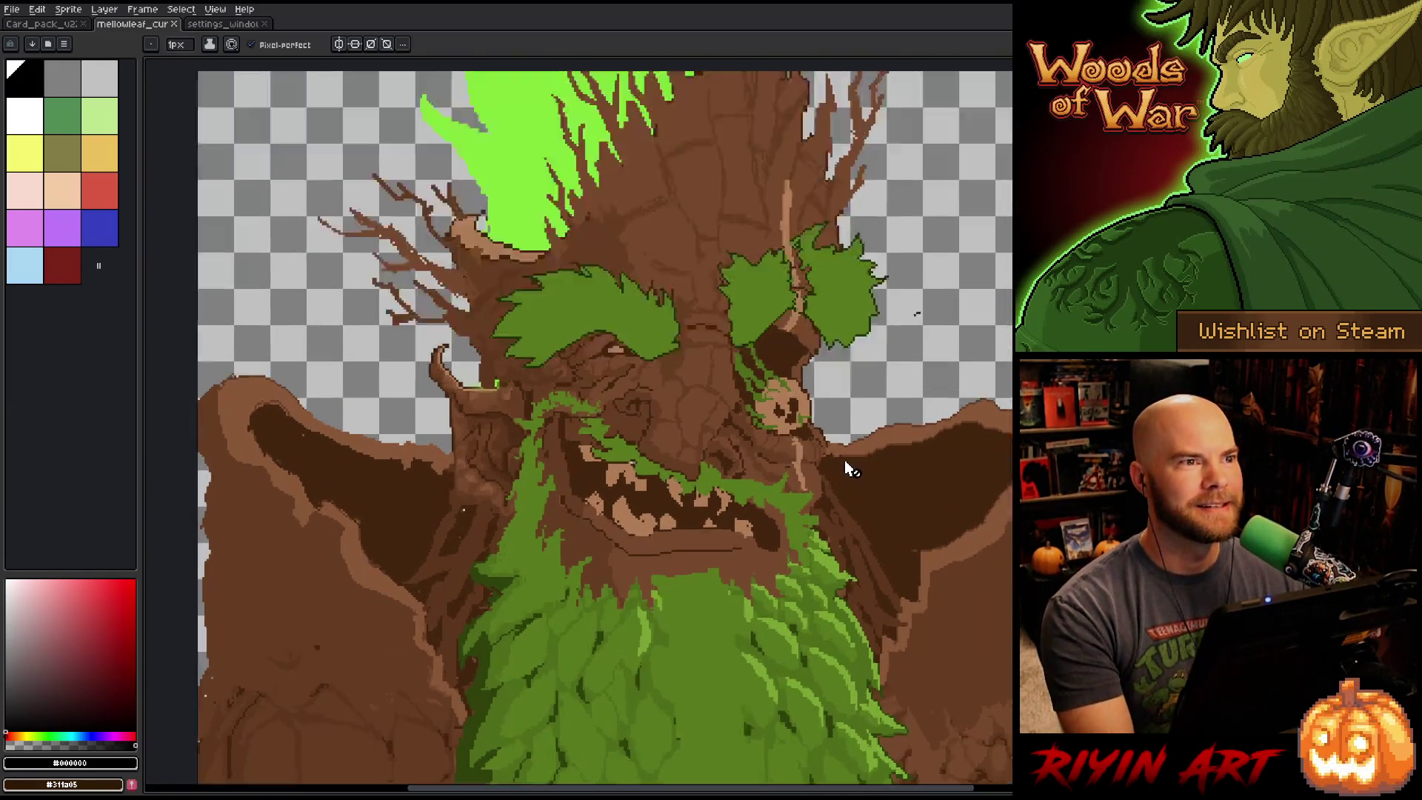
scroll(845, 465, up, 1)
key(space)
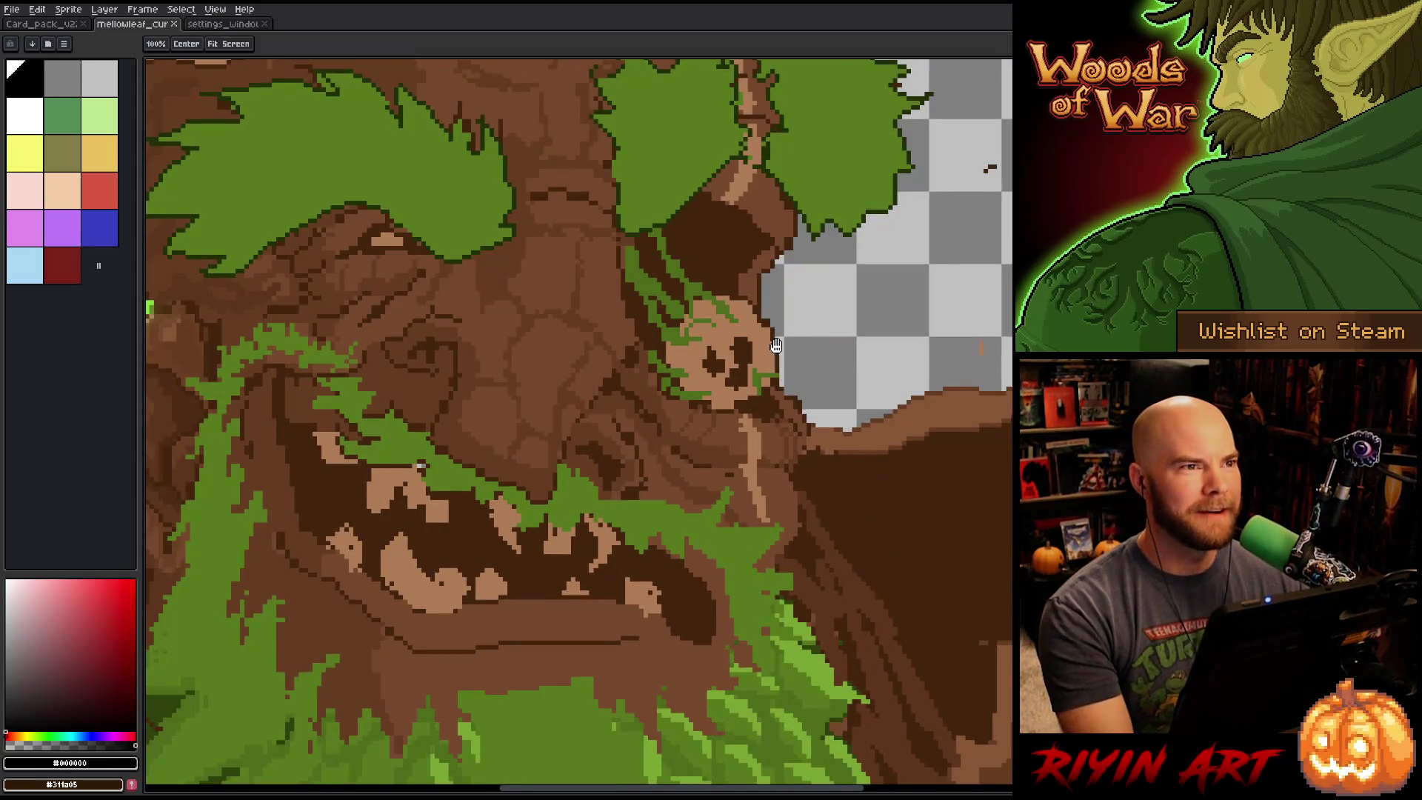
scroll(775, 346, down, 1)
scroll(770, 318, down, 1)
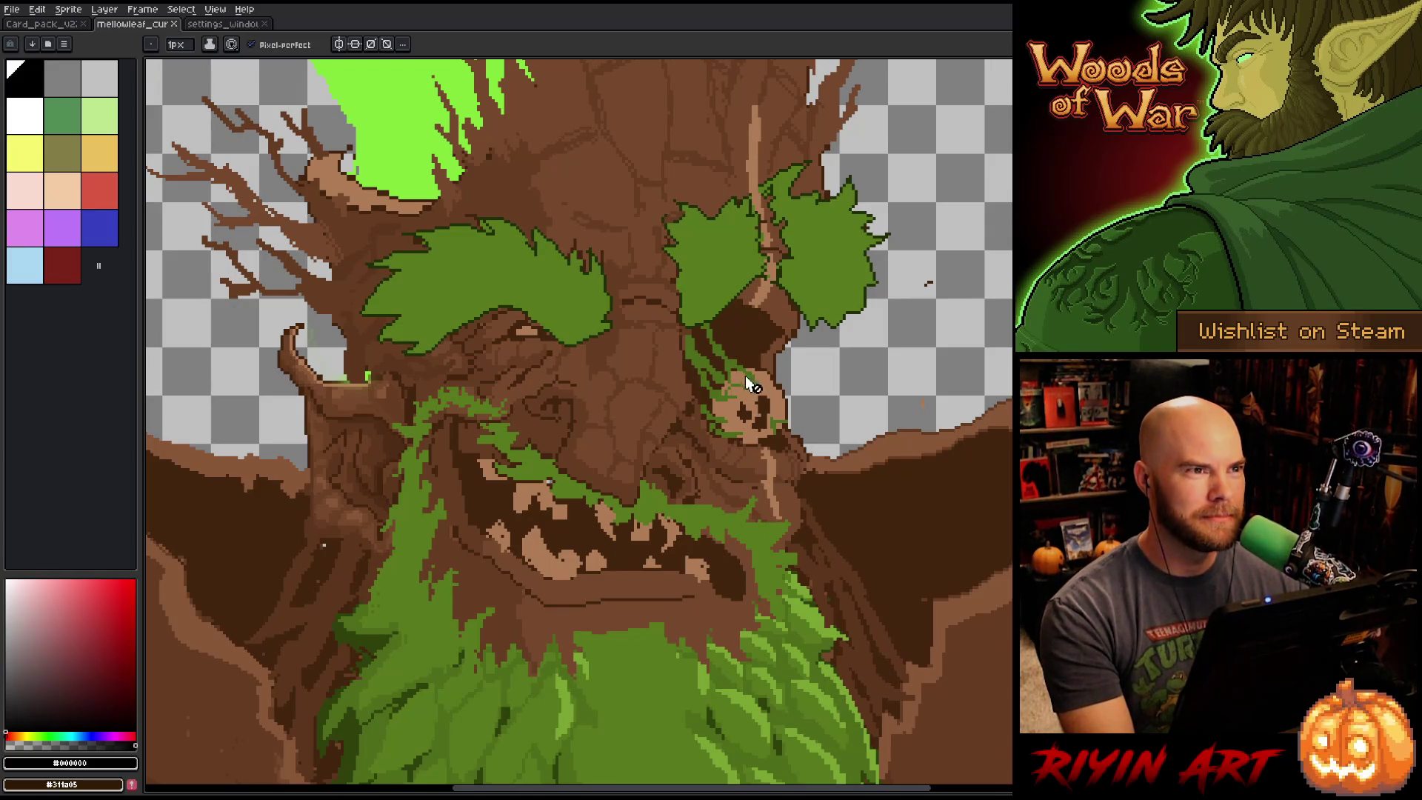
scroll(748, 343, up, 1)
key(space)
mouse_move(559, 518)
mouse_down()
mouse_move(783, 444)
mouse_move(755, 465)
mouse_up()
scroll(755, 465, down, 1)
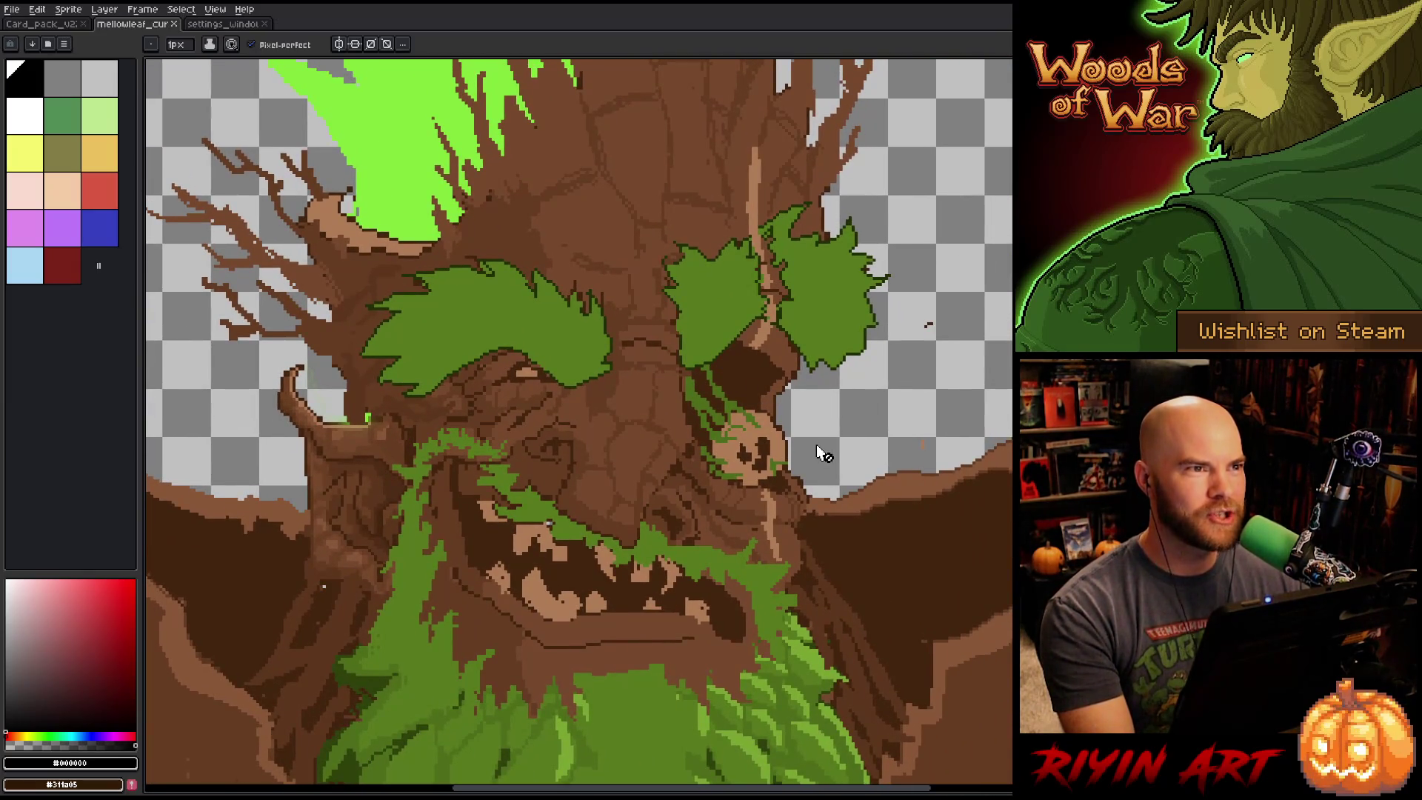
scroll(814, 453, down, 1)
scroll(736, 473, up, 2)
key(space)
scroll(653, 453, down, 2)
scroll(663, 466, up, 2)
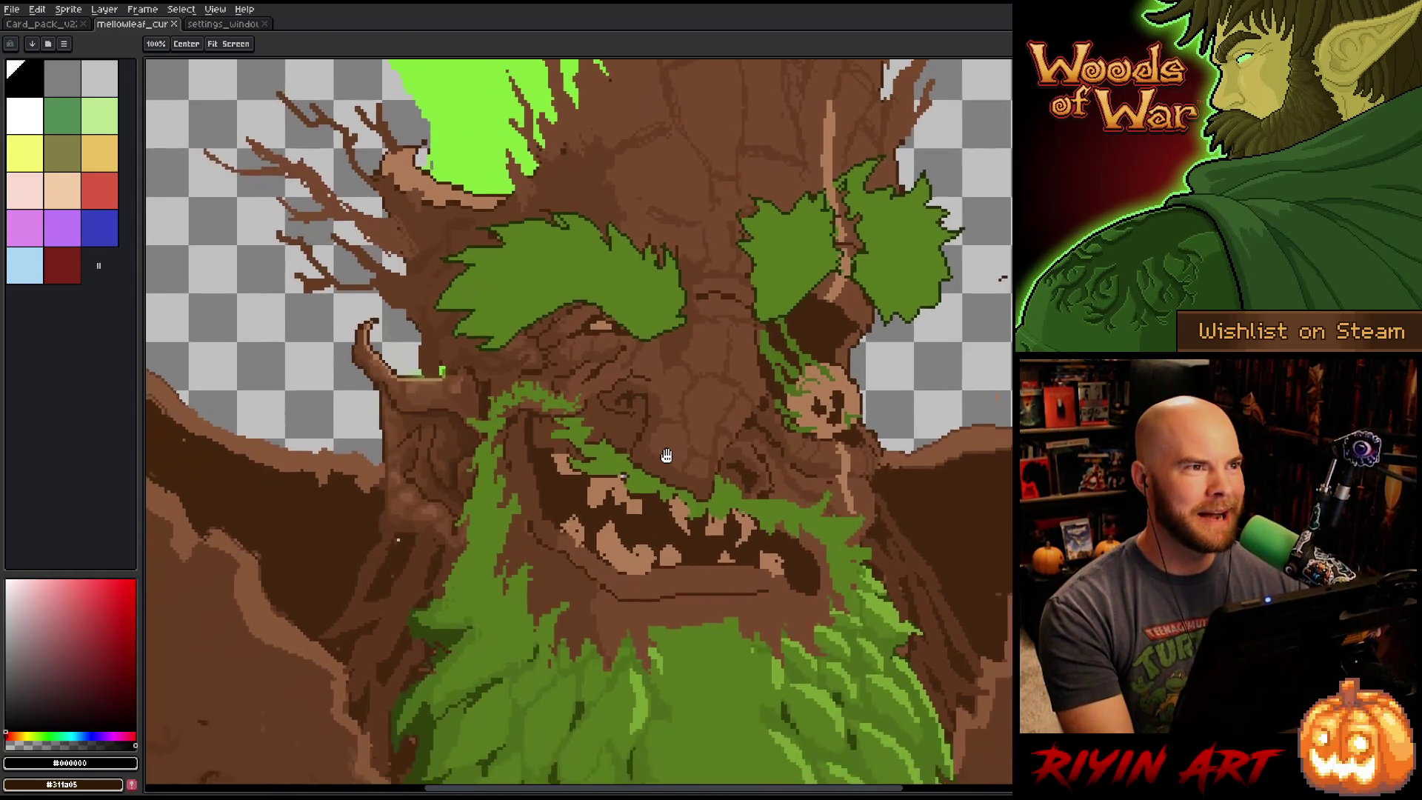
scroll(669, 455, down, 3)
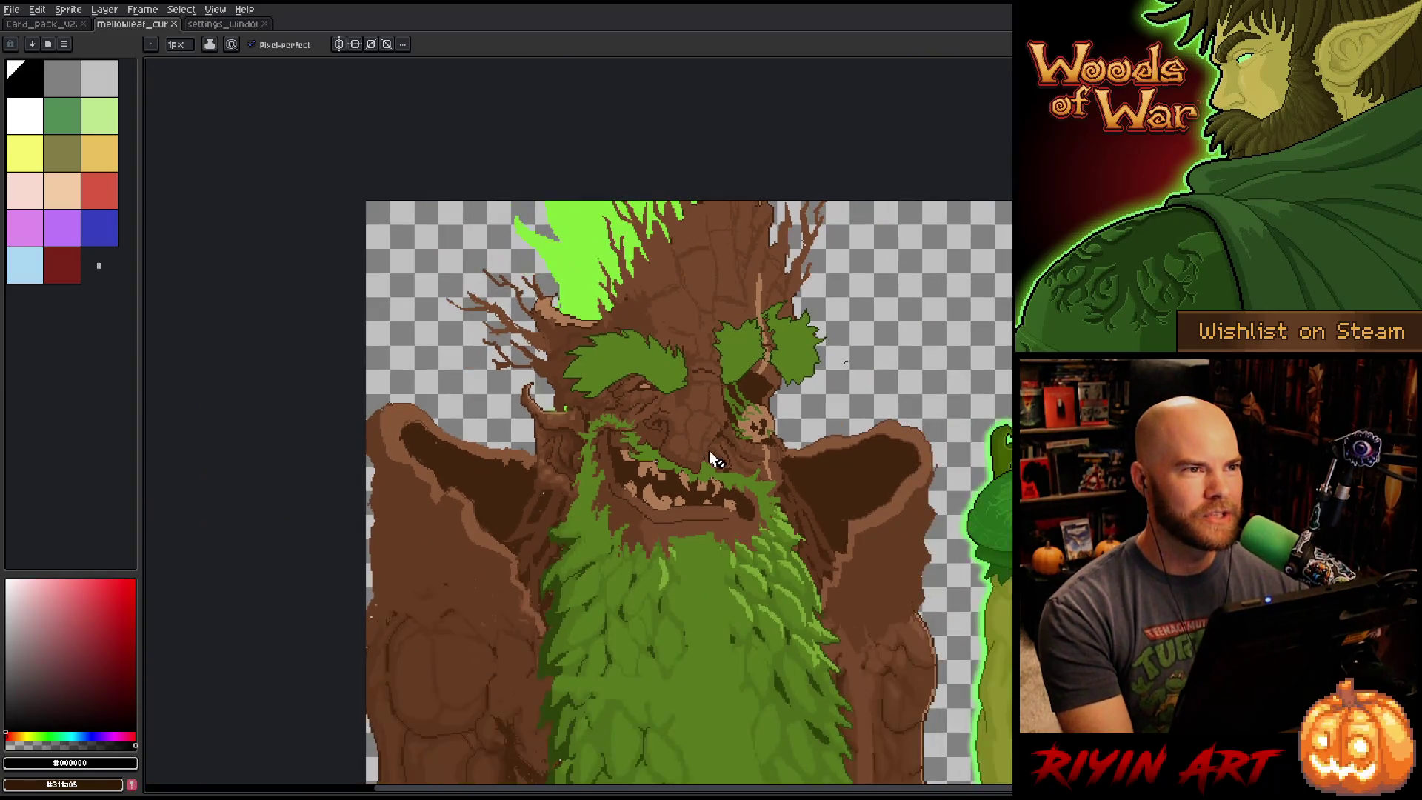
scroll(642, 354, down, 1)
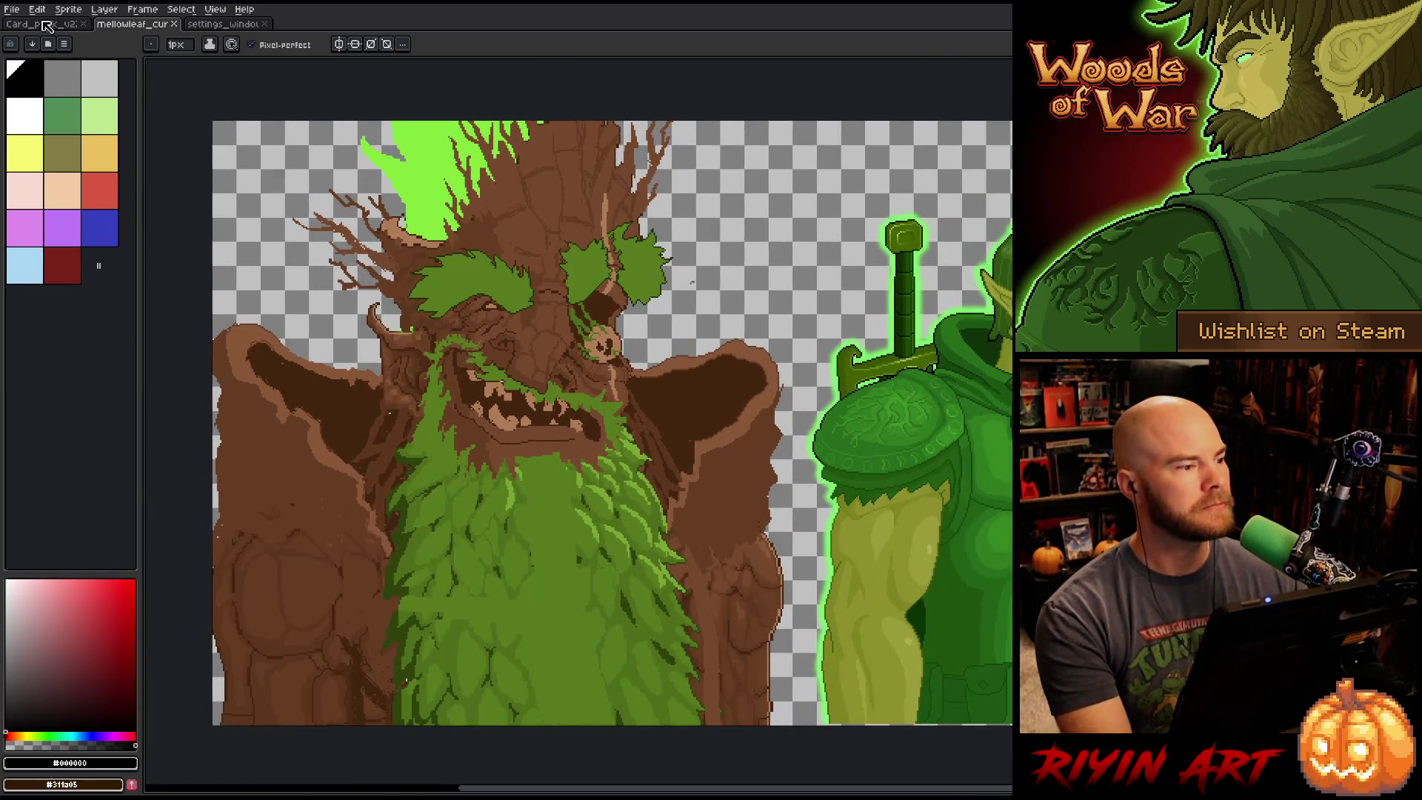
Return to the card pack sprite and show the frames and layers timeline.
click(51, 27)
scroll(664, 461, down, 4)
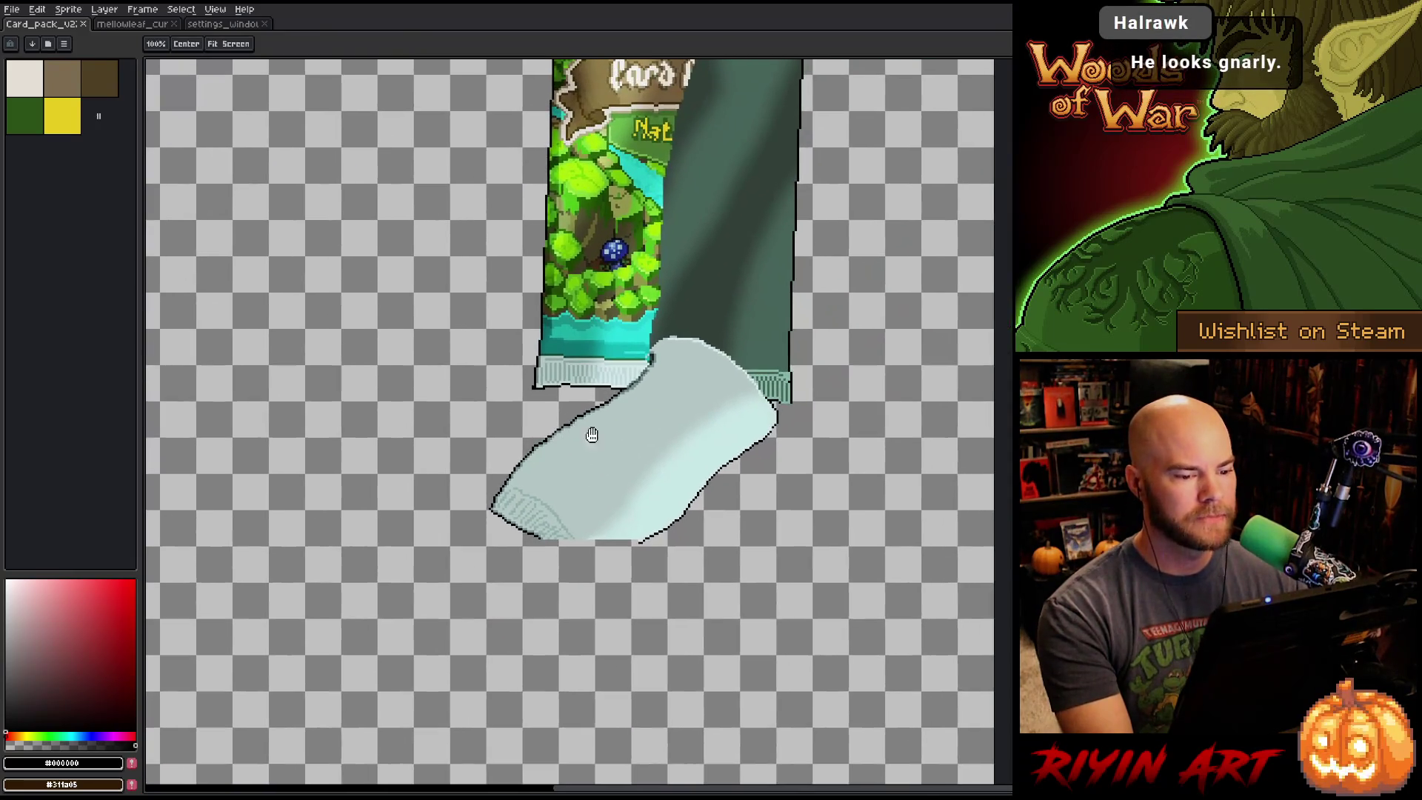
scroll(663, 461, up, 2)
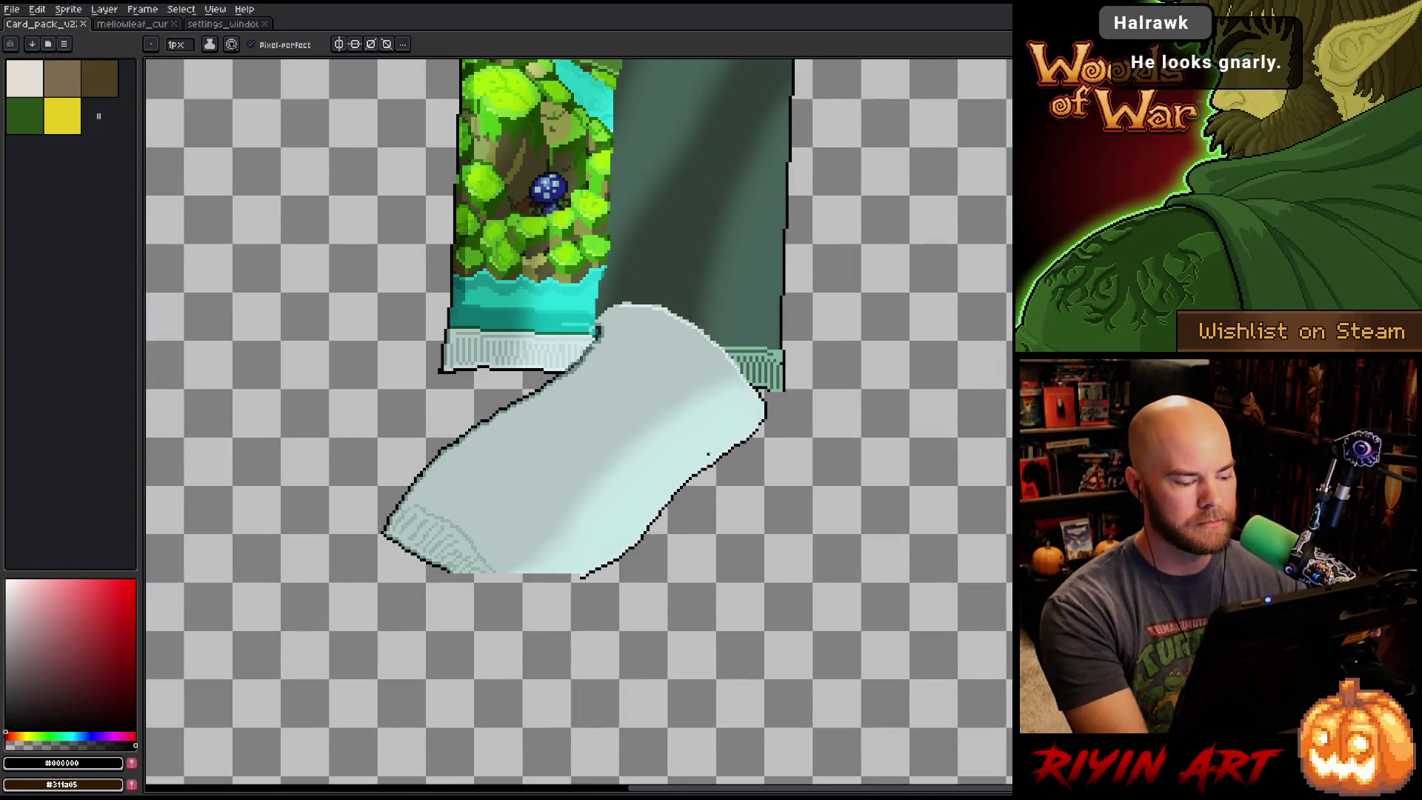
key(Tab)
scroll(723, 437, down, 1)
scroll(719, 400, up, 5)
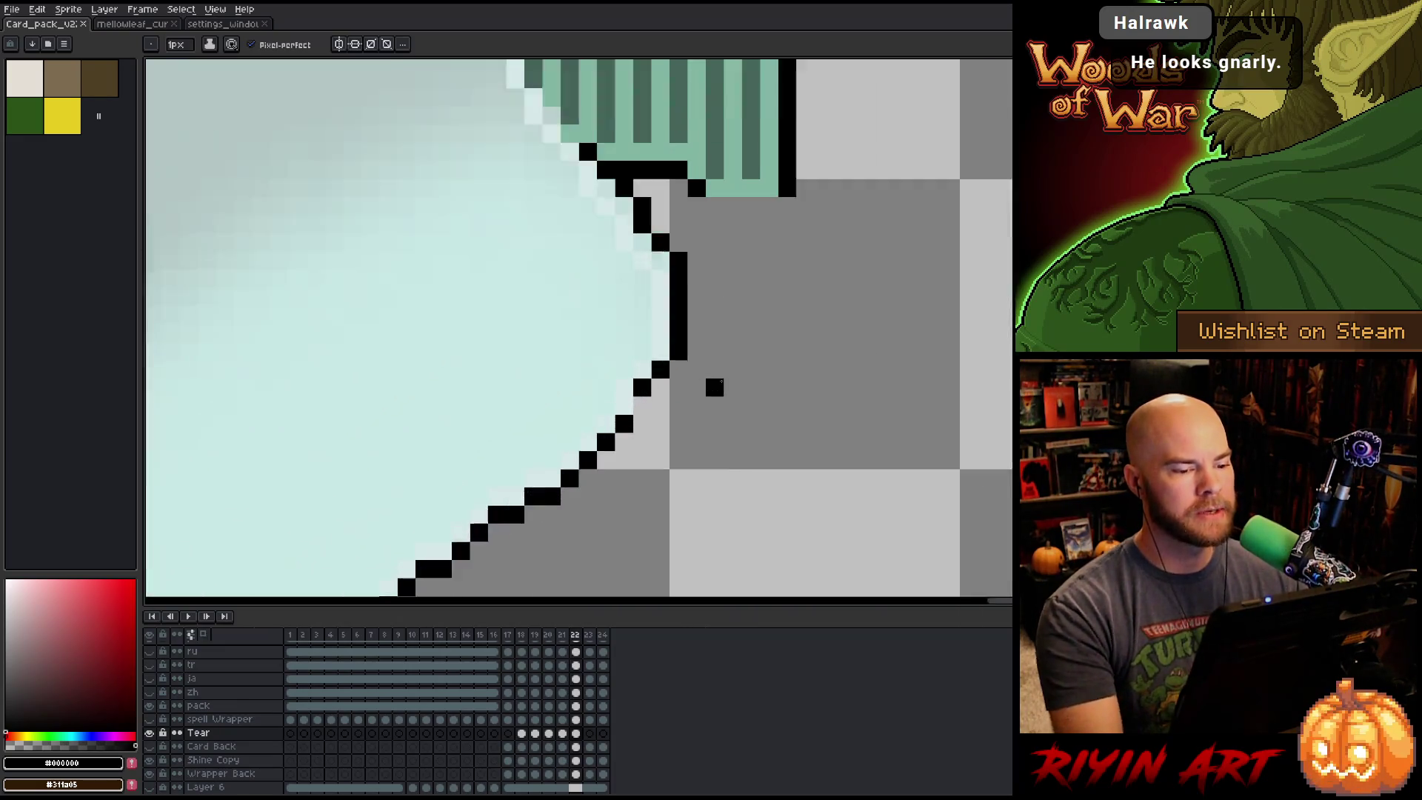
scroll(714, 387, up, 1)
Remove the stray black pixel, fill the outline gap, and outline the pack corner's bottom edge.
click(712, 389)
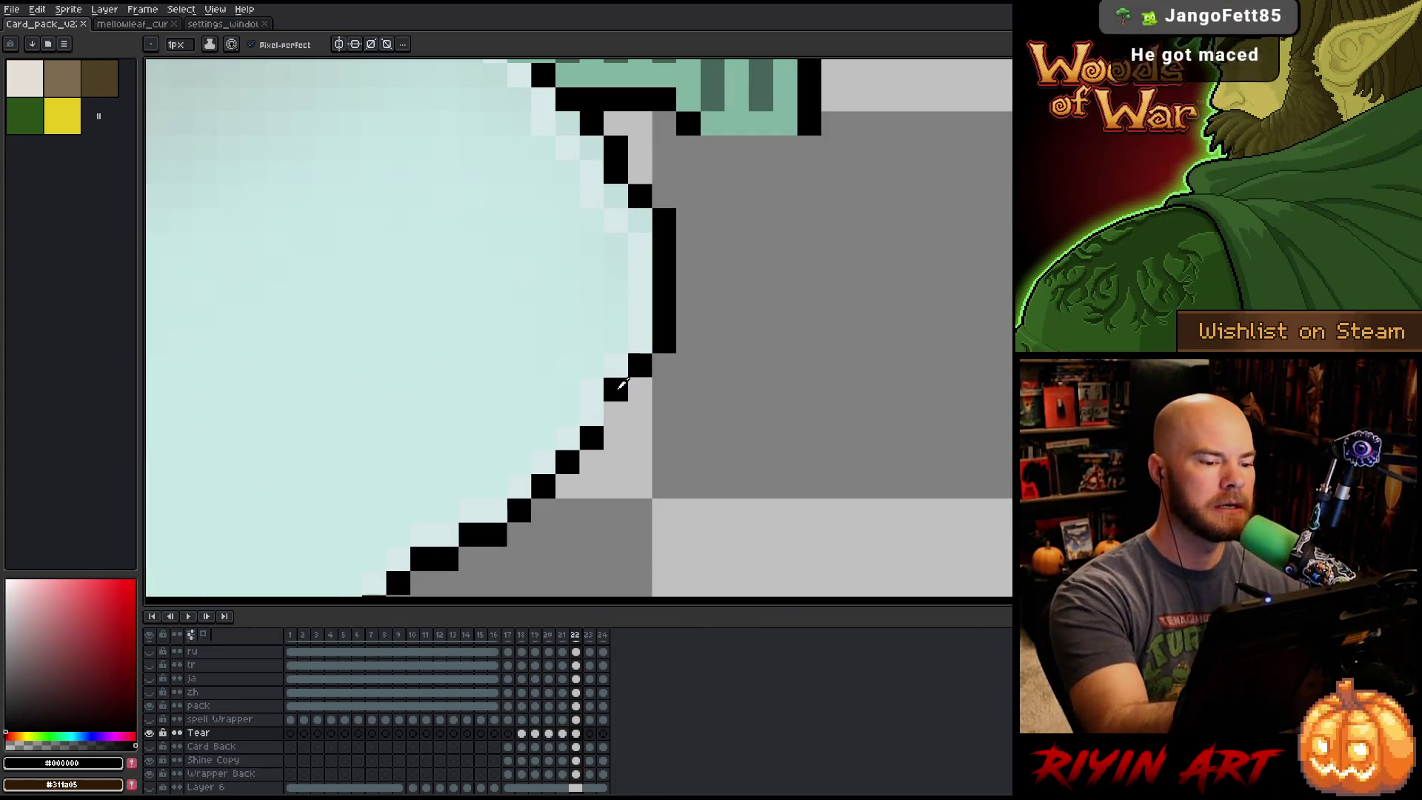
click(616, 413)
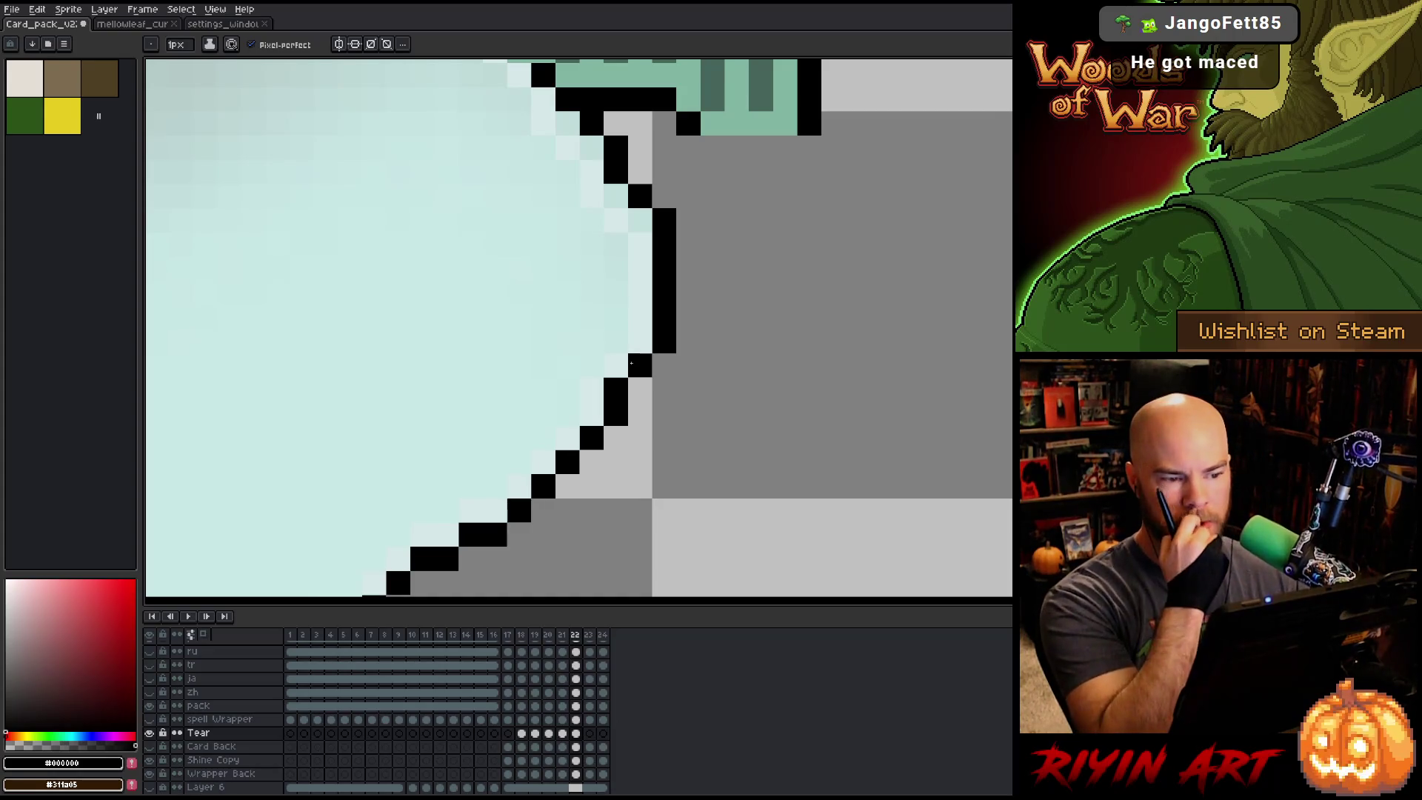
scroll(630, 363, down, 4)
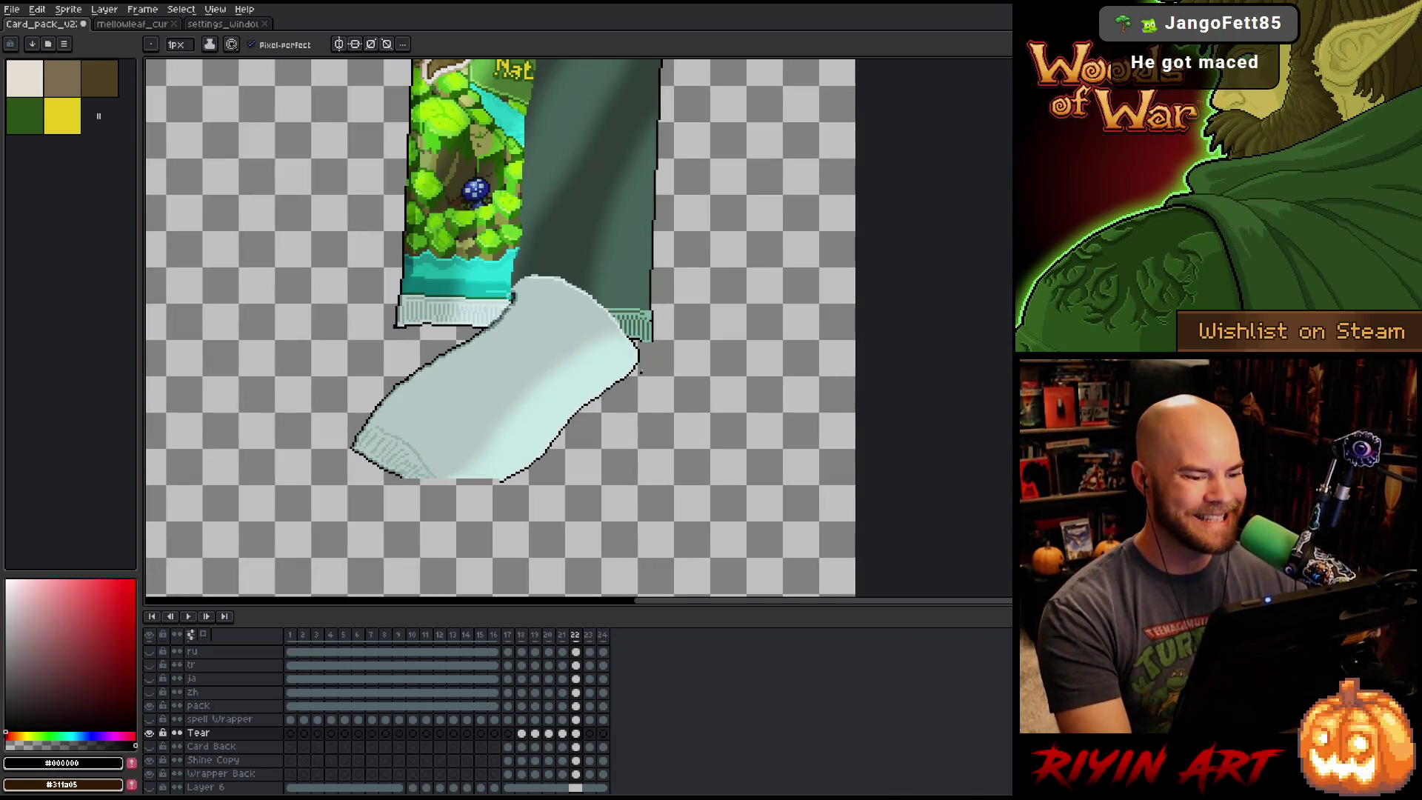
scroll(669, 347, up, 4)
drag(558, 334, 511, 335)
scroll(715, 444, down, 5)
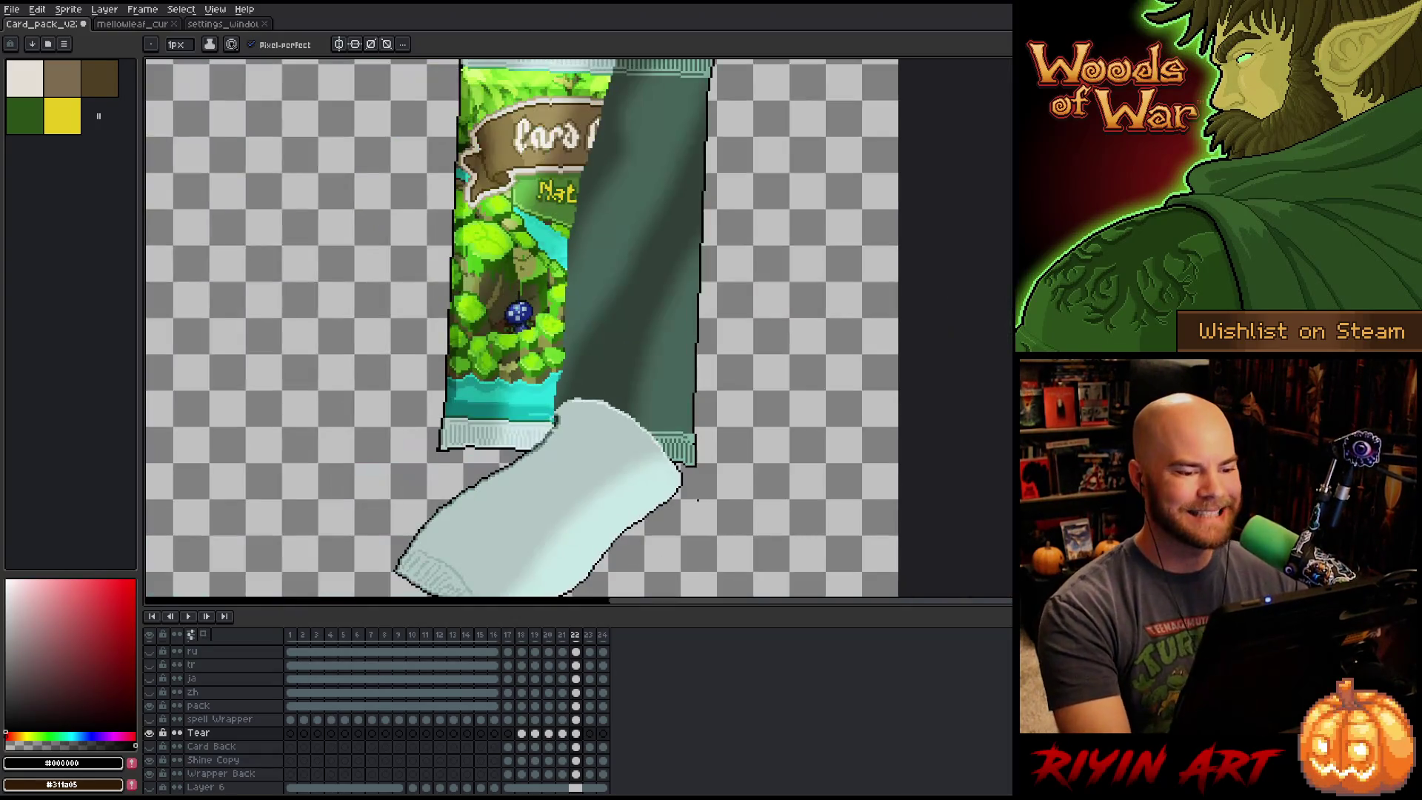
key(space)
drag(636, 474, 753, 353)
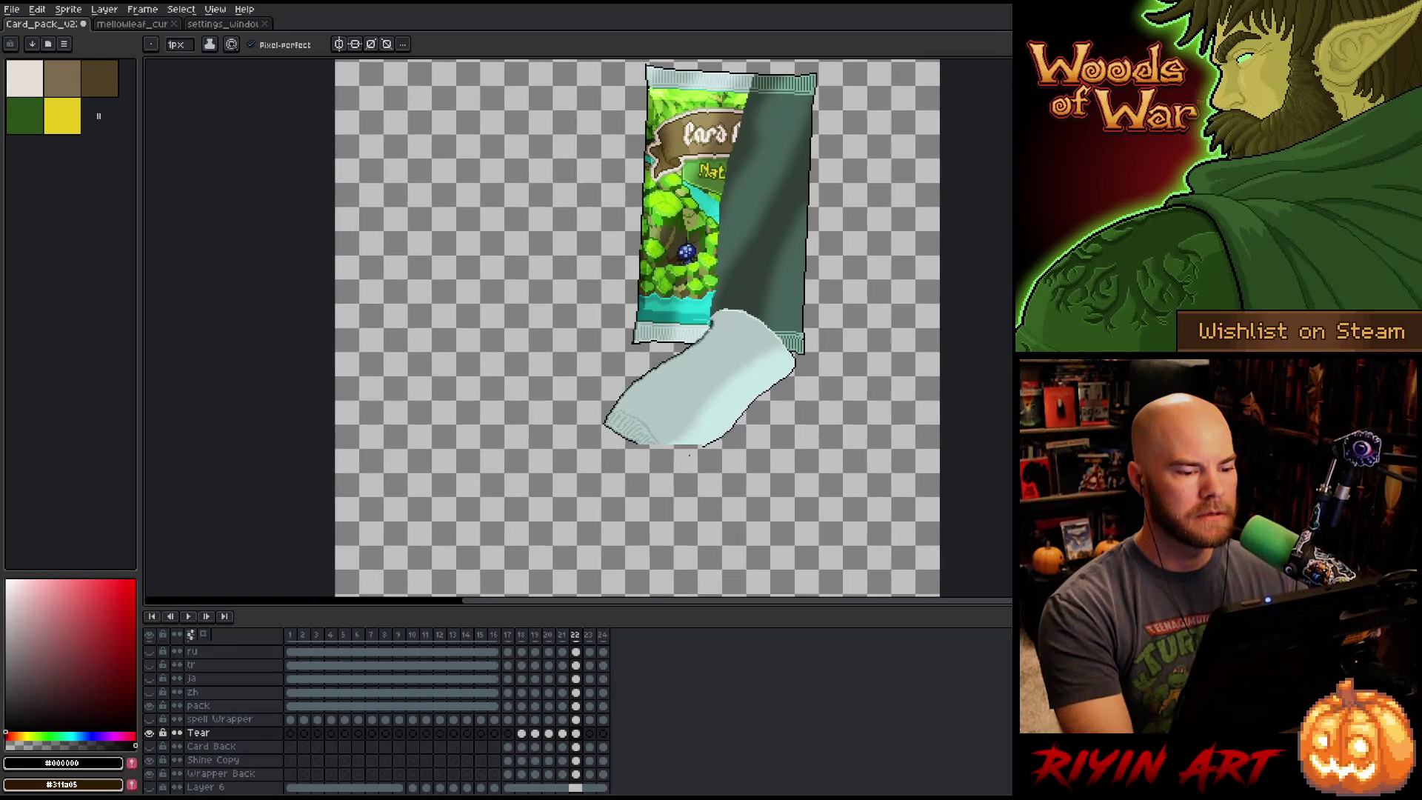
scroll(688, 454, up, 4)
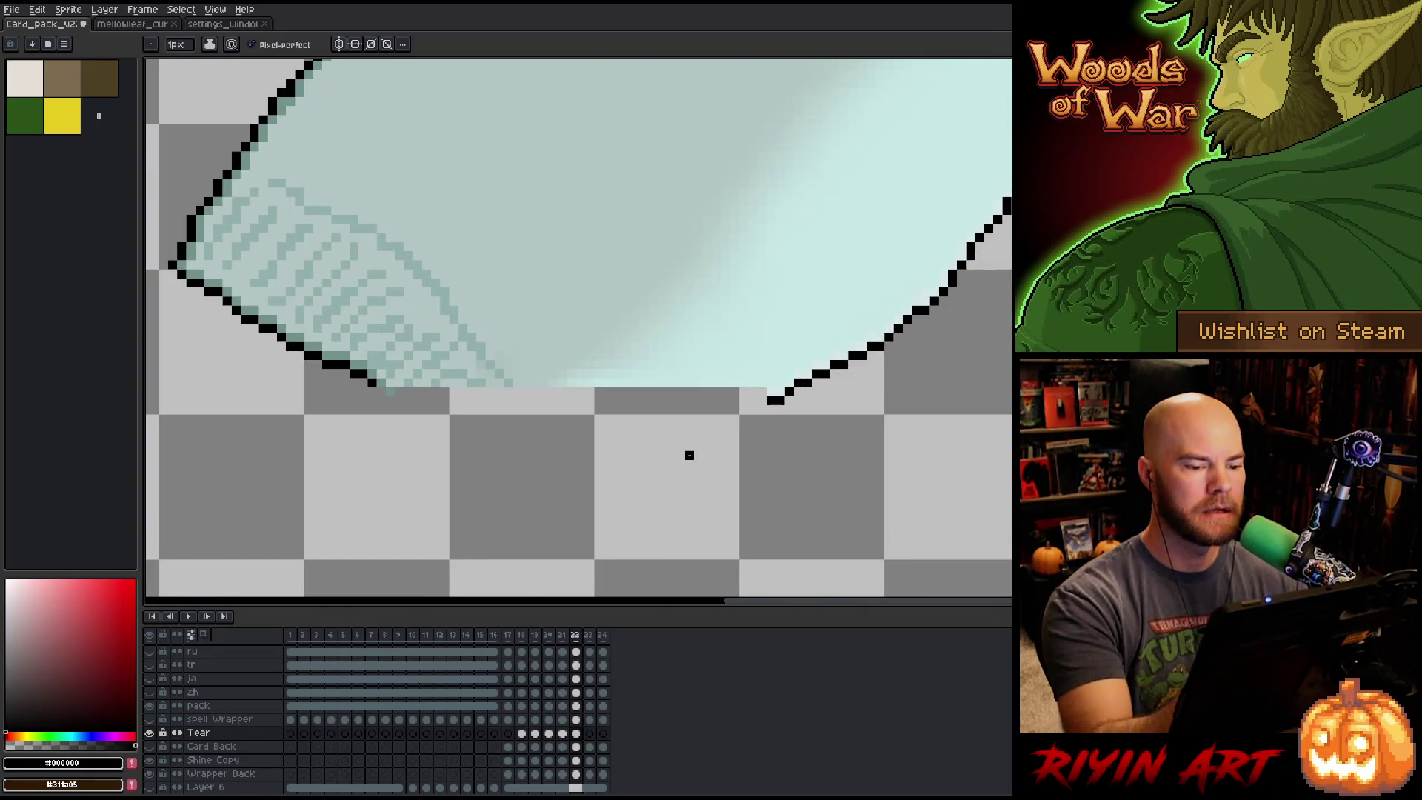
Draw two black strokes meeting in a point beneath the piece, then recentre to check it.
mouse_move(753, 419)
mouse_down()
mouse_move(631, 502)
mouse_move(562, 518)
mouse_up()
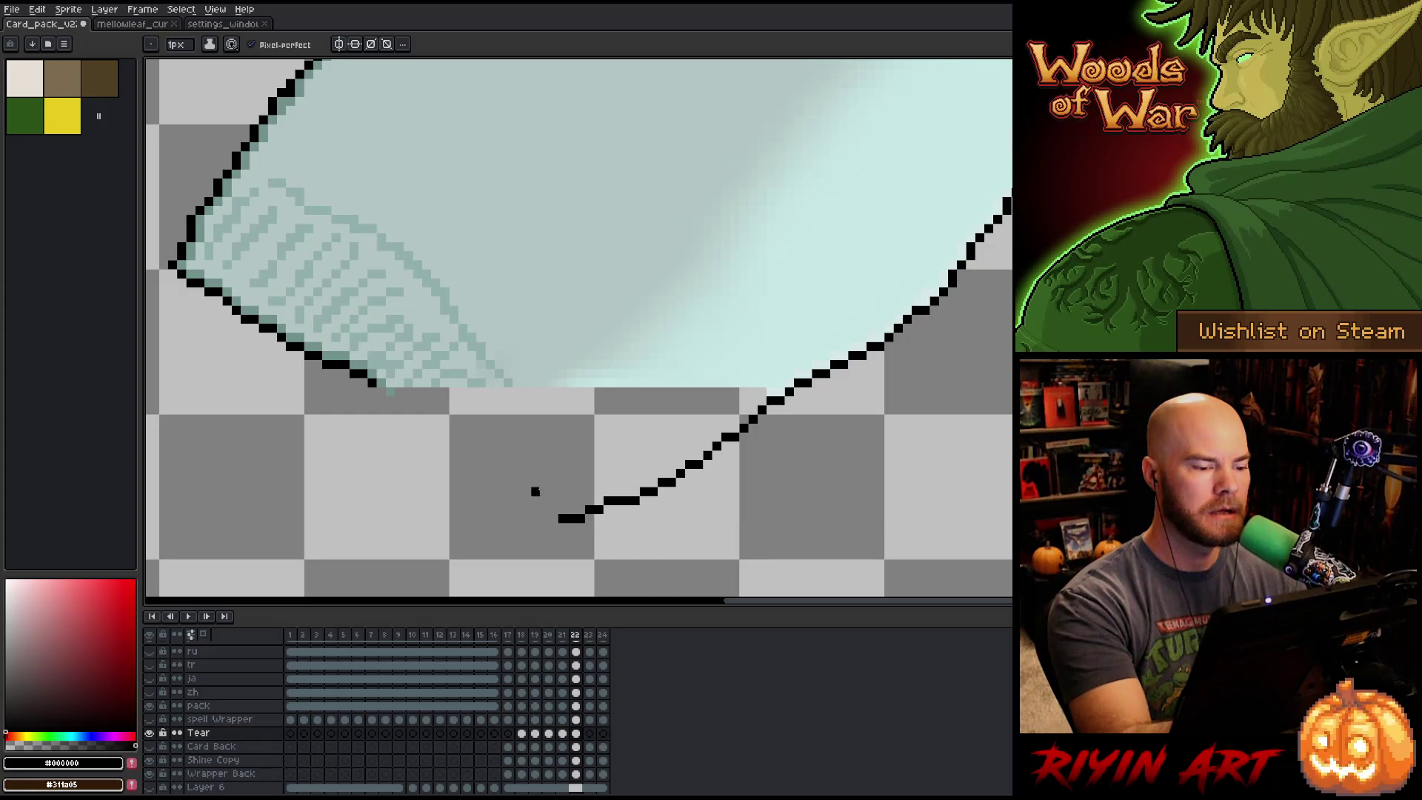
drag(382, 391, 551, 518)
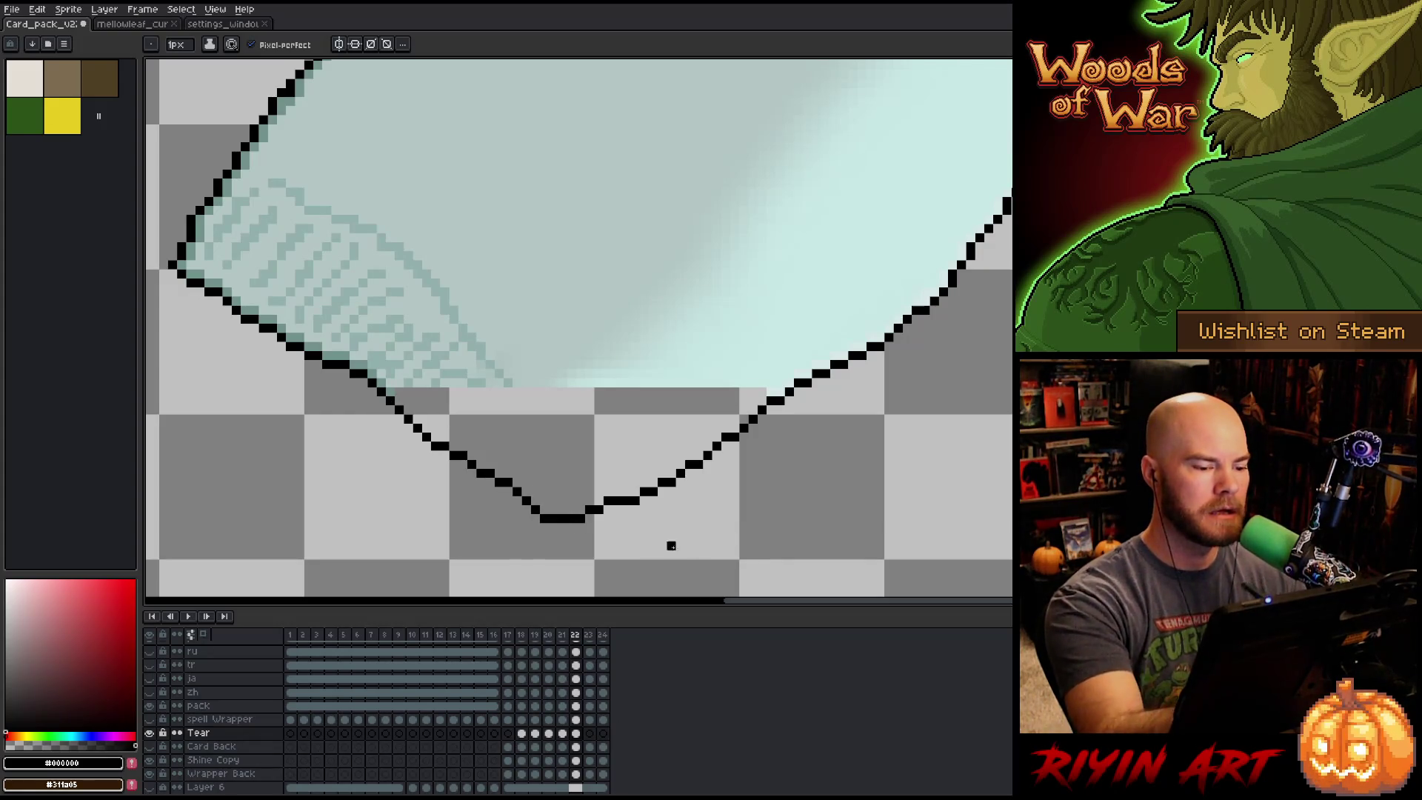
scroll(780, 491, down, 3)
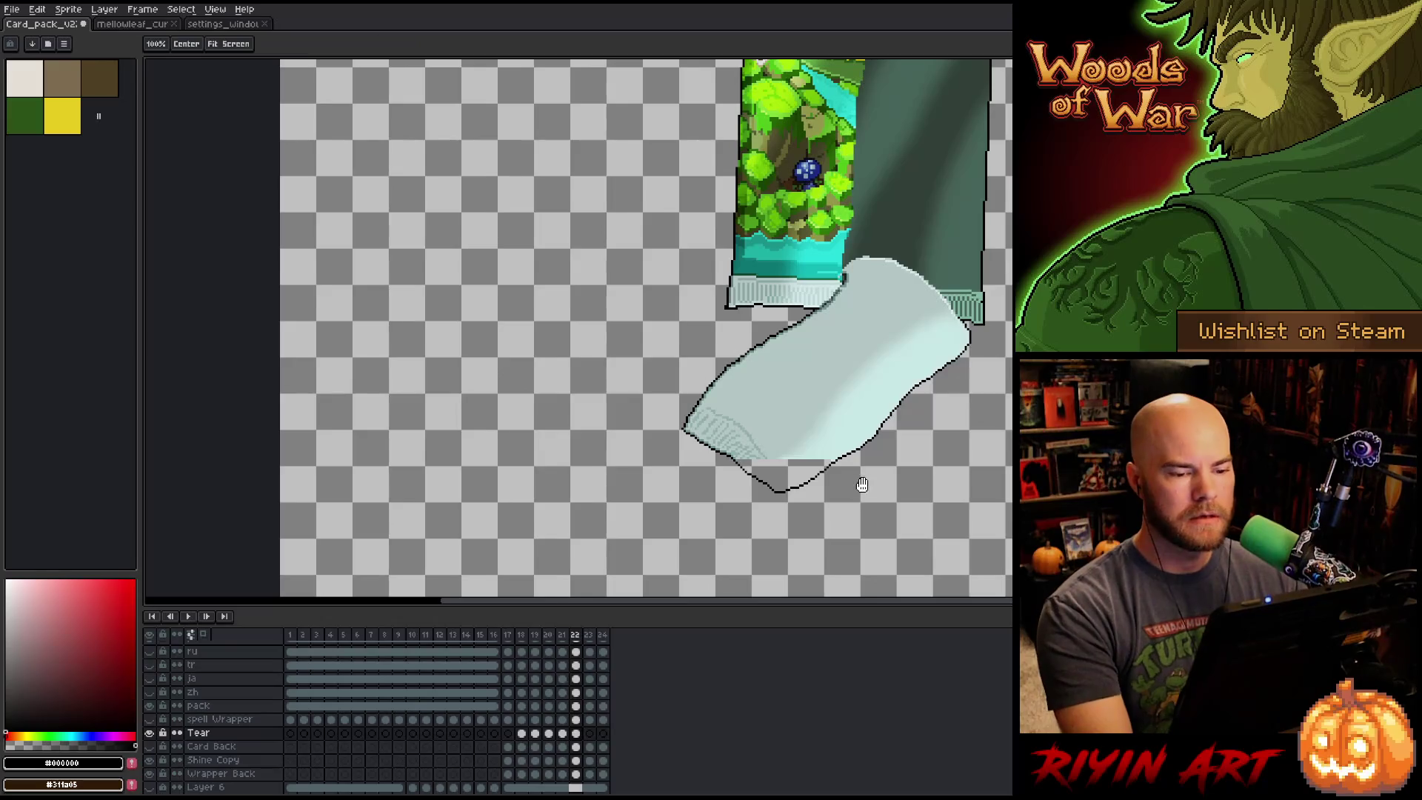
drag(857, 482, 736, 470)
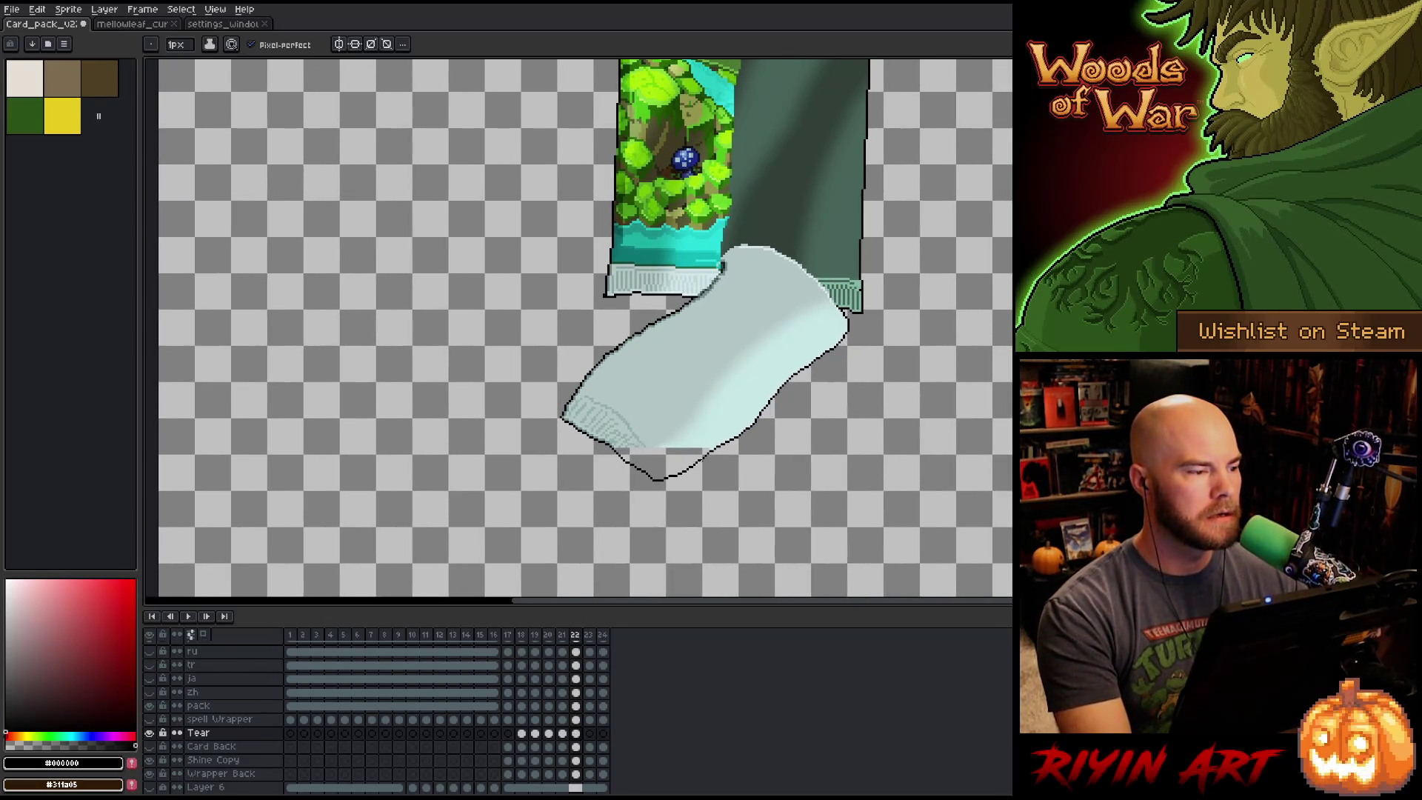
scroll(792, 406, down, 3)
mouse_move(792, 406)
mouse_down()
mouse_move(659, 448)
mouse_move(672, 419)
mouse_up()
right_click(676, 422)
click(637, 444)
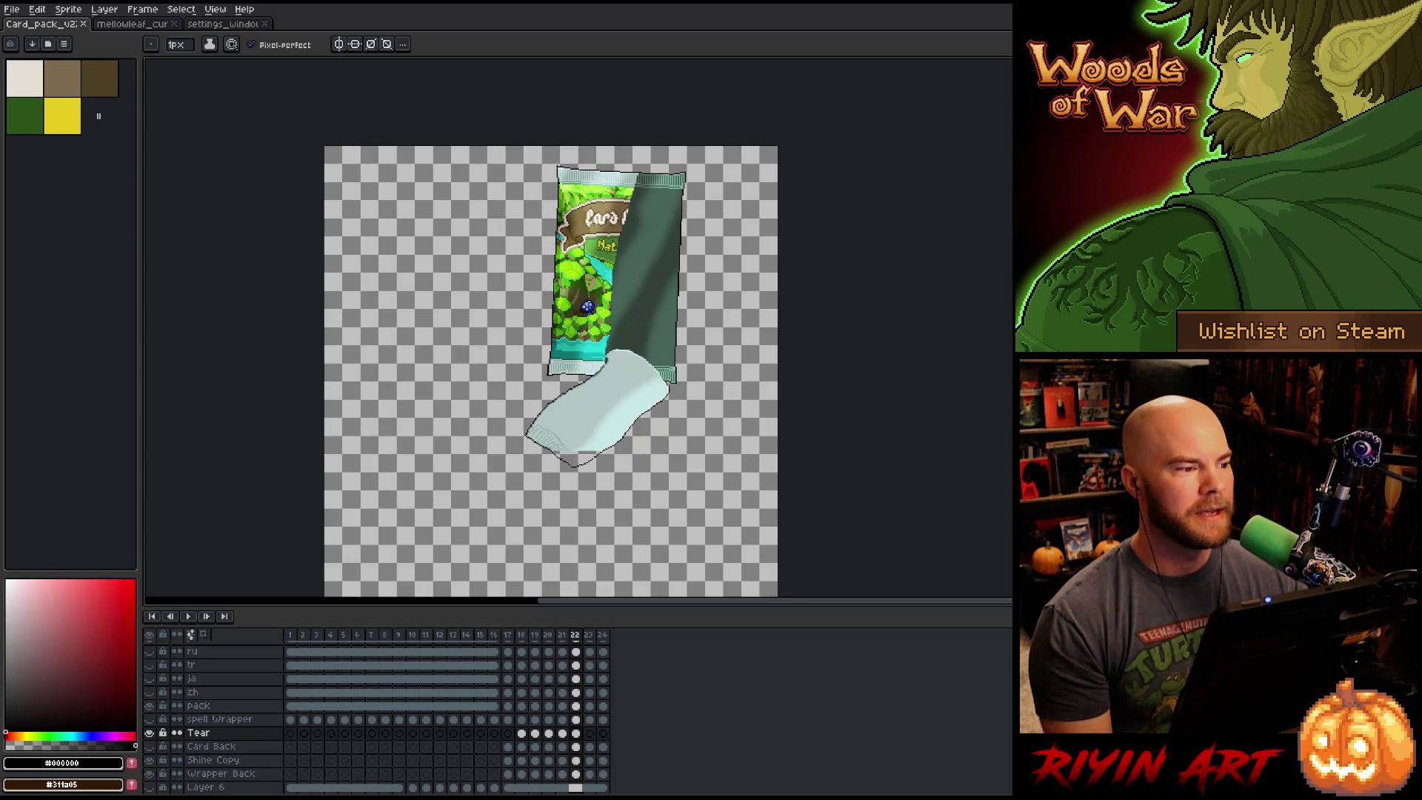
Open the mellowleaf sprite and zoom in and out around the tree creature.
click(116, 24)
scroll(444, 440, down, 1)
scroll(419, 439, up, 3)
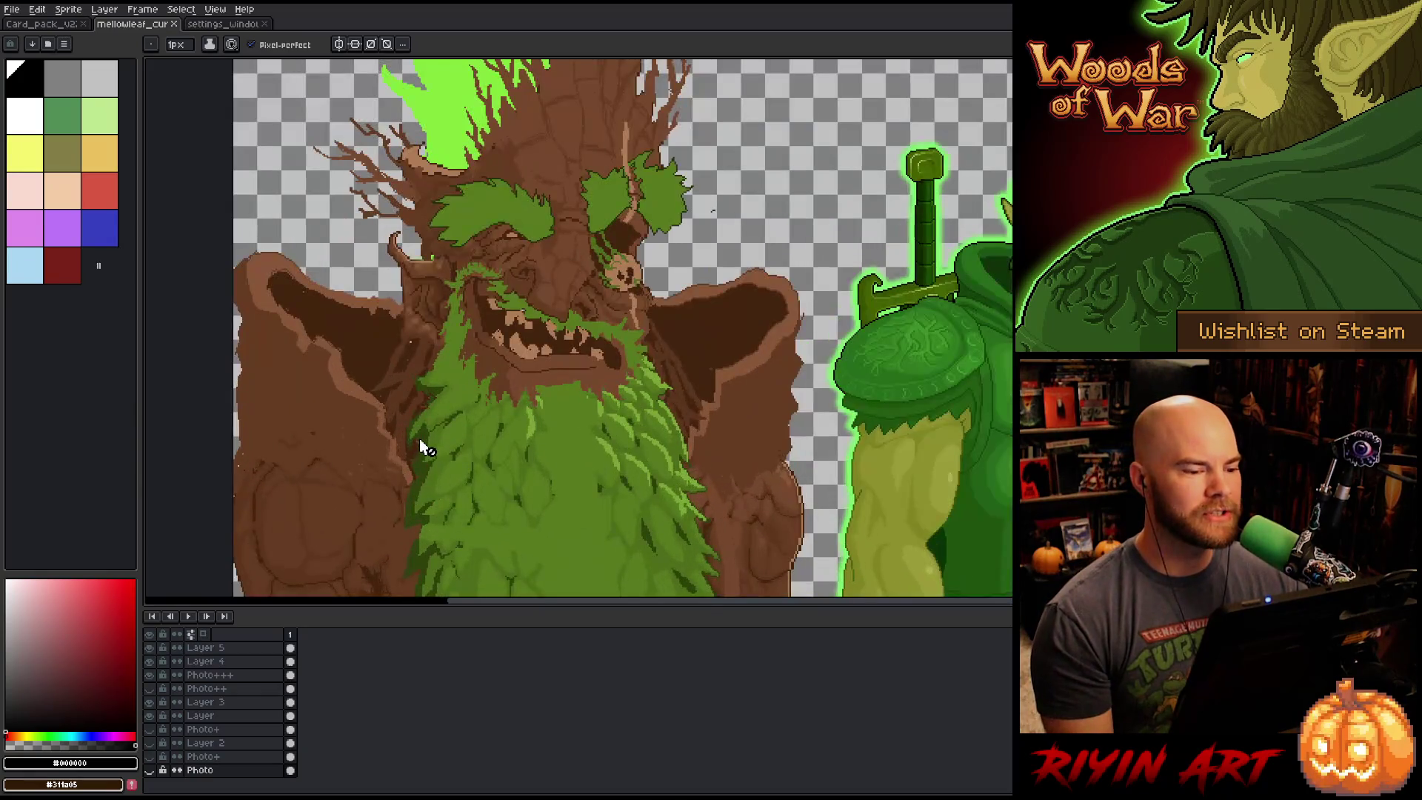
scroll(415, 415, down, 1)
scroll(388, 367, up, 1)
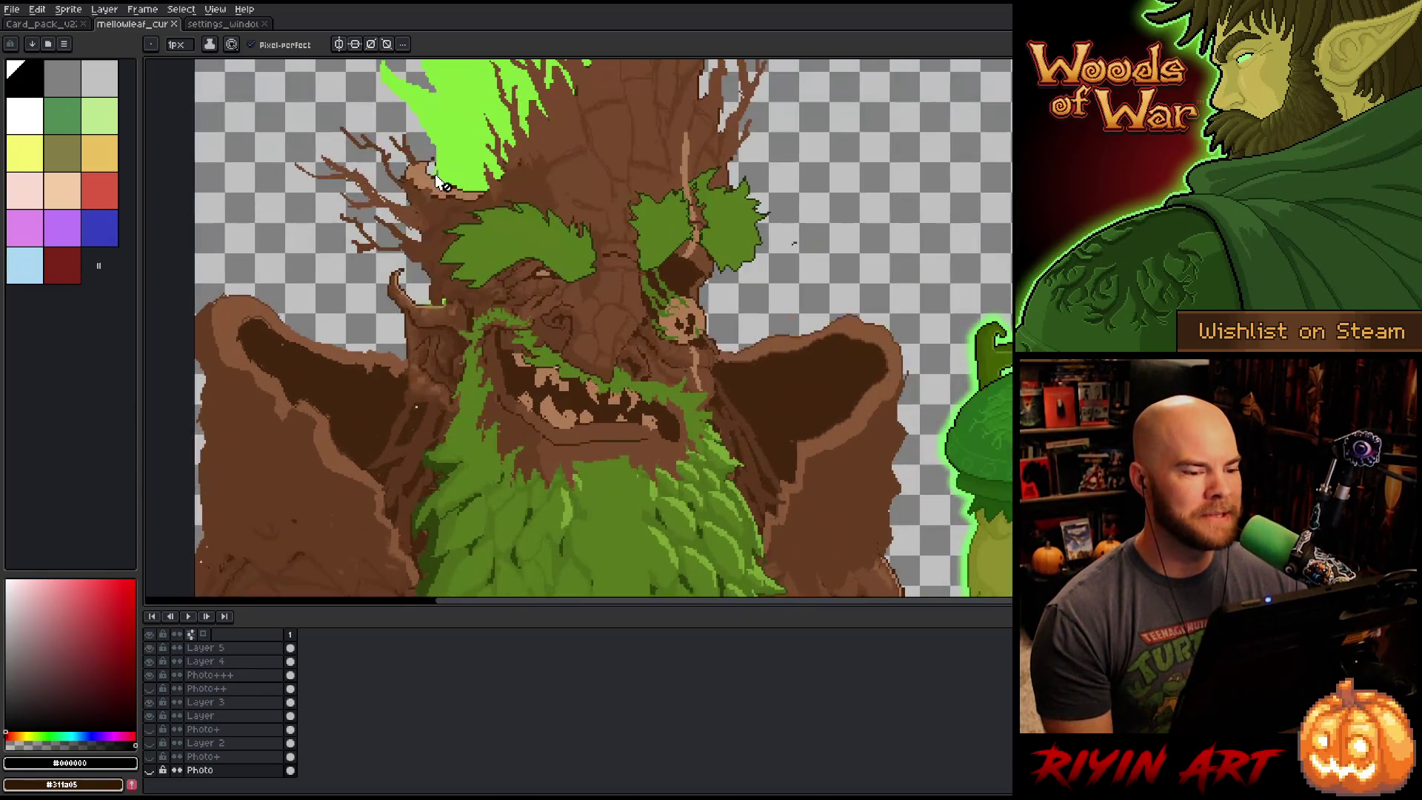
scroll(455, 309, up, 2)
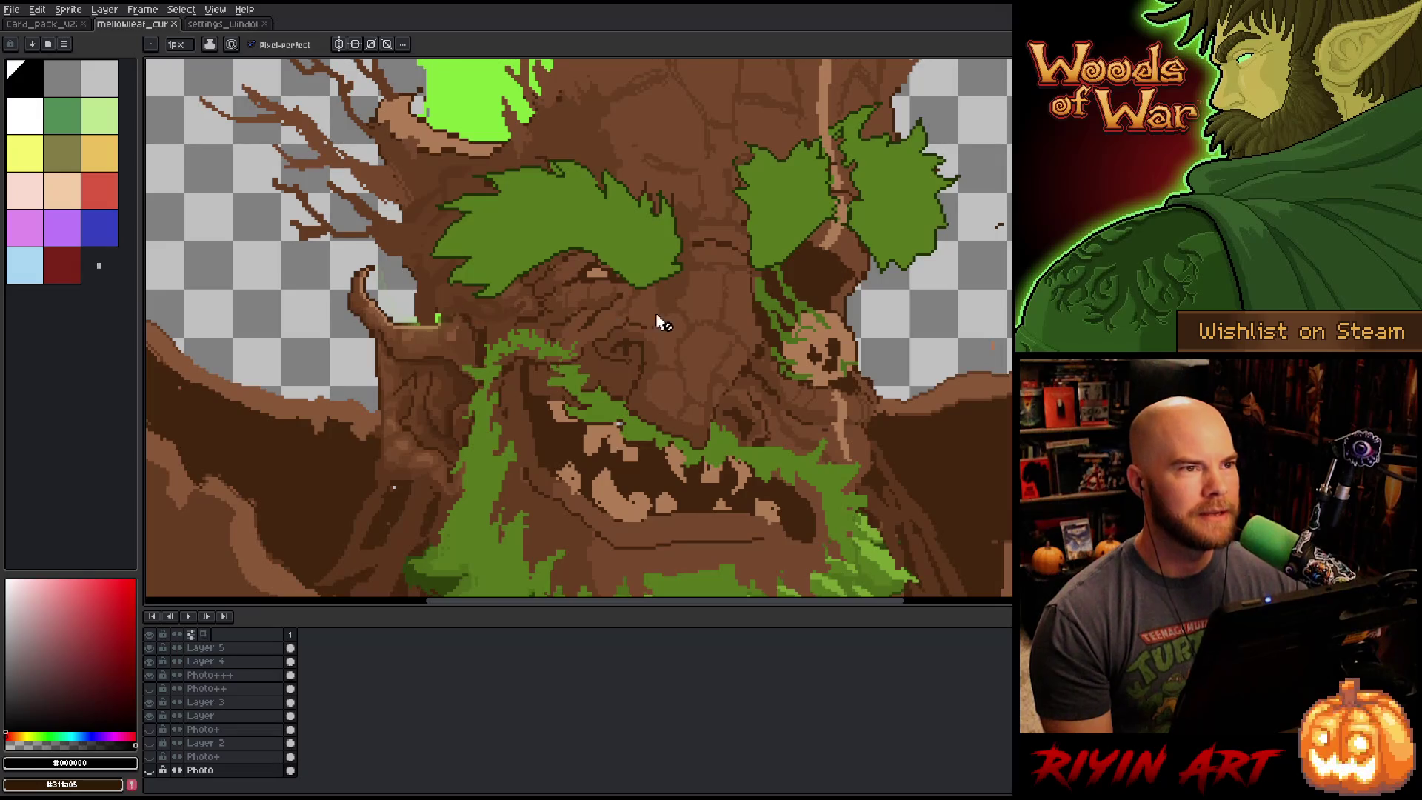
scroll(648, 313, down, 3)
scroll(866, 424, up, 2)
scroll(862, 421, up, 1)
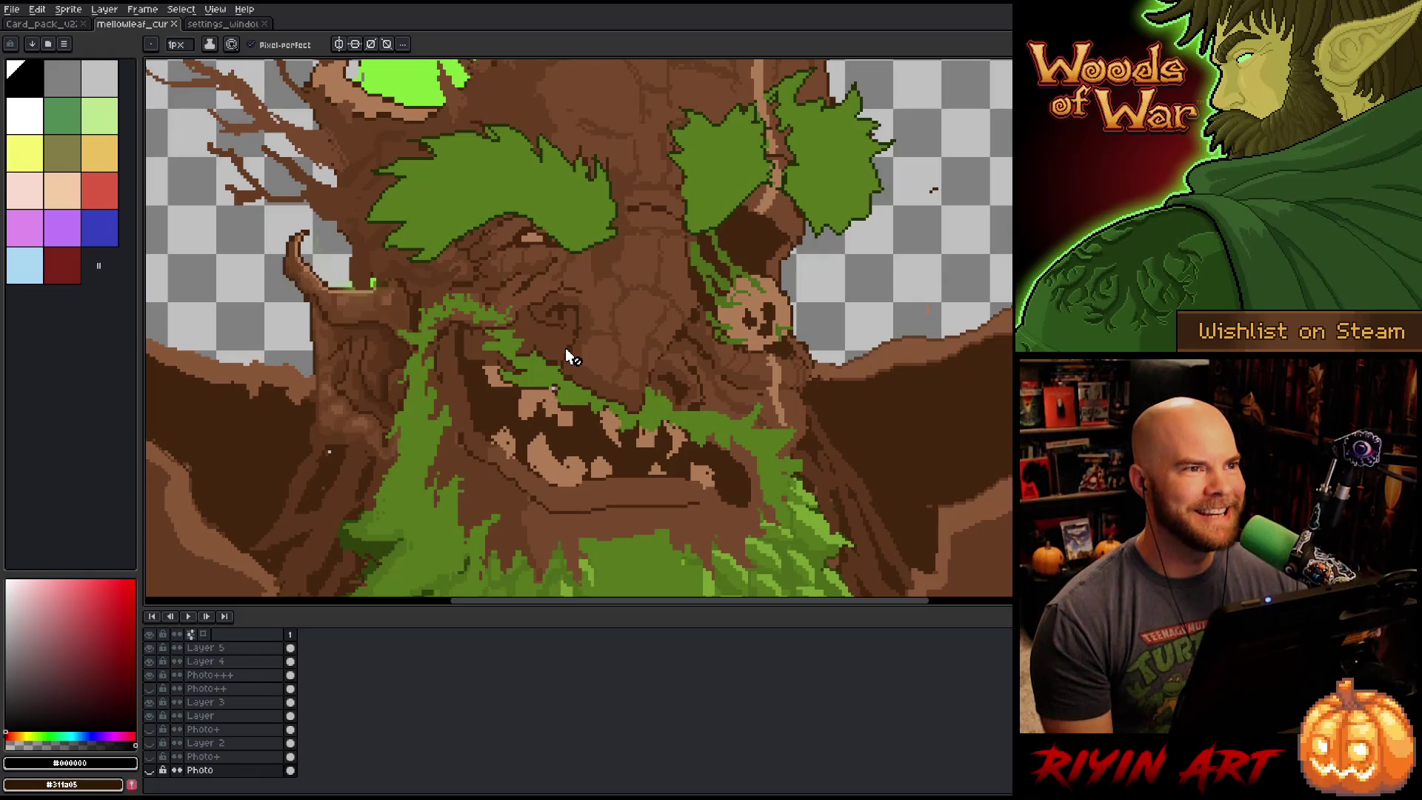
scroll(566, 349, down, 2)
scroll(578, 378, up, 2)
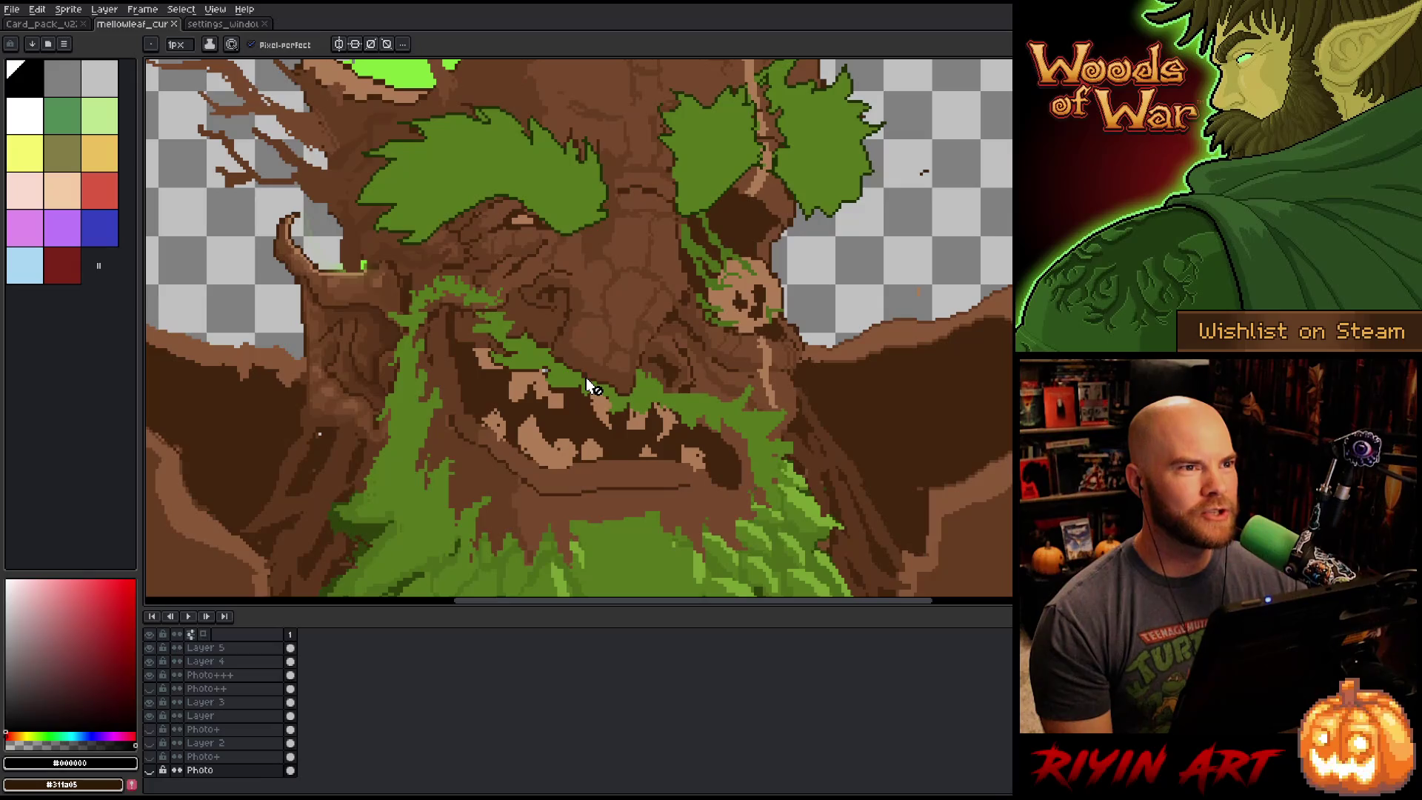
scroll(585, 376, down, 2)
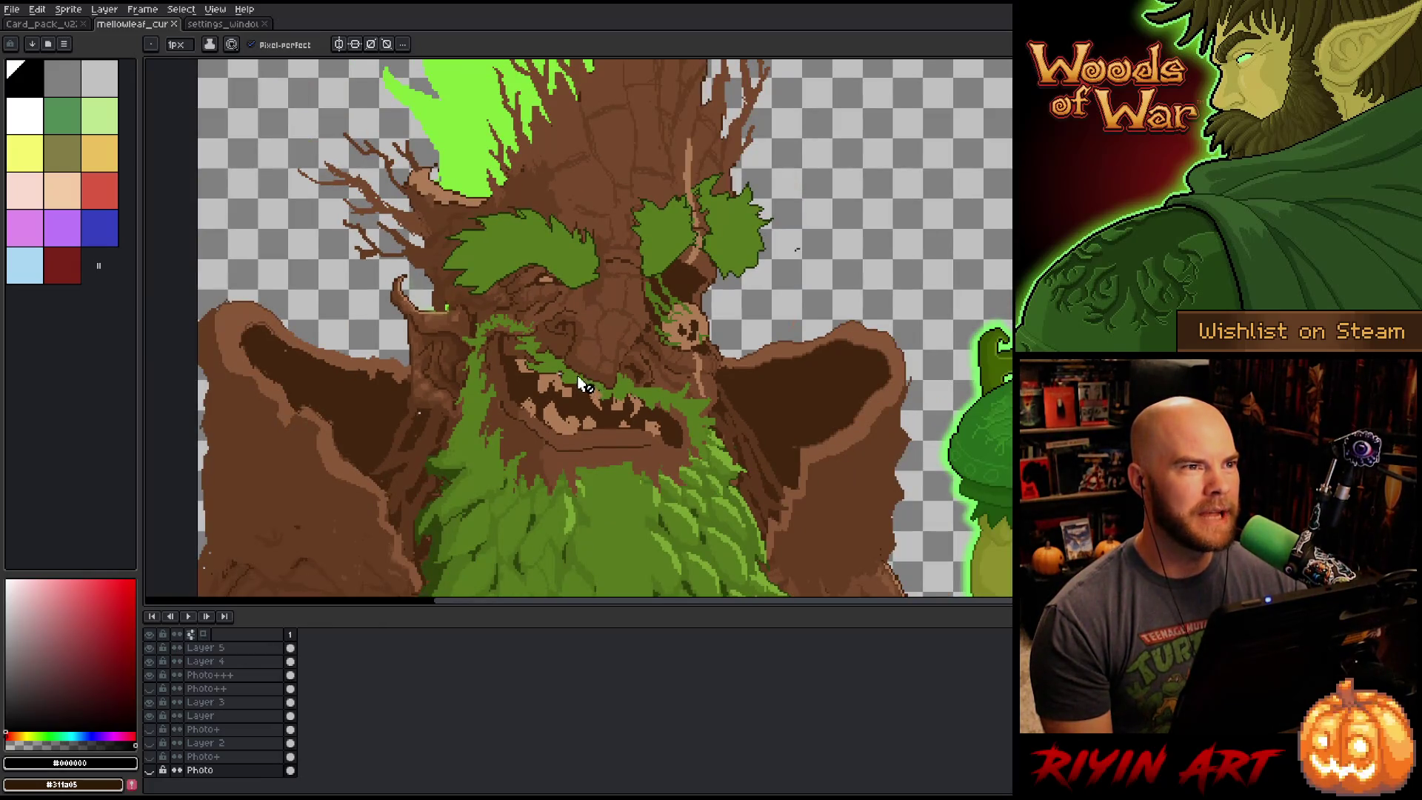
scroll(576, 370, up, 3)
scroll(529, 307, up, 3)
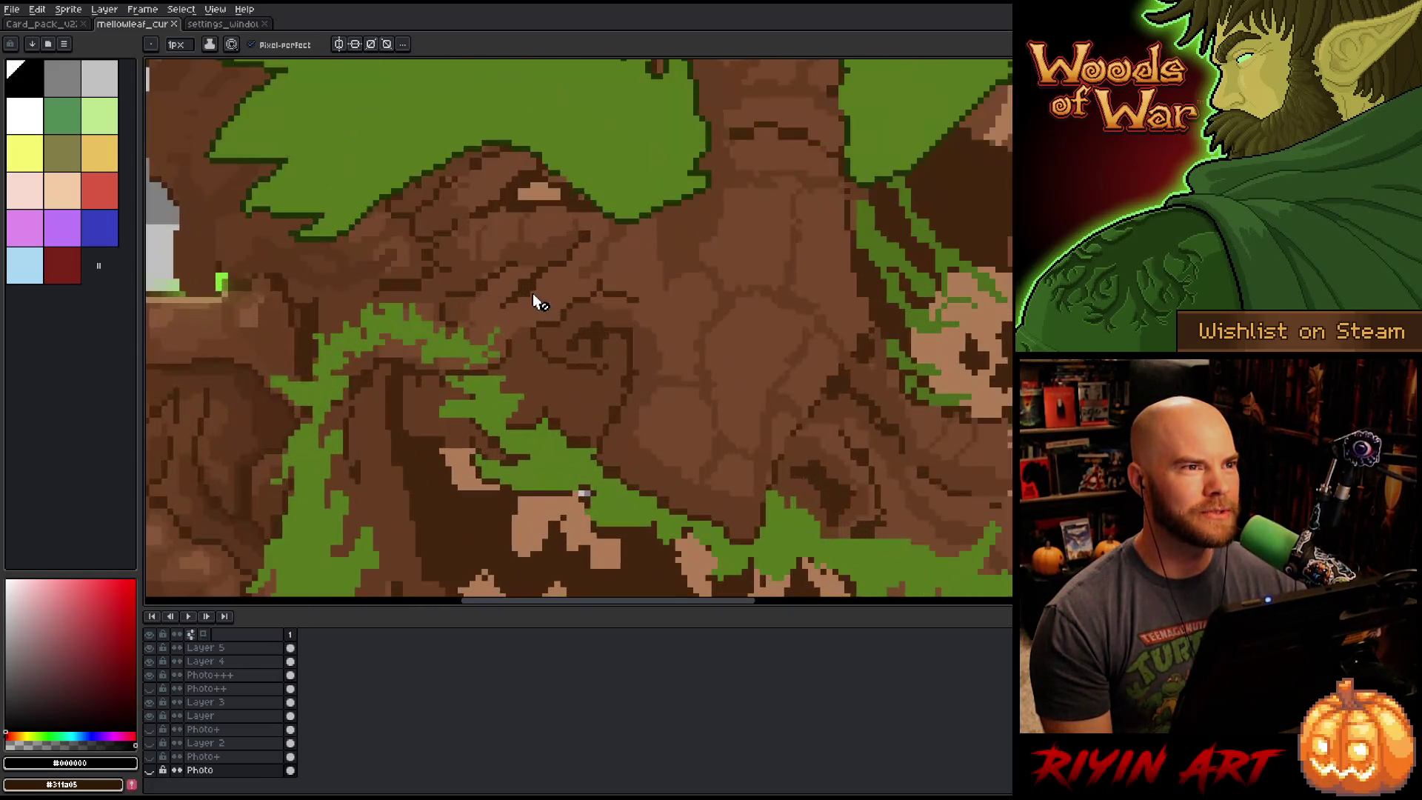
scroll(531, 296, down, 1)
scroll(435, 380, down, 3)
scroll(435, 384, up, 4)
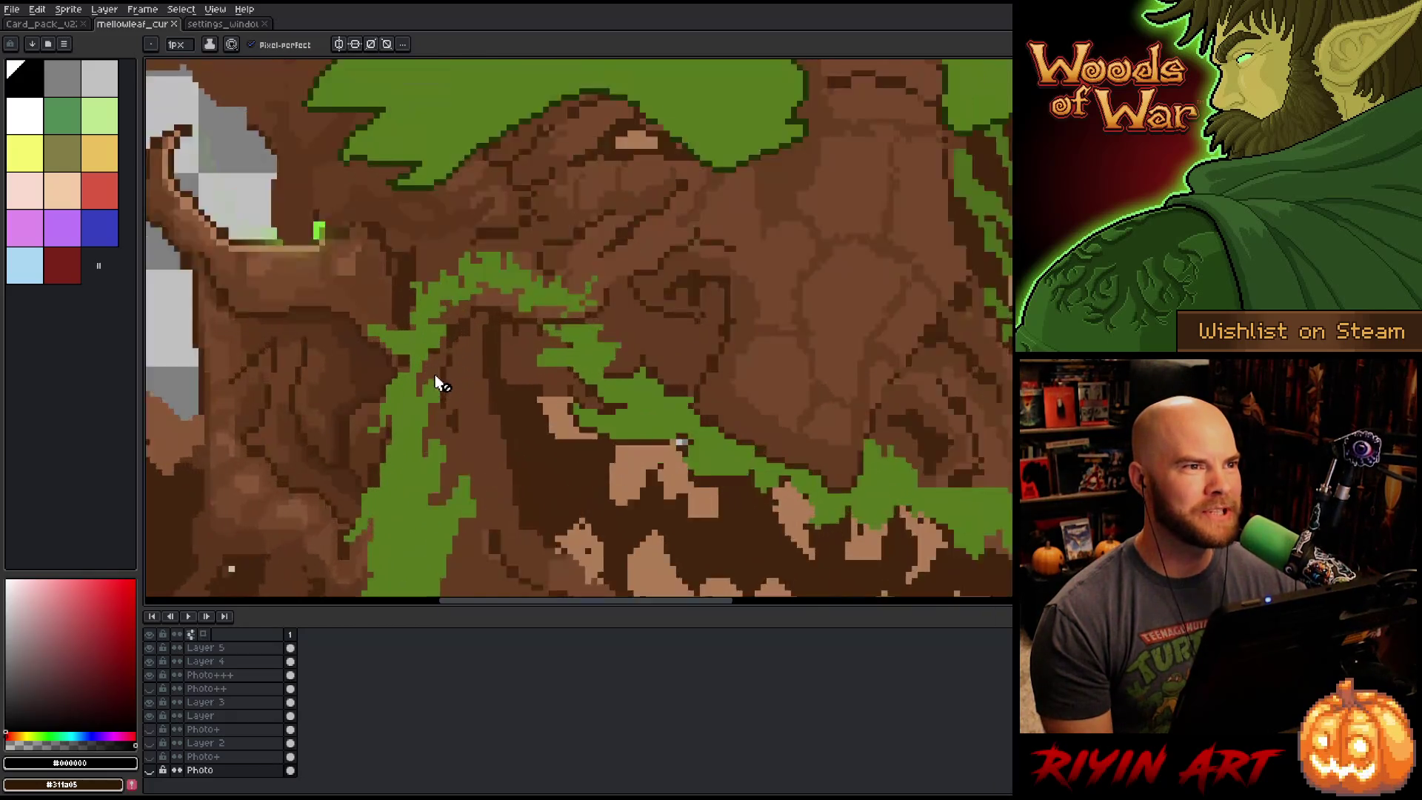
scroll(546, 349, down, 1)
scroll(704, 389, down, 3)
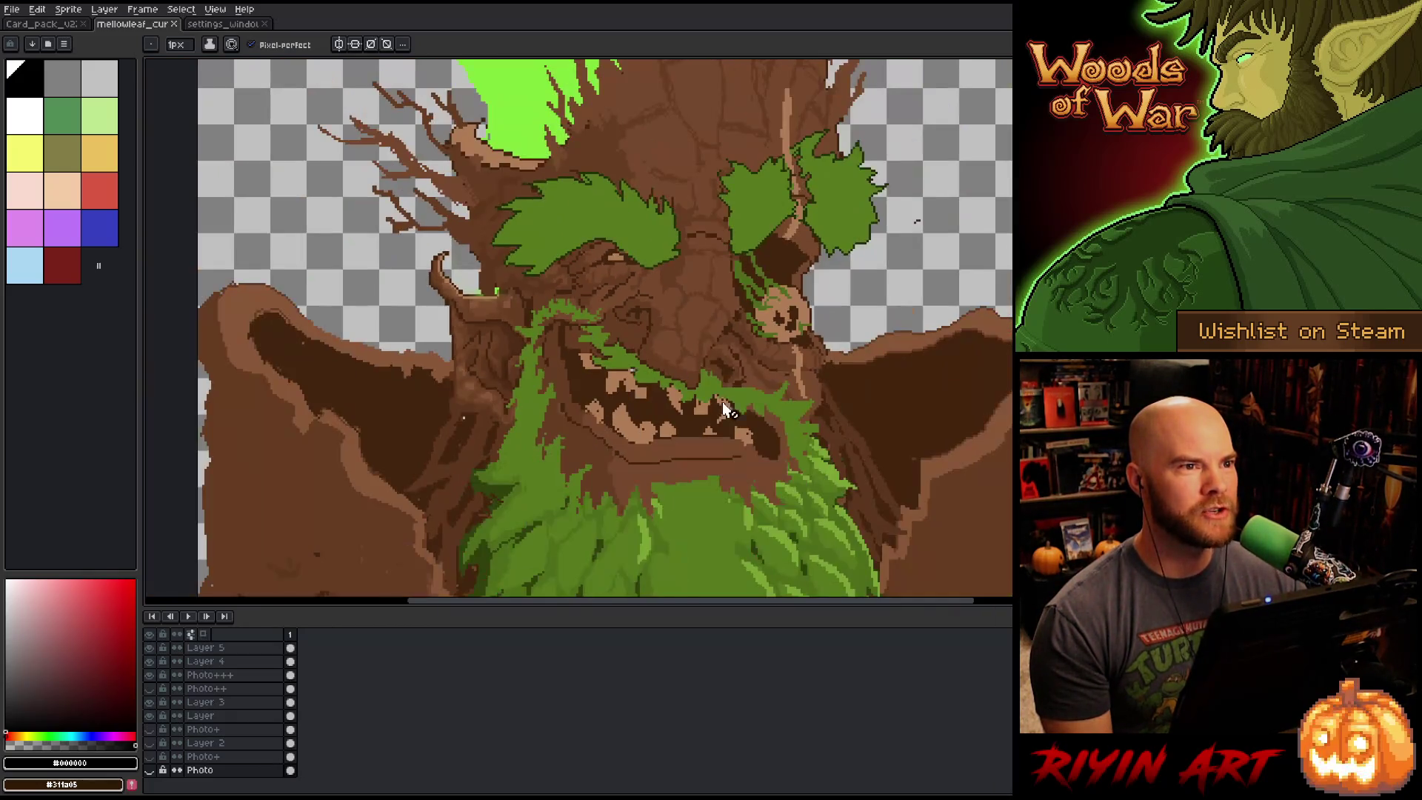
scroll(845, 425, up, 4)
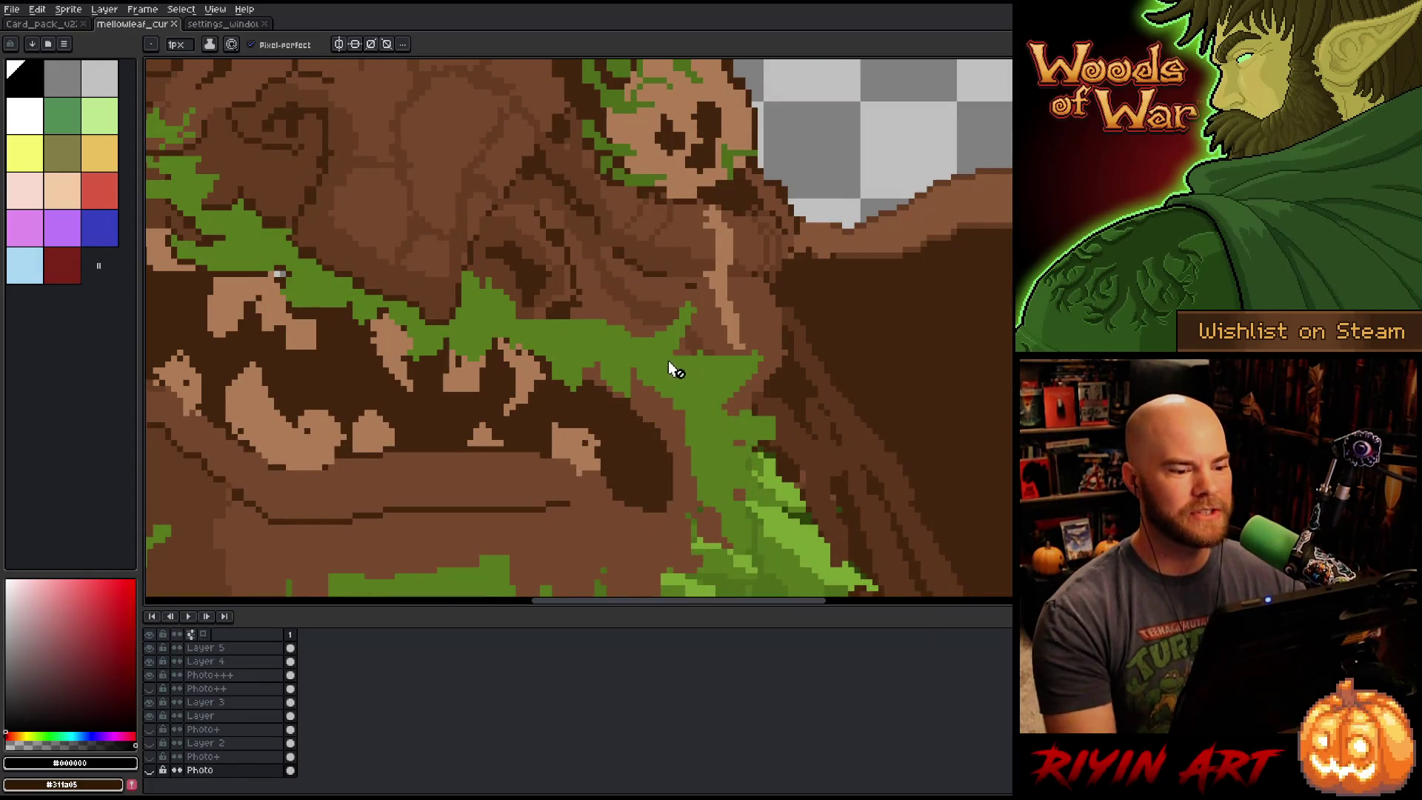
scroll(644, 342, down, 3)
scroll(961, 356, up, 4)
Pan across the tree creature's face and shoulder and the elf's green sword and shield.
mouse_move(961, 356)
mouse_down()
mouse_move(744, 337)
mouse_move(836, 331)
mouse_up()
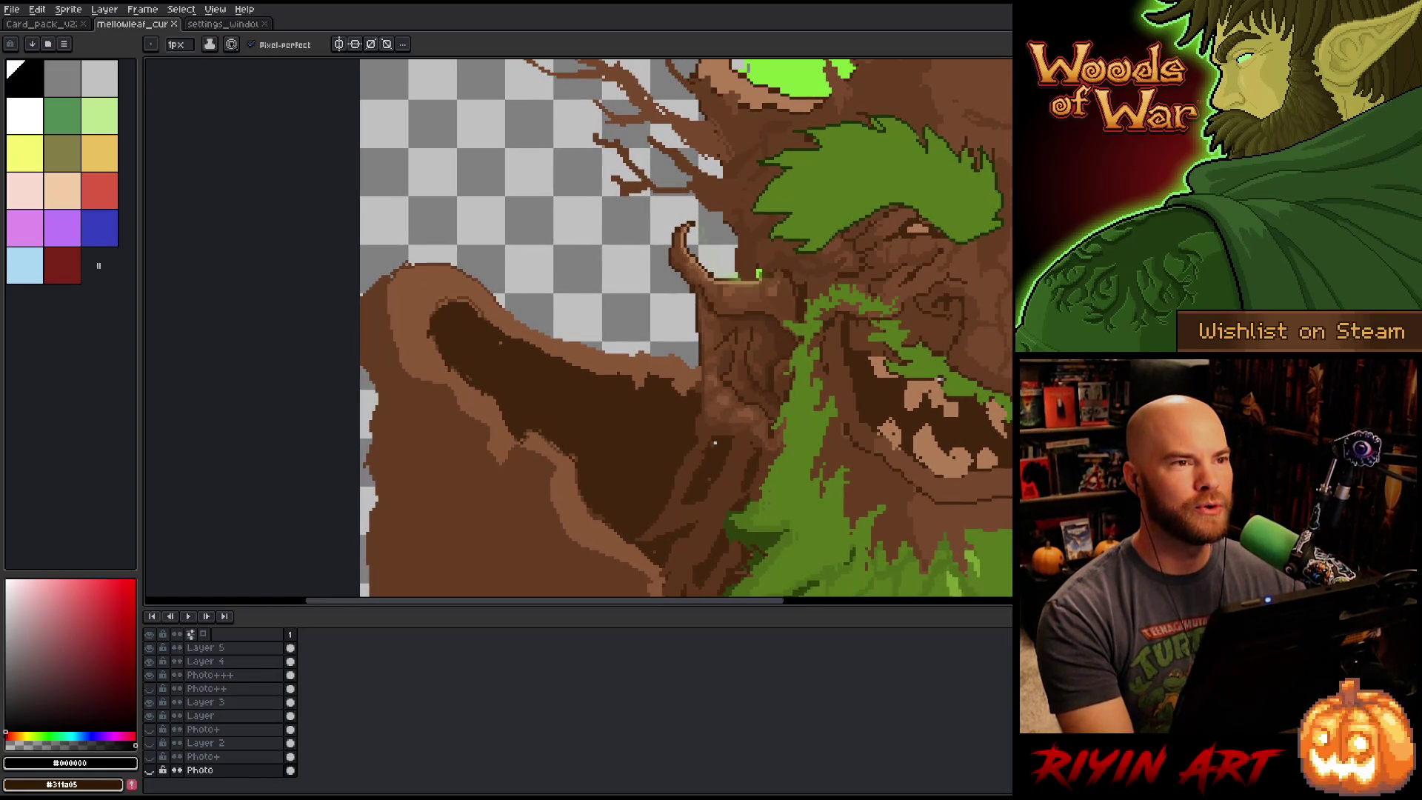
mouse_move(715, 443)
mouse_down()
mouse_move(373, 334)
mouse_move(346, 308)
mouse_up()
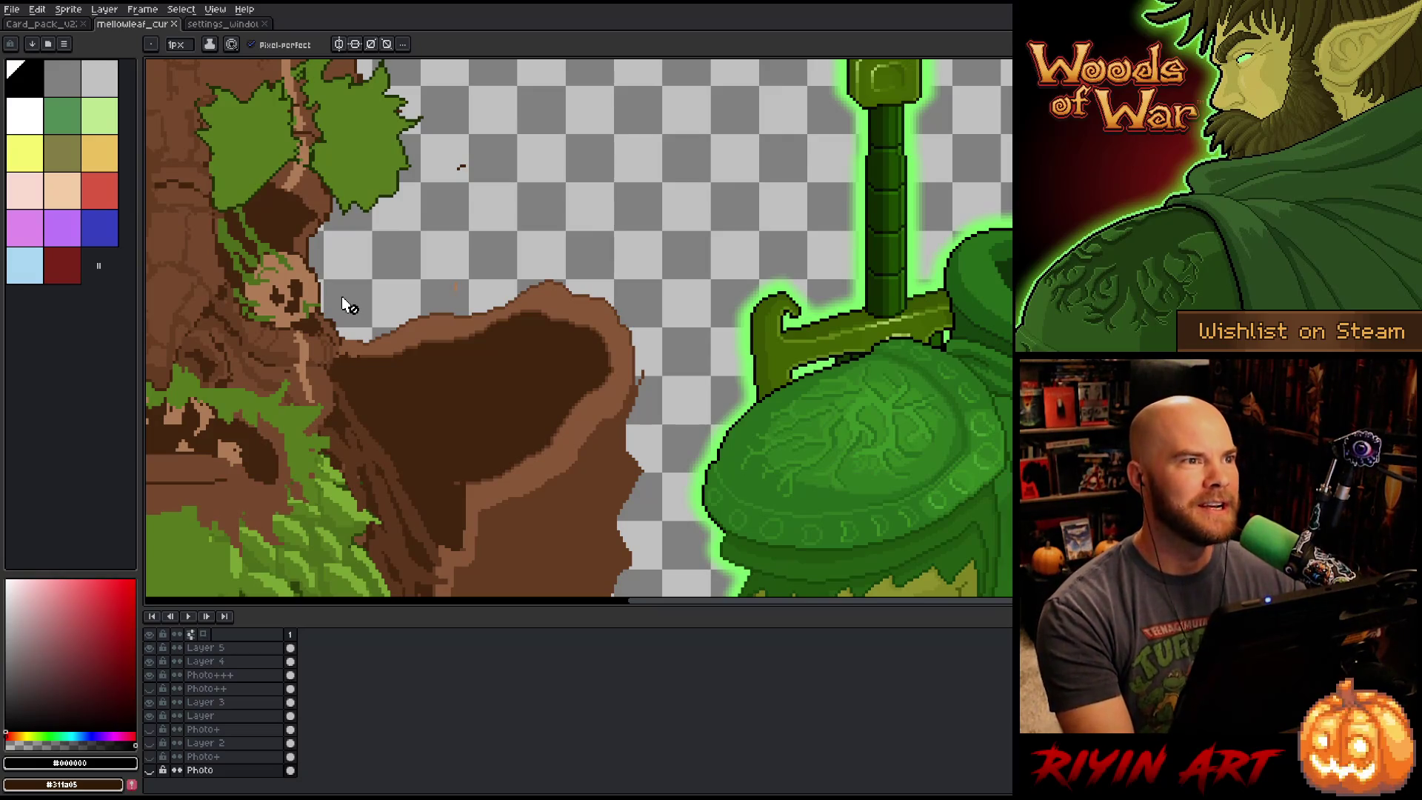
mouse_move(343, 292)
mouse_down()
mouse_move(359, 335)
mouse_move(367, 326)
mouse_up()
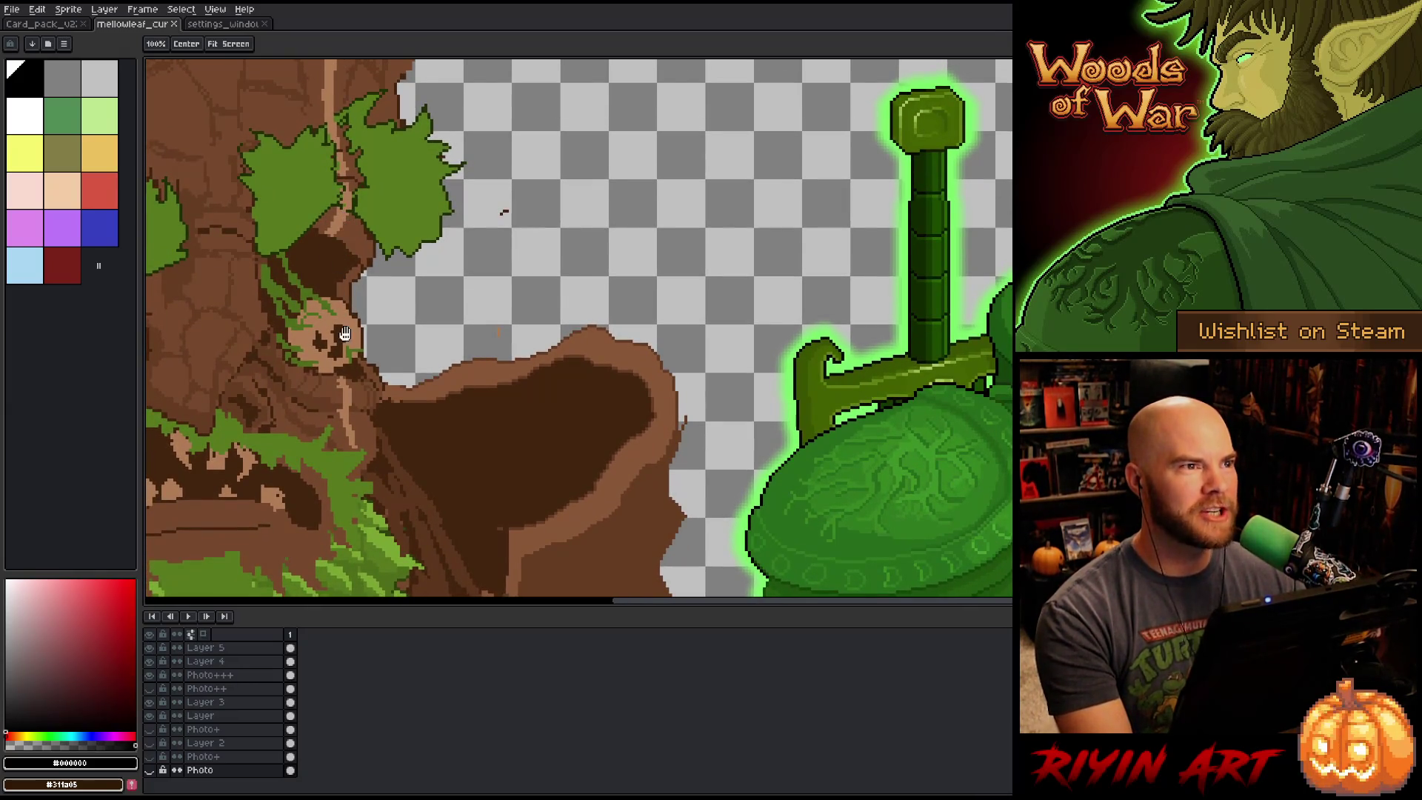
mouse_move(318, 400)
mouse_down()
mouse_move(247, 400)
mouse_move(540, 329)
mouse_move(689, 345)
mouse_move(731, 407)
mouse_up()
scroll(731, 407, down, 5)
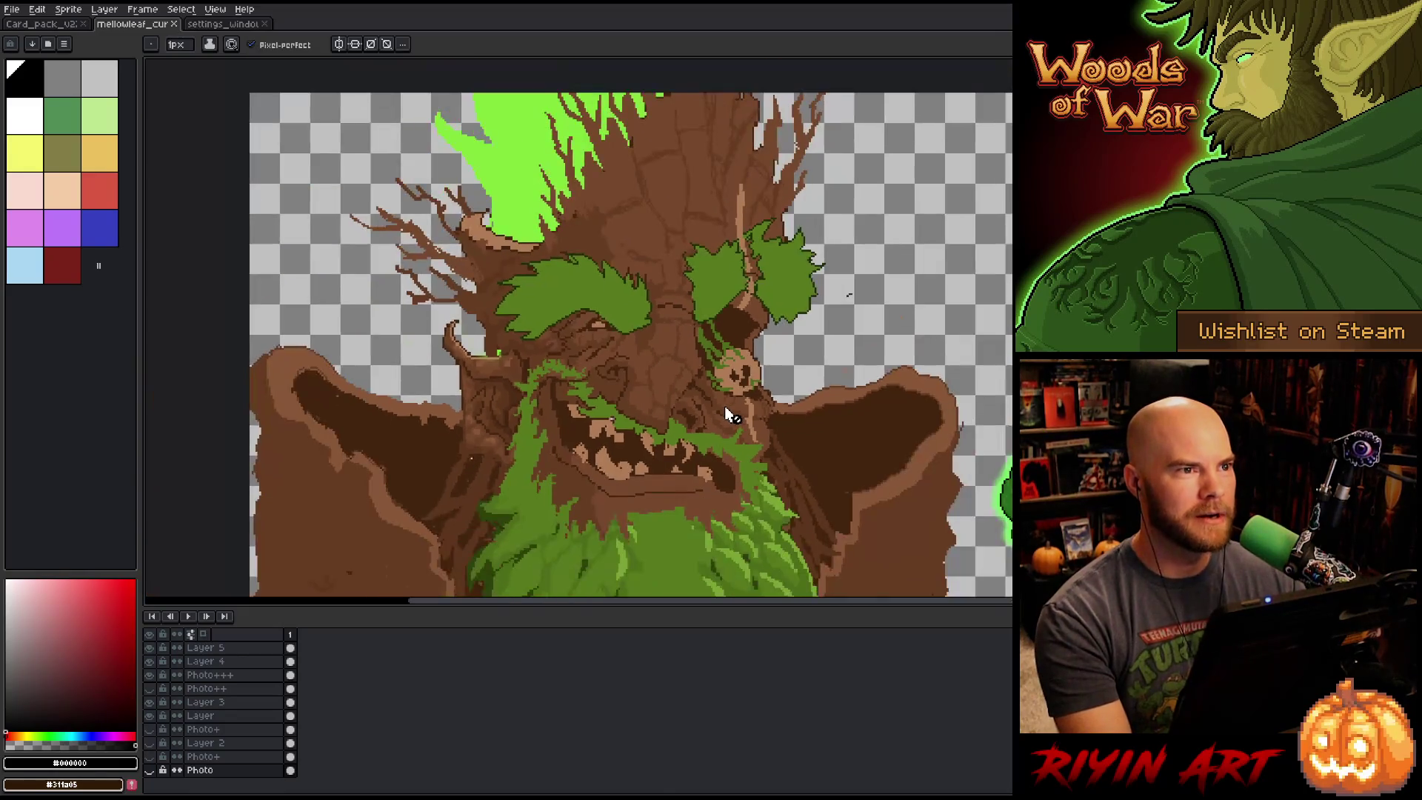
key(b)
scroll(596, 342, up, 4)
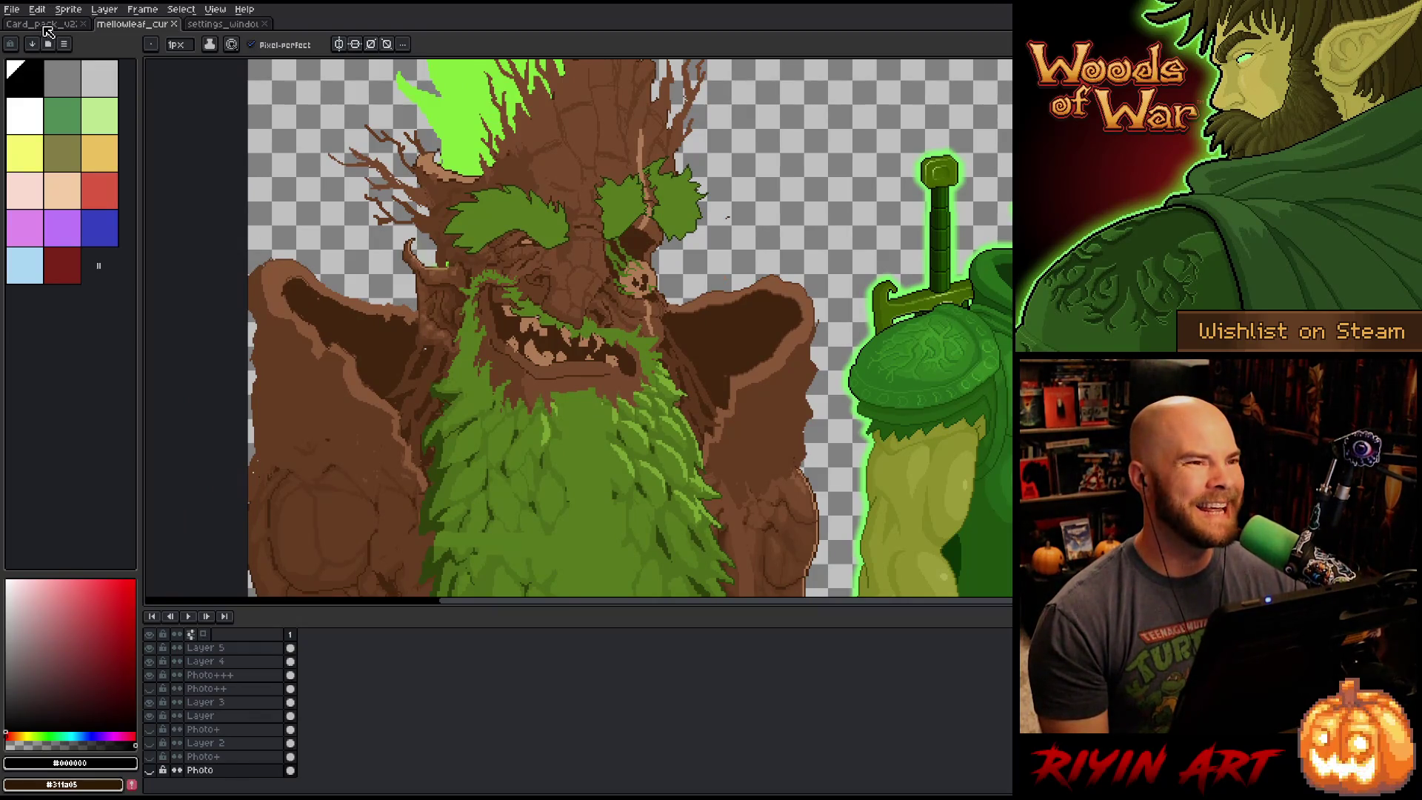
Back on the card pack, fill the empty gap below the torn piece with the pale wrapper teal.
click(46, 30)
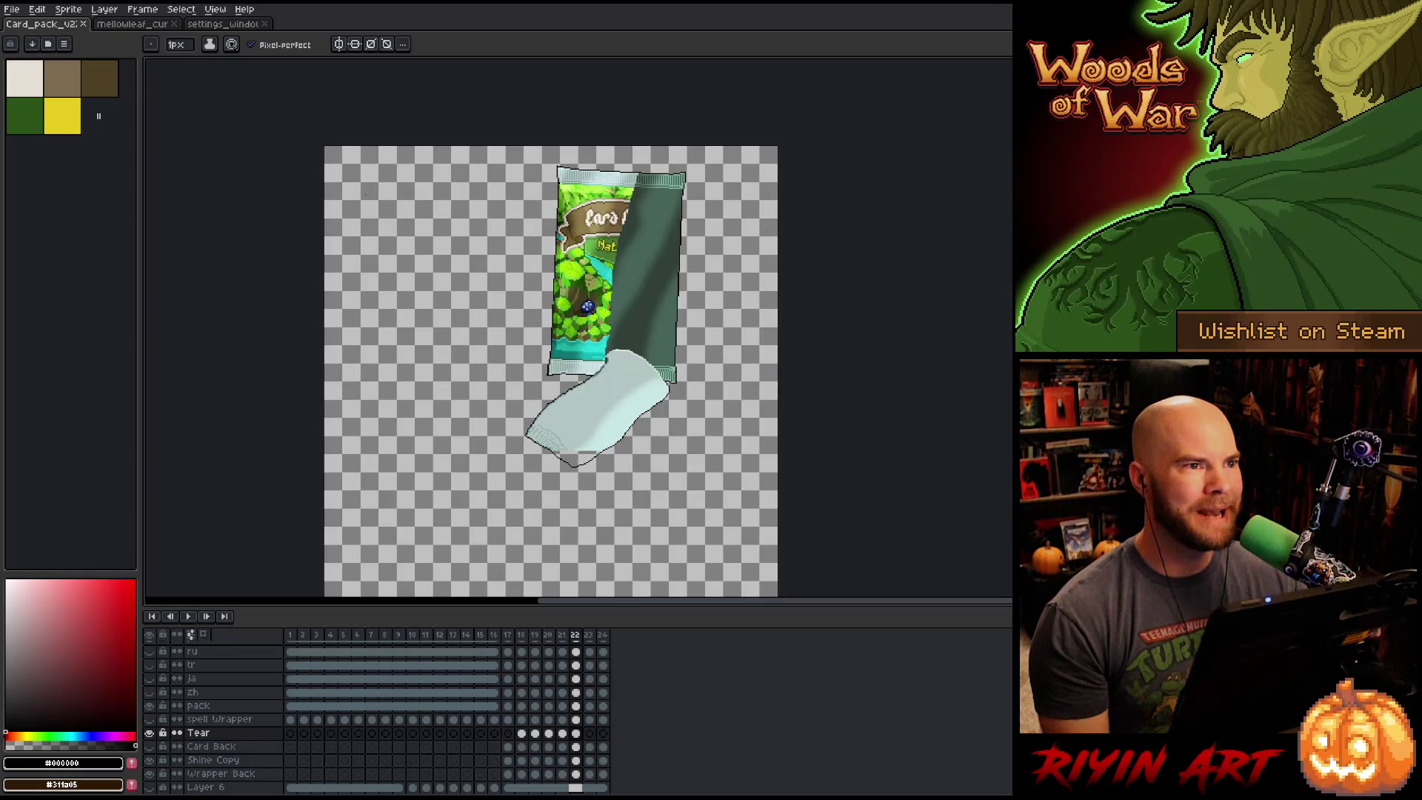
scroll(500, 404, up, 4)
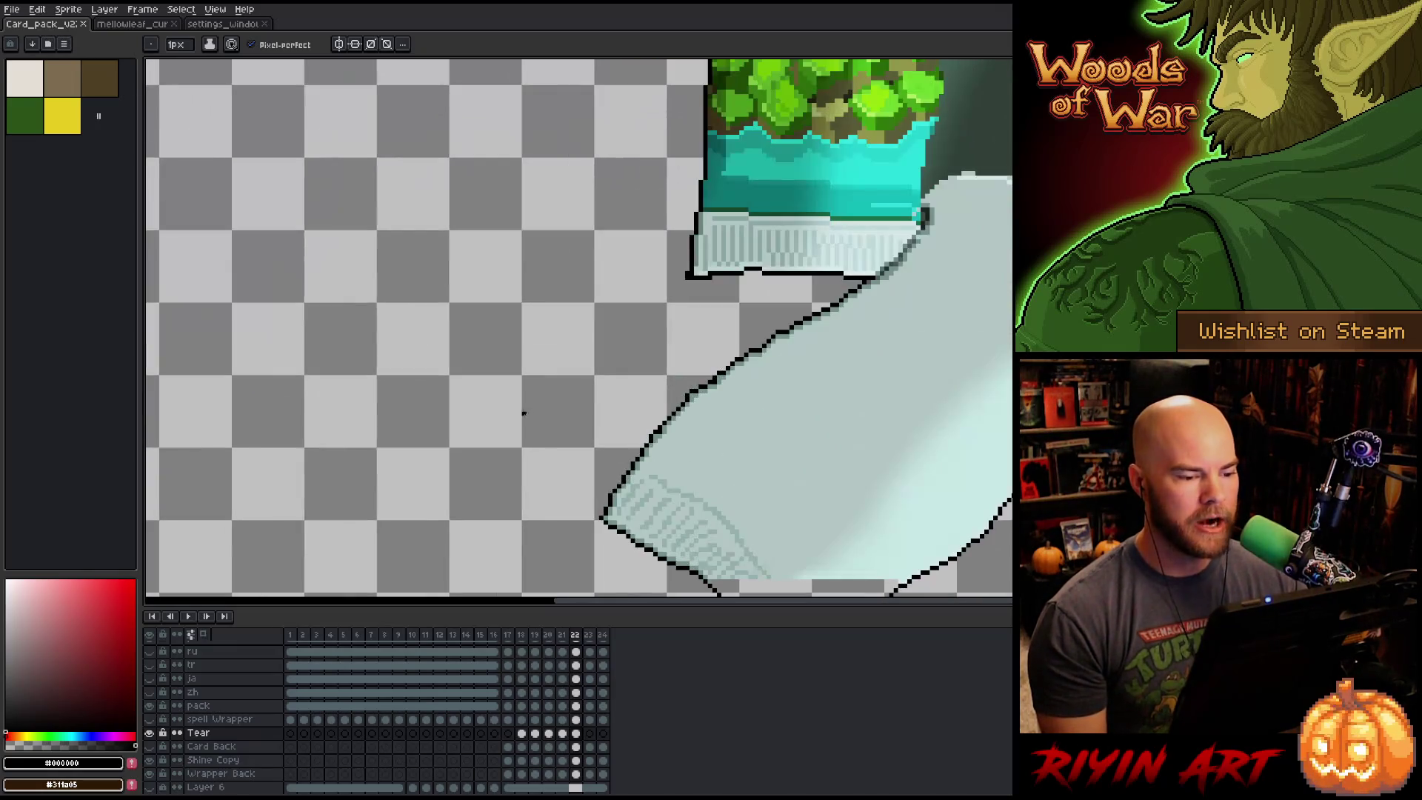
drag(782, 494, 613, 299)
scroll(613, 298, up, 2)
scroll(613, 298, down, 2)
scroll(614, 299, up, 1)
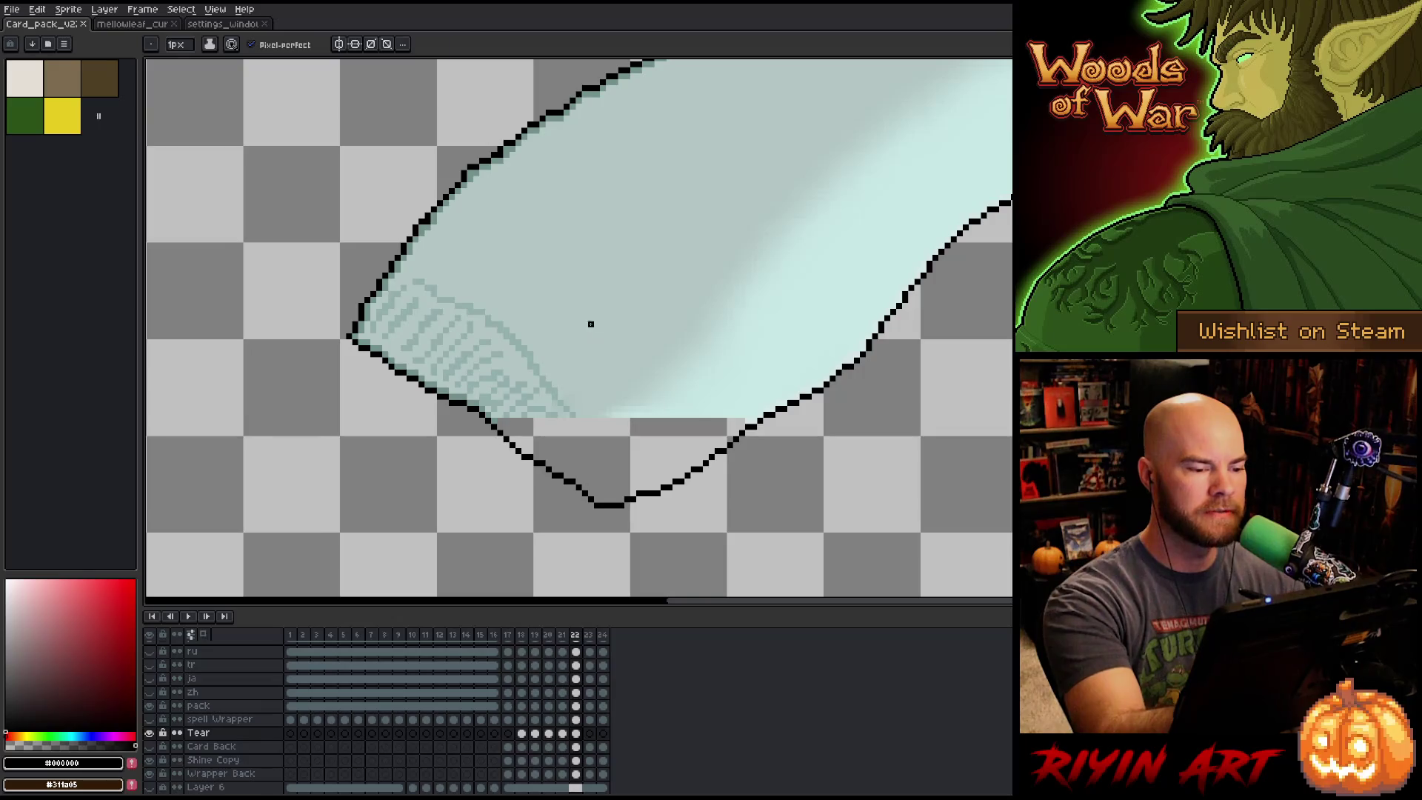
alt+click(596, 313)
key(g)
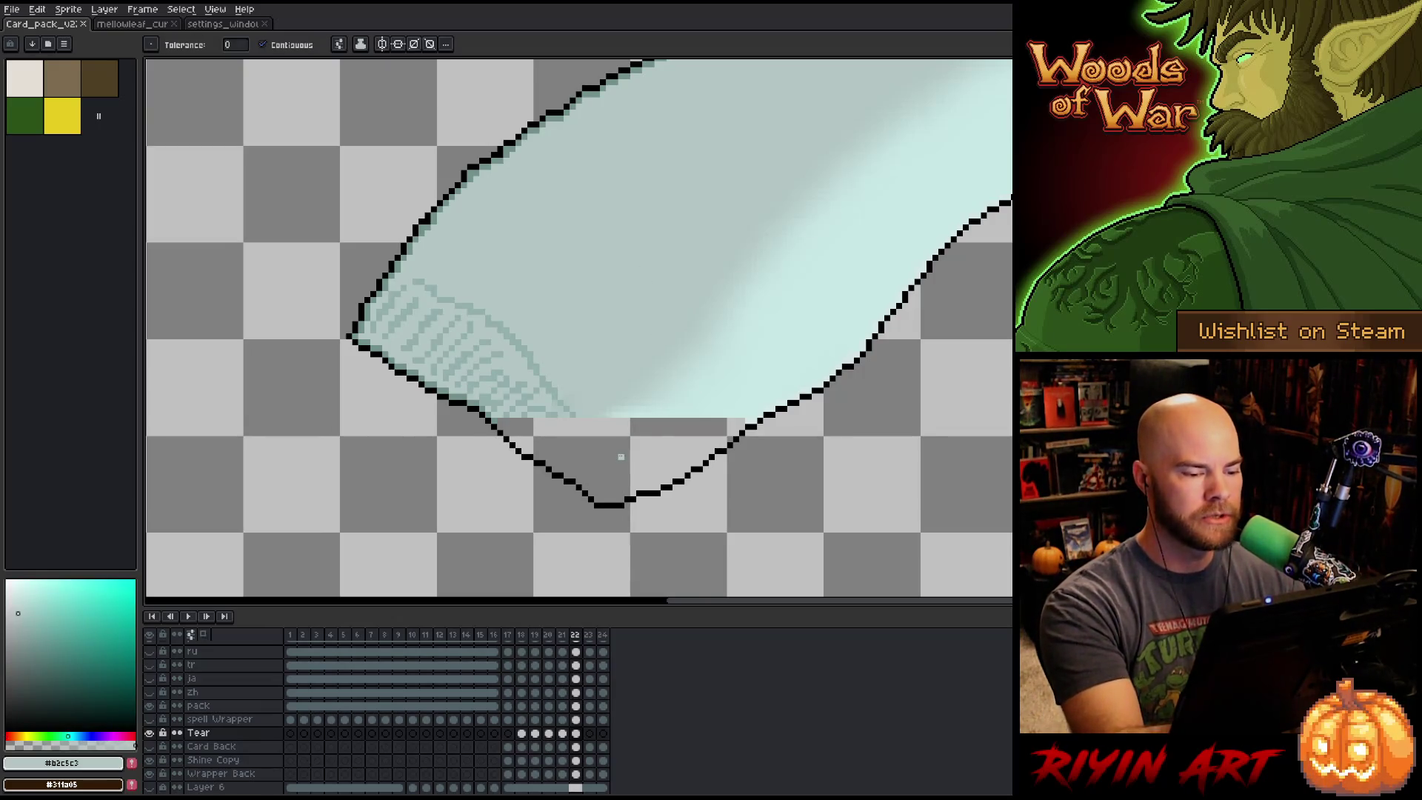
click(624, 463)
Draw a darker teal crinkle line diagonally across the lower piece.
key(b)
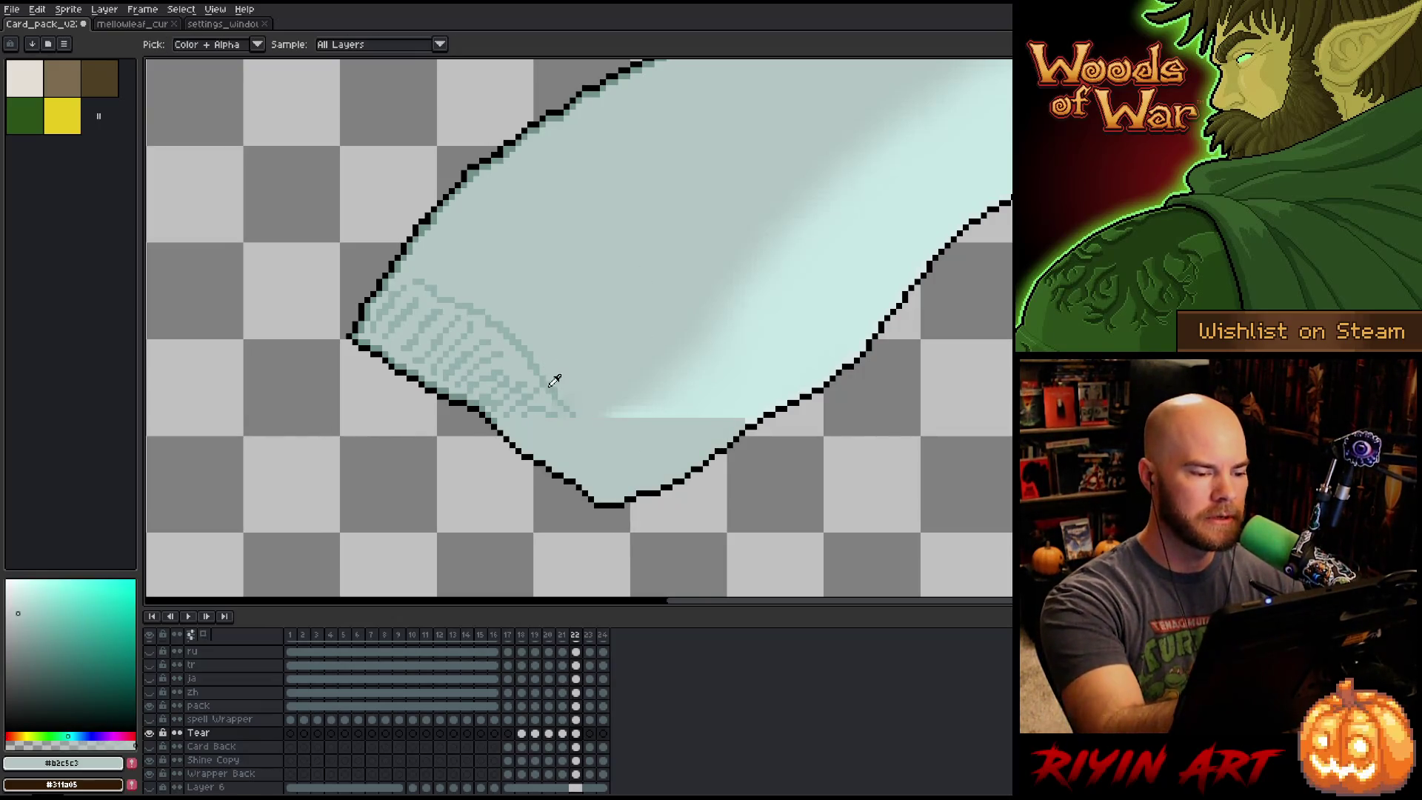
alt+click(553, 378)
drag(578, 420, 656, 482)
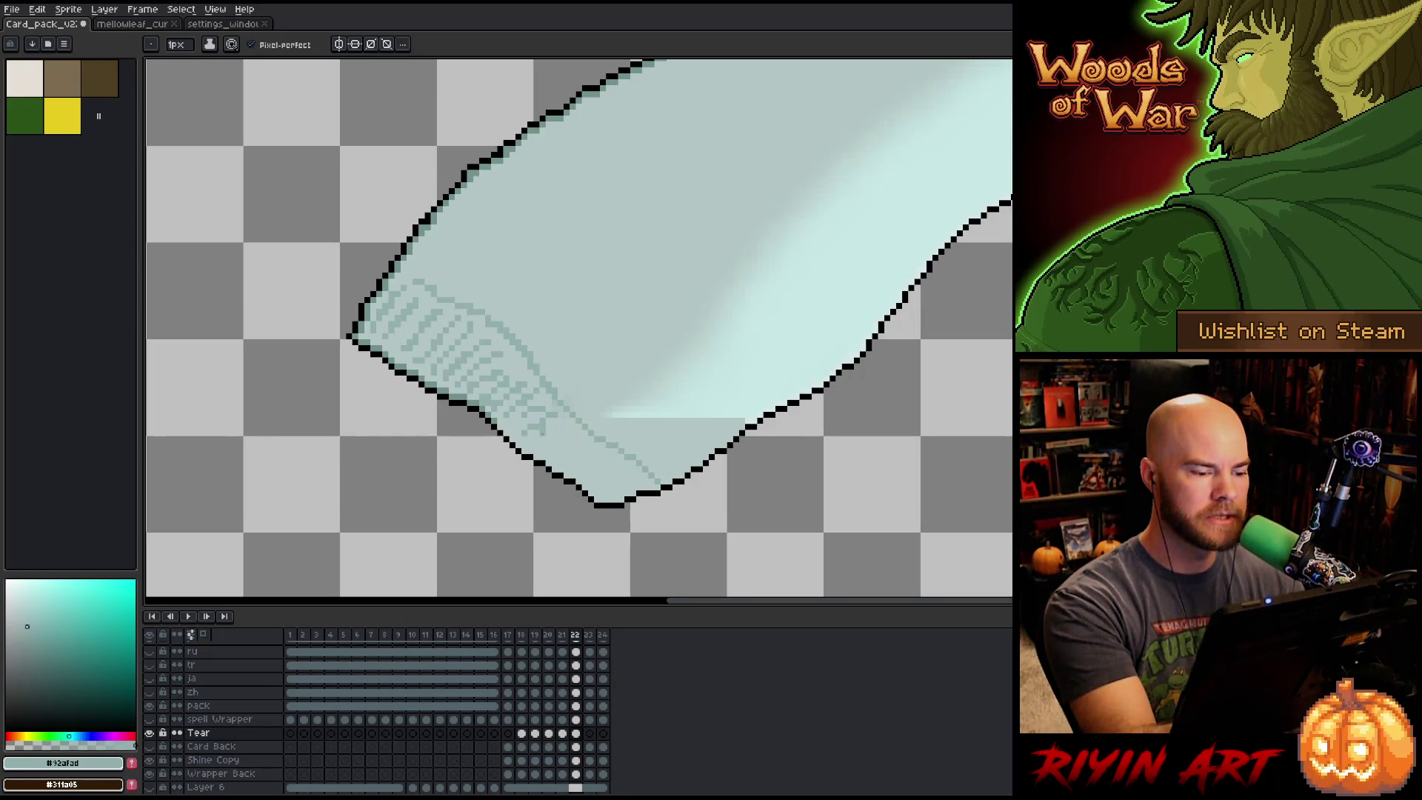
Add short darker-teal crinkle strokes and marks to the lower wrapper.
alt+click(545, 419)
alt+click(546, 398)
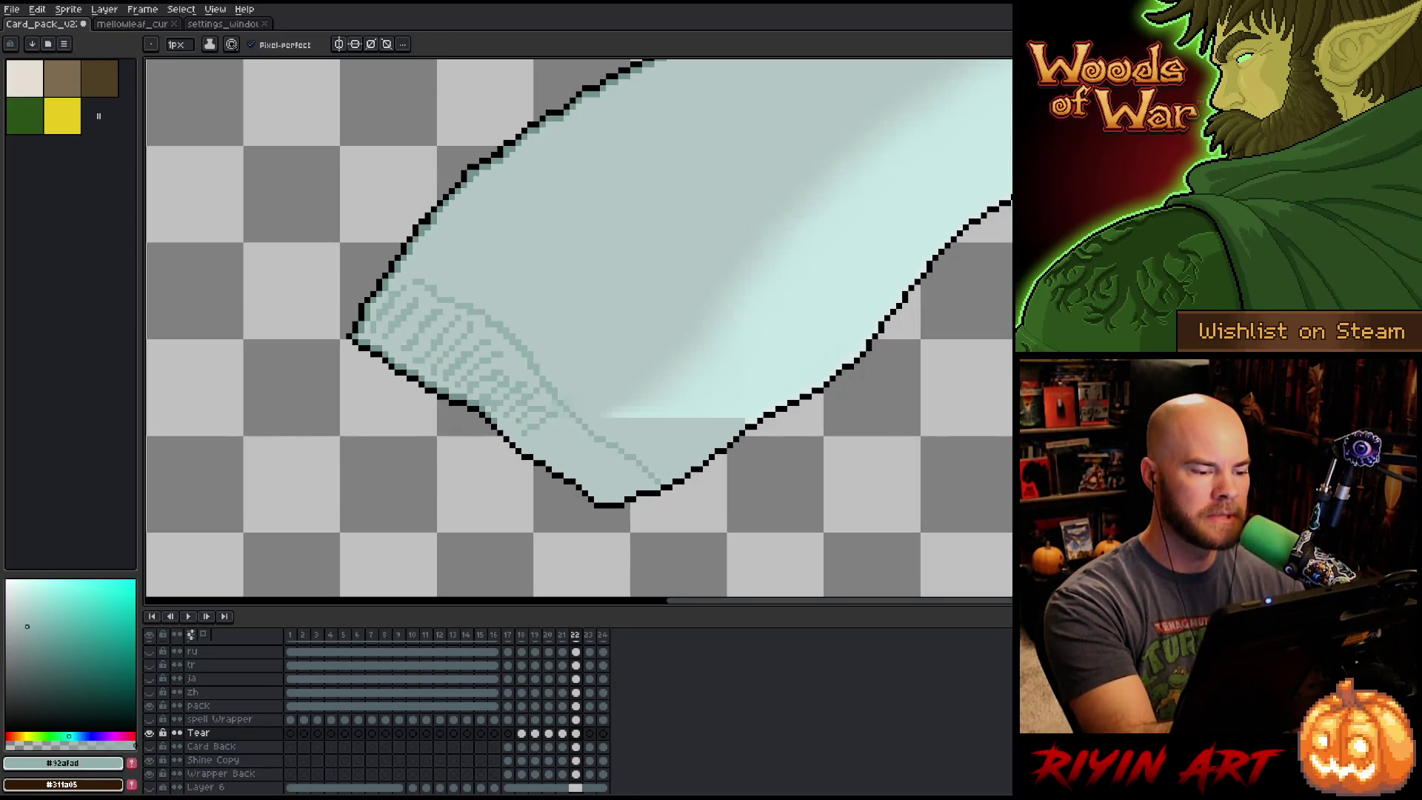
drag(542, 438, 567, 430)
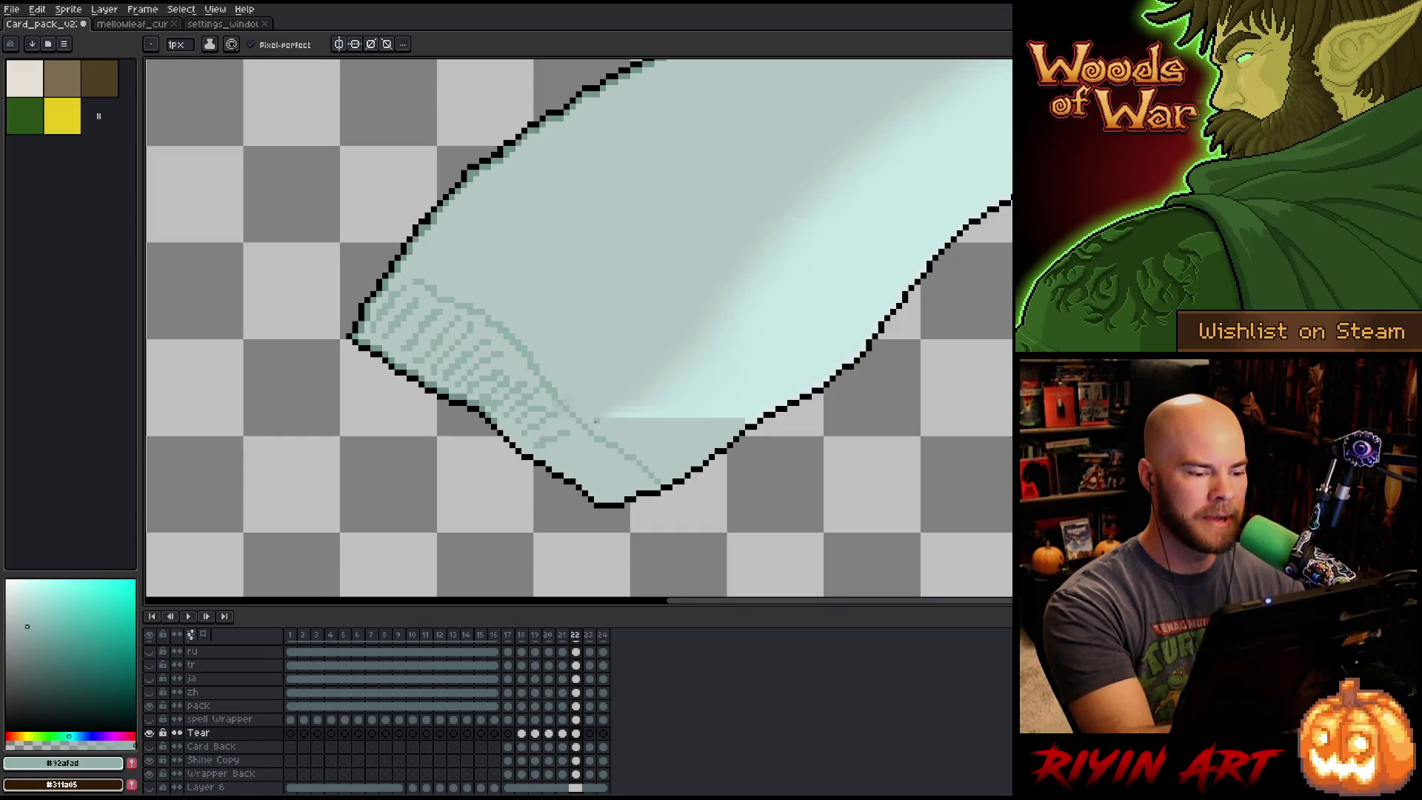
alt+click(560, 449)
click(549, 438)
alt+click(560, 444)
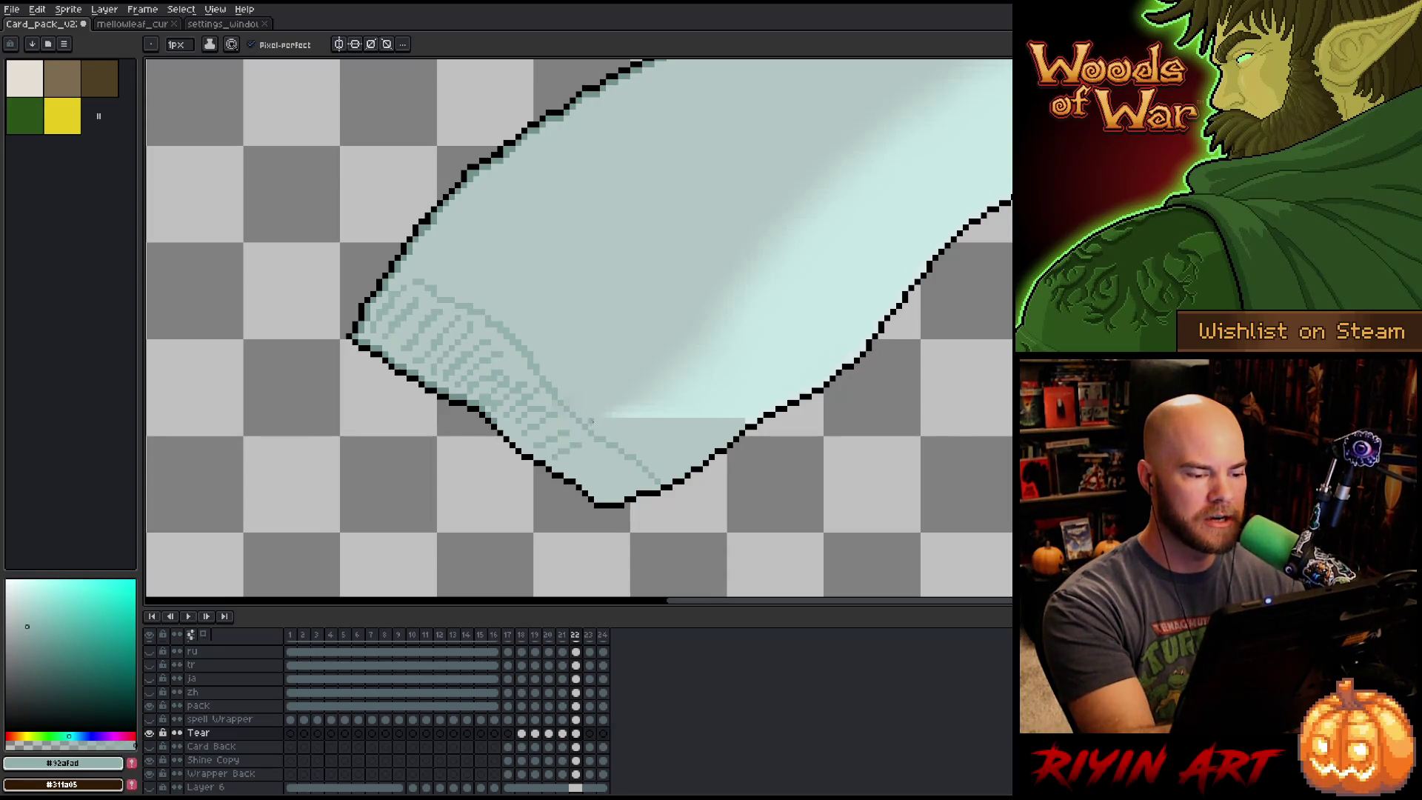
drag(549, 456, 582, 437)
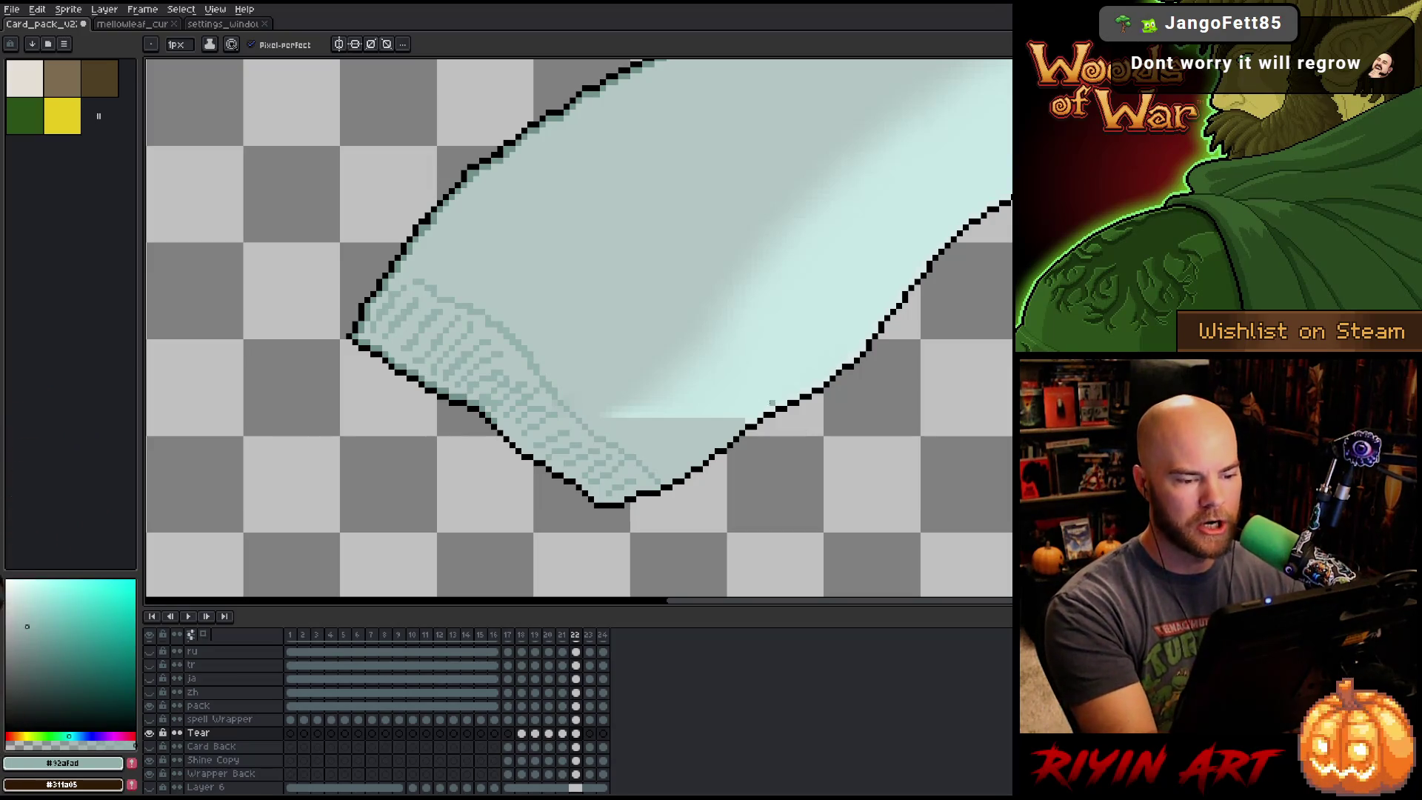
Lighten pixels along the lower-right outline and just above the bottom outline.
key(i)
click(752, 409)
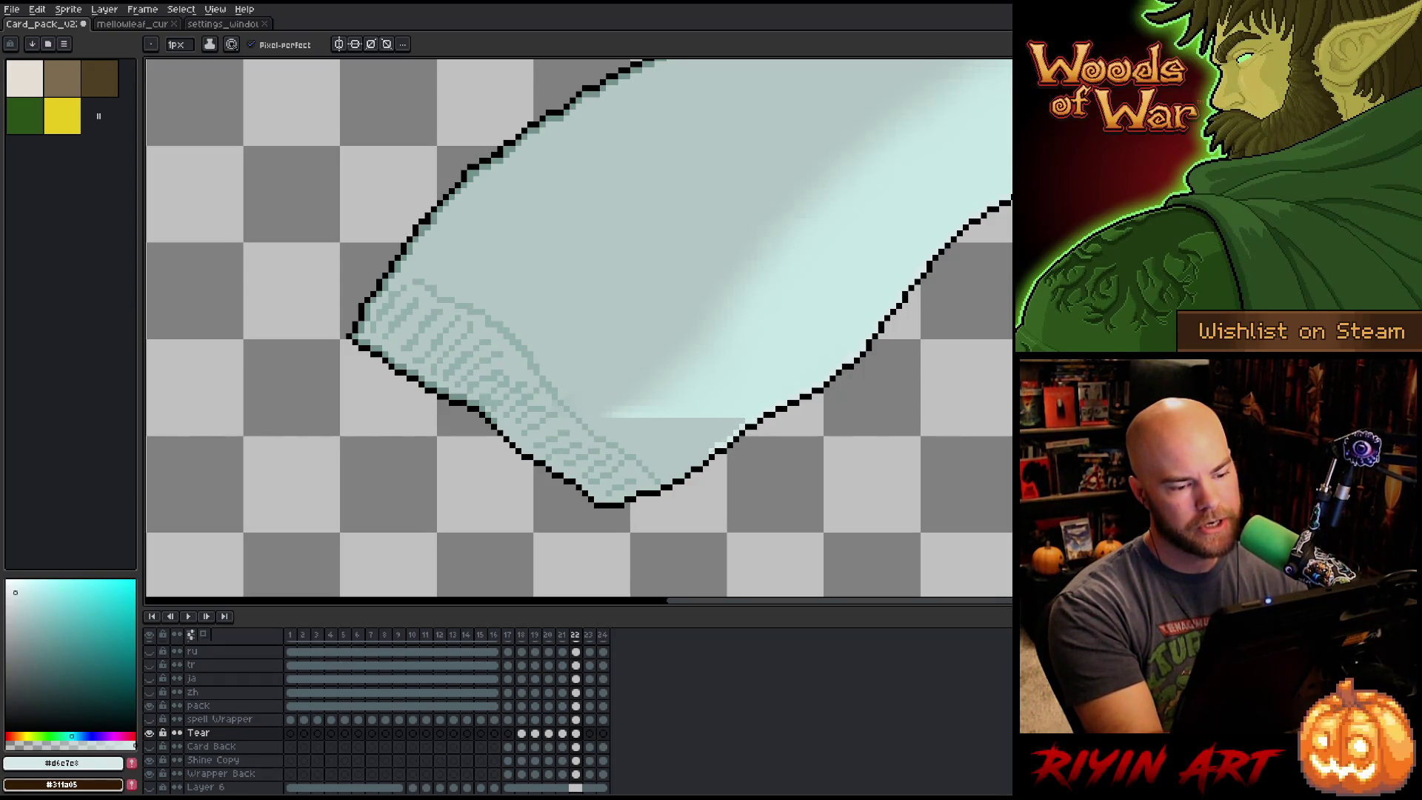
click(687, 474)
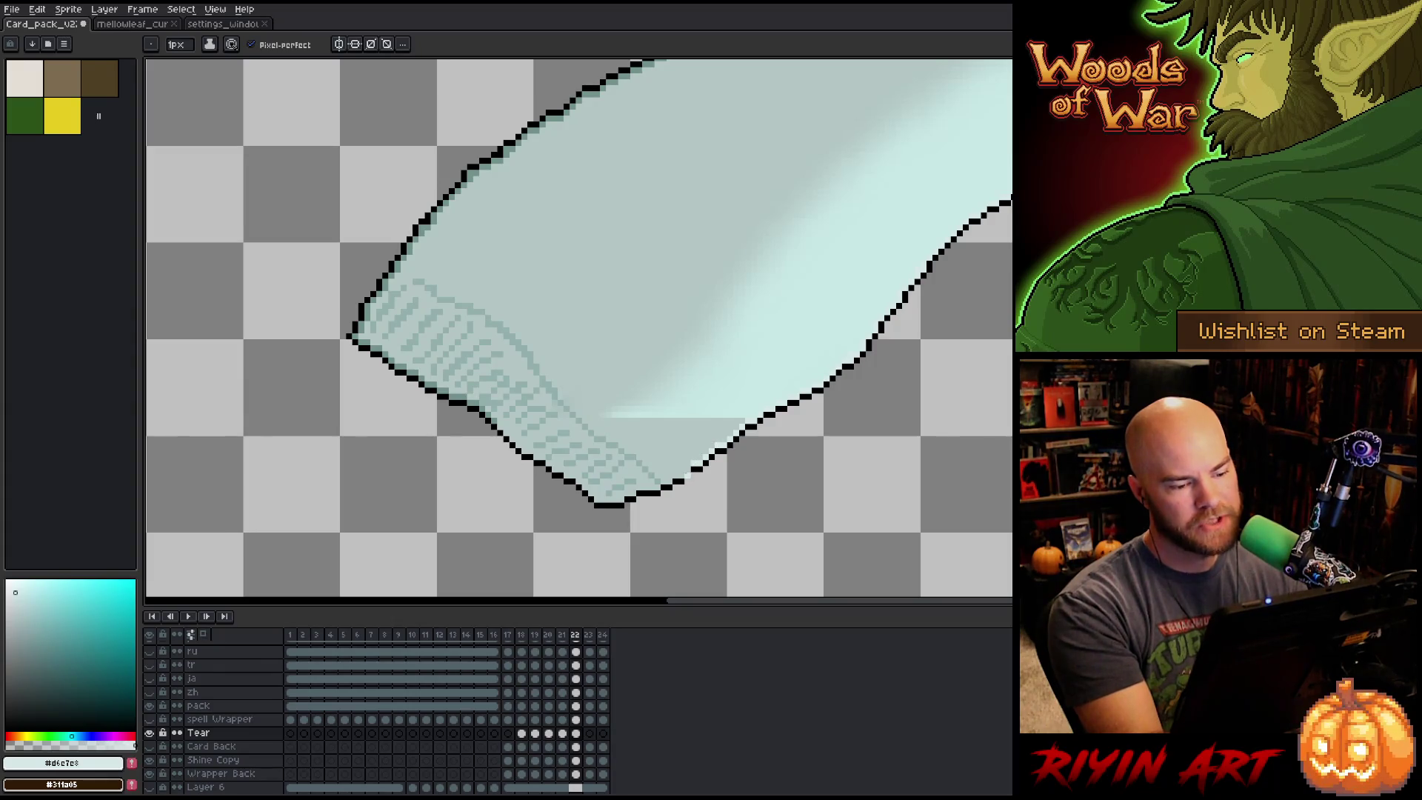
click(678, 474)
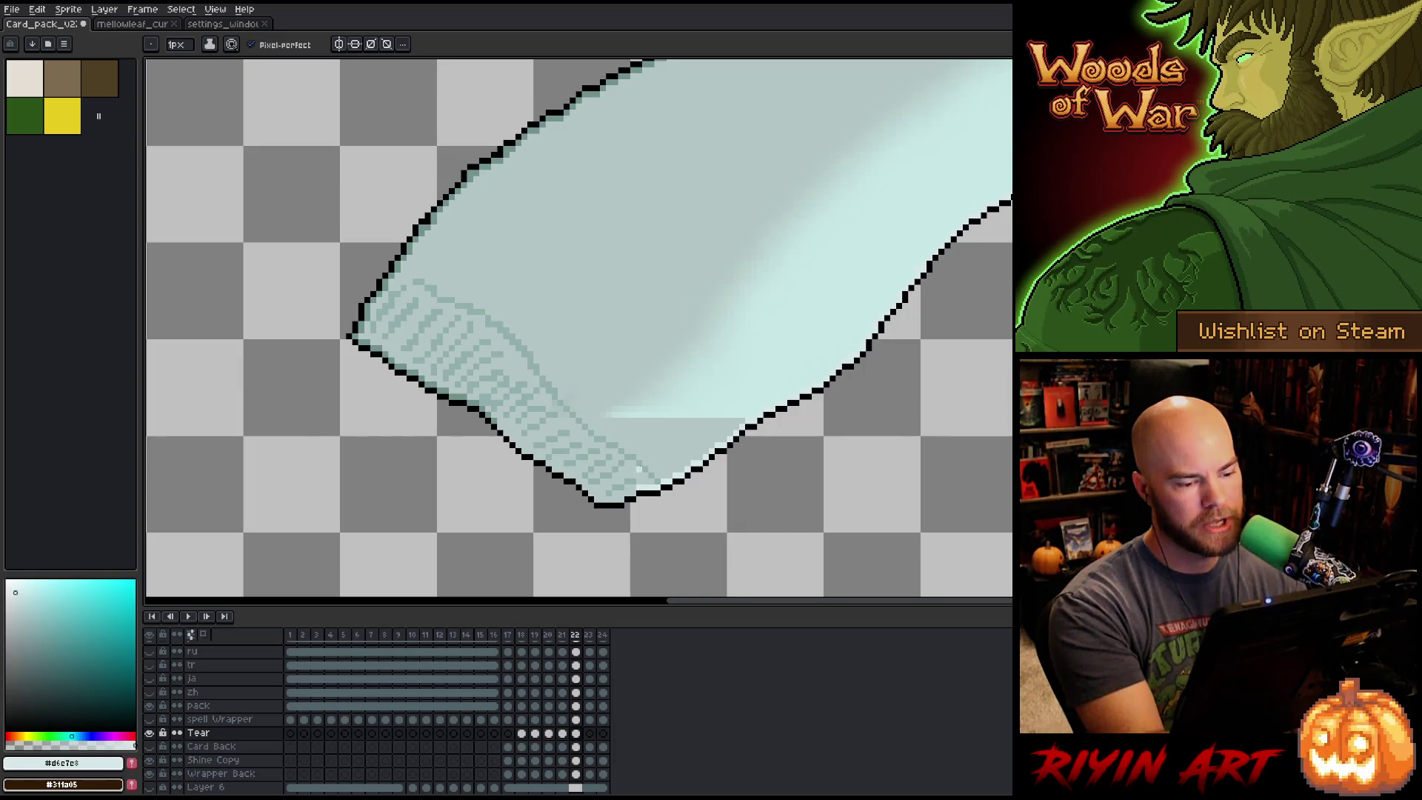
click(616, 499)
click(607, 500)
Restore the black pixels along the piece's bottom outline.
alt+click(600, 505)
click(609, 510)
click(604, 511)
alt+click(622, 495)
alt+click(622, 494)
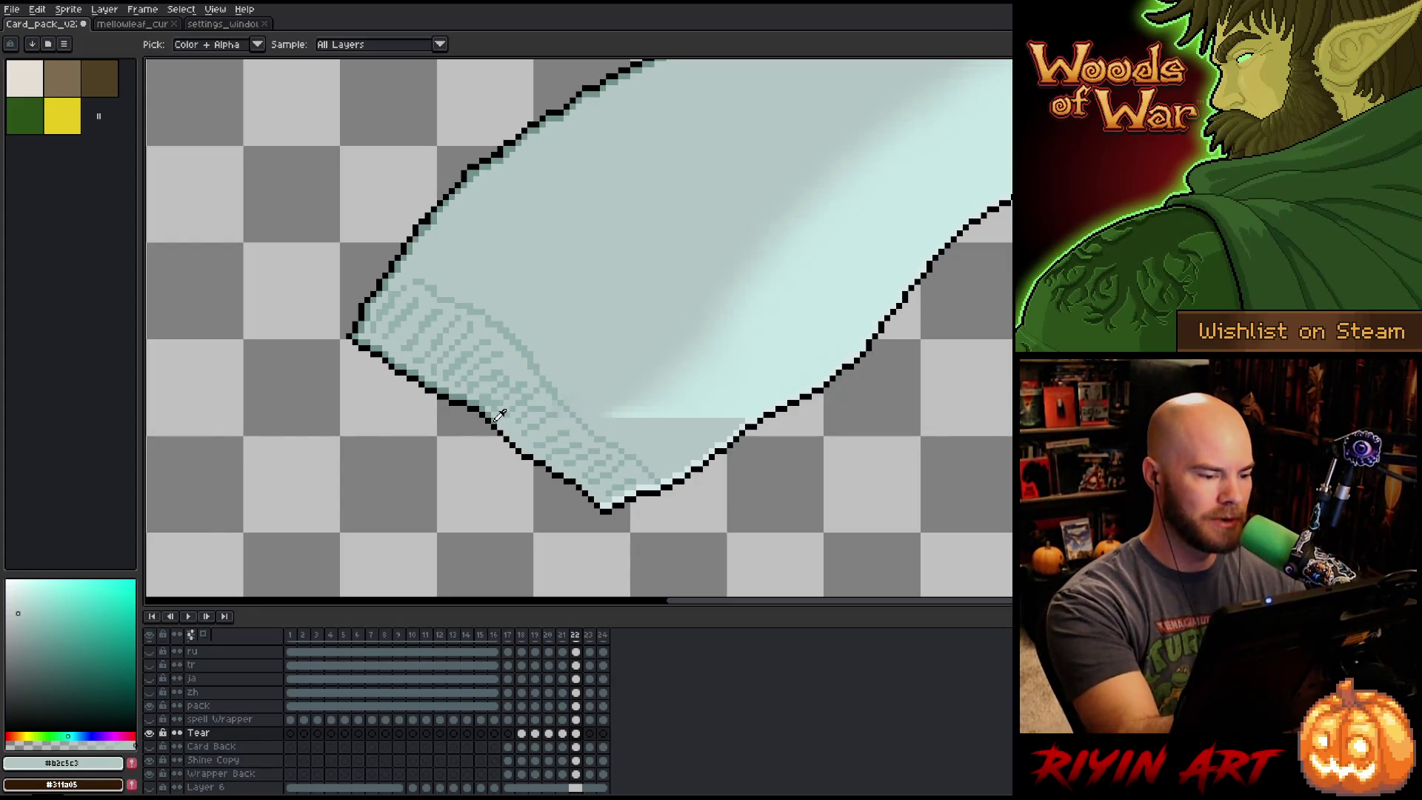
Darken a few spots in the lower hatching with a darker teal-grey.
click(33, 644)
click(512, 439)
click(529, 451)
click(533, 457)
click(551, 460)
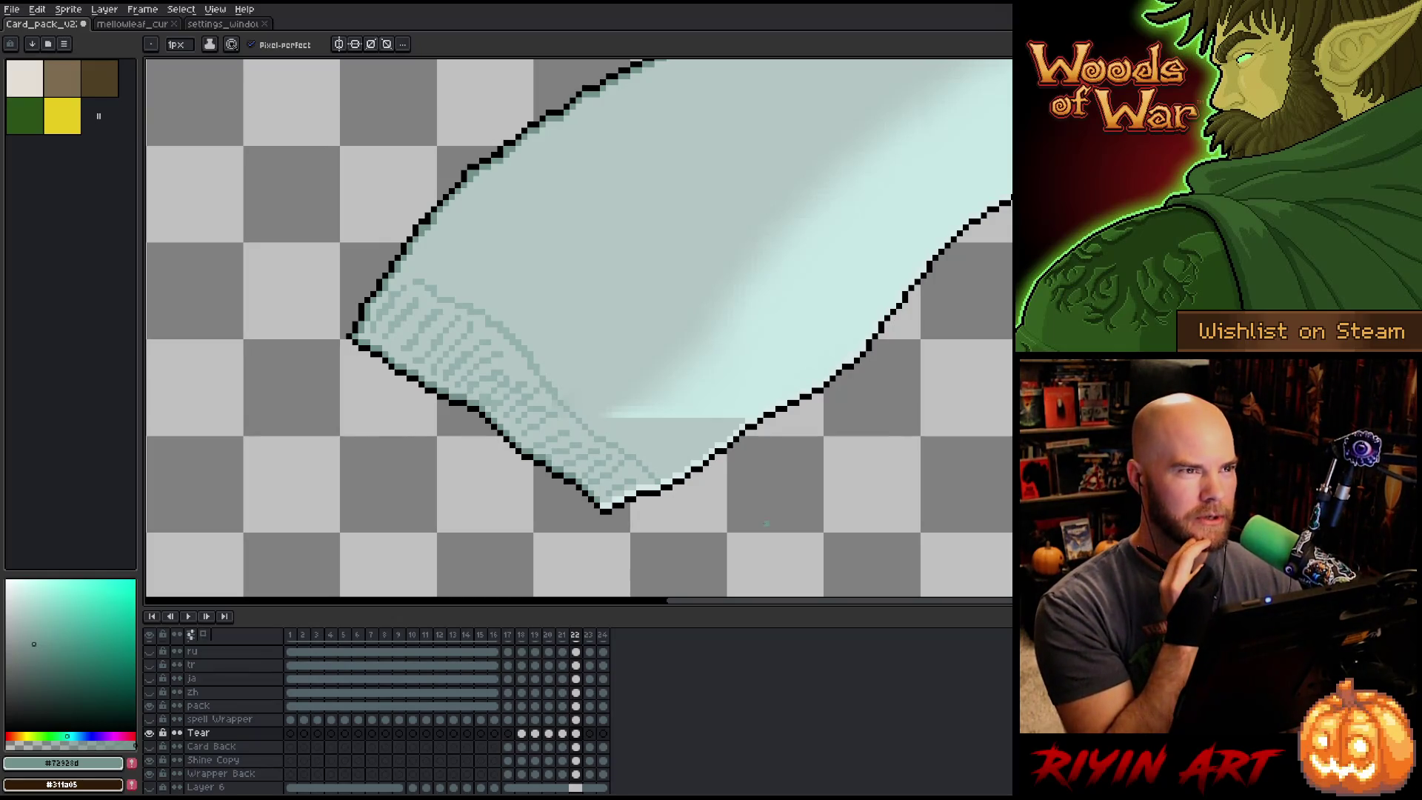
Paint a pale cyan band along the highlight edge and flood-fill the nearby light patches.
alt+click(735, 396)
mouse_move(740, 420)
mouse_down()
mouse_move(649, 421)
mouse_move(620, 444)
mouse_up()
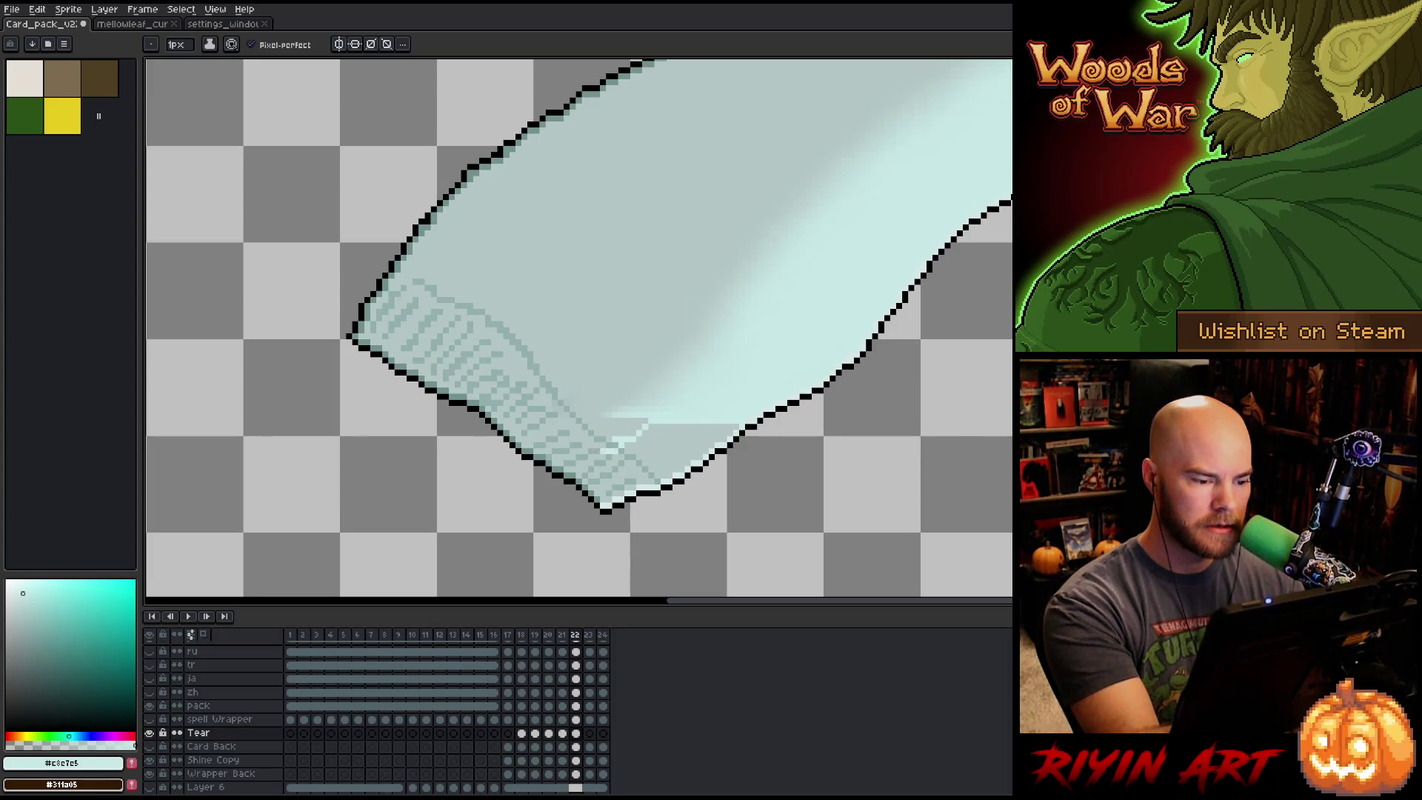
key(g)
click(578, 466)
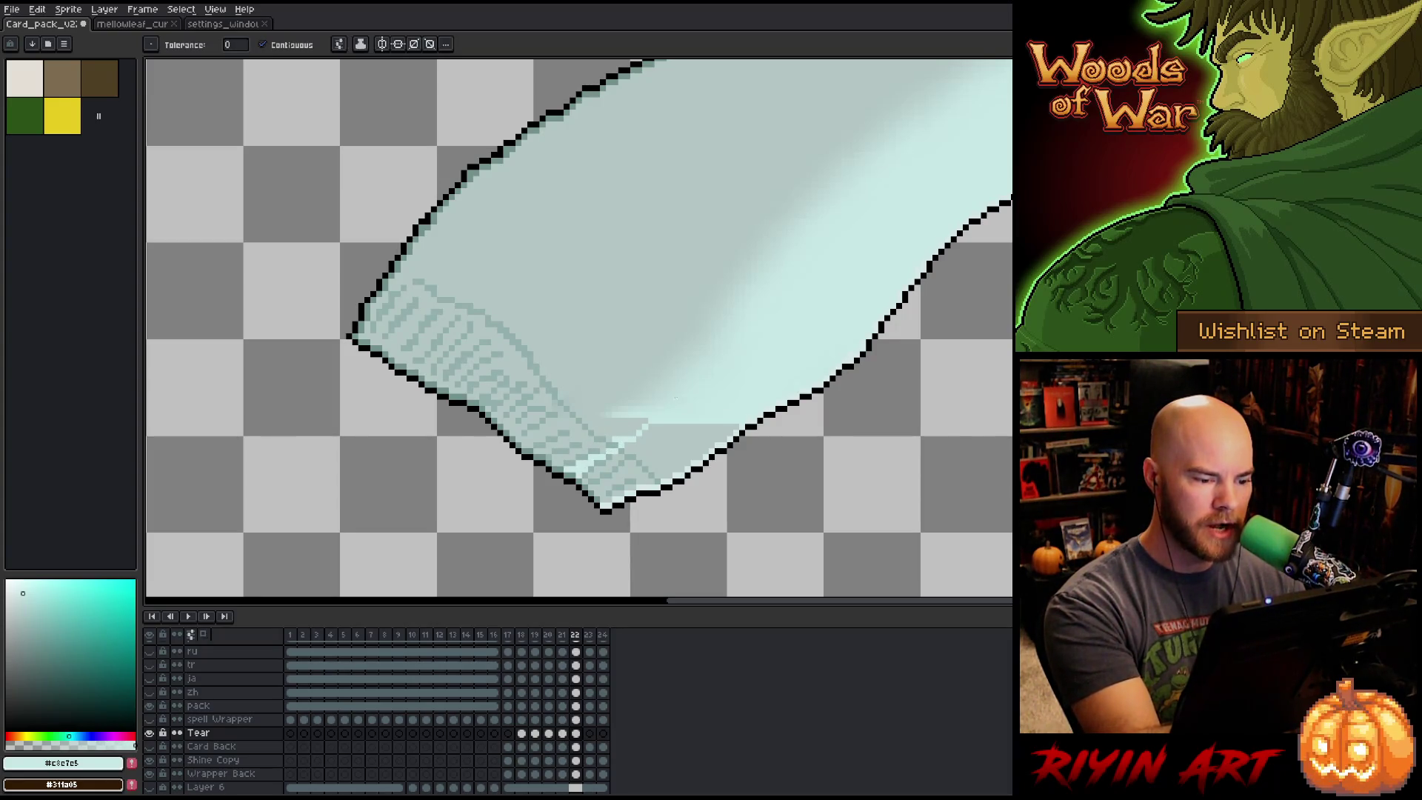
click(668, 451)
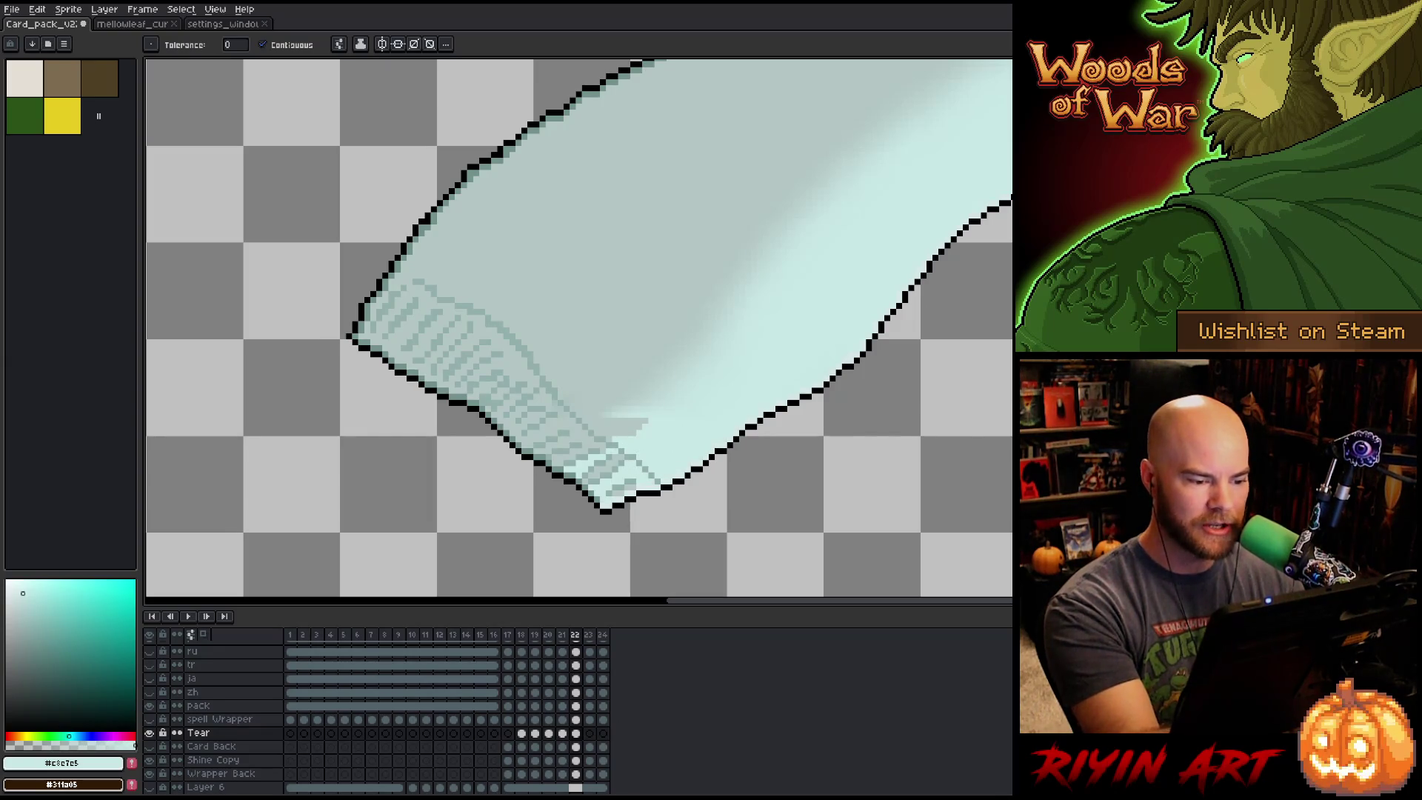
Extend the pale cyan band a few pixels to the left.
key(b)
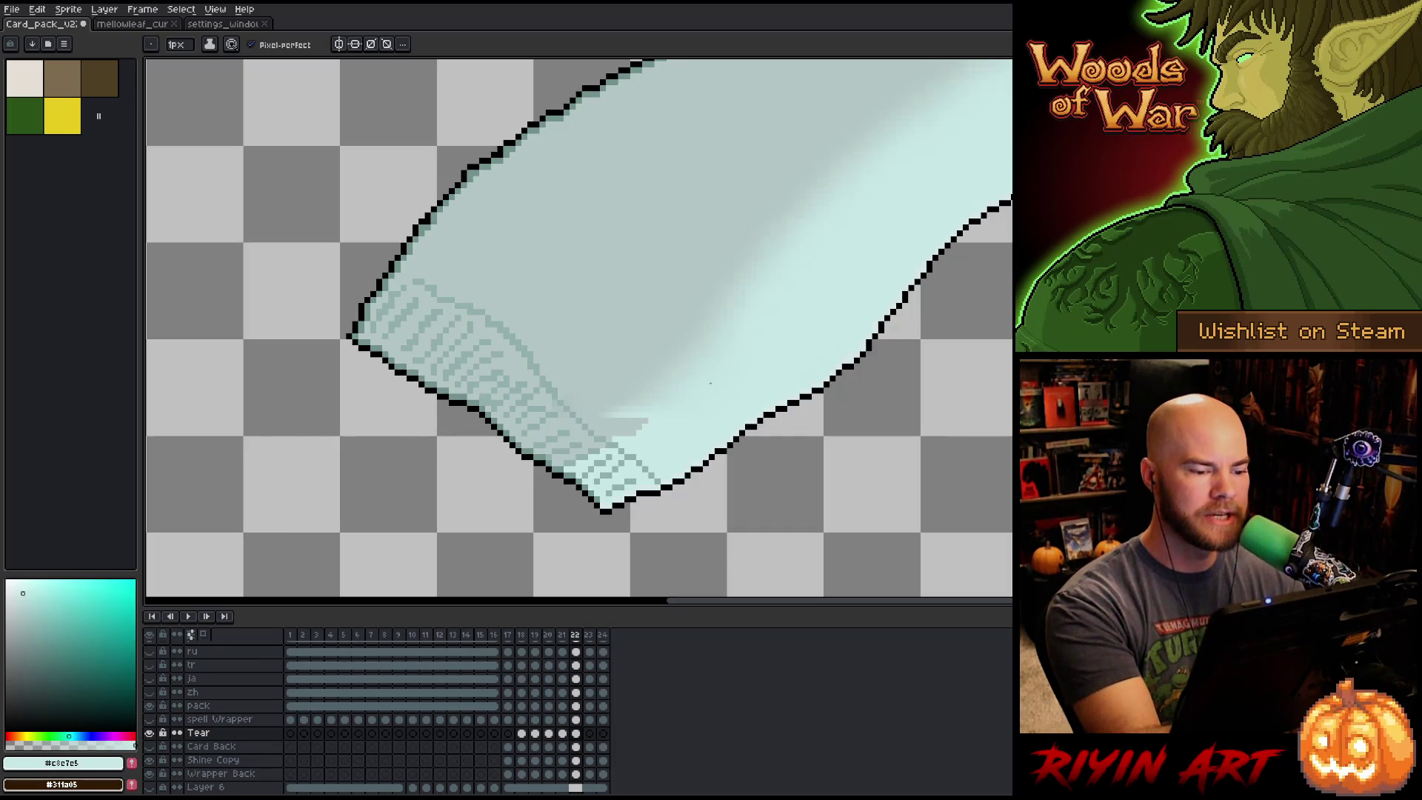
click(646, 422)
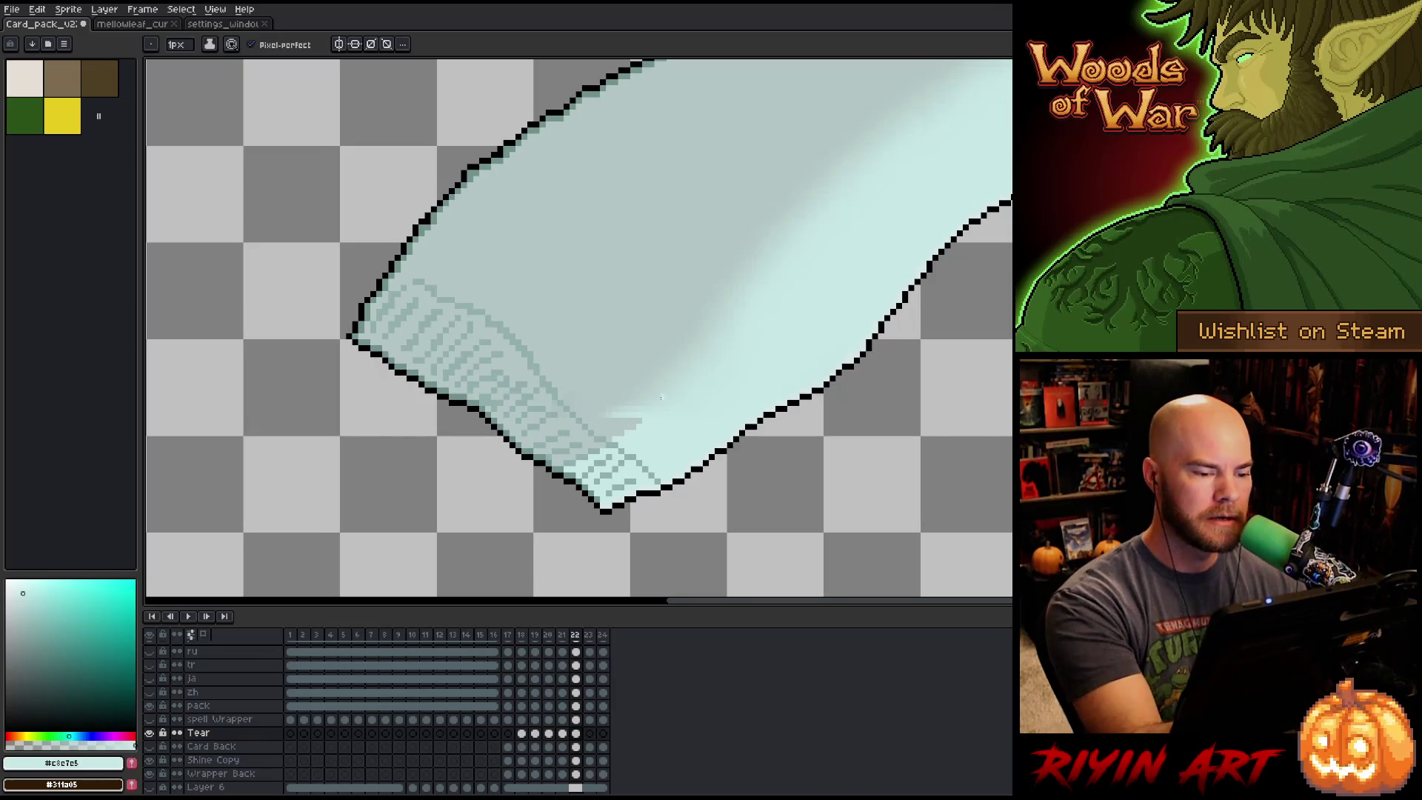
scroll(661, 399, up, 2)
scroll(656, 448, up, 1)
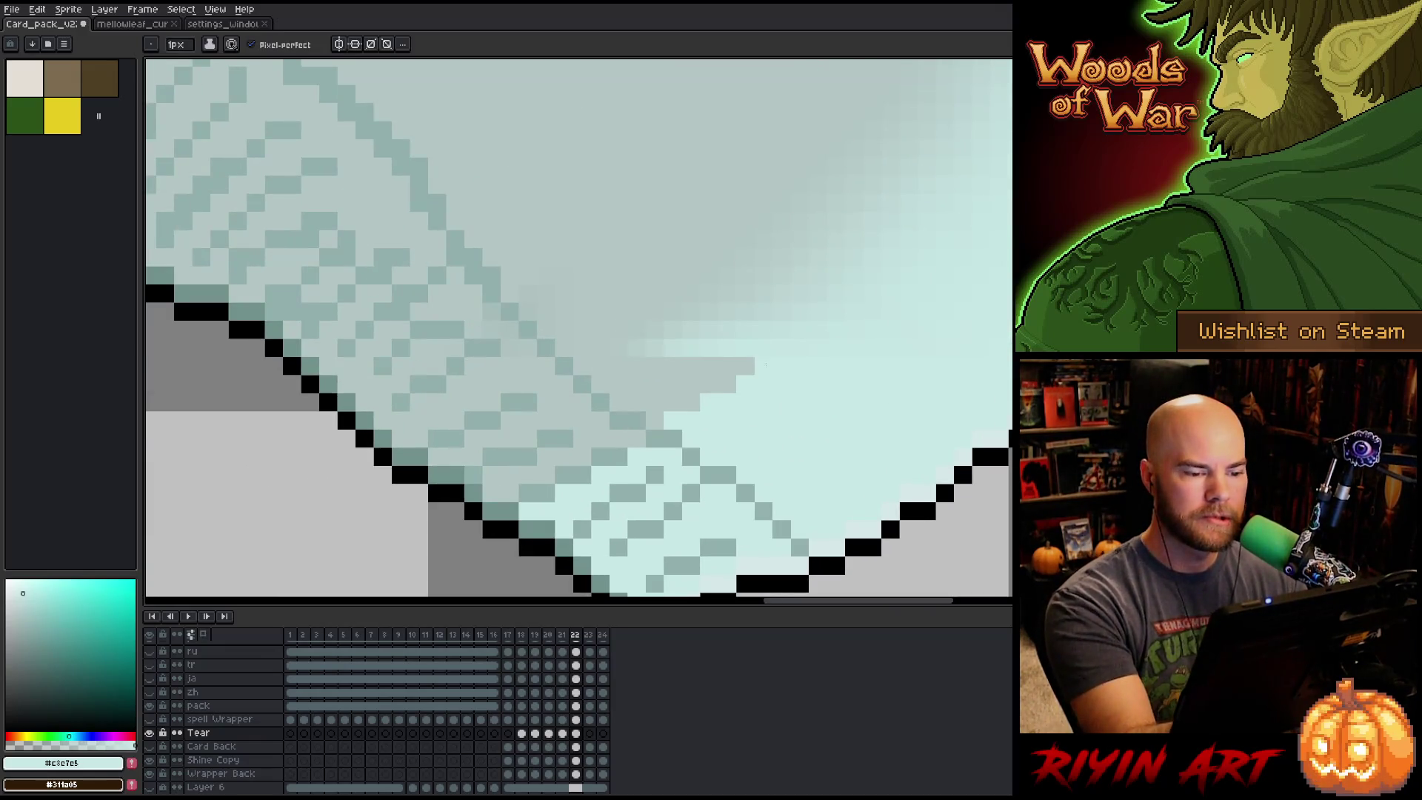
Select the strip at the highlight band's edge and nudge it one pixel left and down.
key(m)
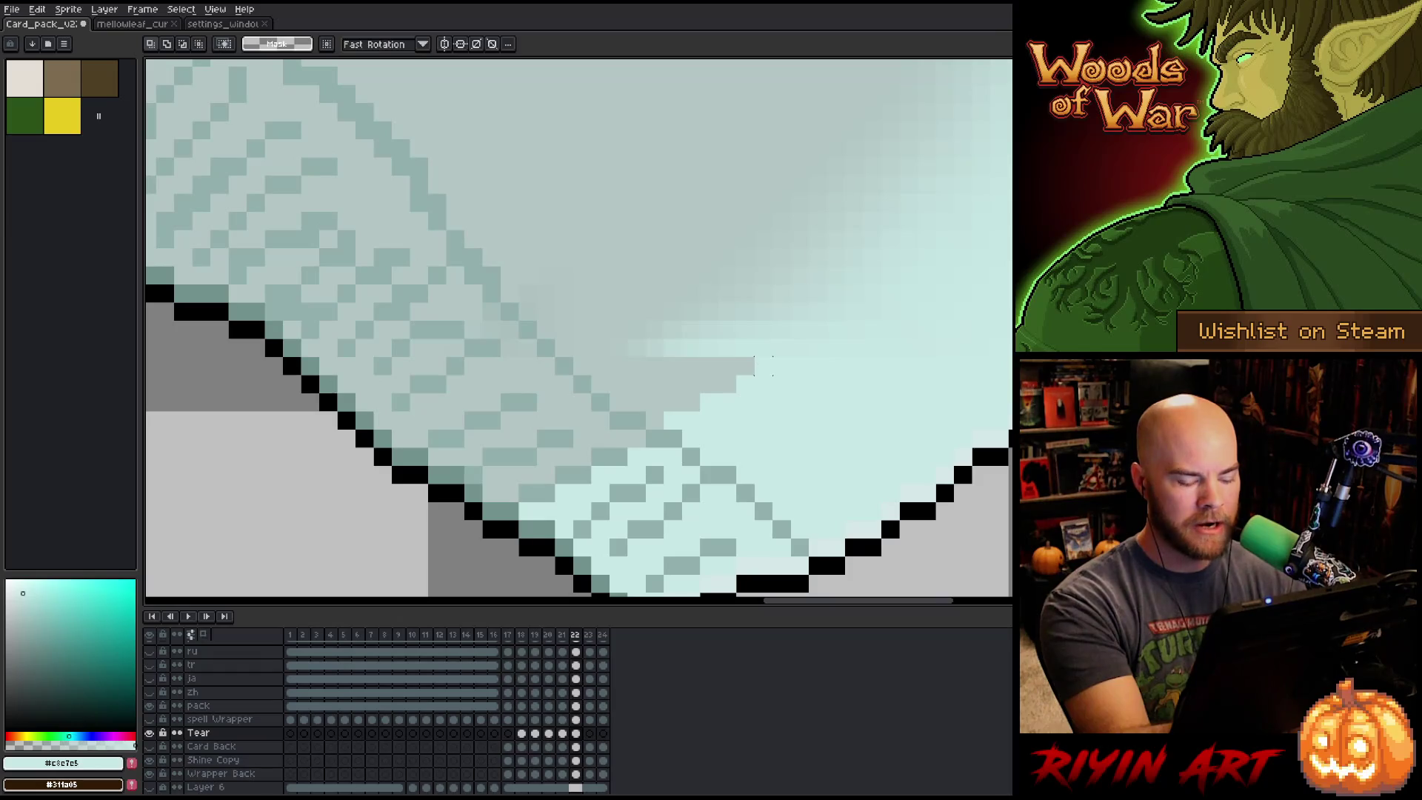
mouse_move(590, 339)
mouse_down()
mouse_move(610, 357)
mouse_move(757, 358)
mouse_up()
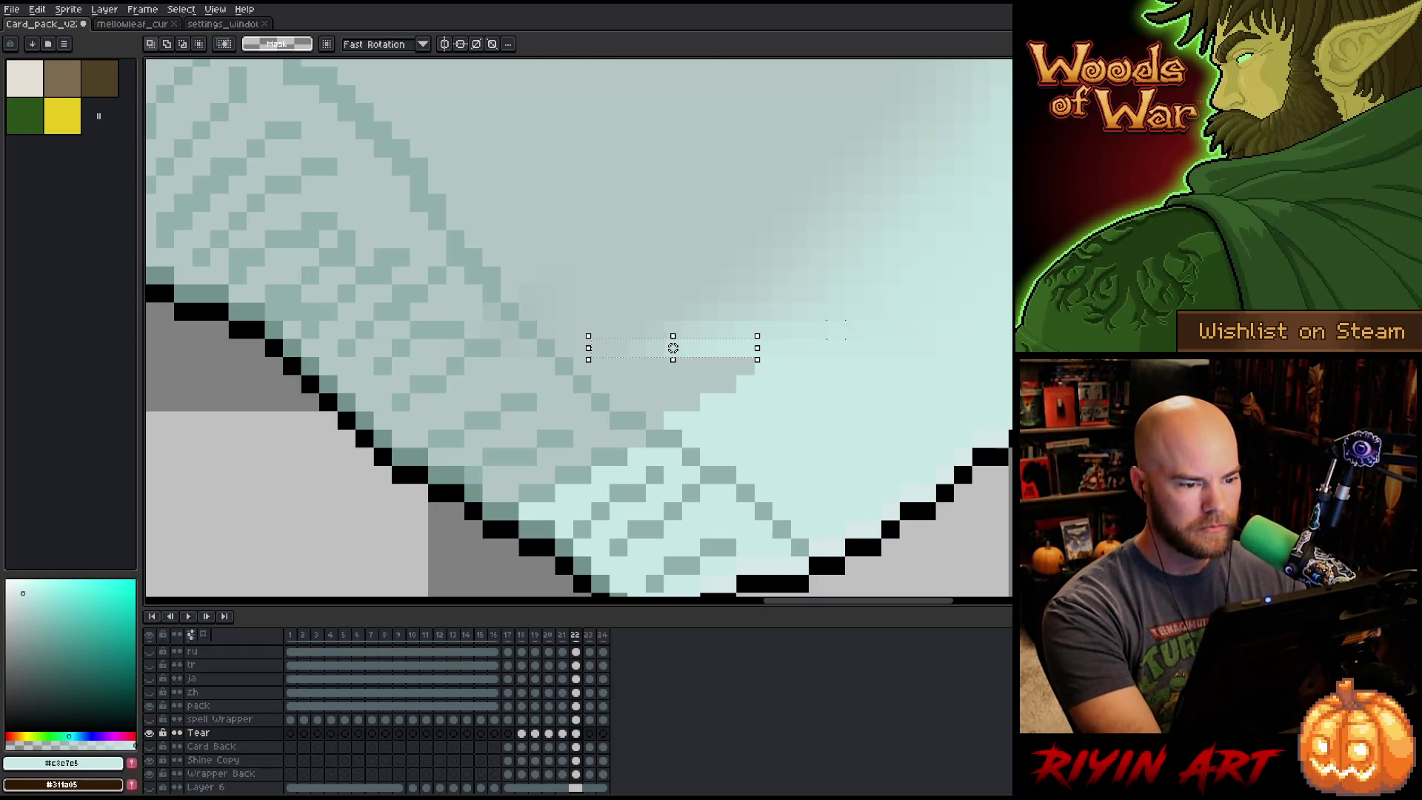
click(672, 347)
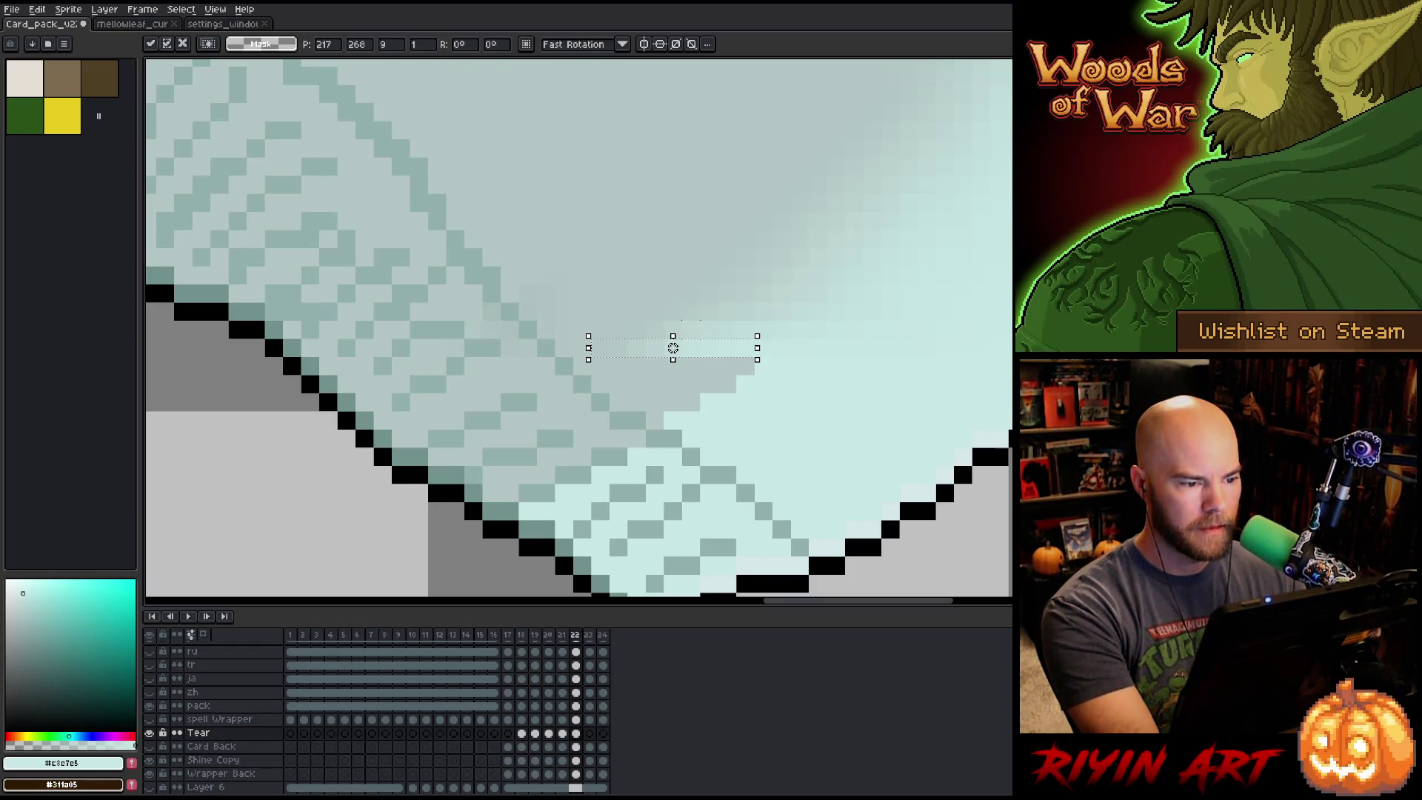
mouse_move(736, 356)
mouse_down()
mouse_move(711, 375)
mouse_move(711, 350)
mouse_move(641, 384)
mouse_move(672, 385)
mouse_move(673, 348)
mouse_move(724, 351)
mouse_move(645, 407)
mouse_move(674, 348)
mouse_move(701, 353)
mouse_move(607, 409)
mouse_move(610, 429)
mouse_move(723, 363)
mouse_move(573, 439)
mouse_move(724, 355)
mouse_move(571, 447)
mouse_move(565, 467)
mouse_up()
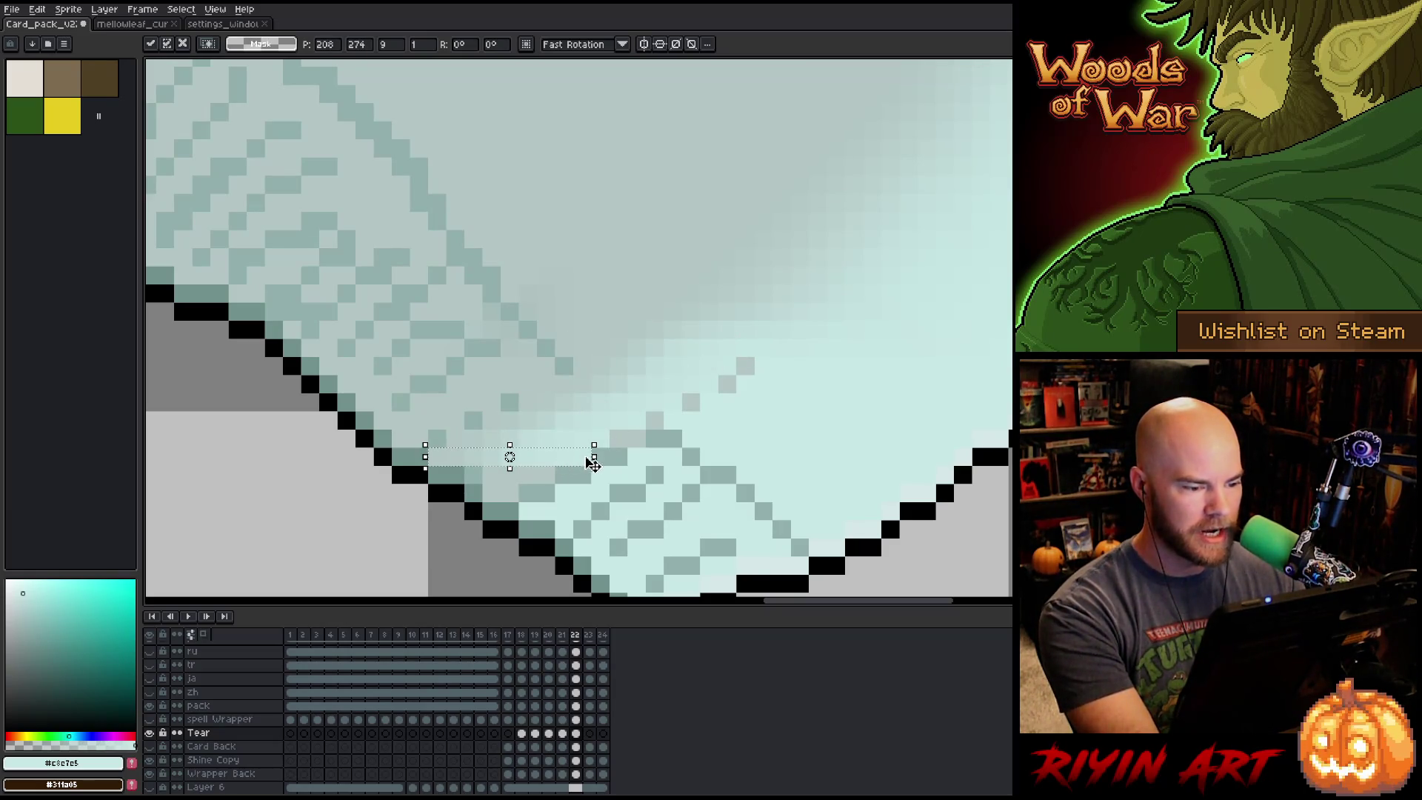
key(ctrl+d)
Paint the stray grey pixels and hatching rows light cyan.
key(b)
drag(690, 402, 745, 366)
click(655, 421)
drag(637, 438, 623, 439)
mouse_move(547, 474)
mouse_down()
mouse_move(509, 474)
mouse_move(510, 493)
mouse_move(492, 493)
mouse_up()
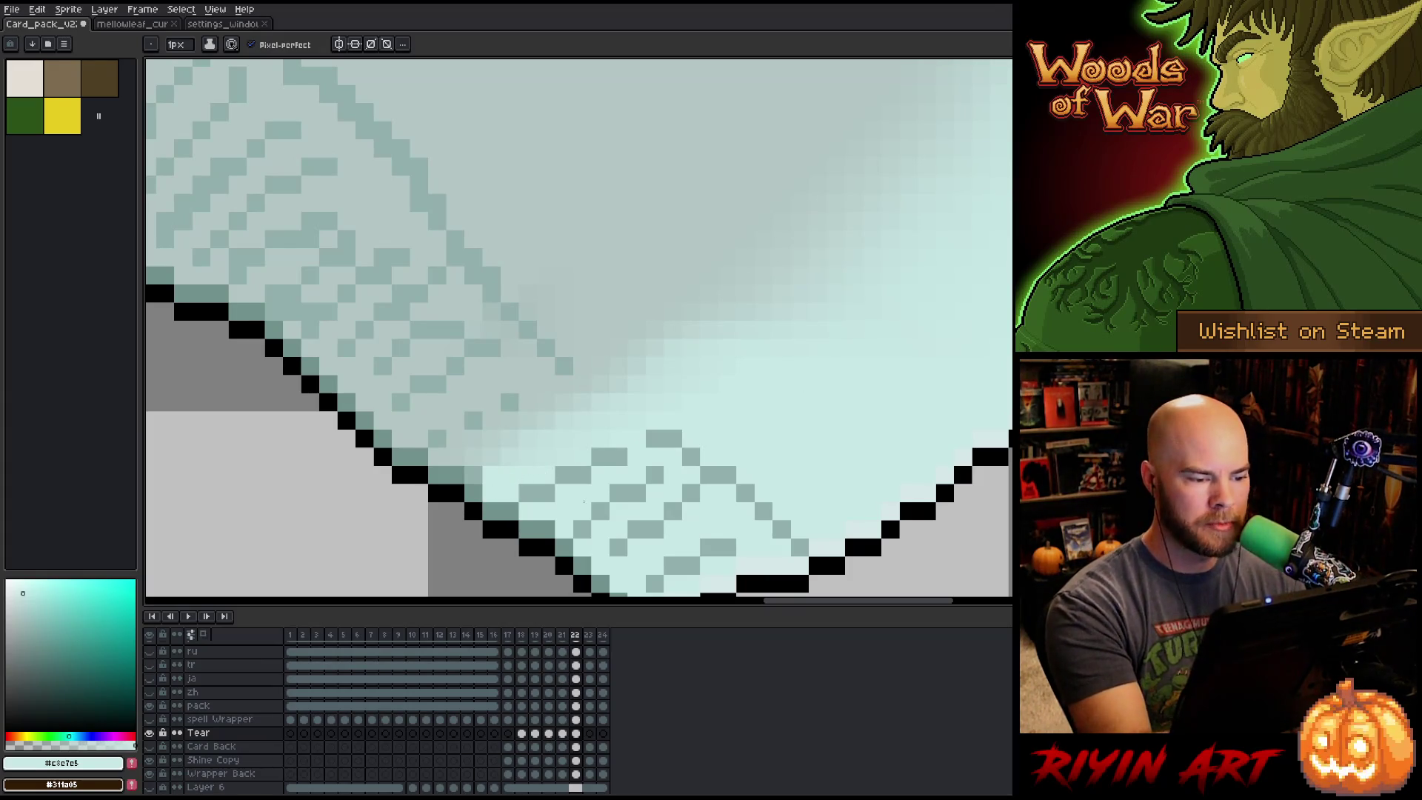
Sample nearby cyan shades from the wrapper and choose a darker teal for crinkles.
alt+click(530, 448)
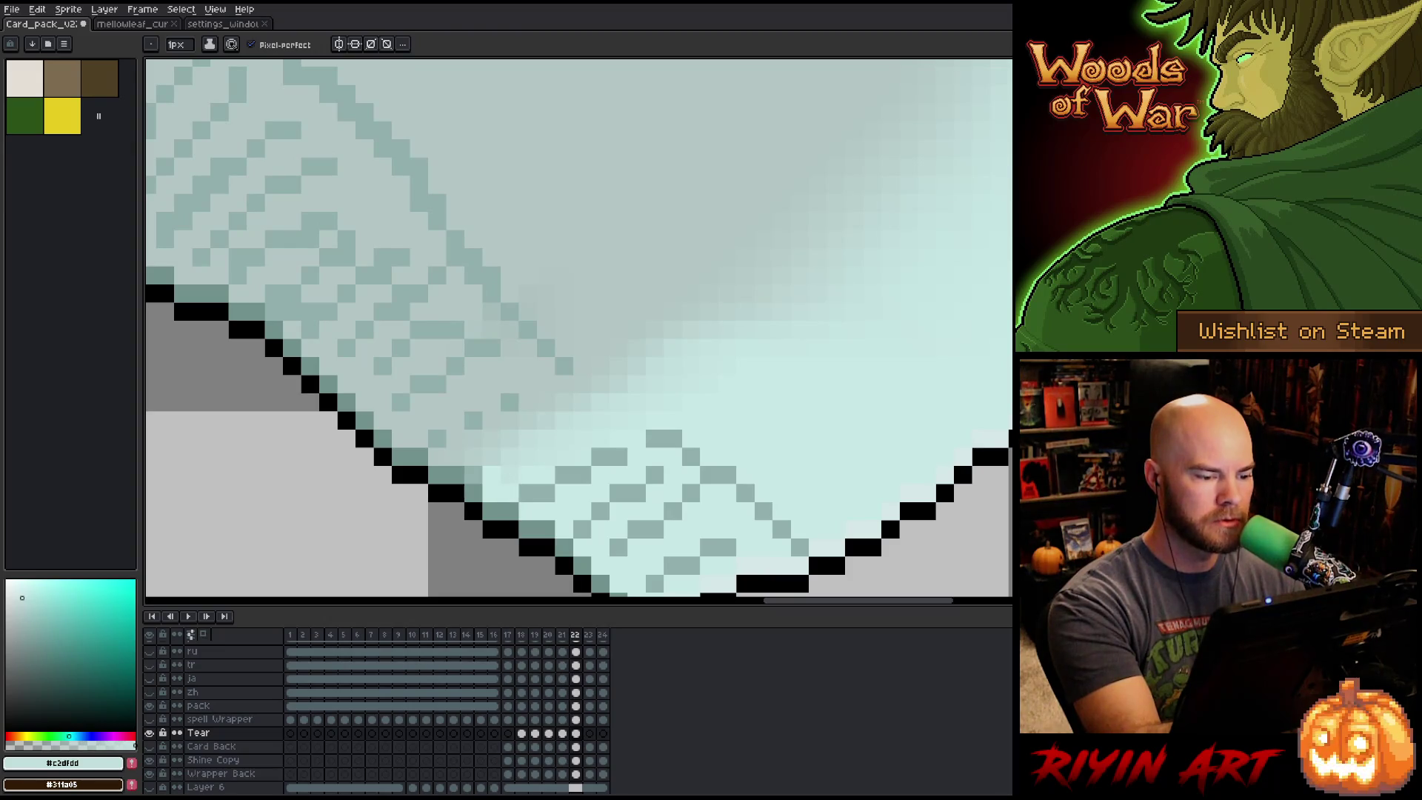
alt+click(548, 450)
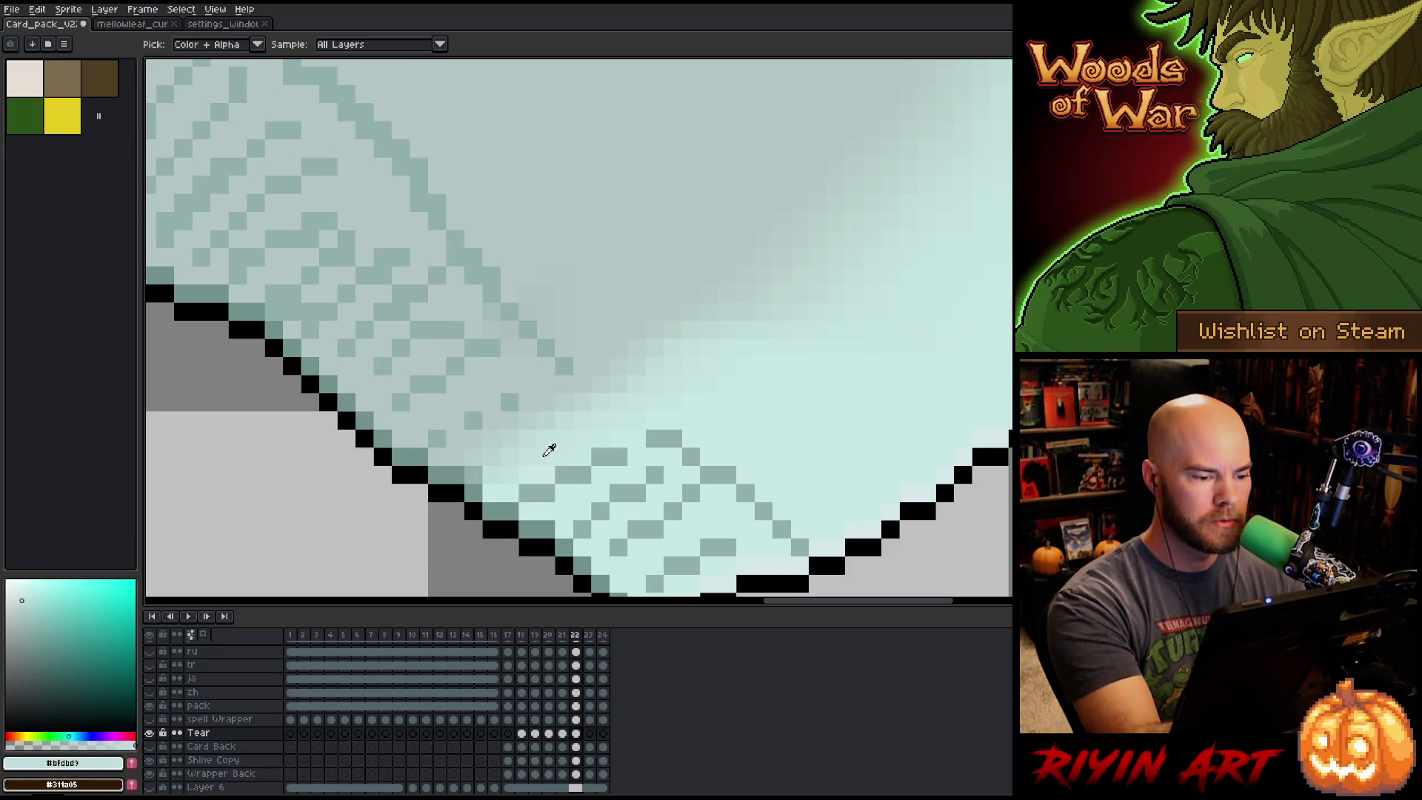
alt+click(507, 470)
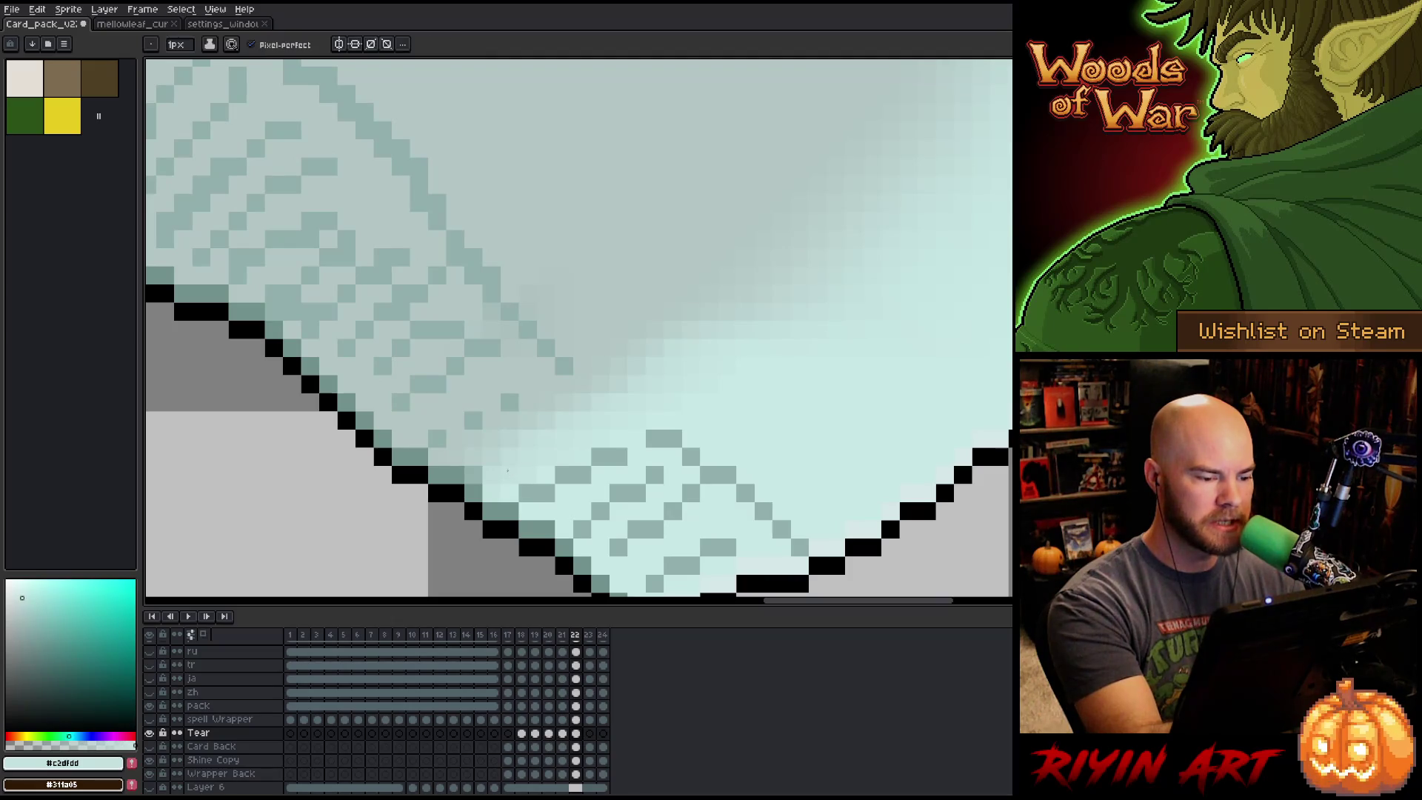
alt+click(656, 431)
Dot ten darker teal crinkle pixels across the torn wrapper's shading, then zoom out.
click(582, 385)
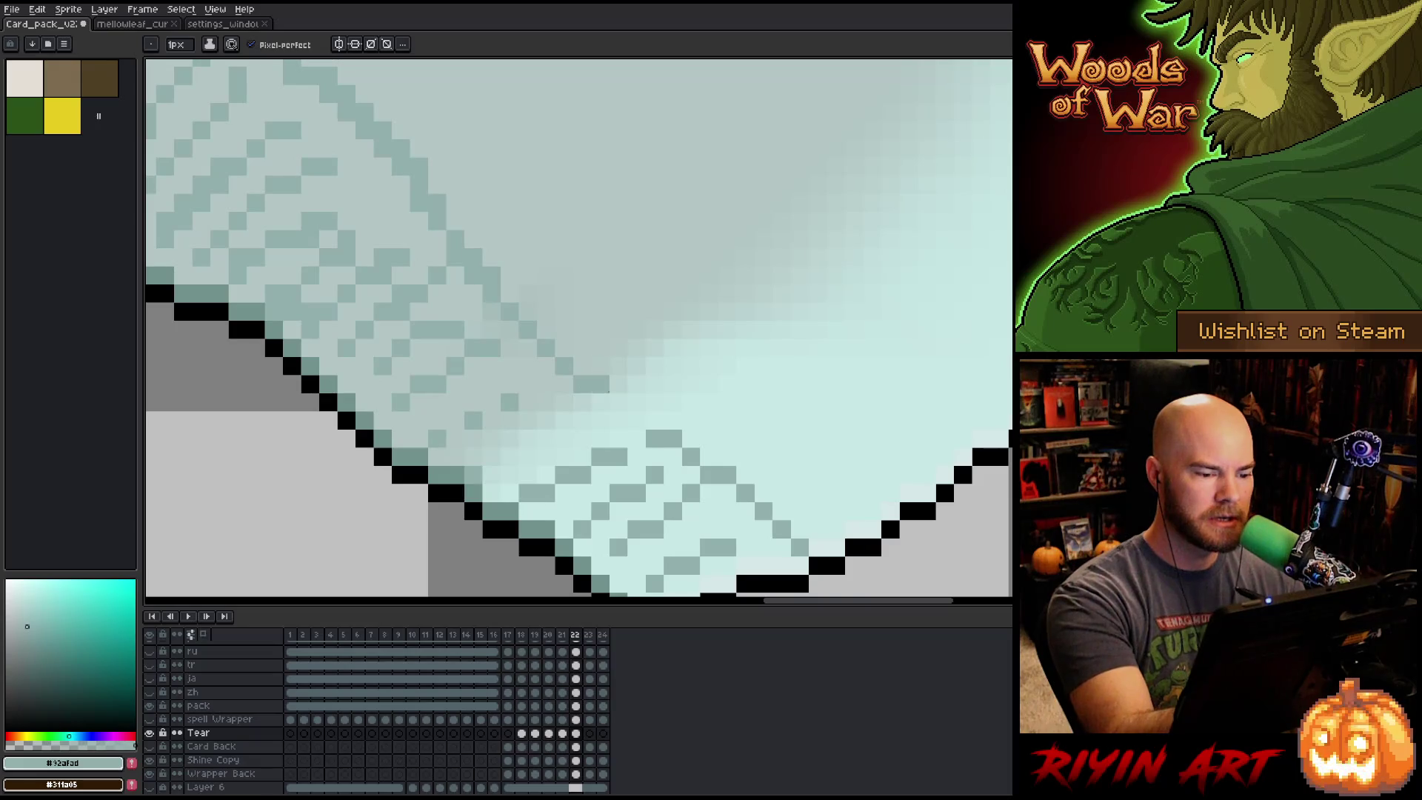
click(631, 420)
click(609, 402)
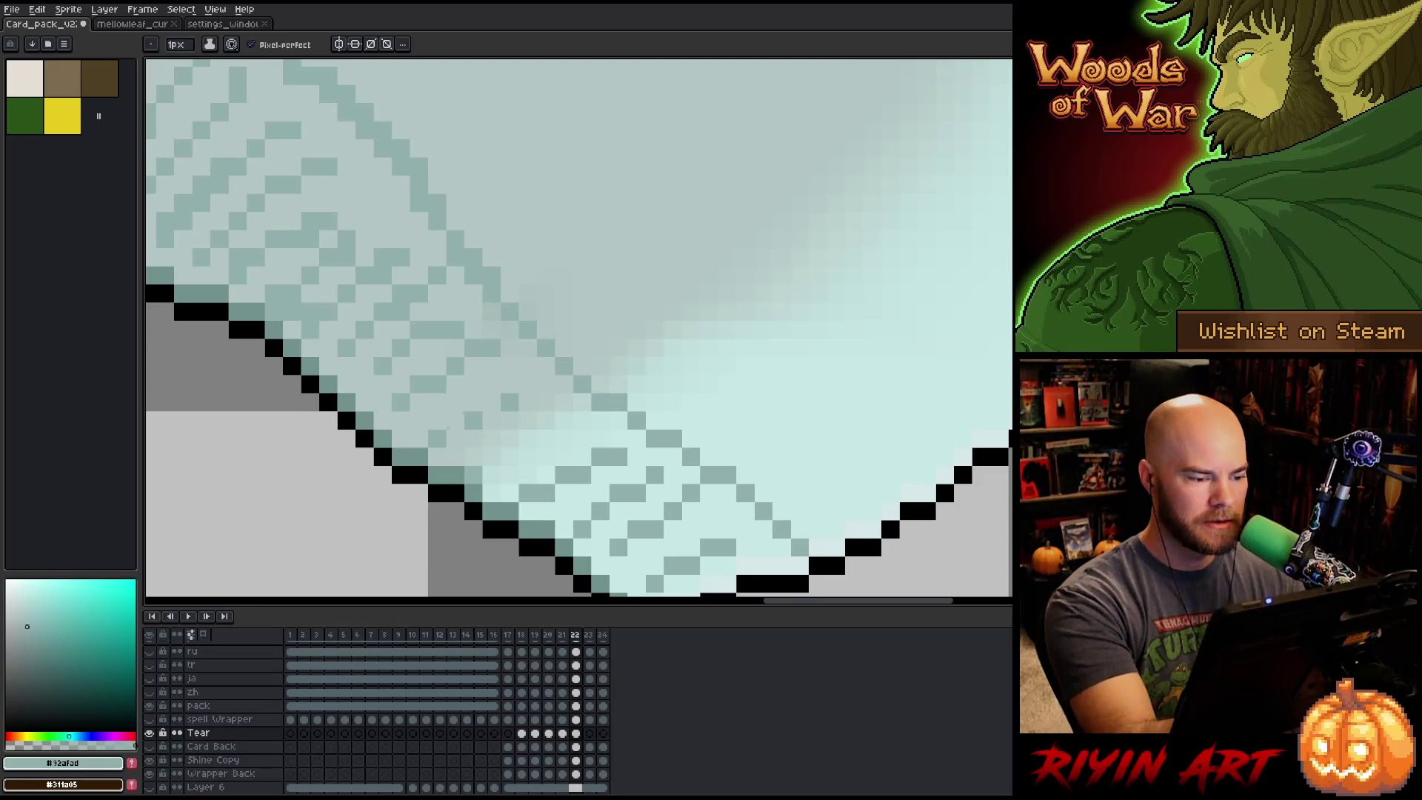
click(455, 420)
click(492, 402)
click(527, 402)
click(492, 456)
click(510, 437)
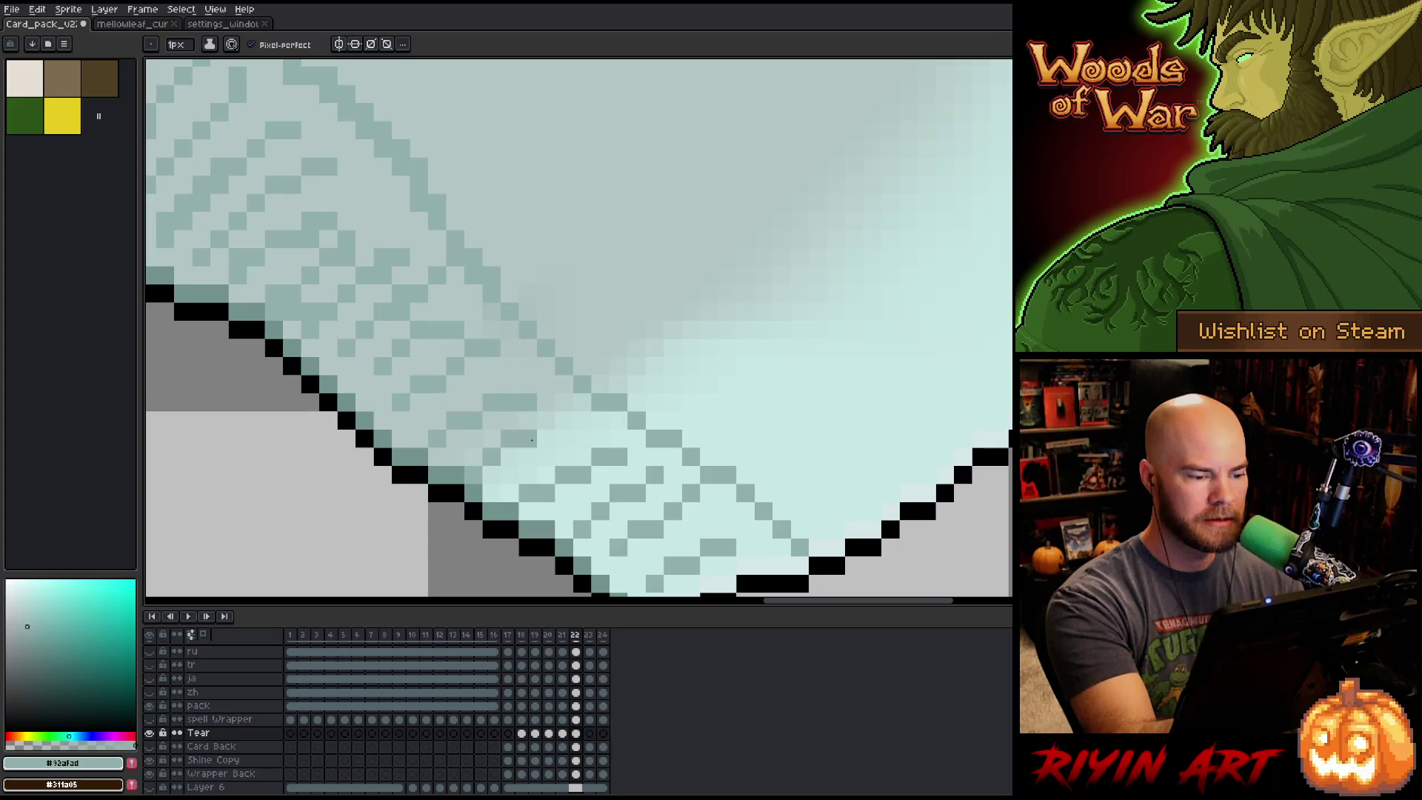
click(545, 438)
click(562, 420)
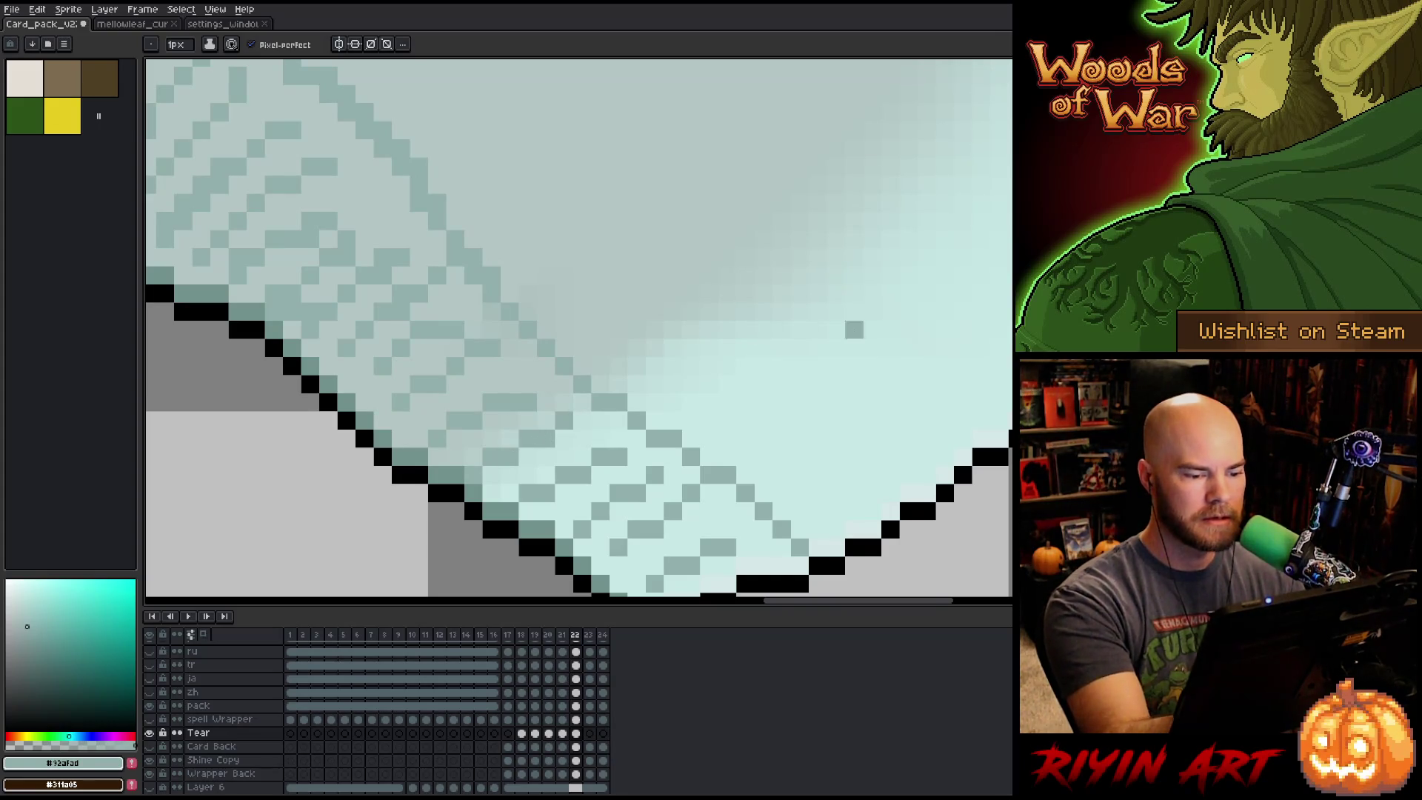
scroll(836, 329, down, 4)
key(Right)
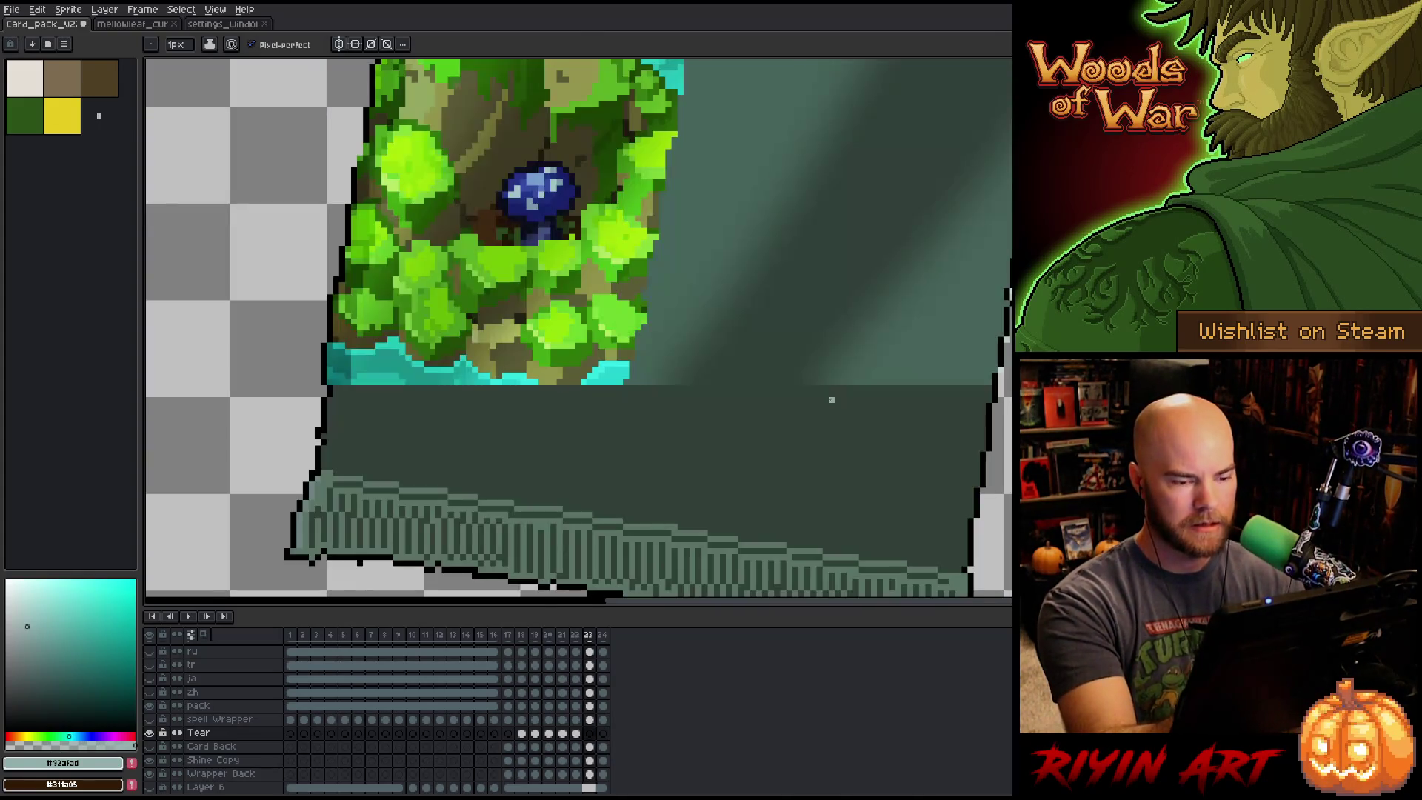
Flip between frames 21 and 22 to compare the tear and sample the wrapper teal.
key(Left)
key(Left)
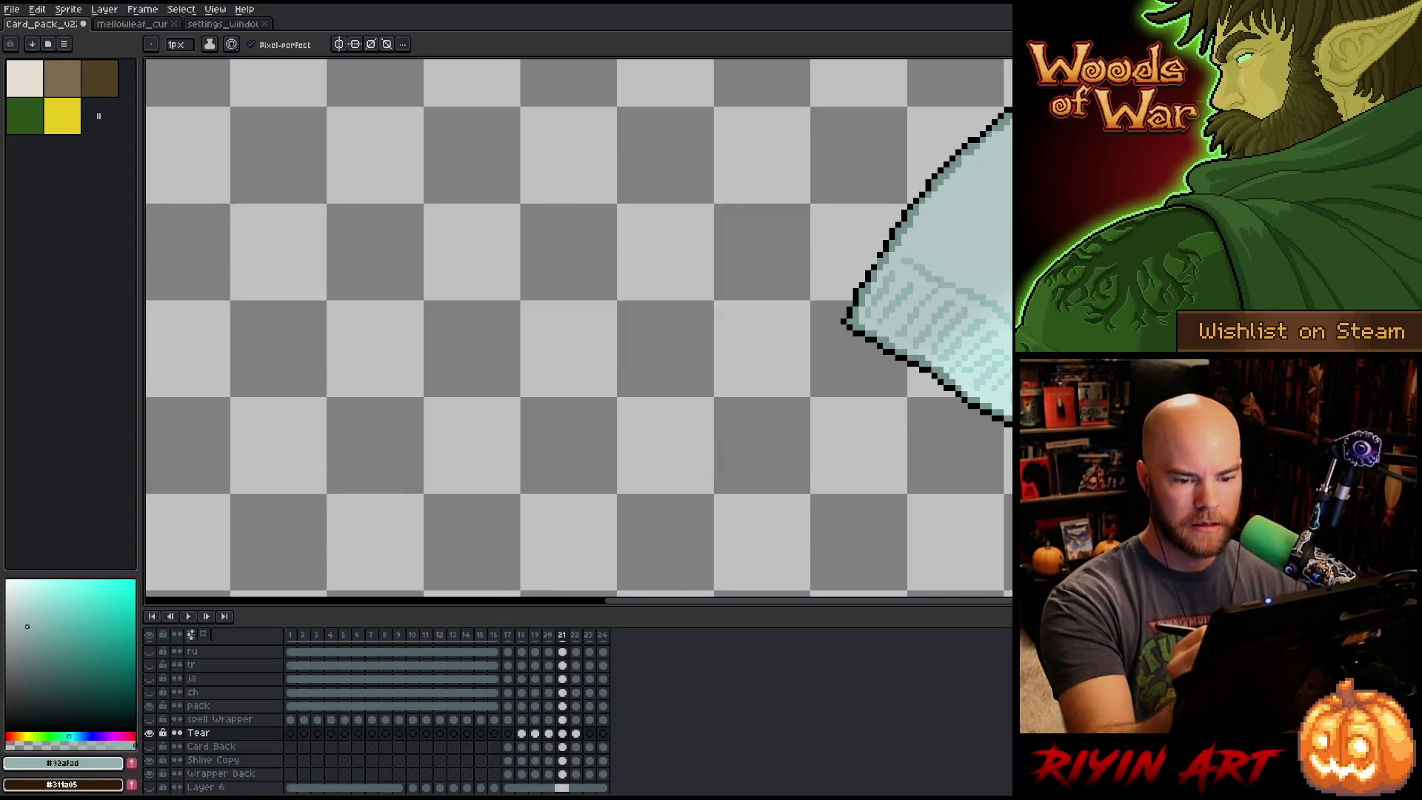
key(x)
key(x)
alt+click(956, 348)
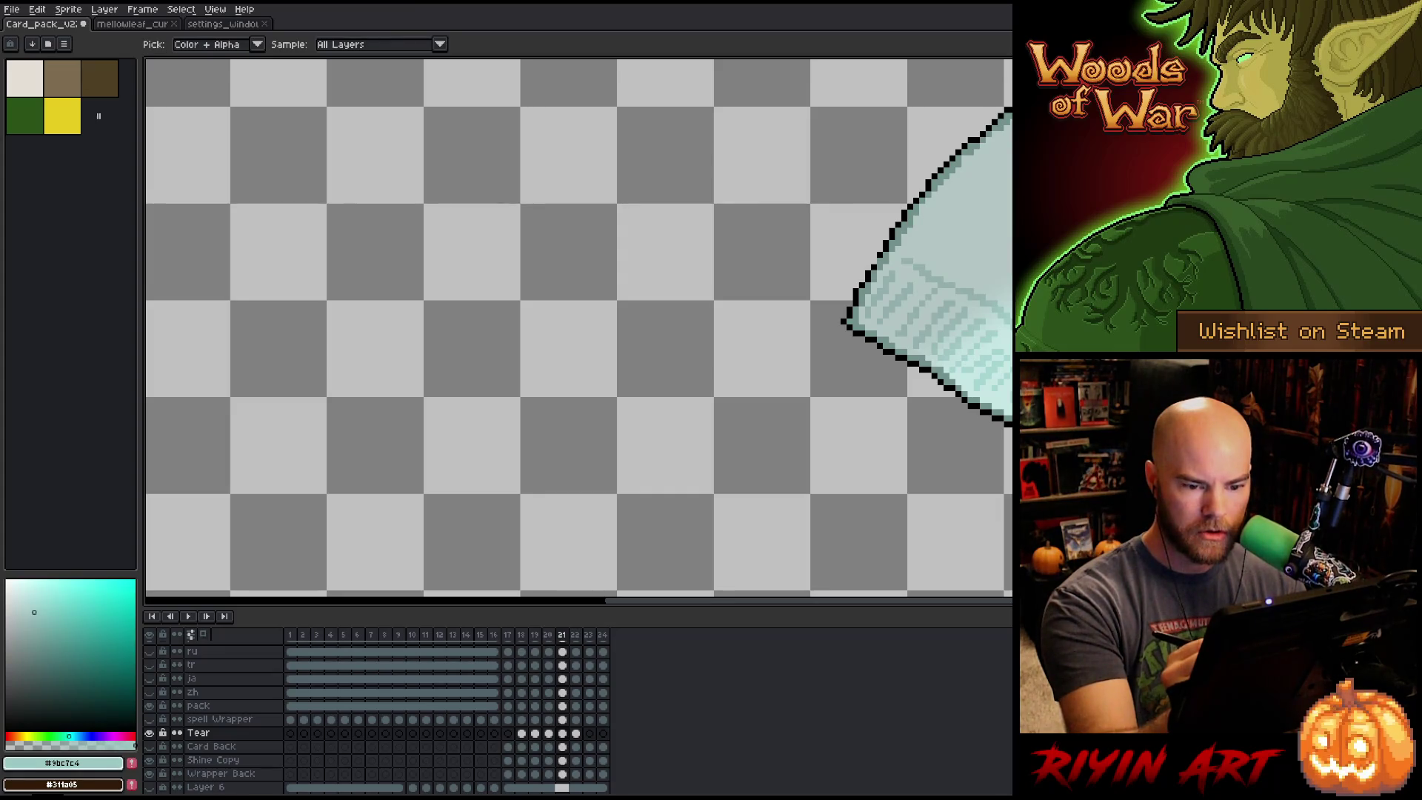
click(576, 732)
scroll(789, 415, up, 5)
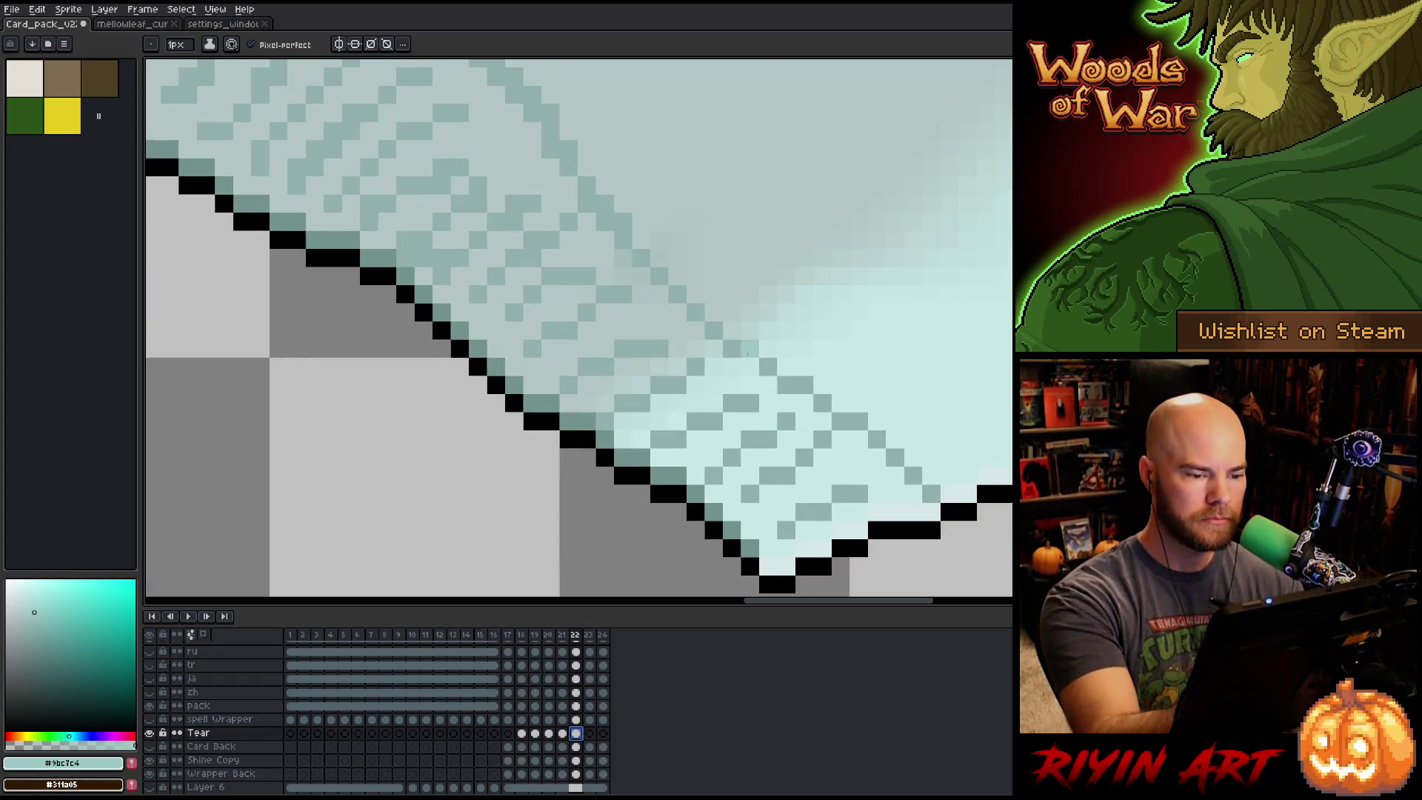
key(x)
key(x)
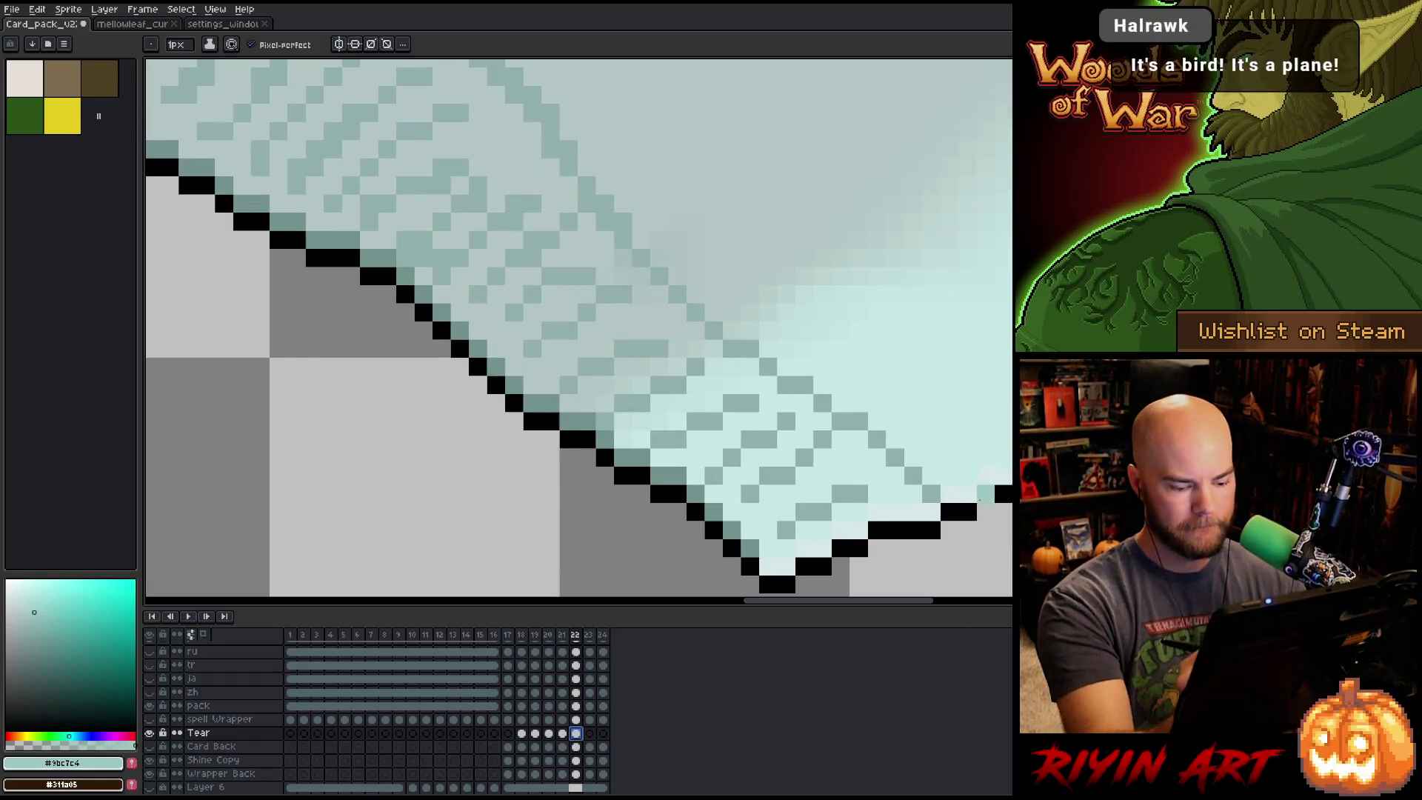
key(comma)
drag(888, 222, 338, 318)
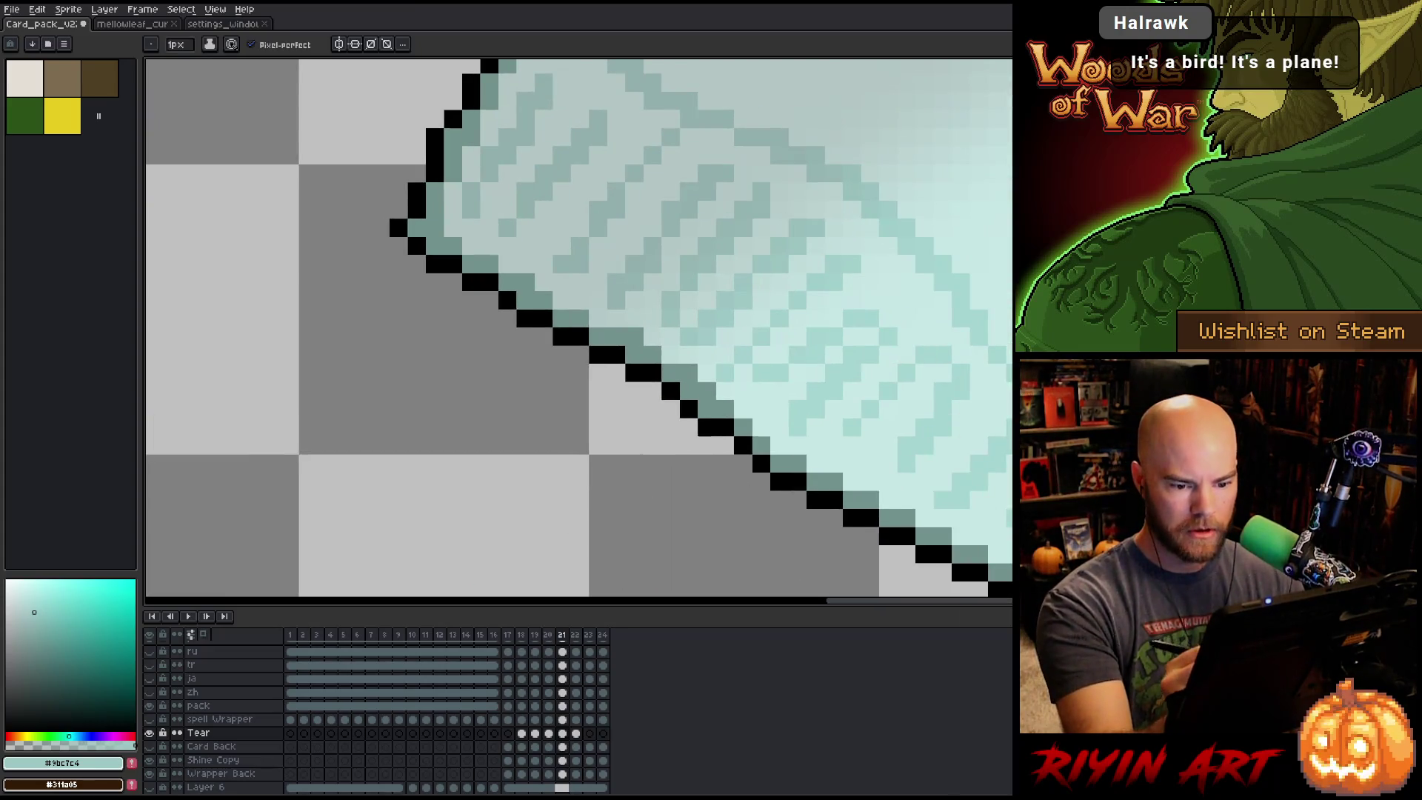
Dismiss the accidental Canvas Size dialog and pick the pale teal #a5d5d1 highlight.
key(x)
key(ctrl+alt+c)
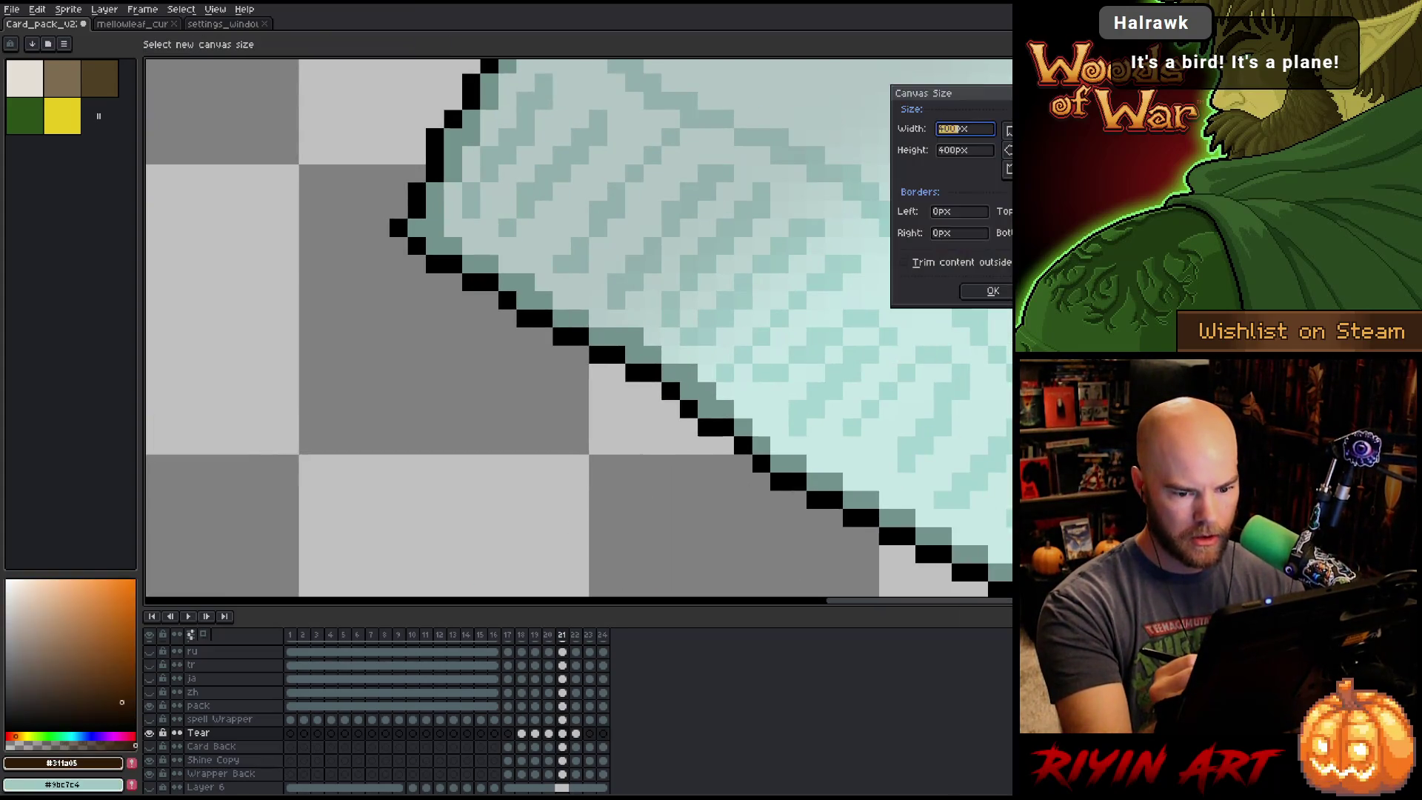
key(Escape)
click(452, 245)
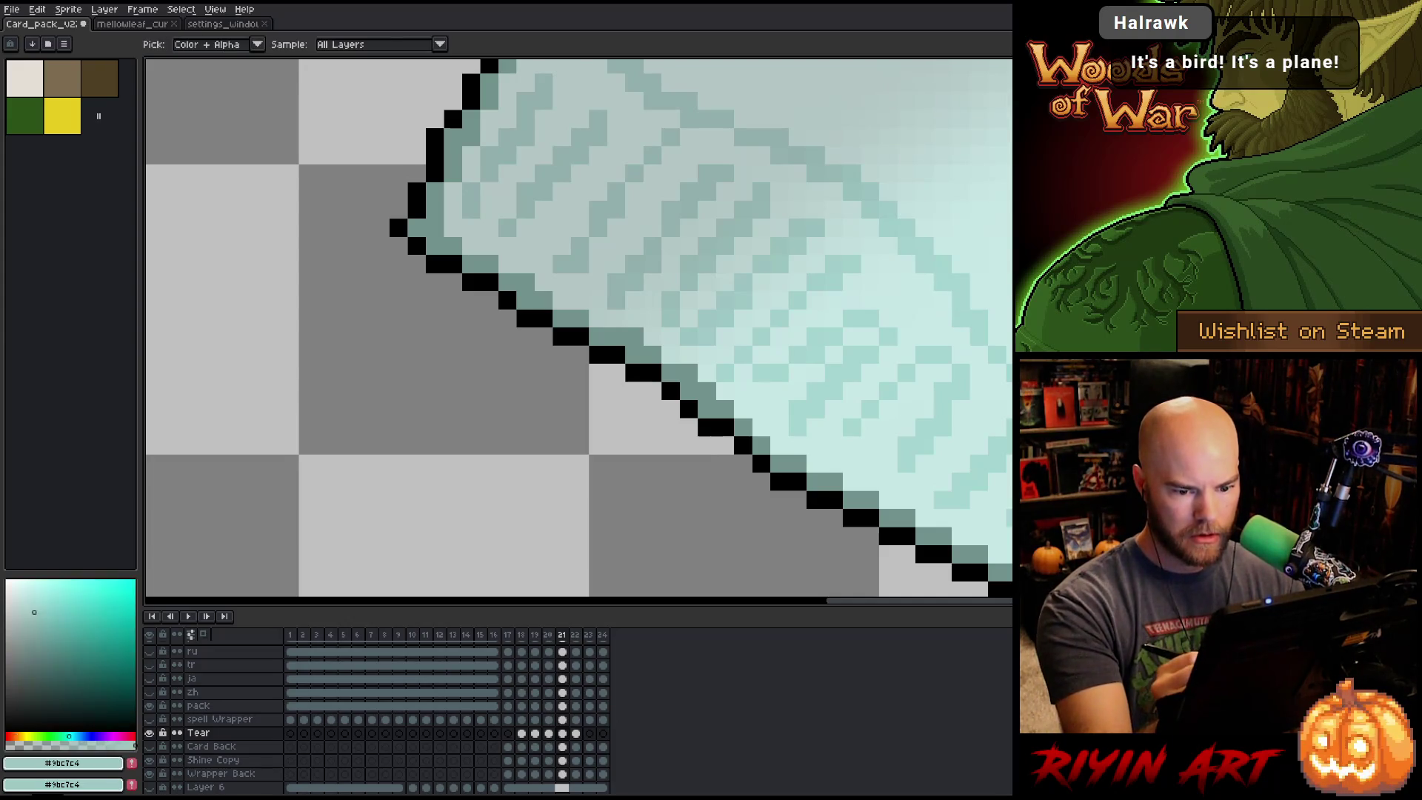
alt+click(518, 222)
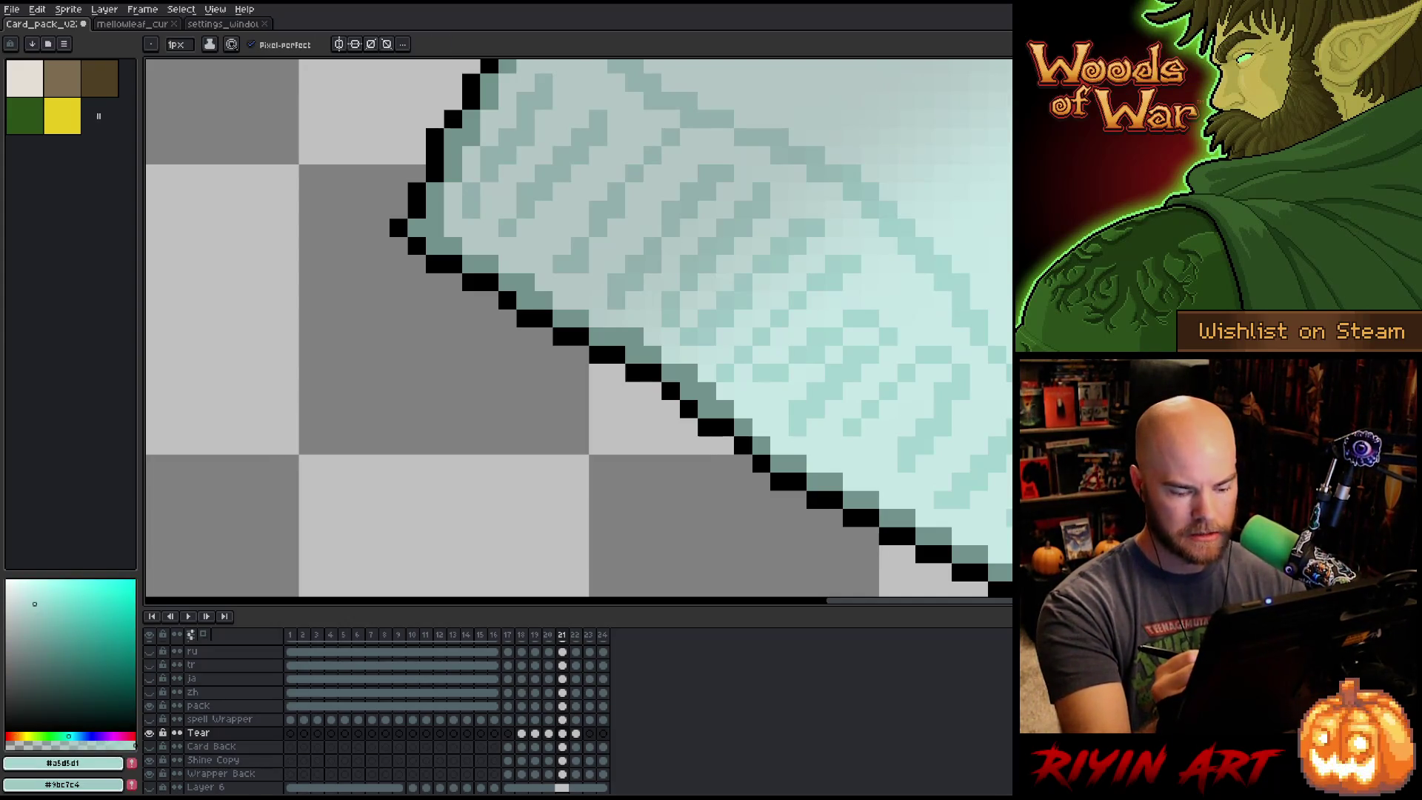
key(Left)
On frame 22, paint light cyan pixels along the crinkle lines toward the tear's tip.
key(Right)
key(Right)
mouse_move(999, 463)
mouse_down()
mouse_move(797, 413)
mouse_move(854, 466)
mouse_up()
mouse_move(822, 378)
mouse_down()
mouse_move(742, 404)
mouse_move(796, 443)
mouse_up()
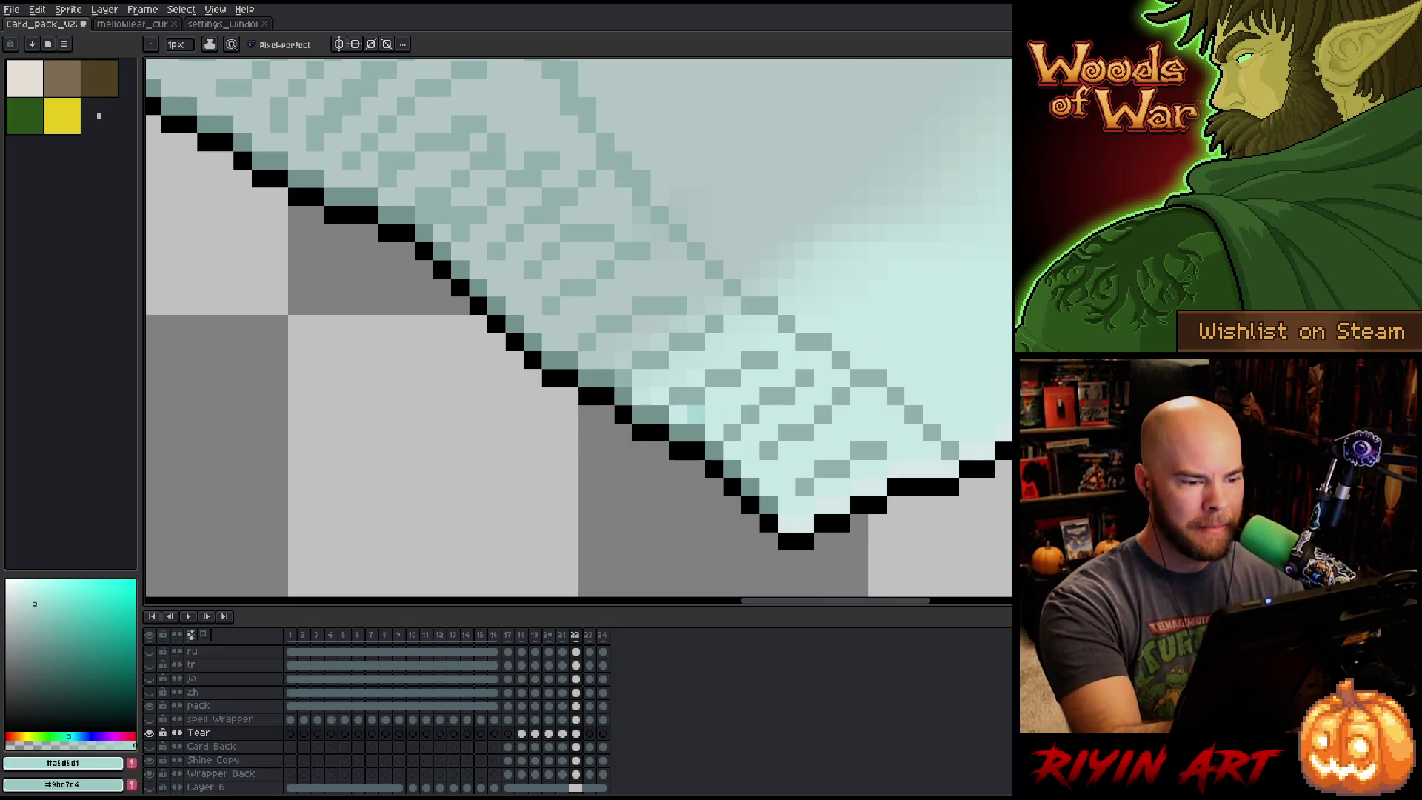
drag(695, 397, 805, 342)
click(841, 360)
mouse_move(895, 377)
mouse_down()
mouse_move(859, 378)
mouse_move(967, 450)
mouse_up()
click(877, 450)
drag(877, 450, 822, 469)
Lighten the grey cells between the crinkle hatch marks to light cyan.
click(805, 486)
click(769, 450)
click(805, 432)
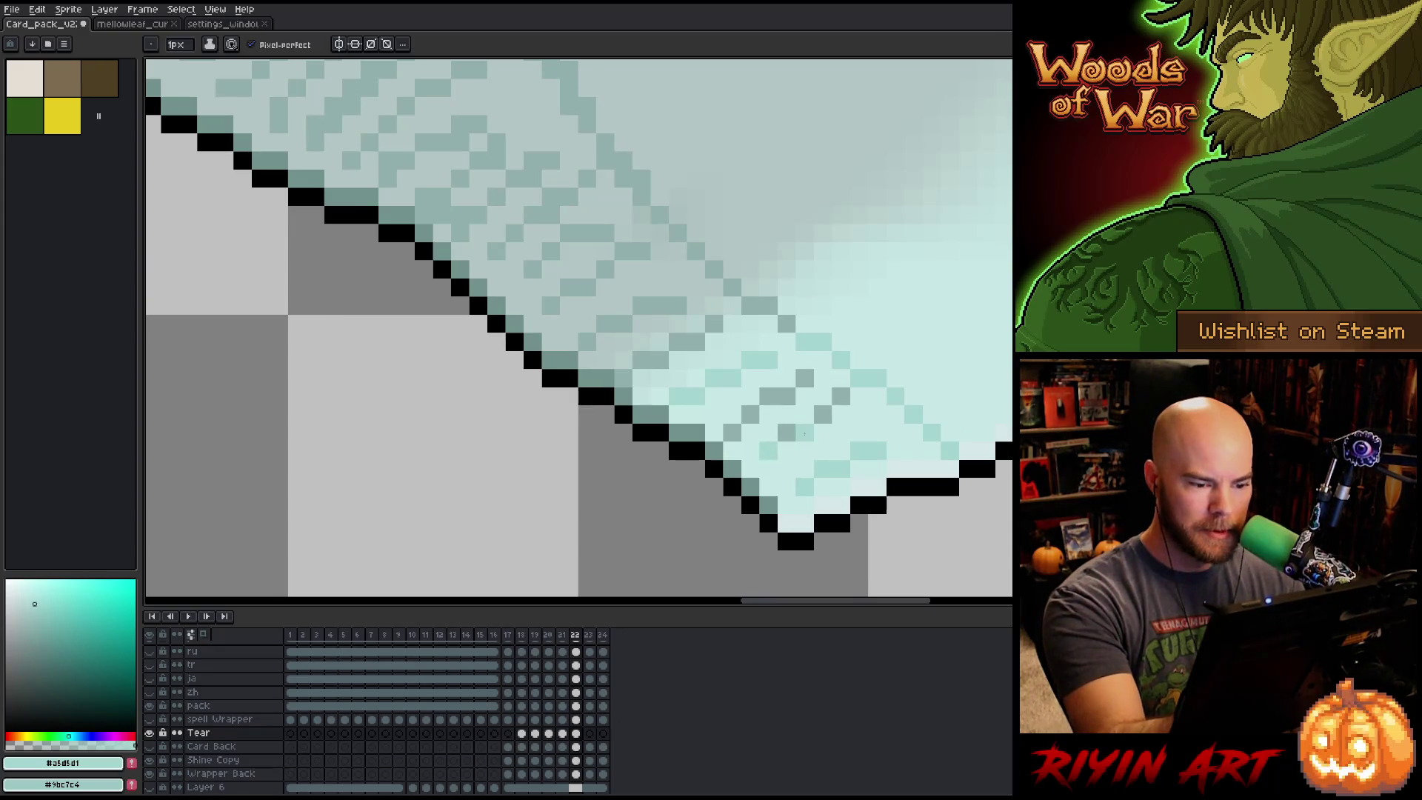
click(786, 431)
click(822, 414)
click(840, 396)
click(805, 378)
drag(786, 396, 733, 432)
Alternate between the two teals to lighten more grey texture cells near the lower edge.
drag(880, 378, 946, 431)
key(x)
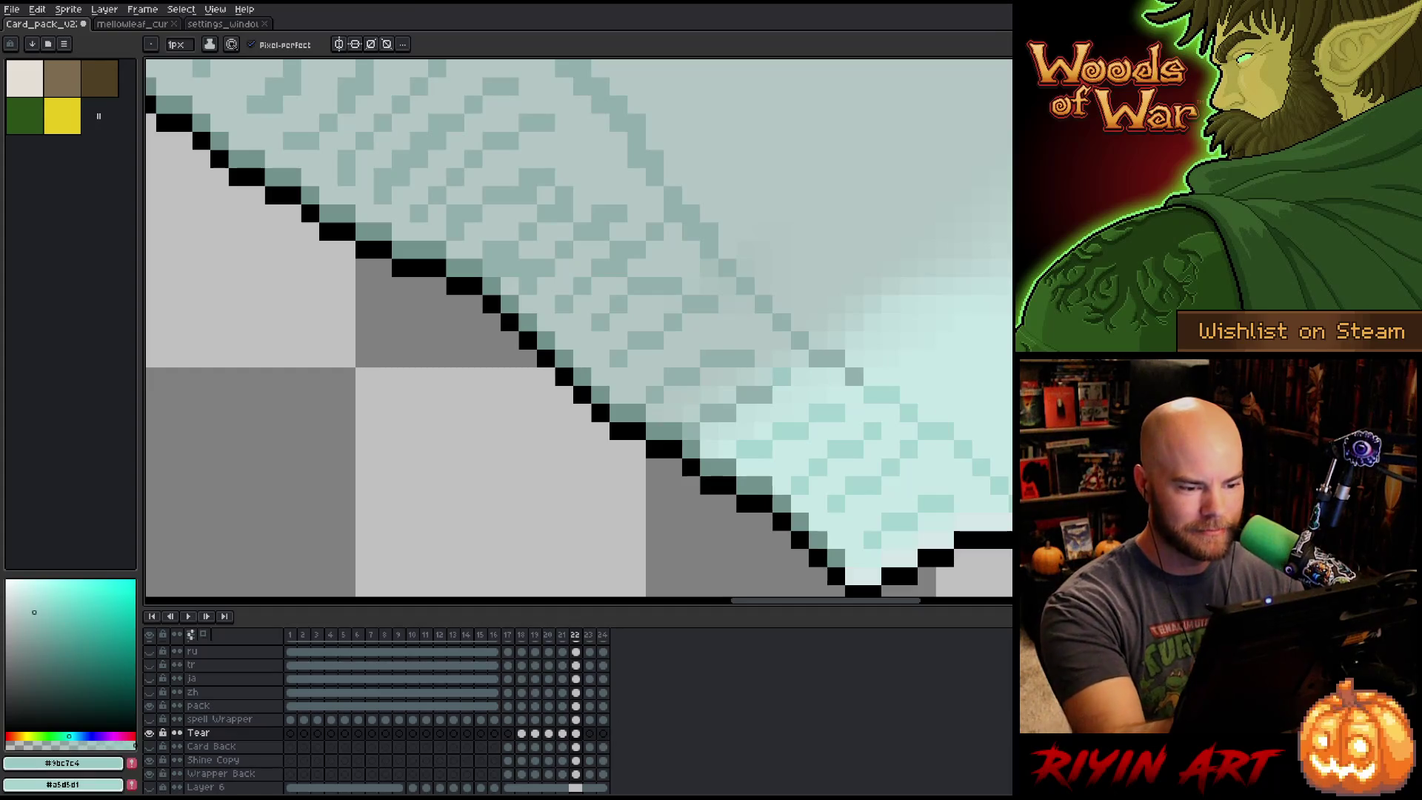
click(745, 395)
mouse_move(726, 396)
mouse_down()
mouse_move(726, 413)
mouse_move(708, 414)
mouse_up()
drag(835, 340, 817, 357)
key(x)
click(799, 320)
key(x)
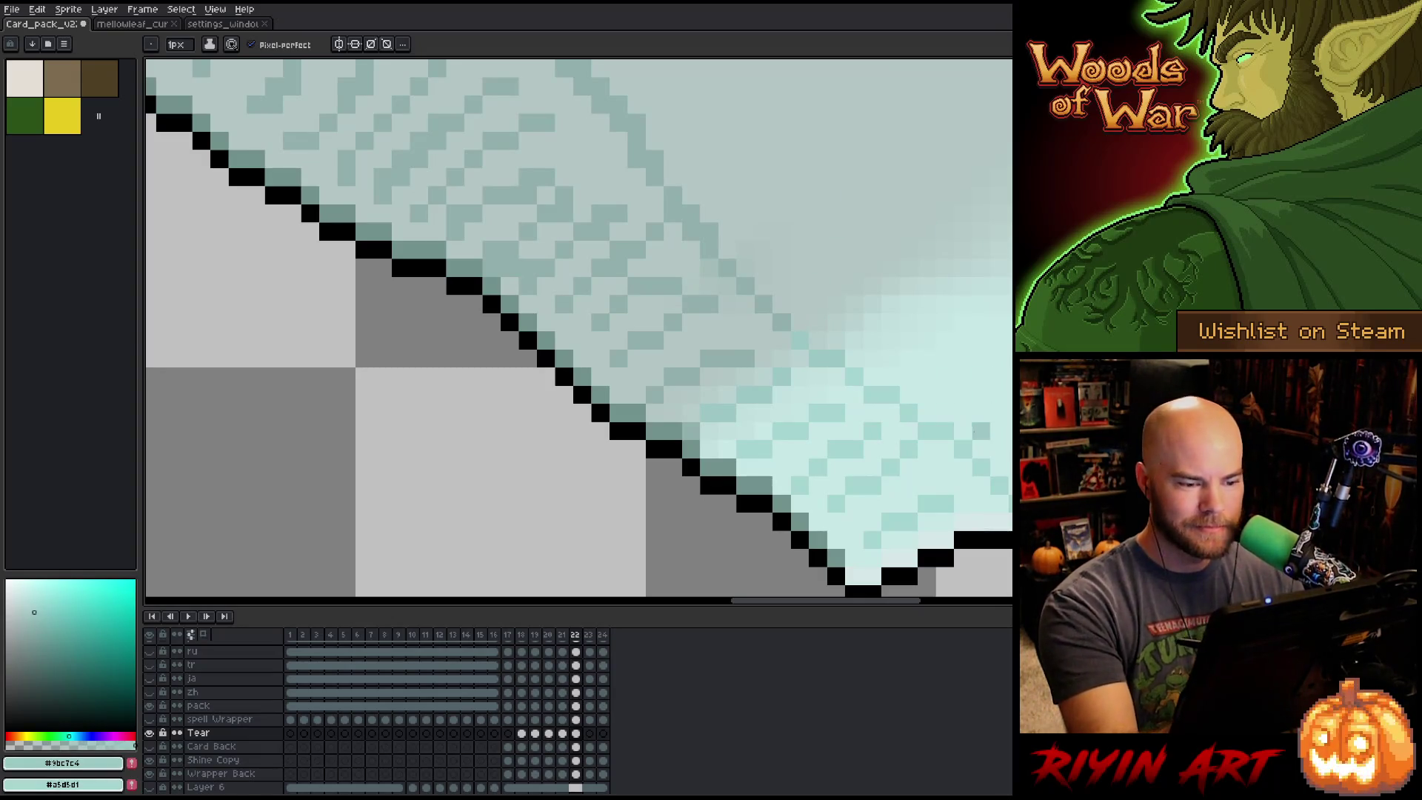
Sample darker and lighter grey-teal shades from the wrapper.
alt+click(747, 341)
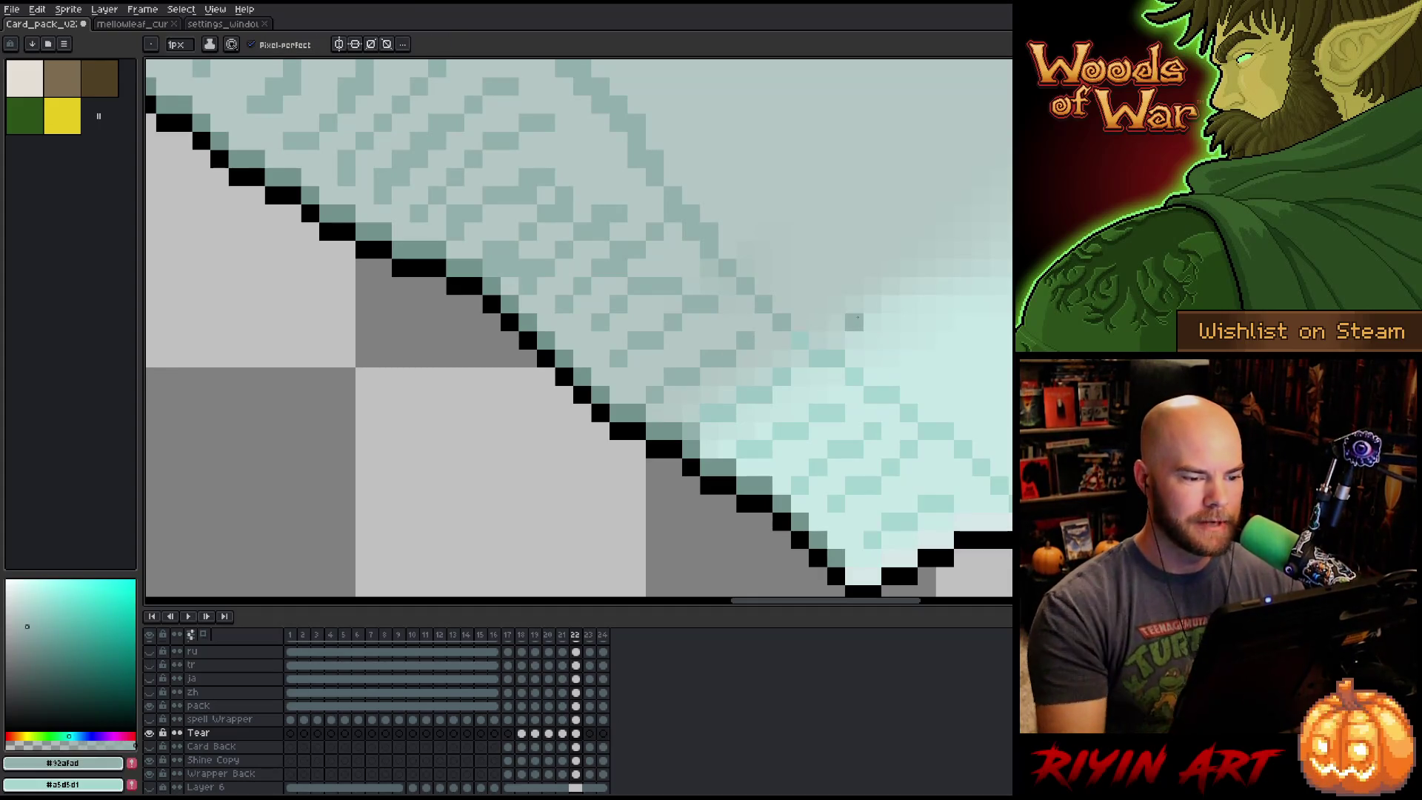
alt+click(679, 291)
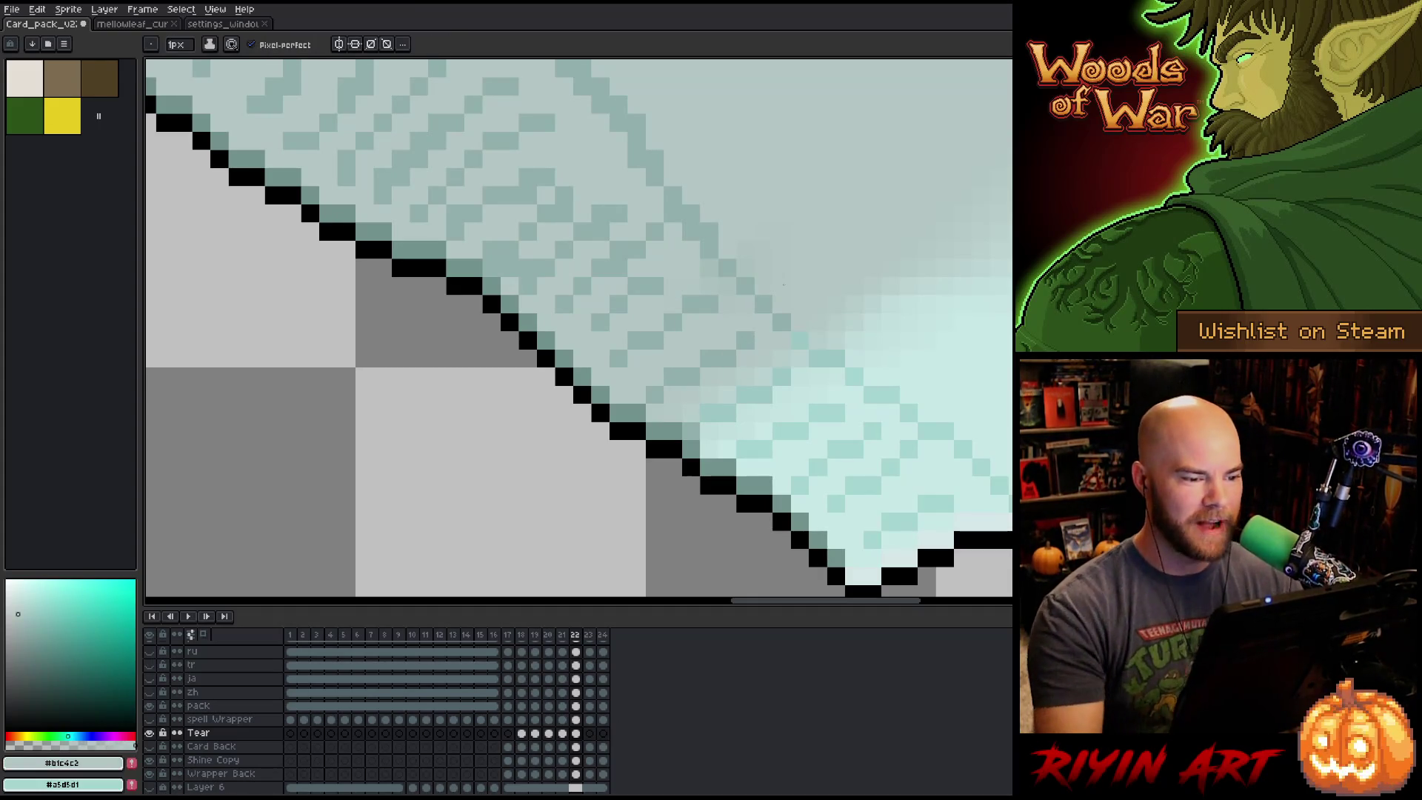
alt+click(511, 248)
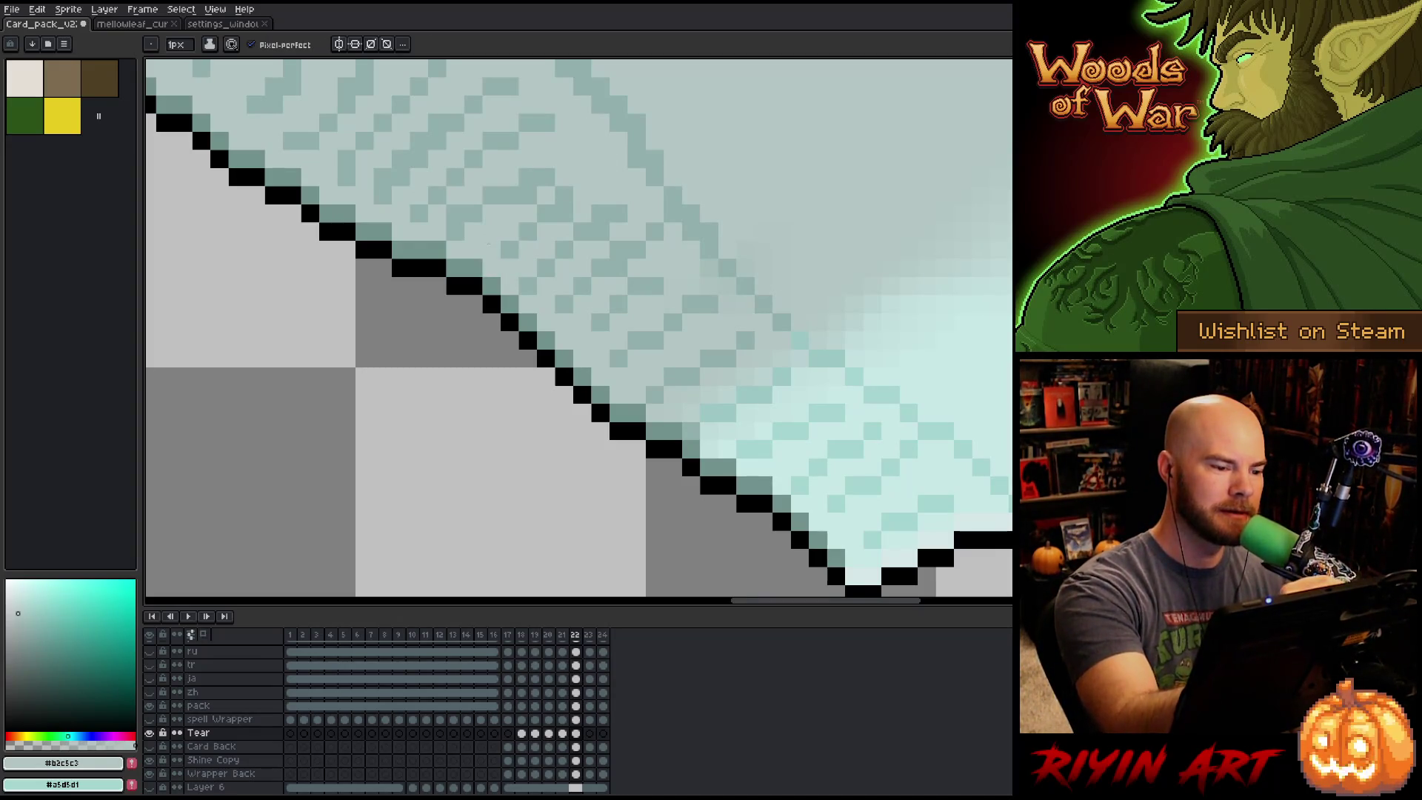
Zoom out to view the whole shaded wrapper against the Nature card pack.
key(v)
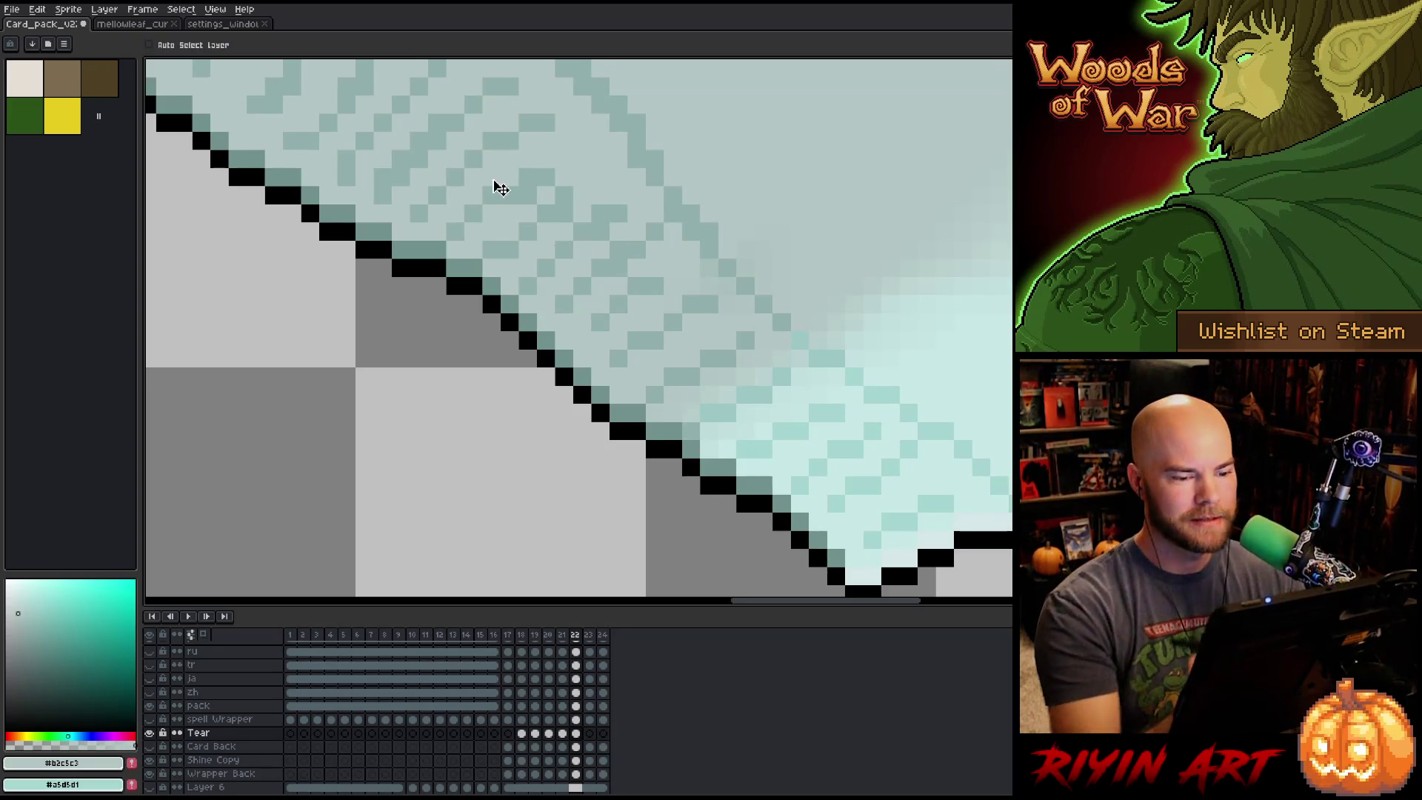
key(b)
scroll(501, 189, down, 2)
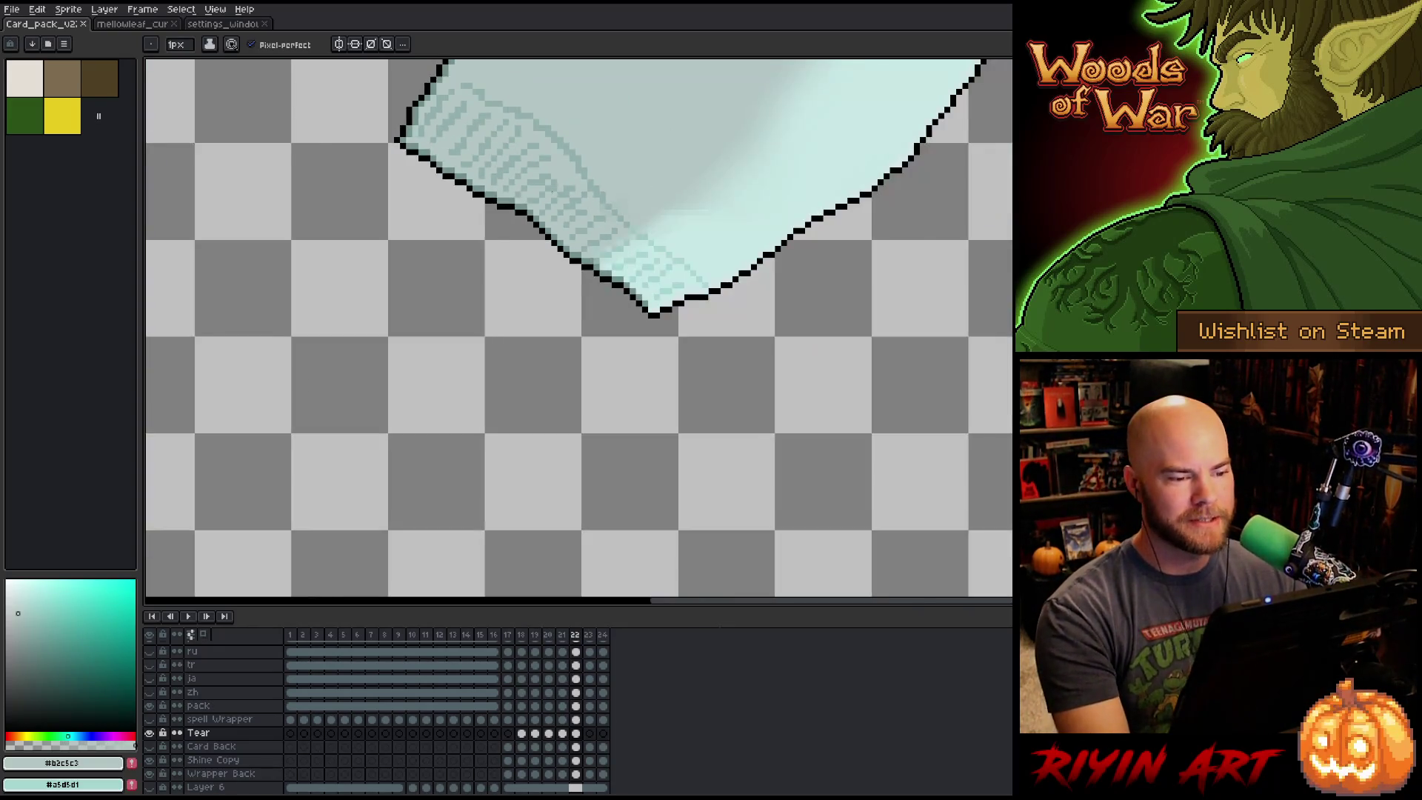
scroll(552, 191, down, 1)
mouse_move(552, 191)
mouse_down()
mouse_move(562, 211)
mouse_move(502, 401)
mouse_up()
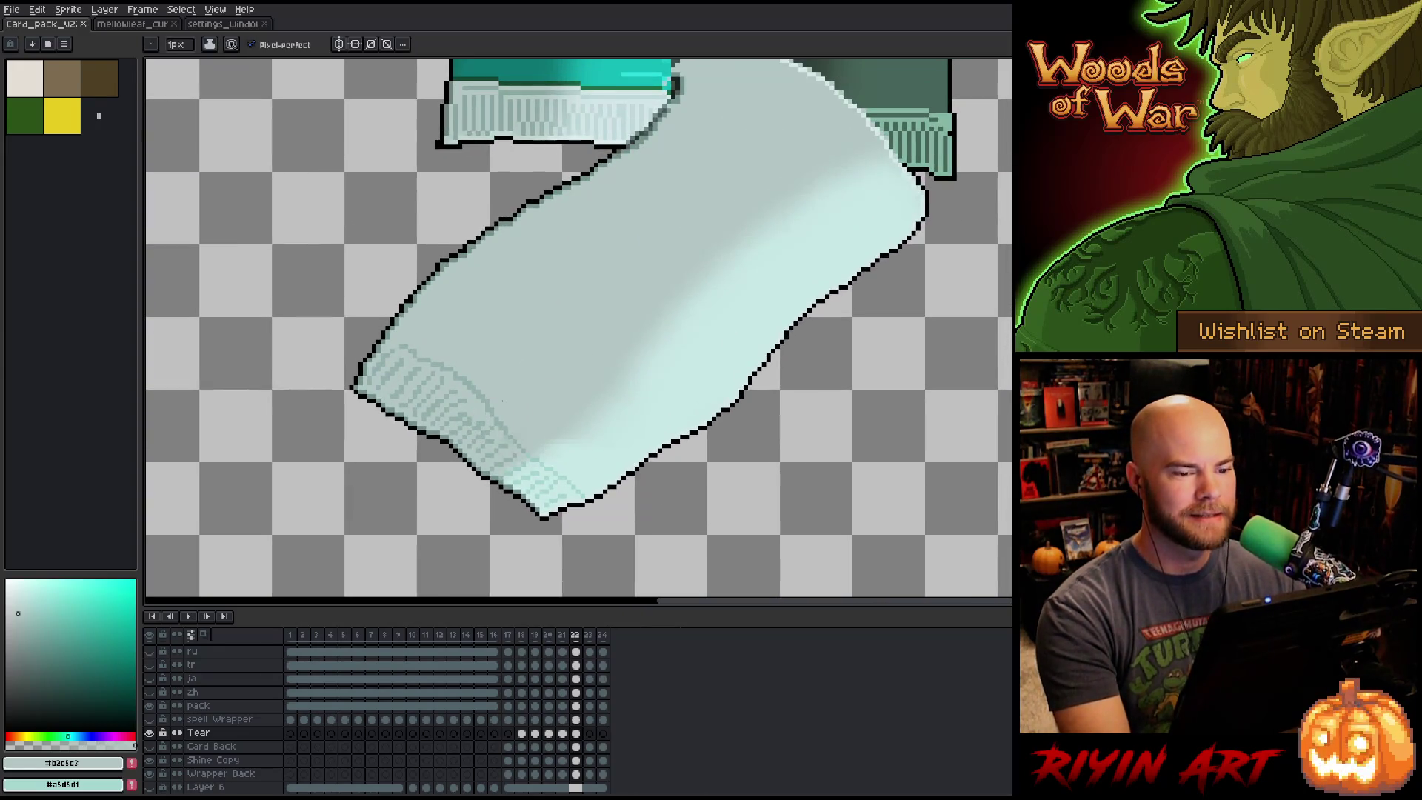
scroll(529, 402, down, 1)
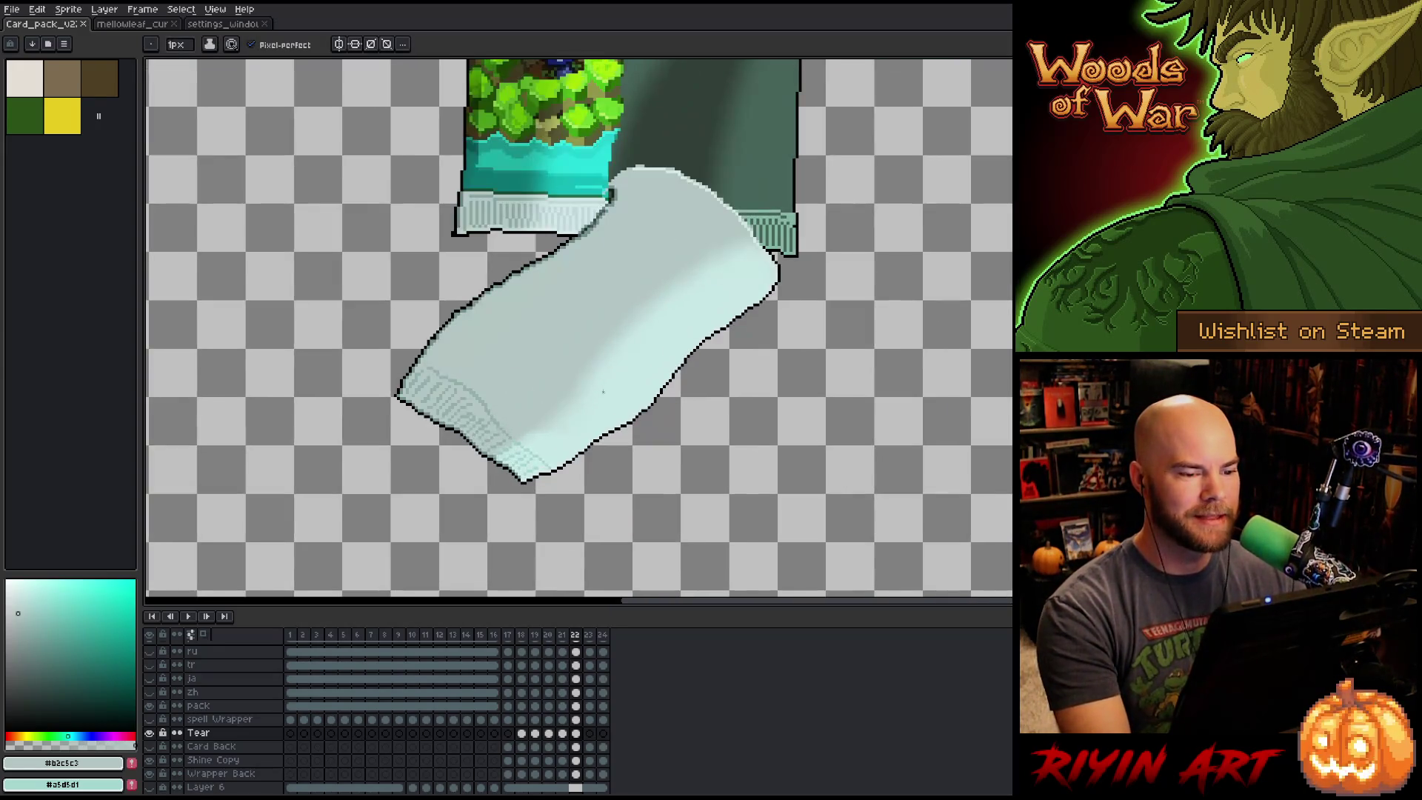
scroll(703, 187, up, 3)
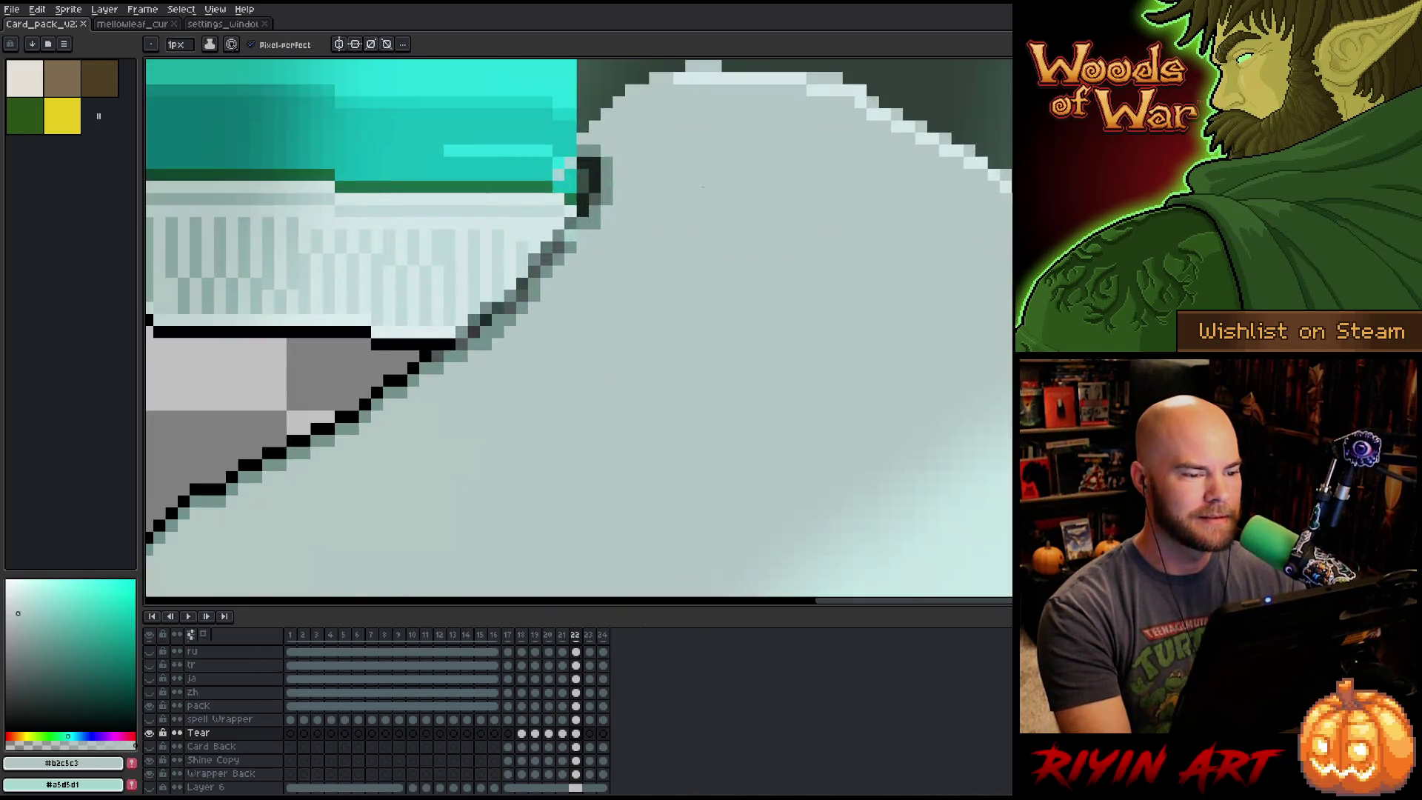
scroll(591, 232, up, 1)
Select the rip stroke layer and zoom in and out to review the torn corner.
click(662, 163)
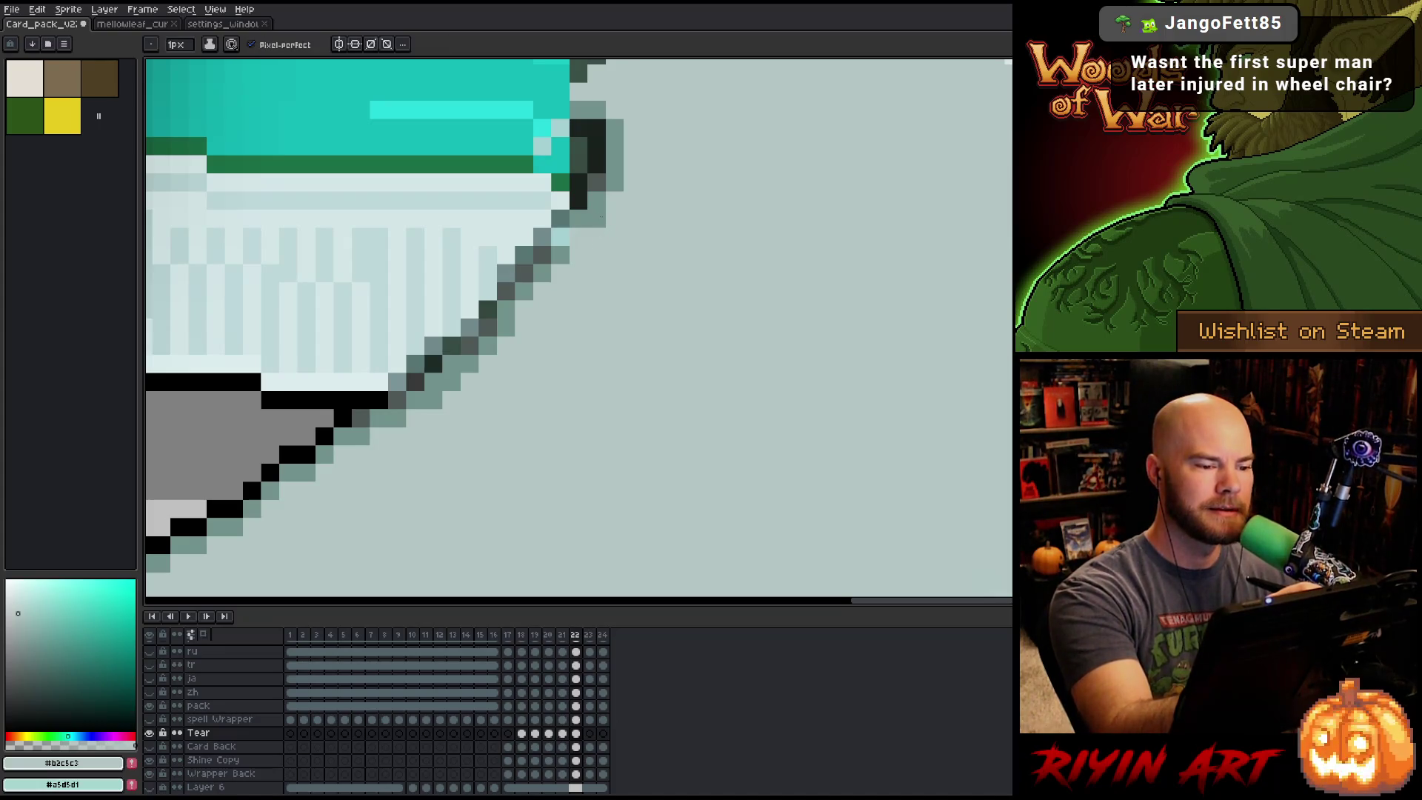
key(ctrl+z)
key(ctrl+z)
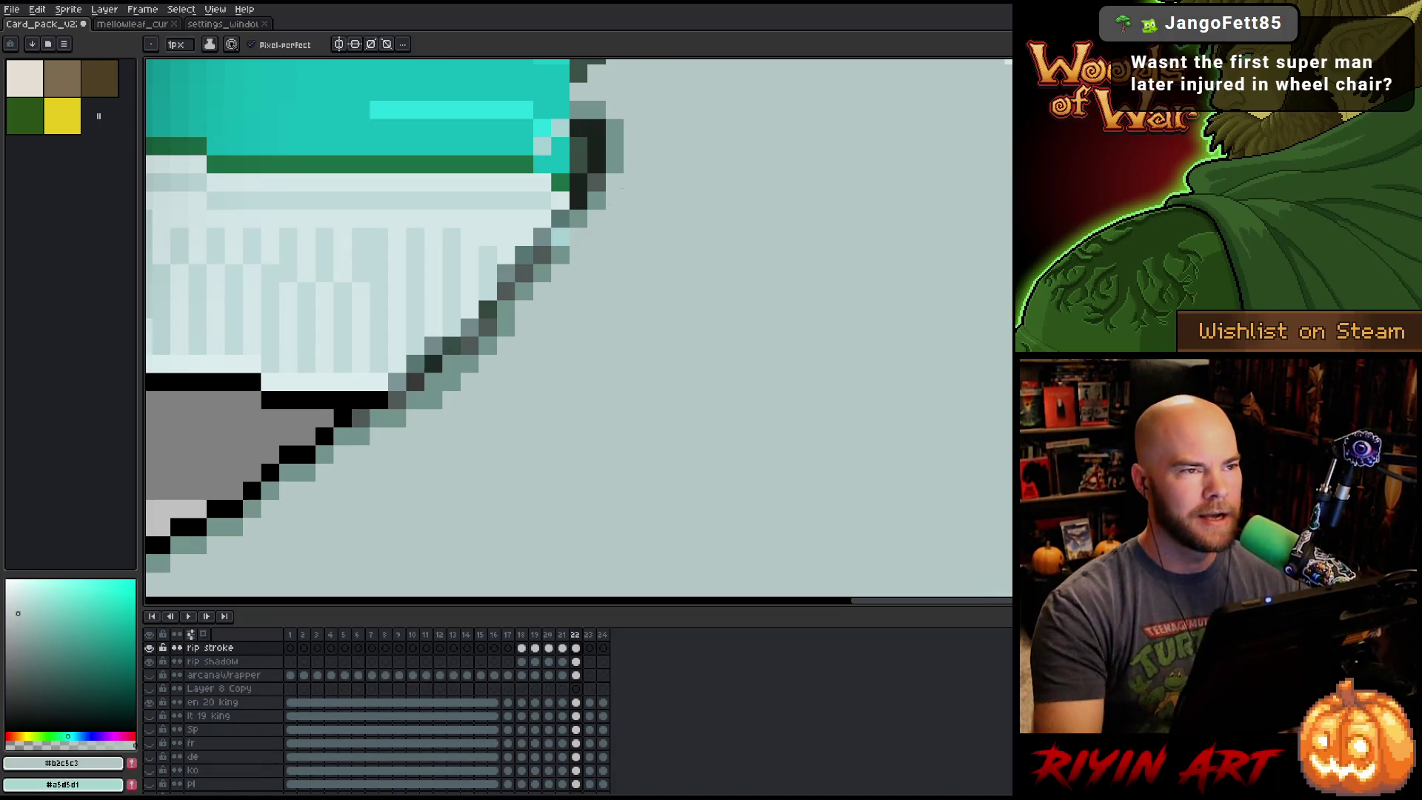
scroll(665, 238, down, 5)
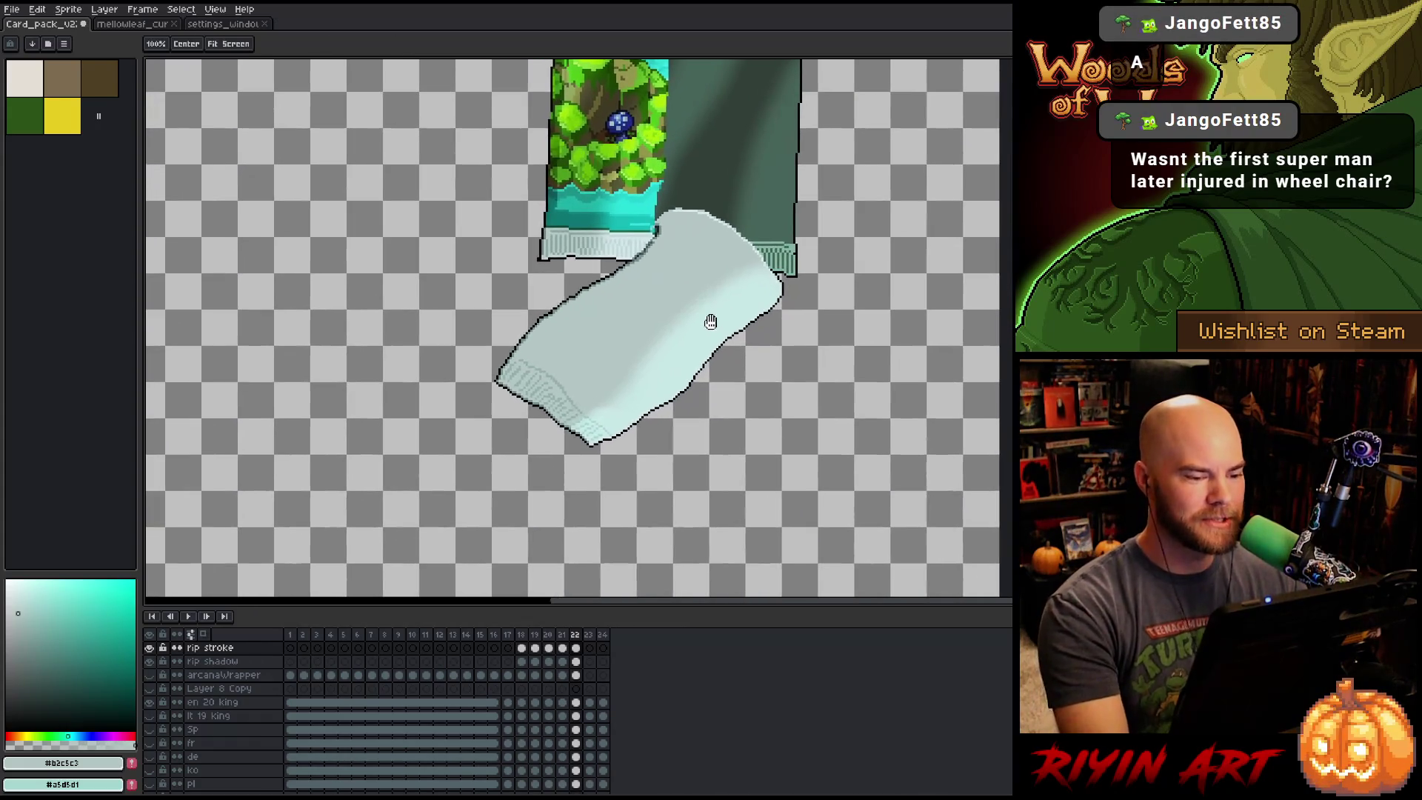
right_click(672, 324)
key(Escape)
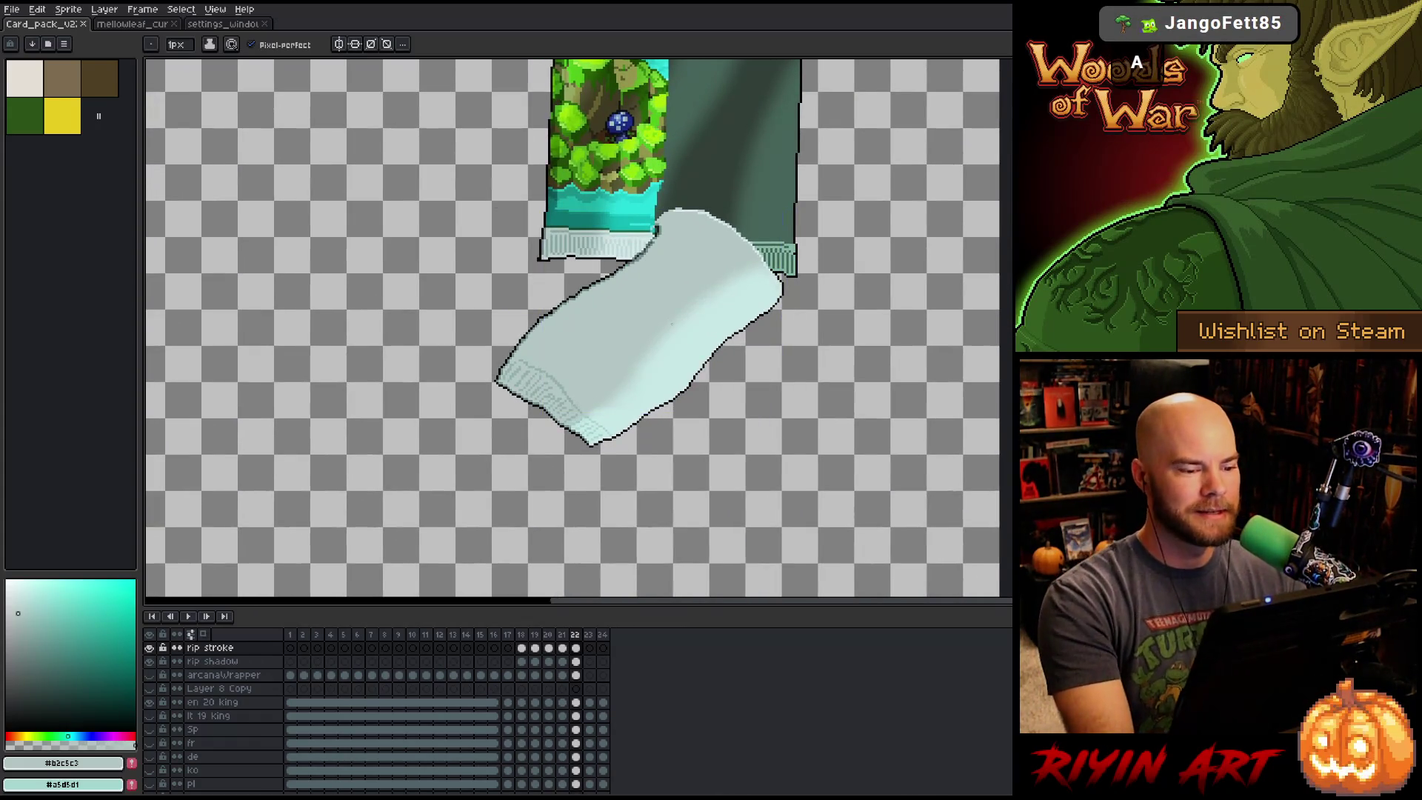
scroll(672, 323, up, 2)
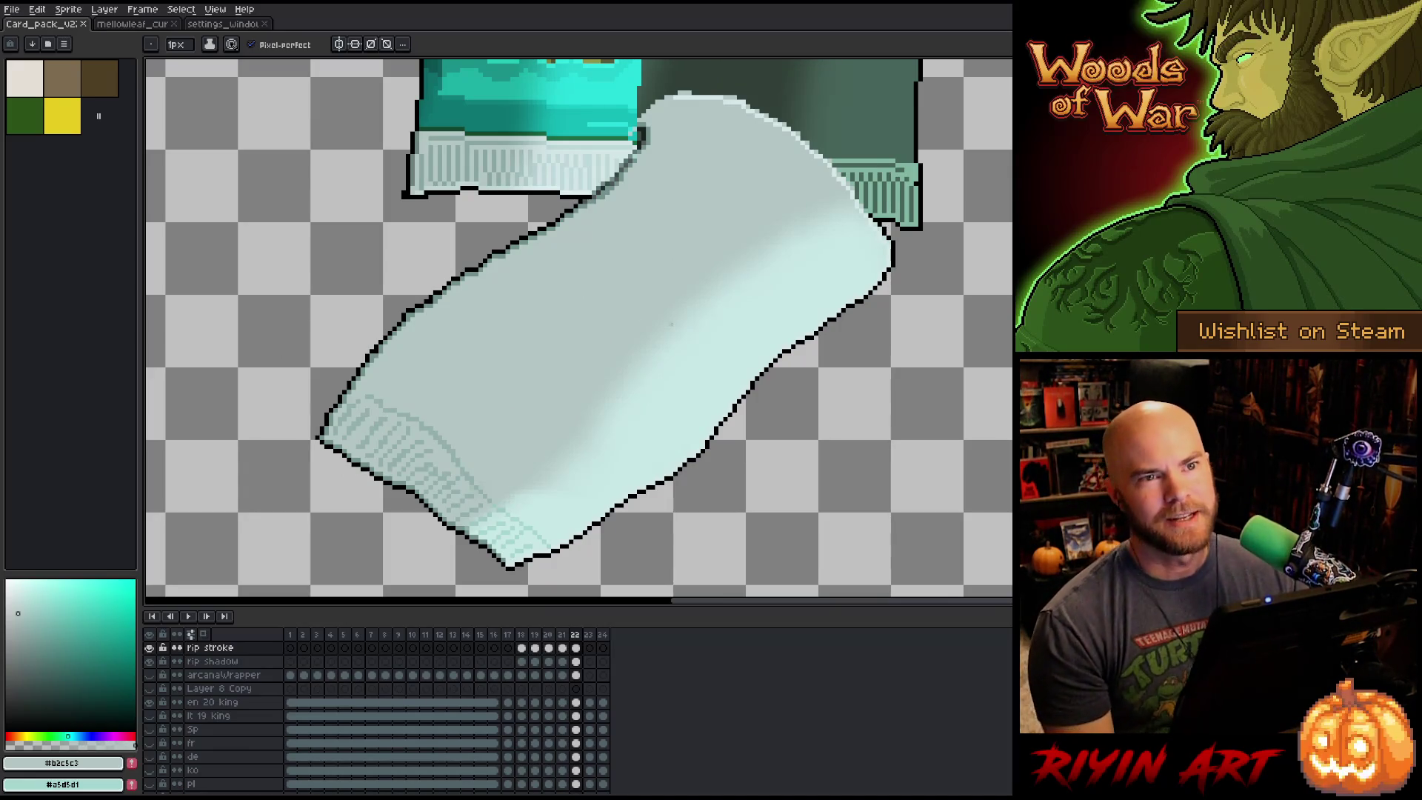
scroll(671, 324, down, 2)
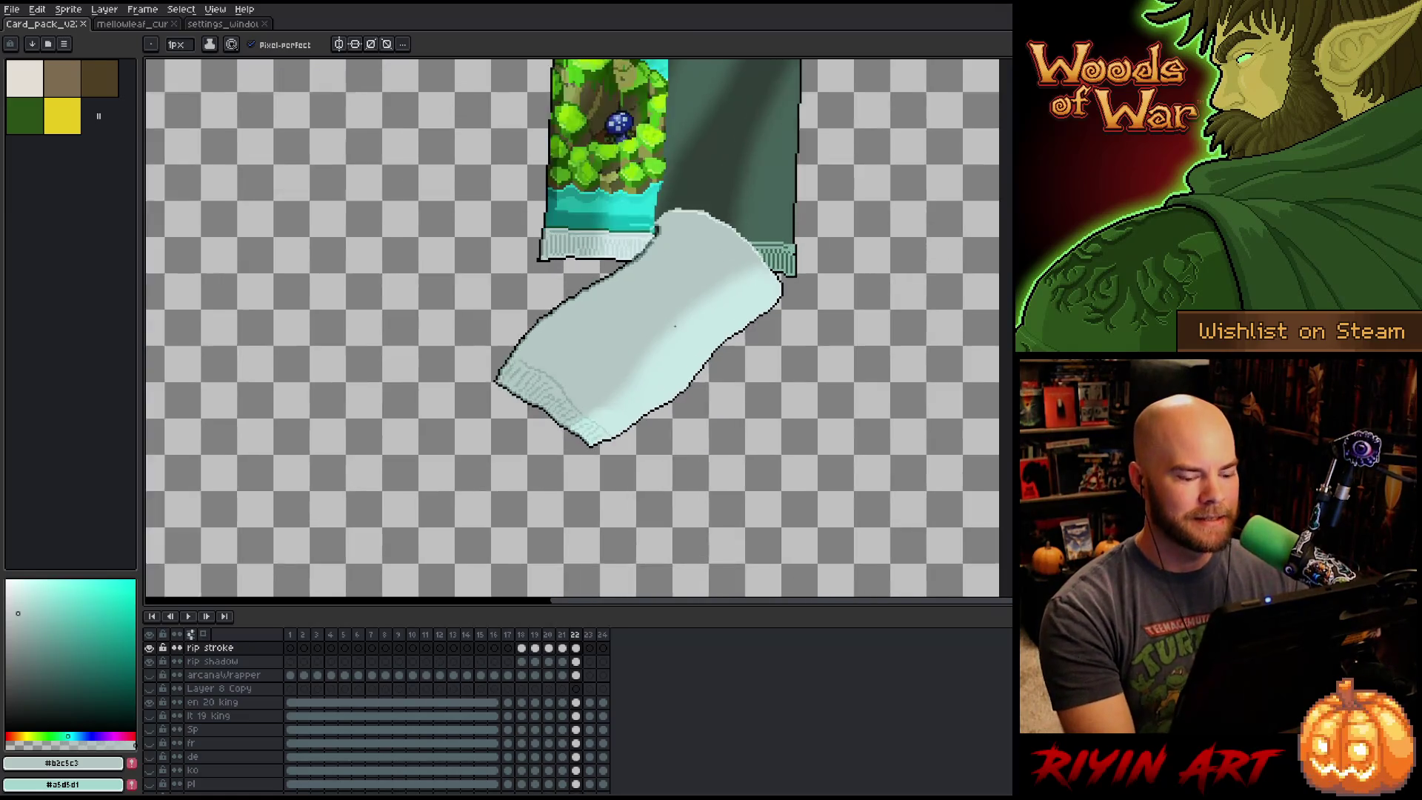
scroll(675, 326, up, 1)
scroll(674, 326, down, 1)
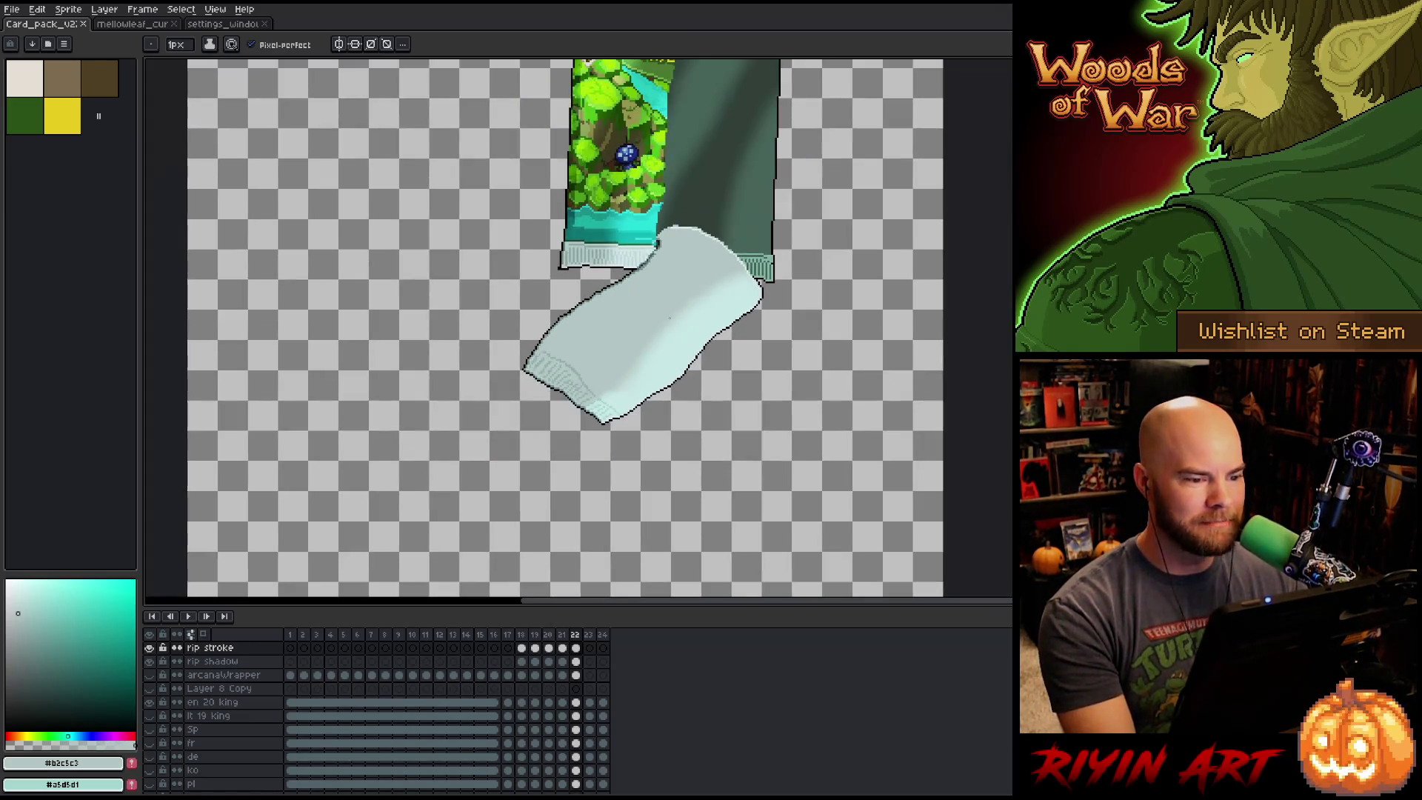
scroll(675, 326, up, 1)
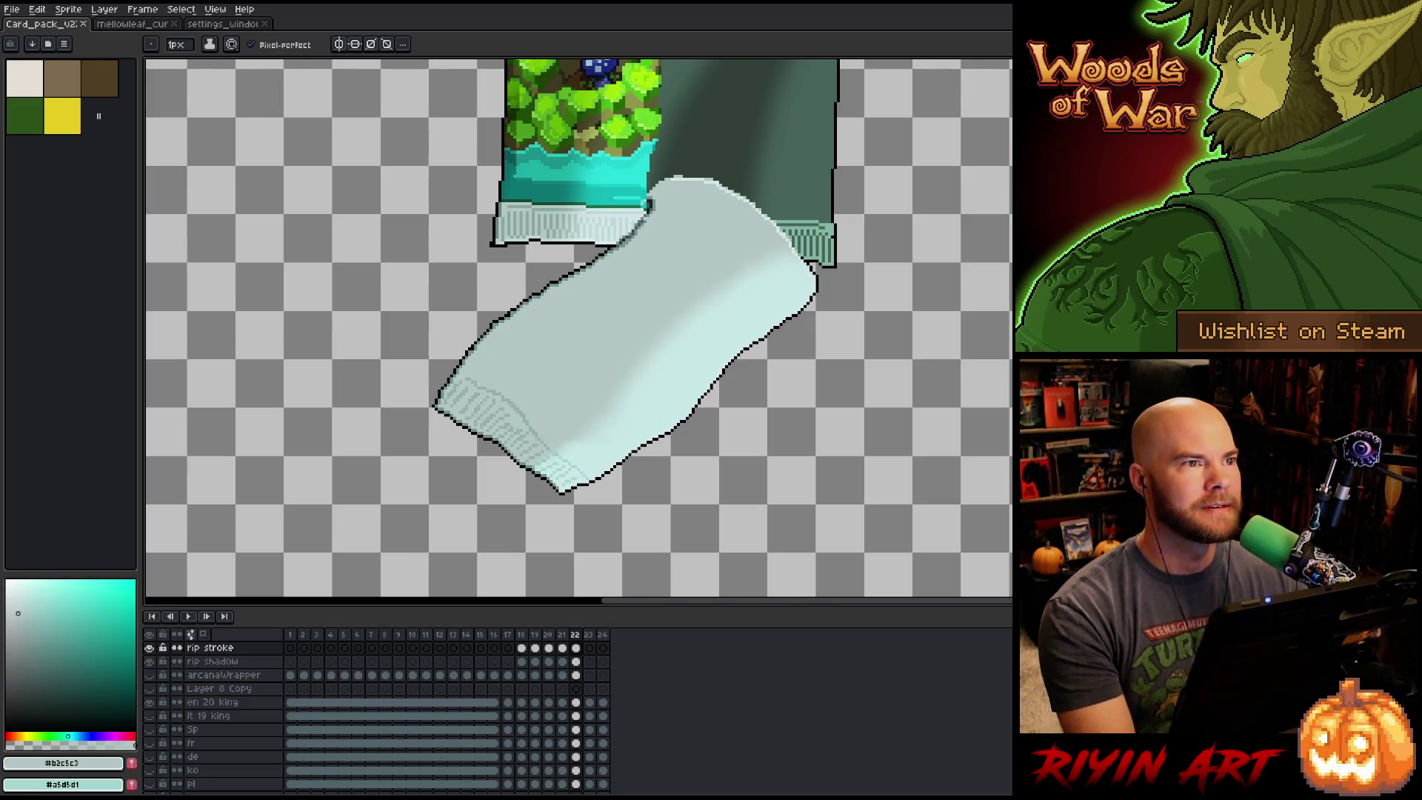
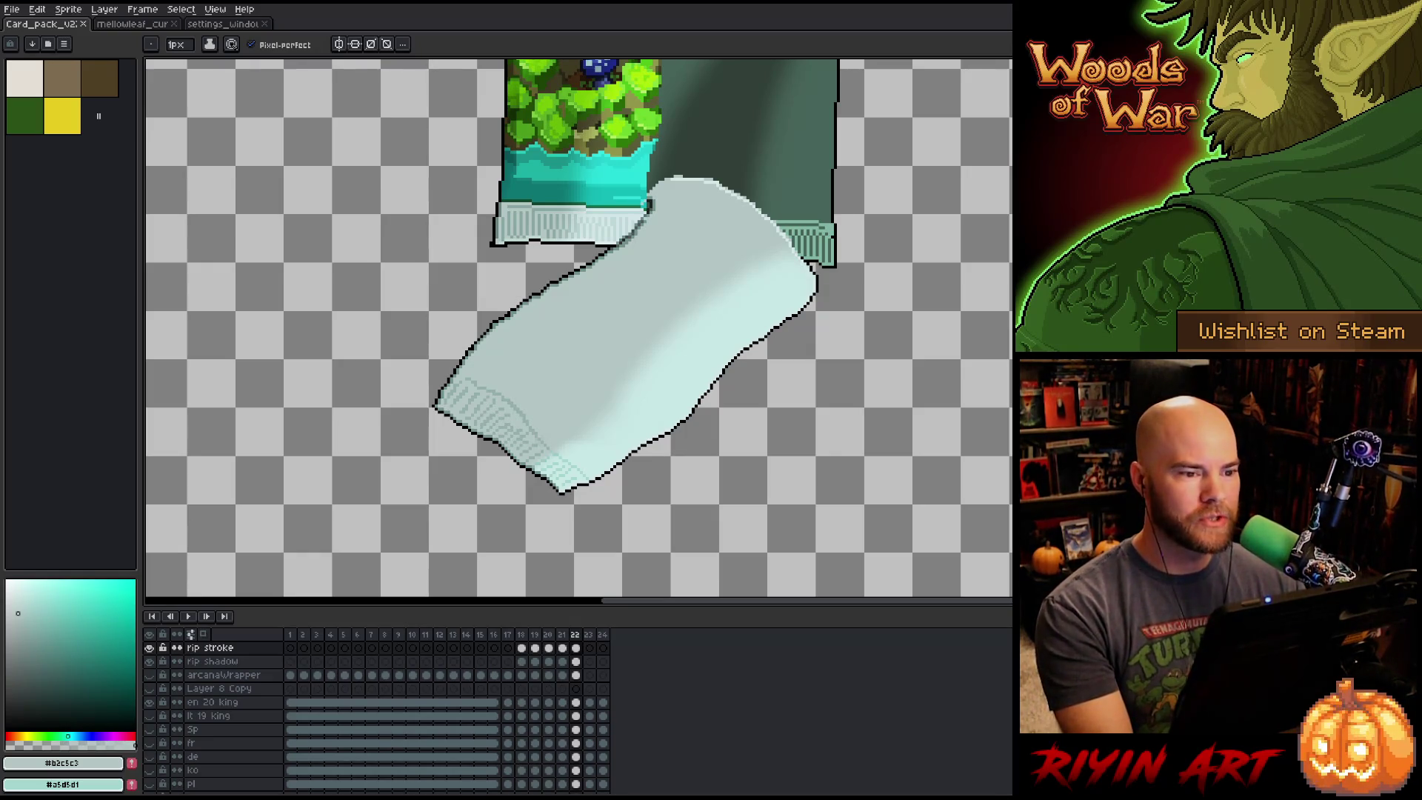
Zoom in and flip between frames 21 and 22 to compare the tear.
scroll(607, 333, down, 3)
scroll(607, 333, up, 3)
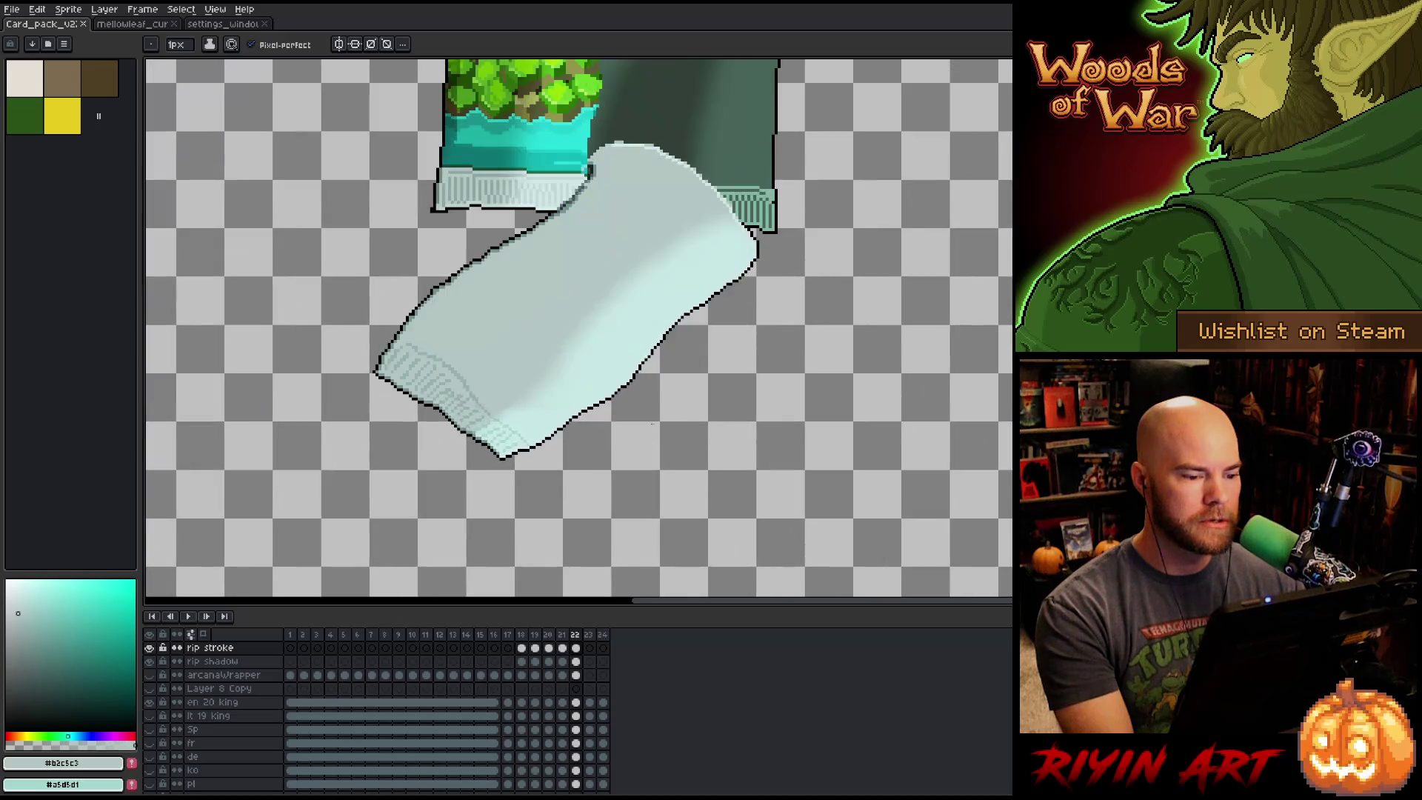
scroll(608, 333, down, 2)
scroll(607, 333, up, 2)
scroll(596, 378, up, 1)
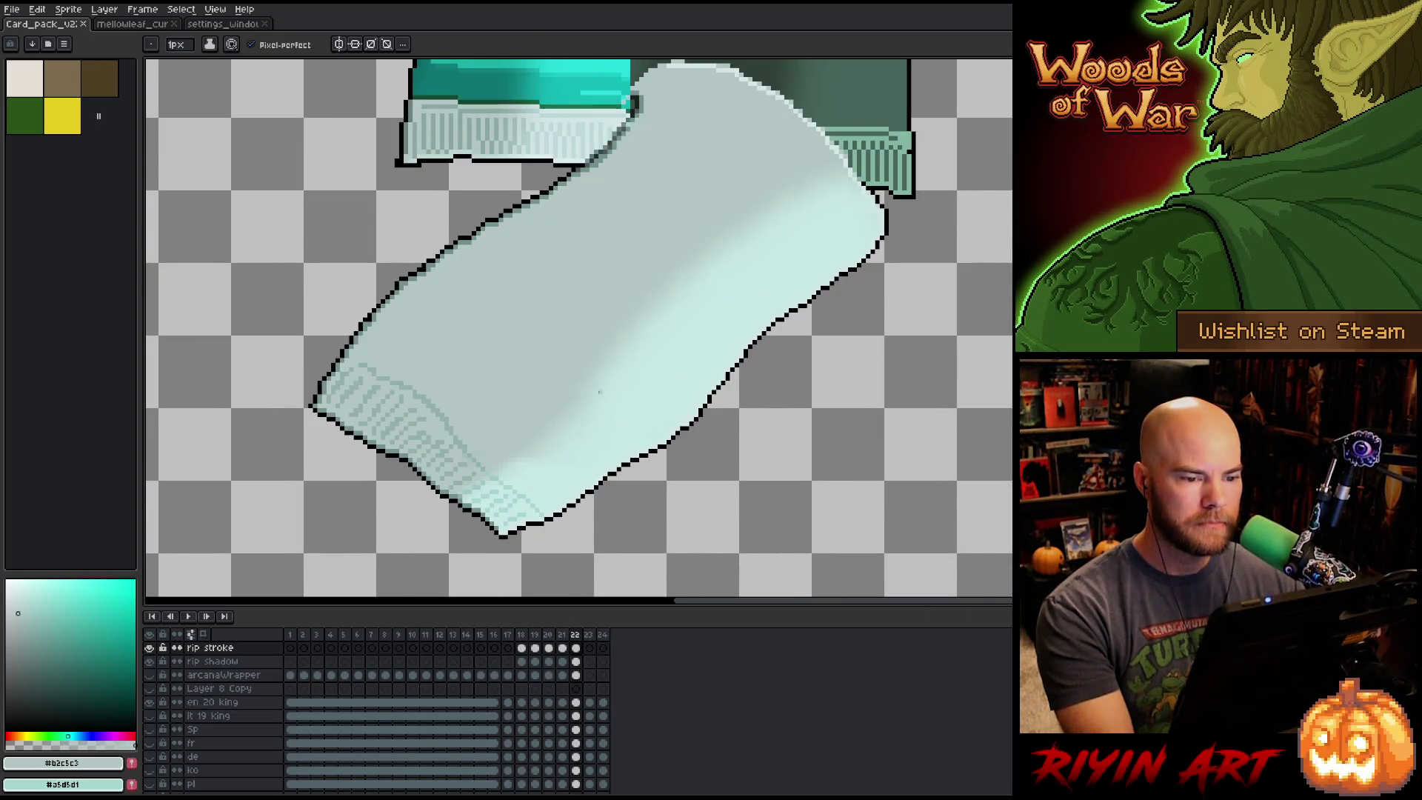
scroll(596, 385, down, 5)
scroll(570, 696, down, 1)
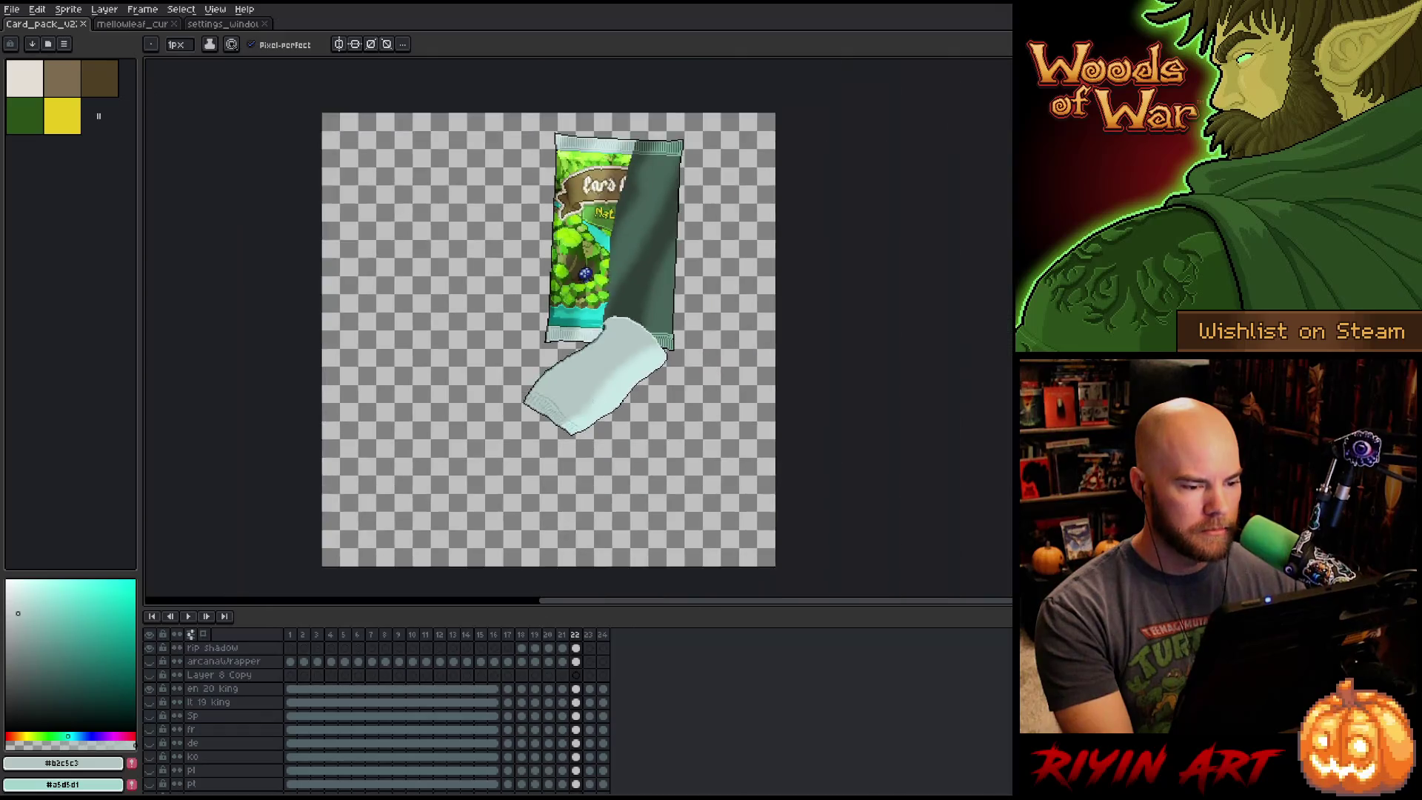
scroll(604, 412, up, 2)
scroll(592, 678, down, 2)
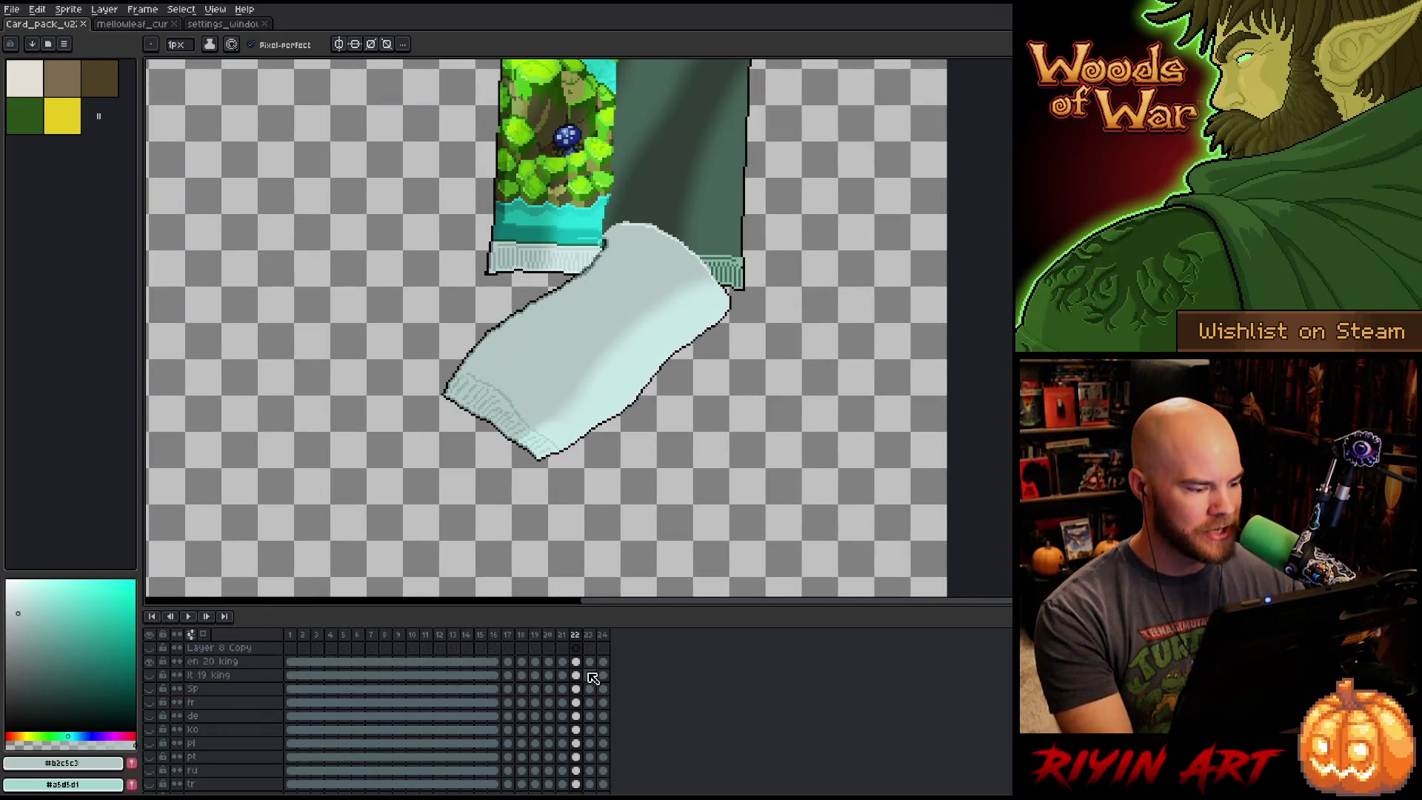
scroll(592, 677, down, 10)
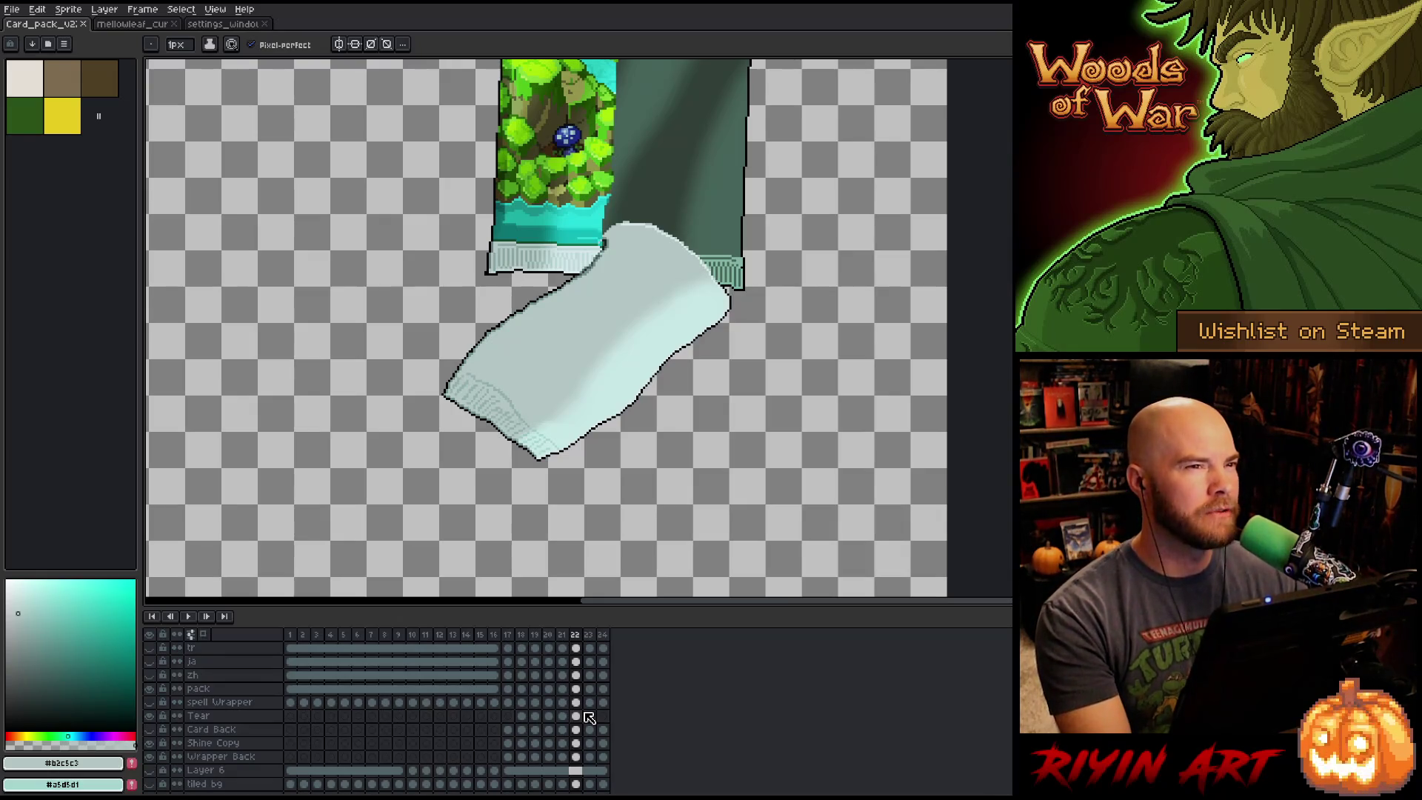
key(Left)
key(Right)
key(Left)
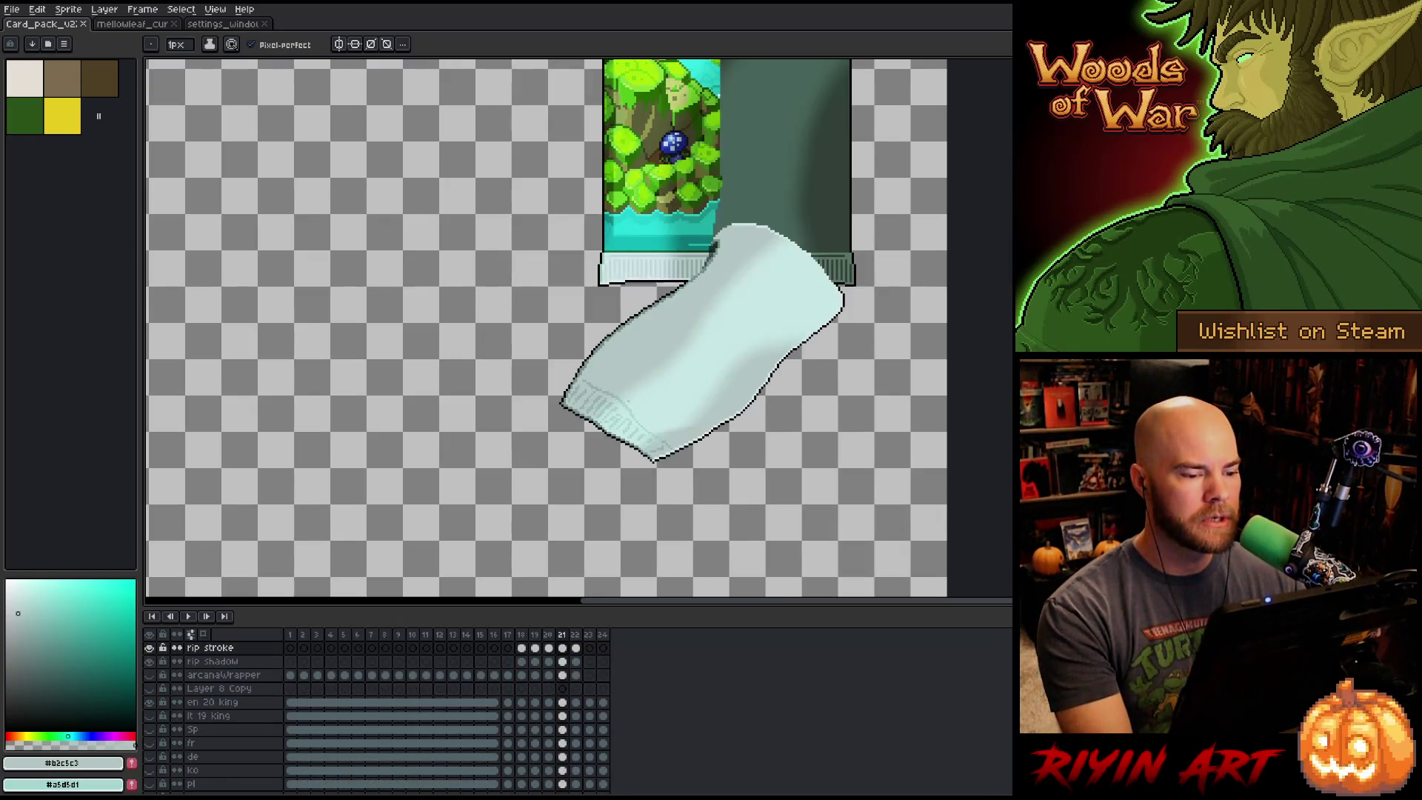
key(Right)
Step across frames 21, 22 and 23 to compare how the wrapper rips.
scroll(694, 442, up, 3)
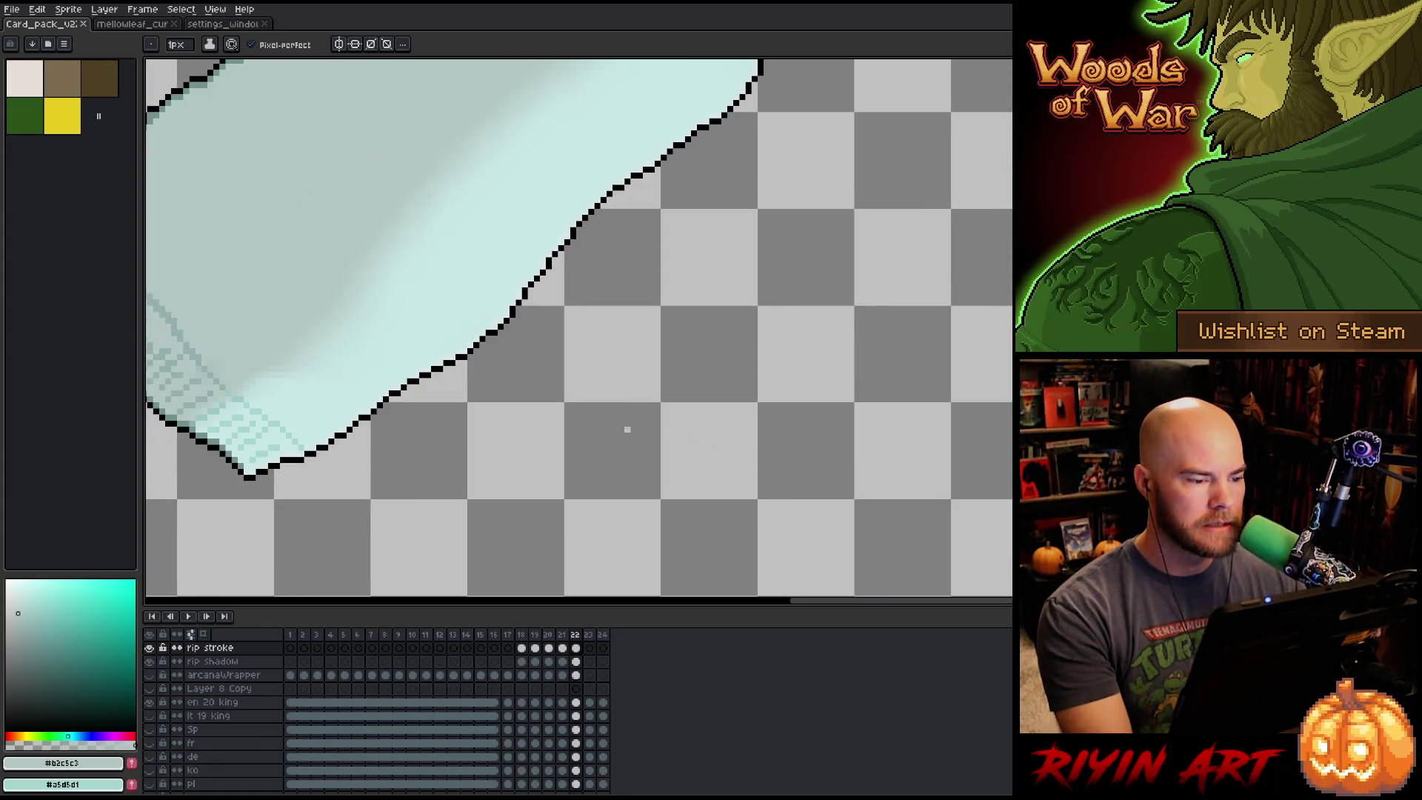
scroll(627, 430, down, 3)
scroll(513, 320, up, 1)
key(Left)
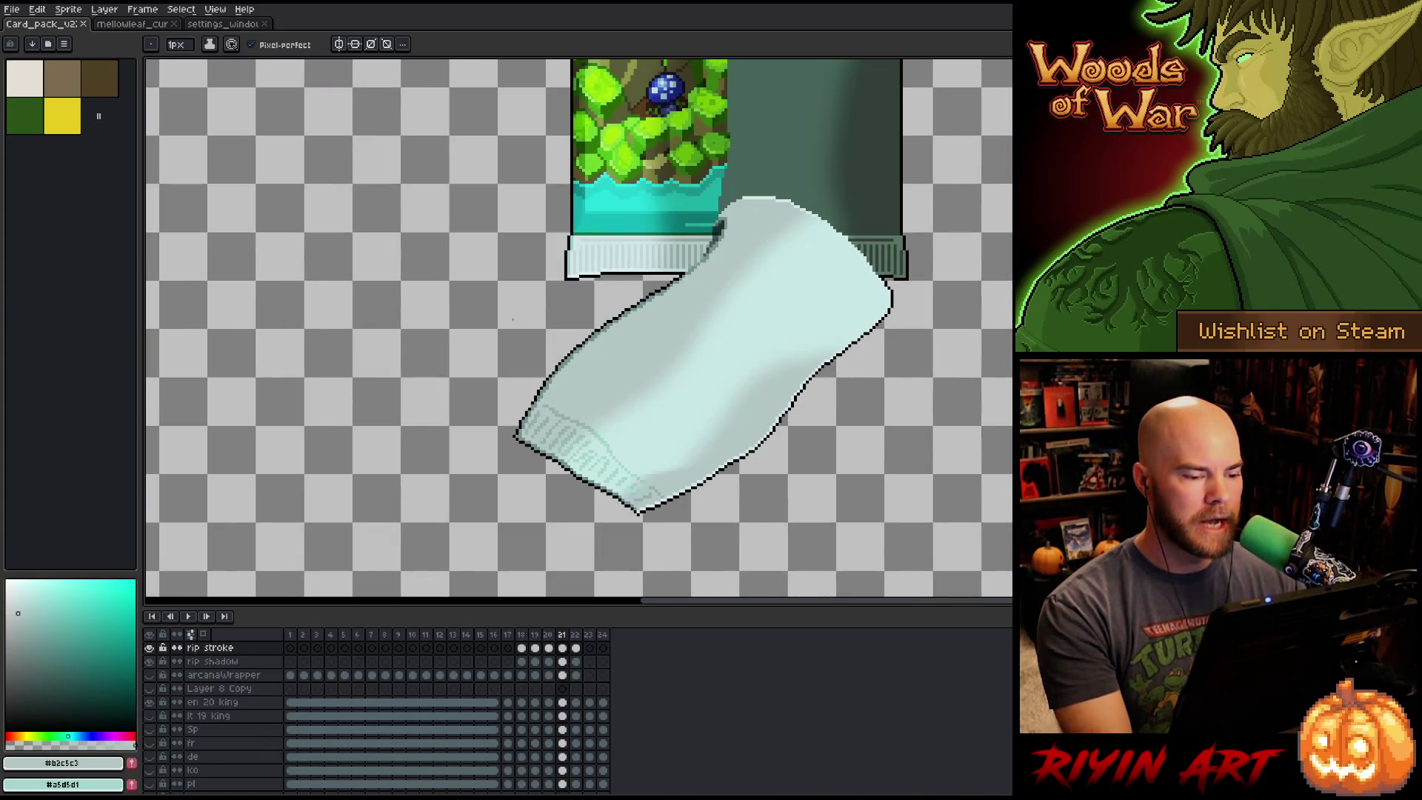
key(Right)
key(Right)
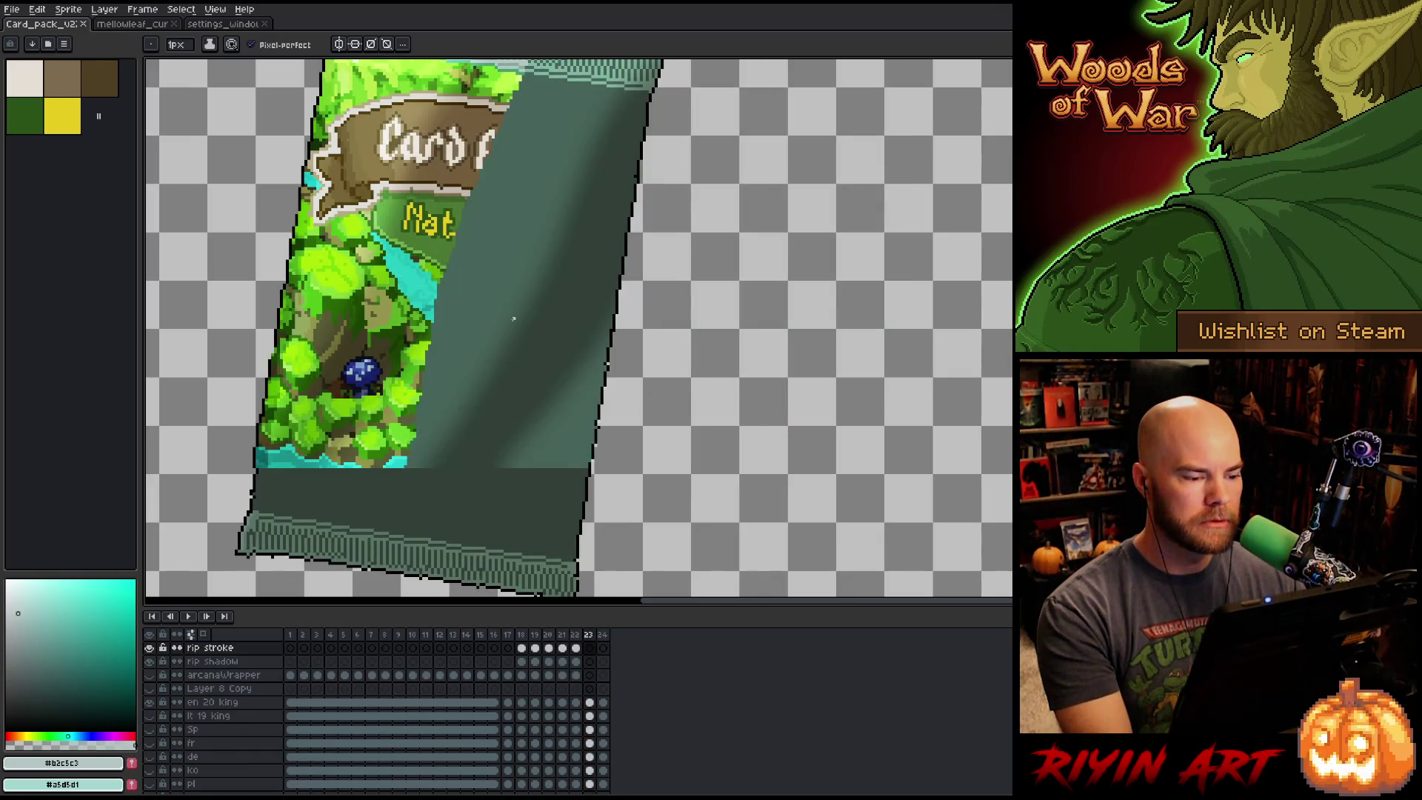
scroll(514, 319, down, 1)
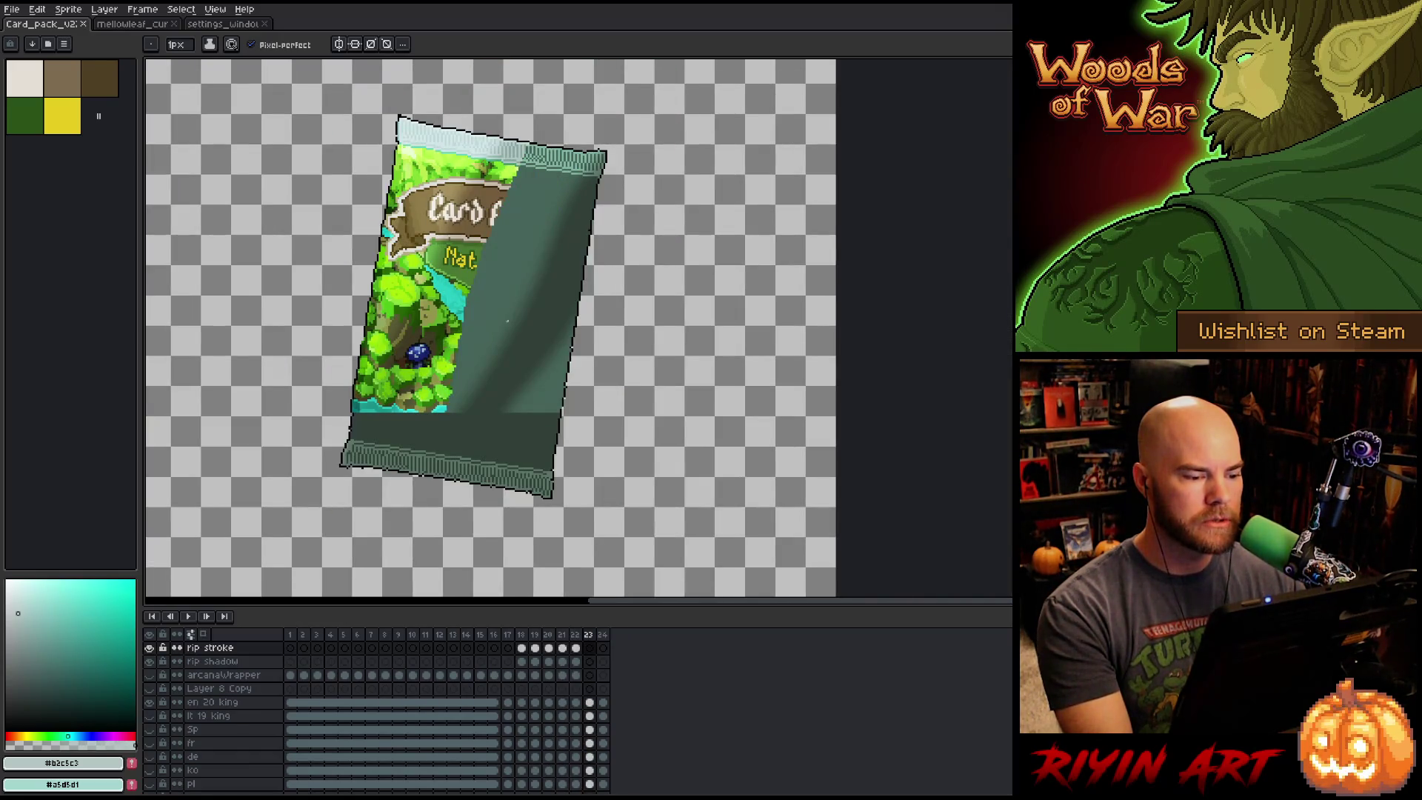
key(Left)
scroll(476, 375, down, 2)
scroll(565, 395, up, 1)
key(Right)
key(Left)
key(Right)
Recentre the view on the wrapper and play the whole card-pack rip animation.
drag(556, 500, 652, 343)
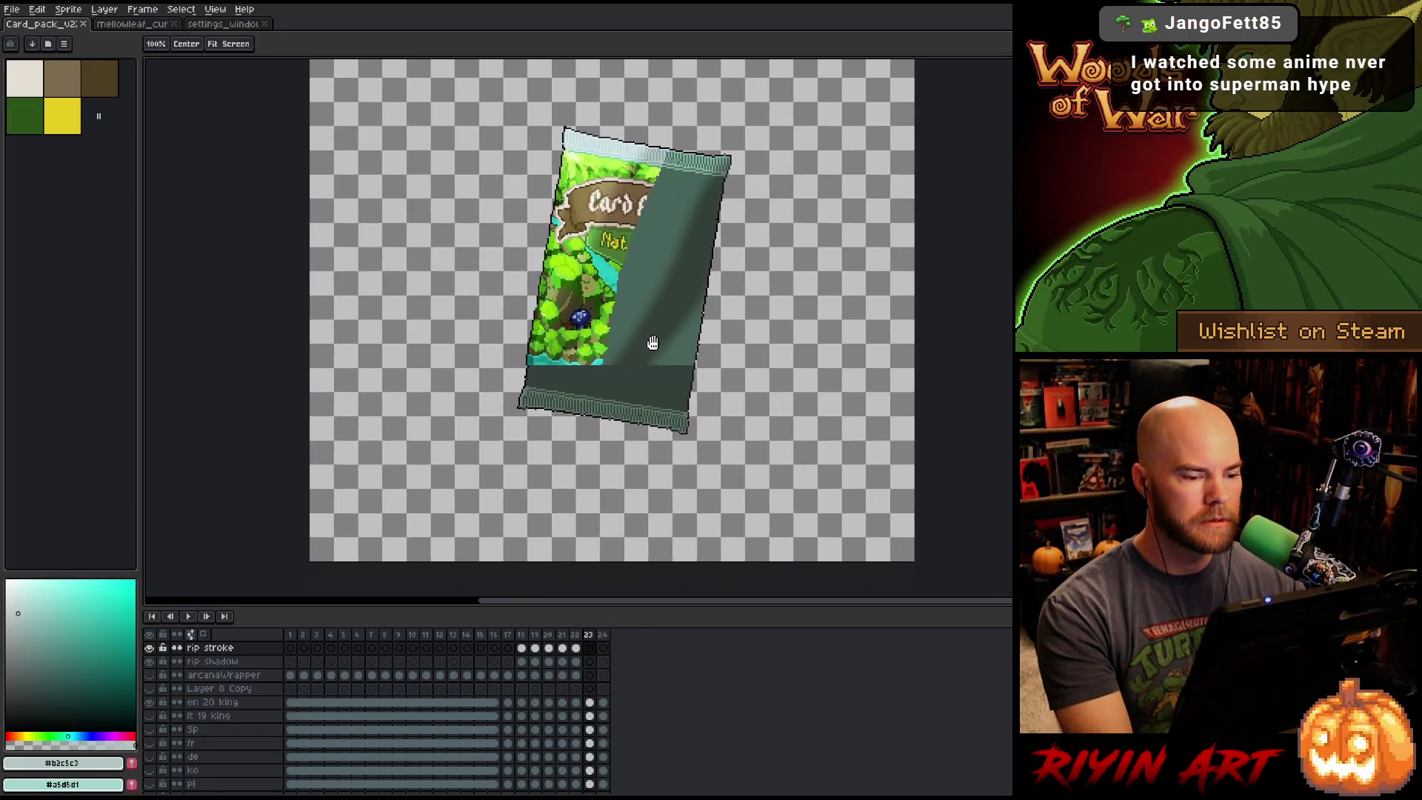
key(Left)
scroll(698, 345, down, 1)
drag(760, 244, 731, 315)
key(Return)
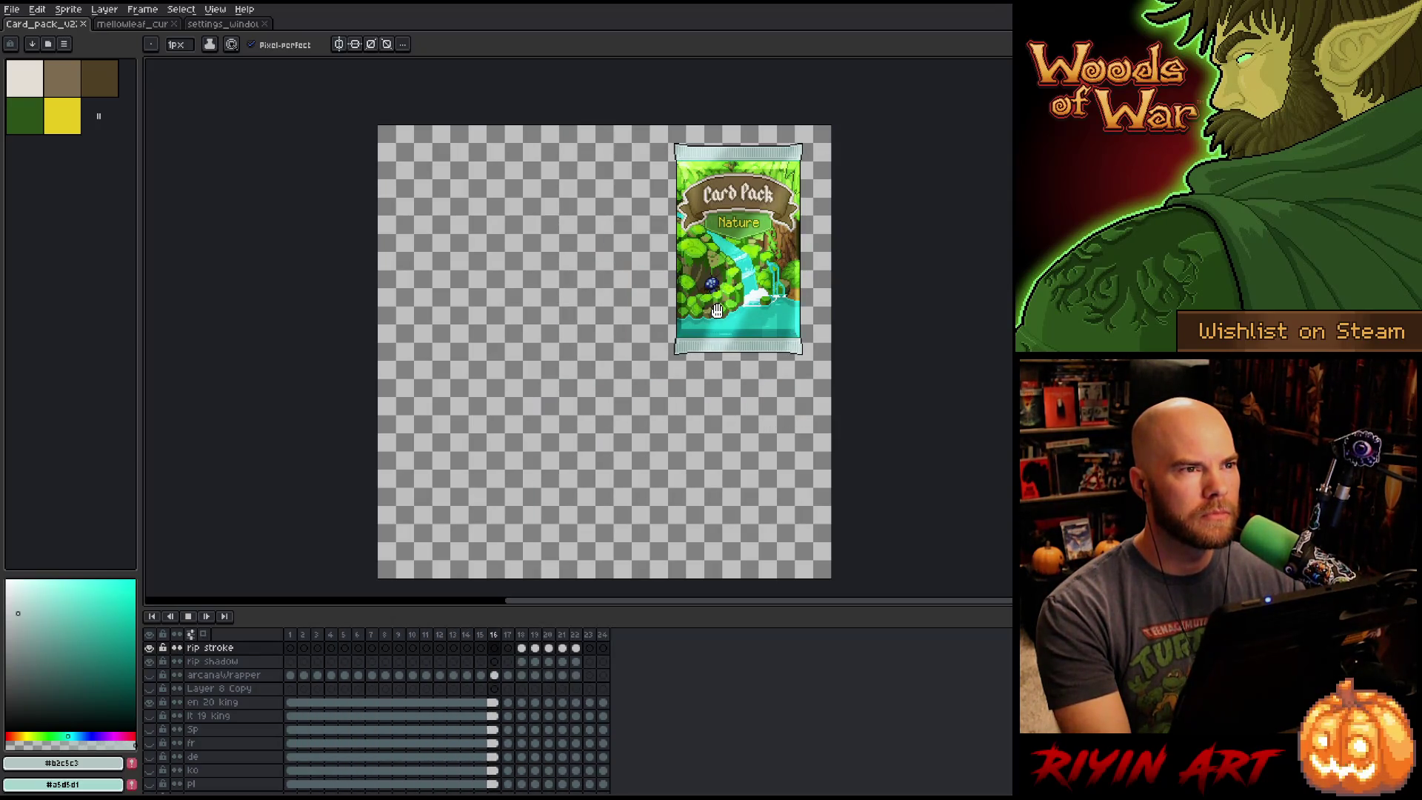
Stop playback, save the card-pack file, and jump to the torn-wrapper frames.
key(v)
key(ctrl+s)
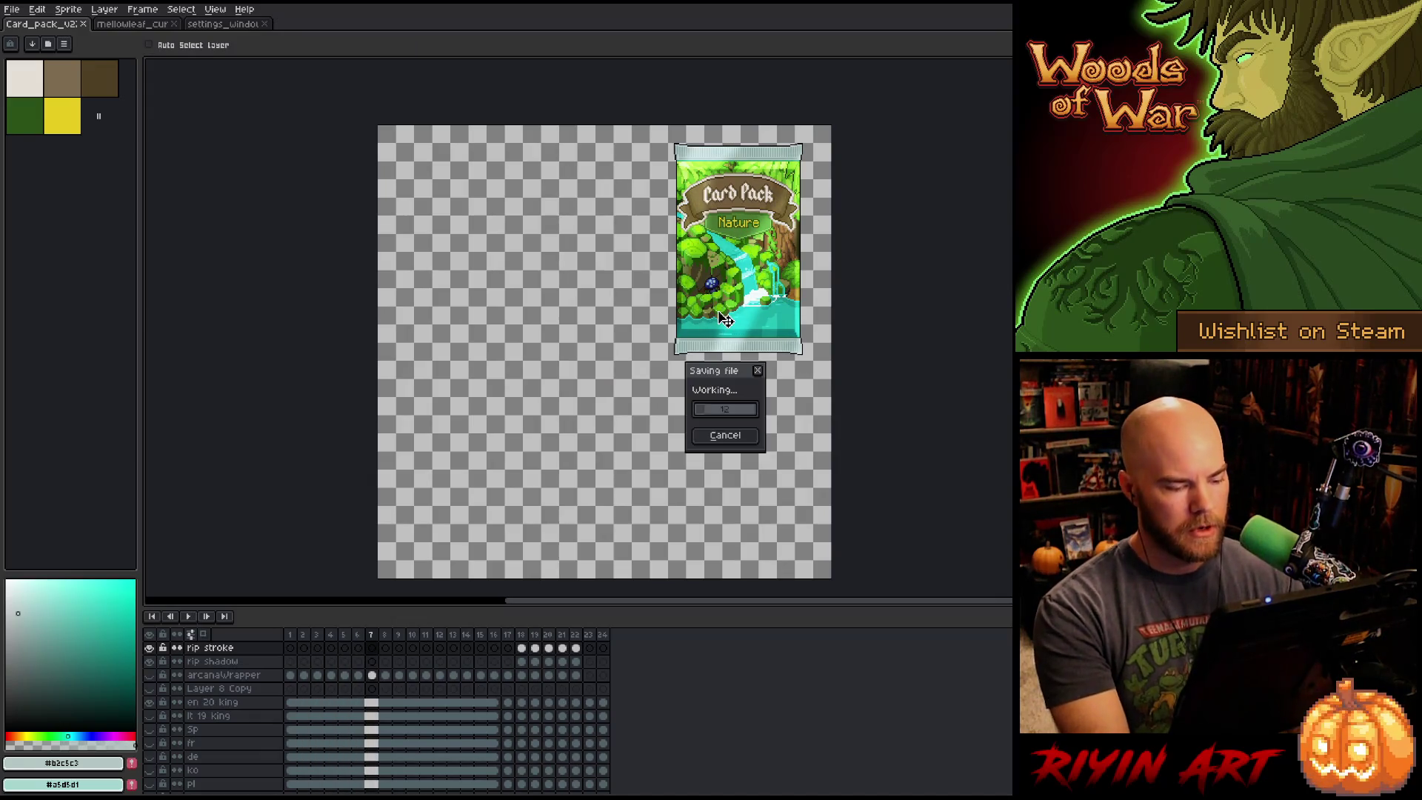
key(b)
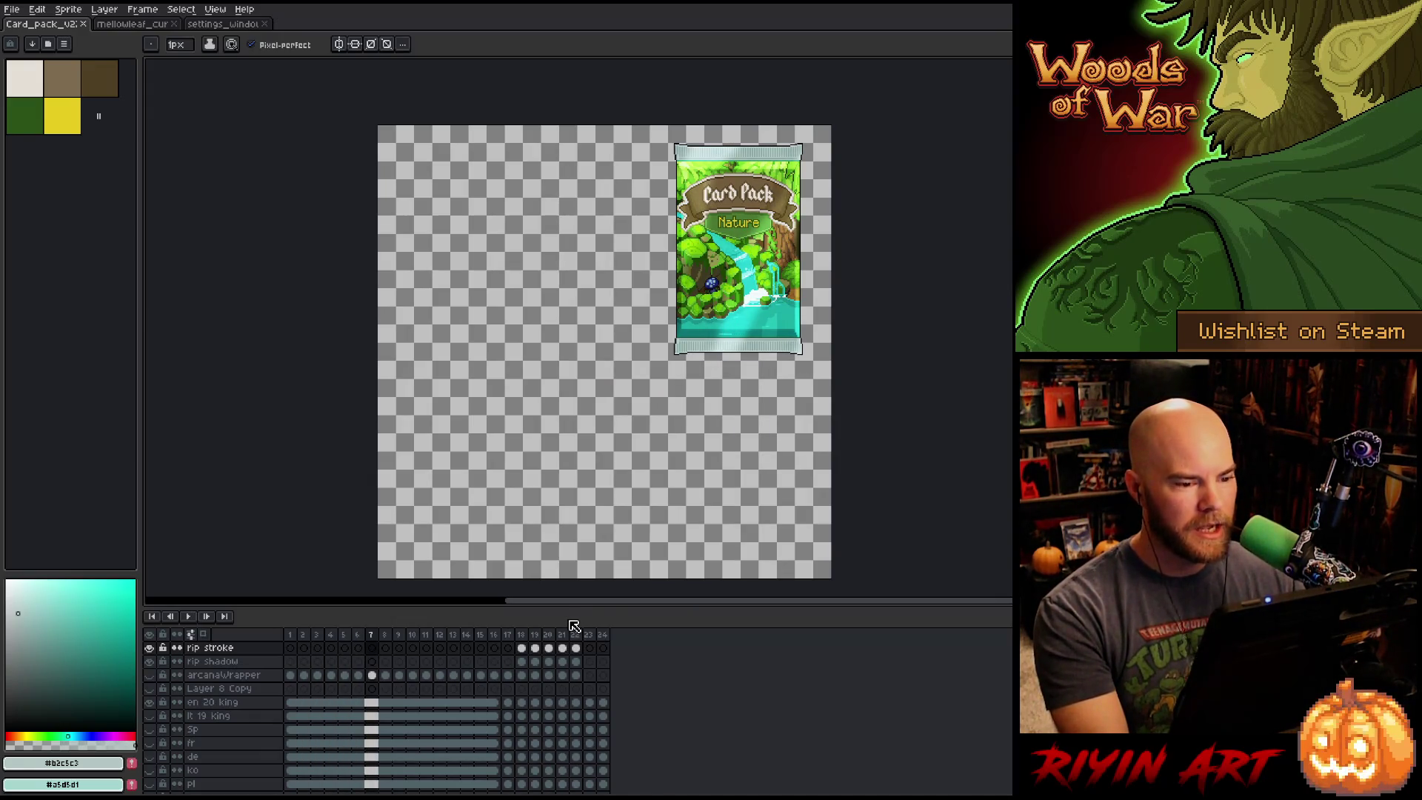
click(522, 647)
key(Return)
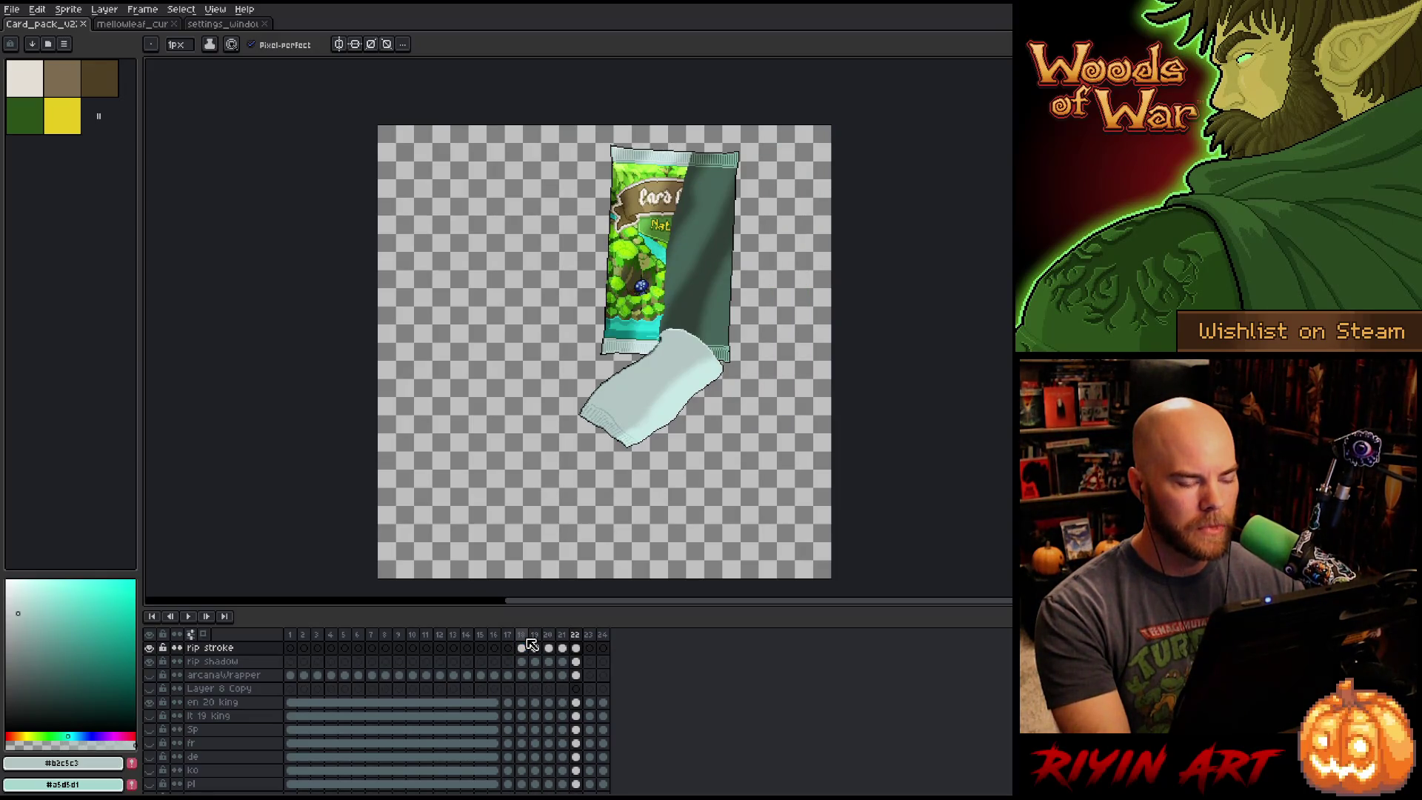
scroll(627, 313, up, 2)
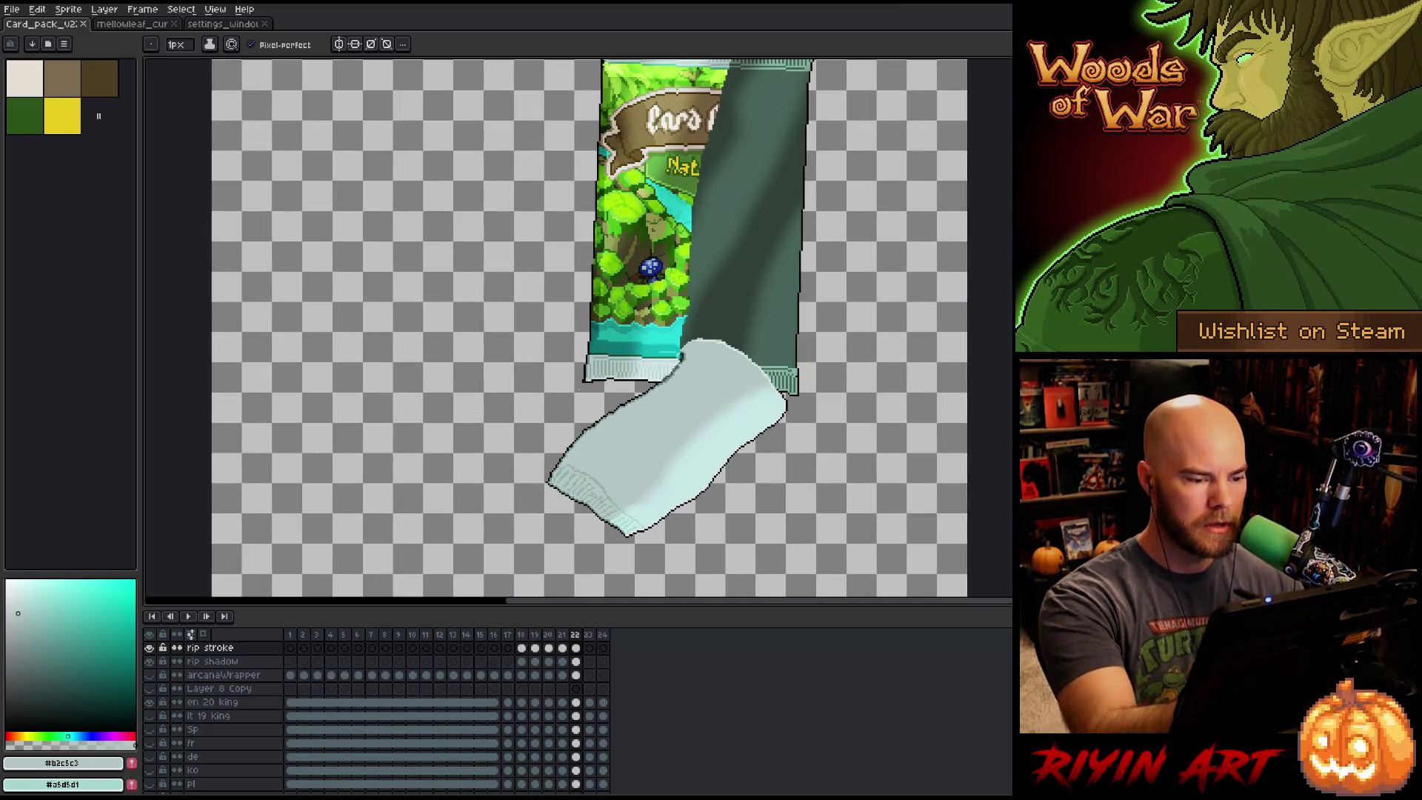
scroll(577, 383, up, 3)
Make the pack layer active, take up the wrapper's teal-green, and recentre the pack.
key(e)
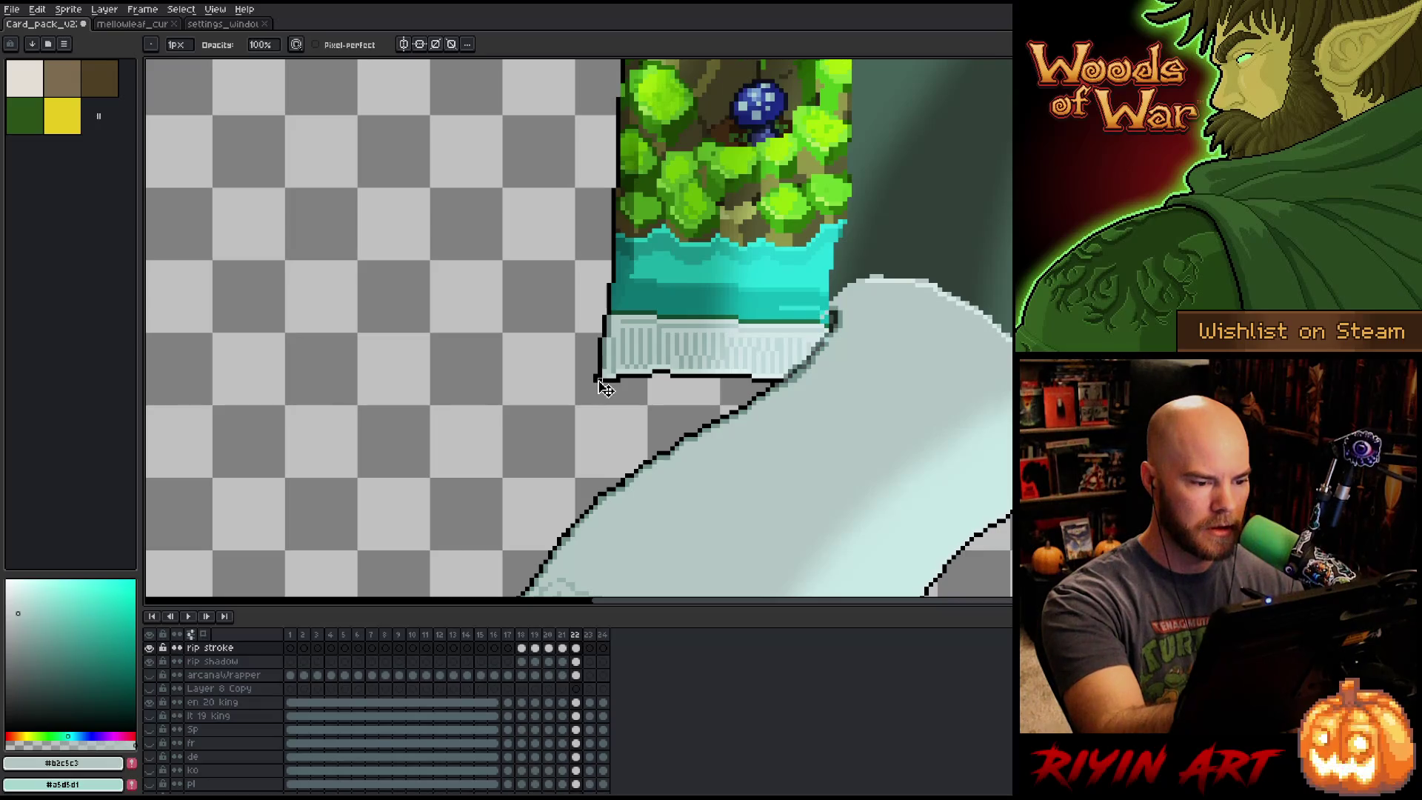
ctrl+click(597, 379)
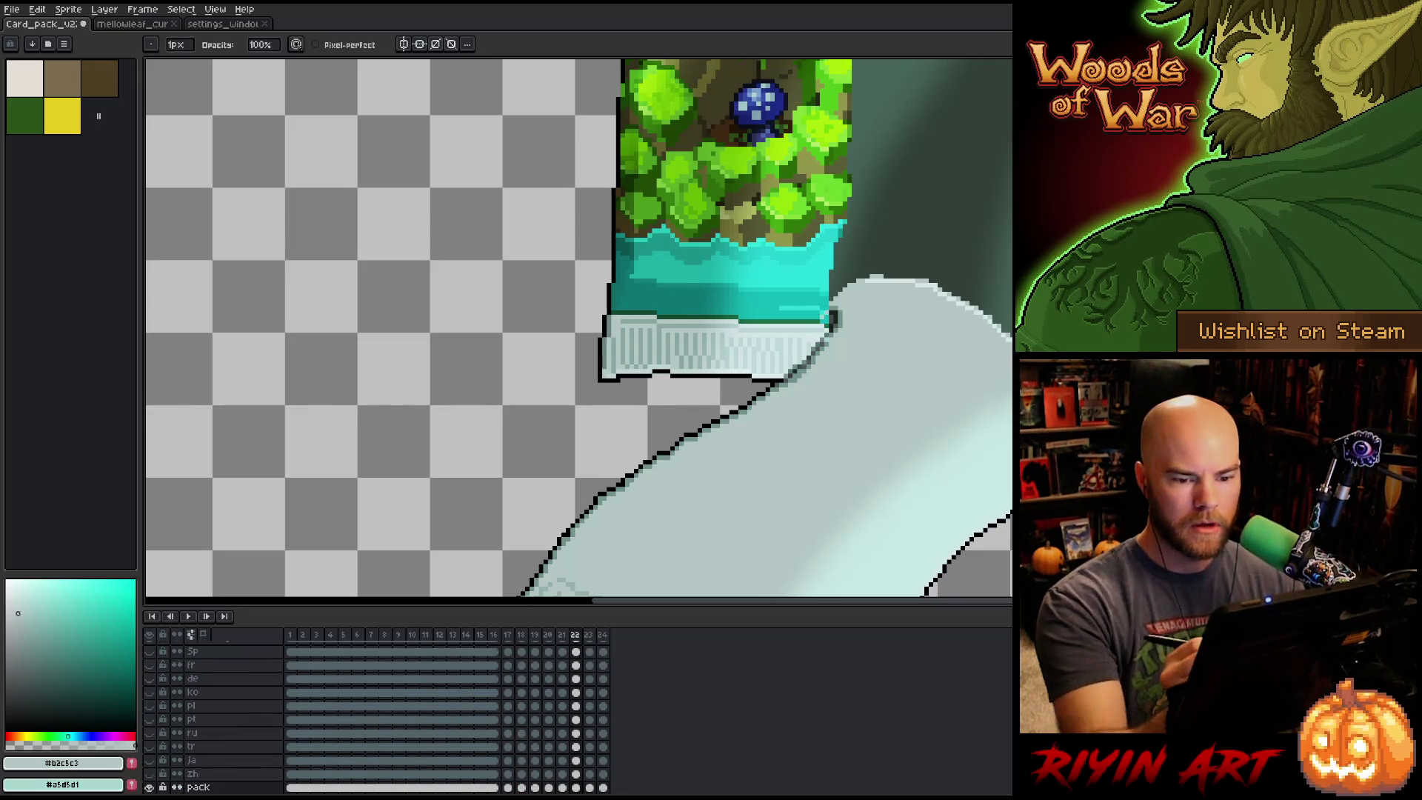
key(b)
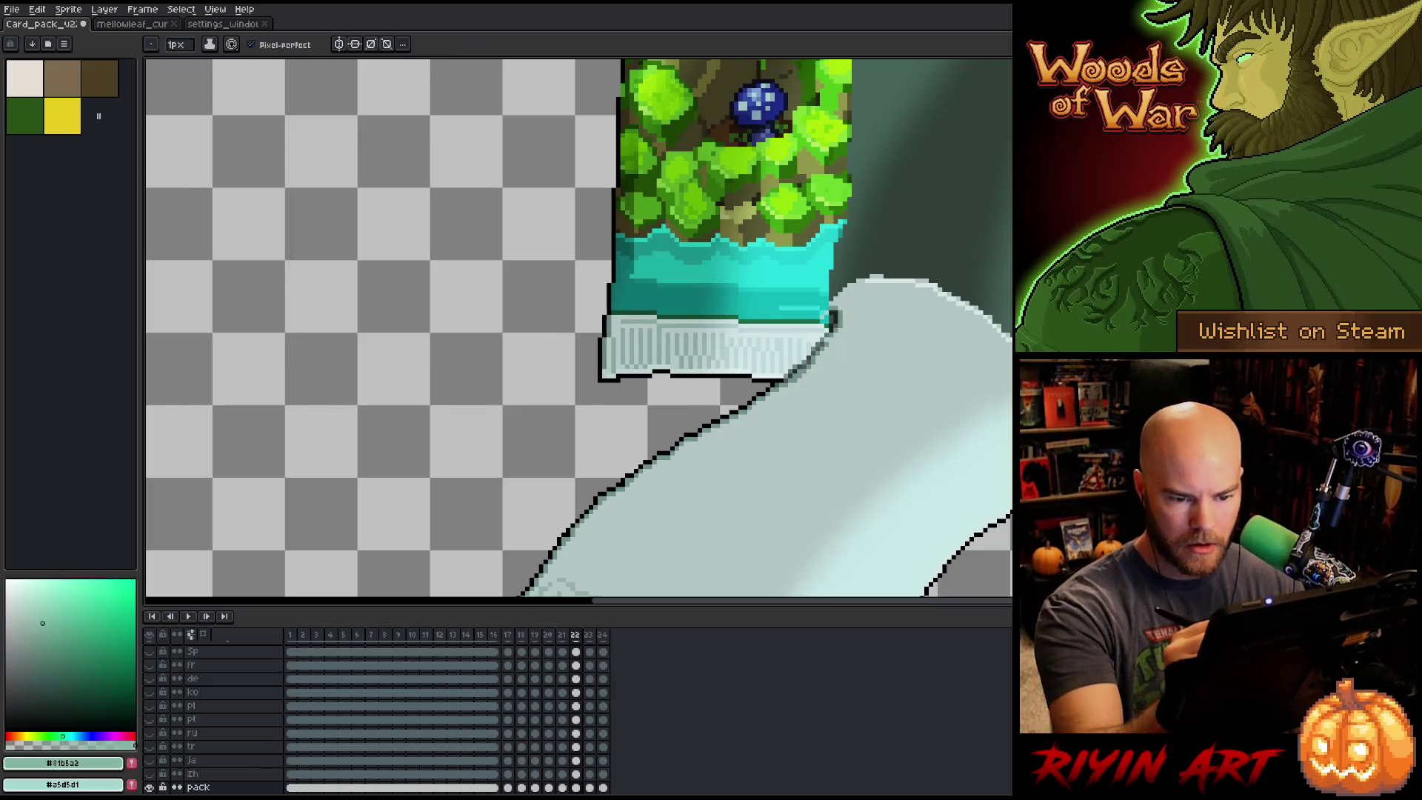
key(Right)
key(Left)
scroll(753, 474, down, 5)
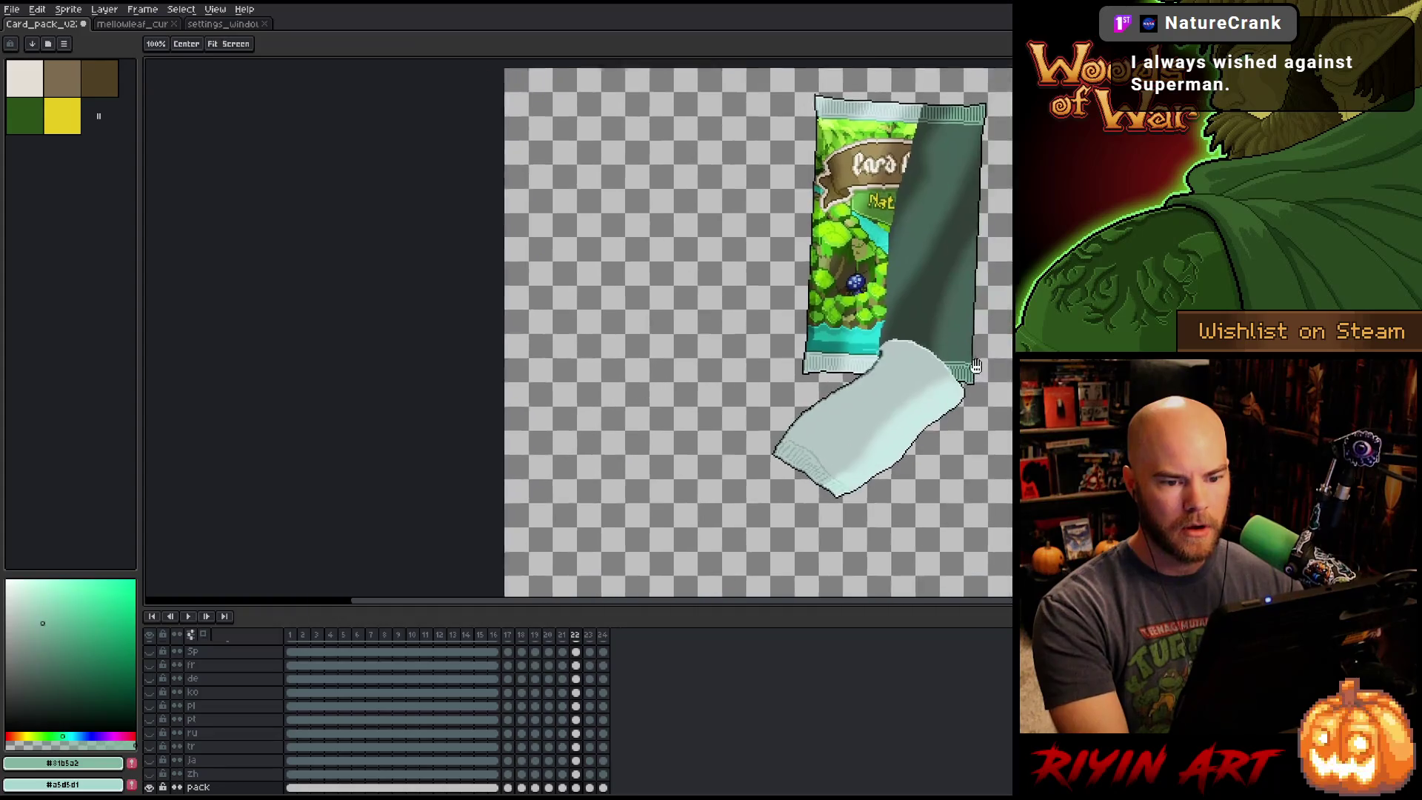
drag(753, 473, 746, 473)
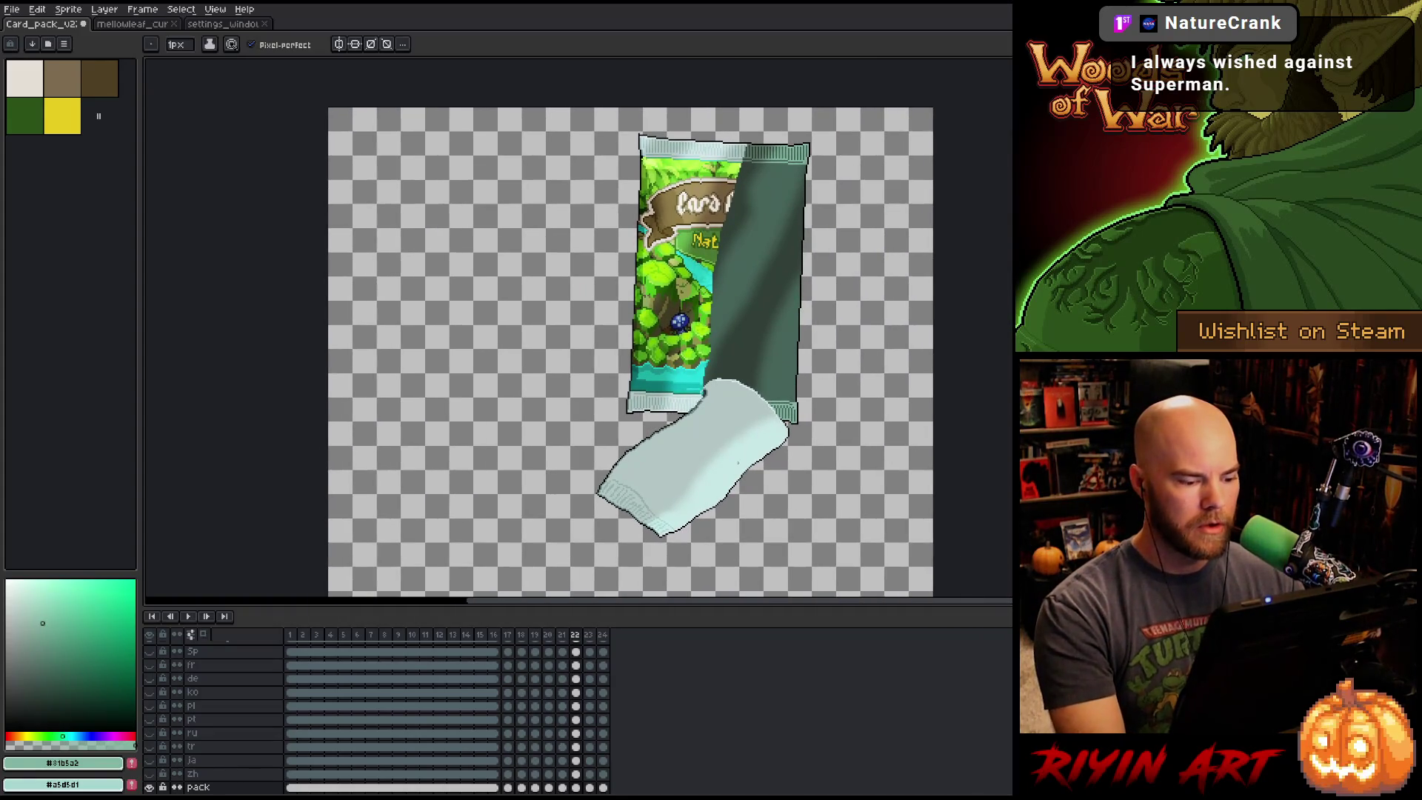
scroll(738, 465, down, 1)
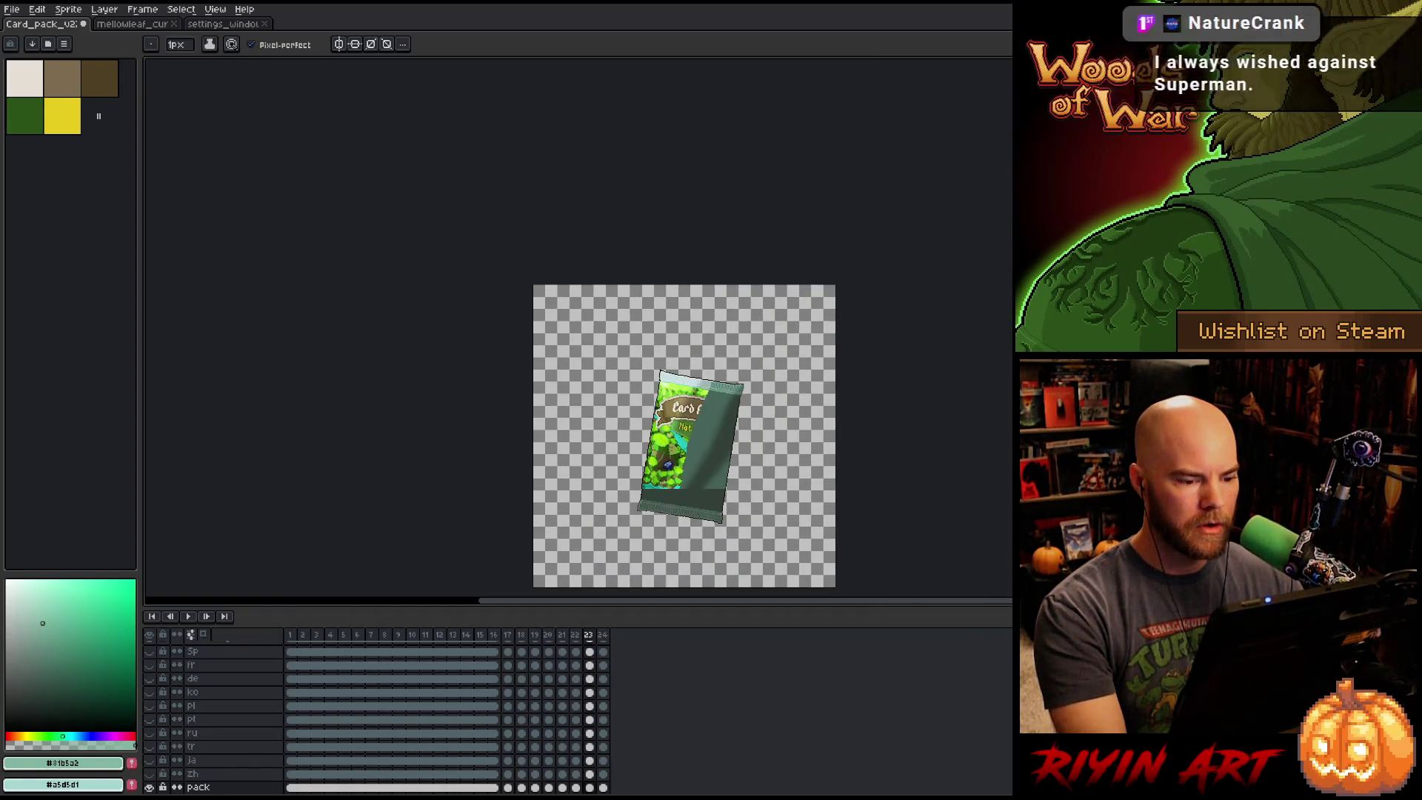
drag(755, 515, 766, 422)
scroll(766, 422, up, 1)
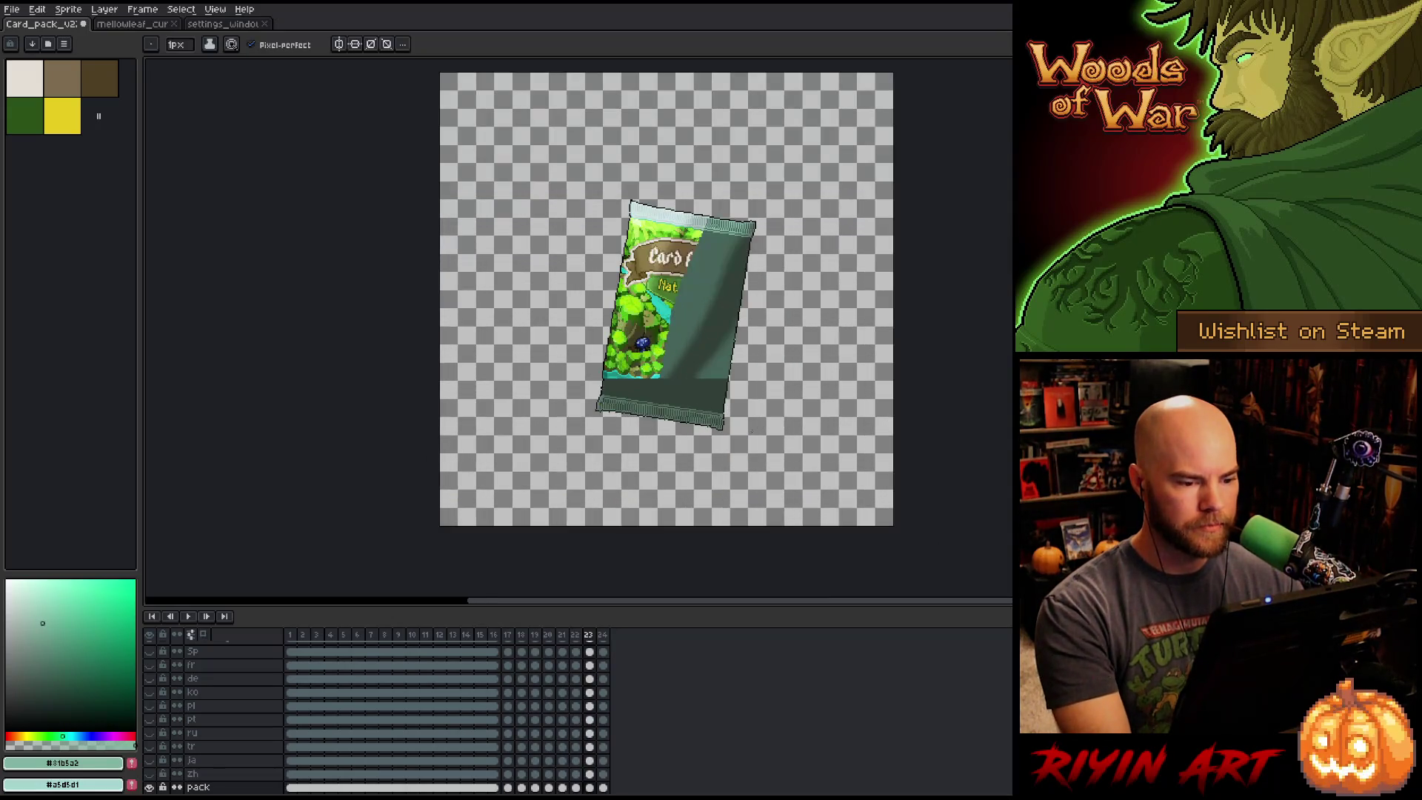
Return to frame 22, save the file, and marquee-select a region over the lower canvas.
key(comma)
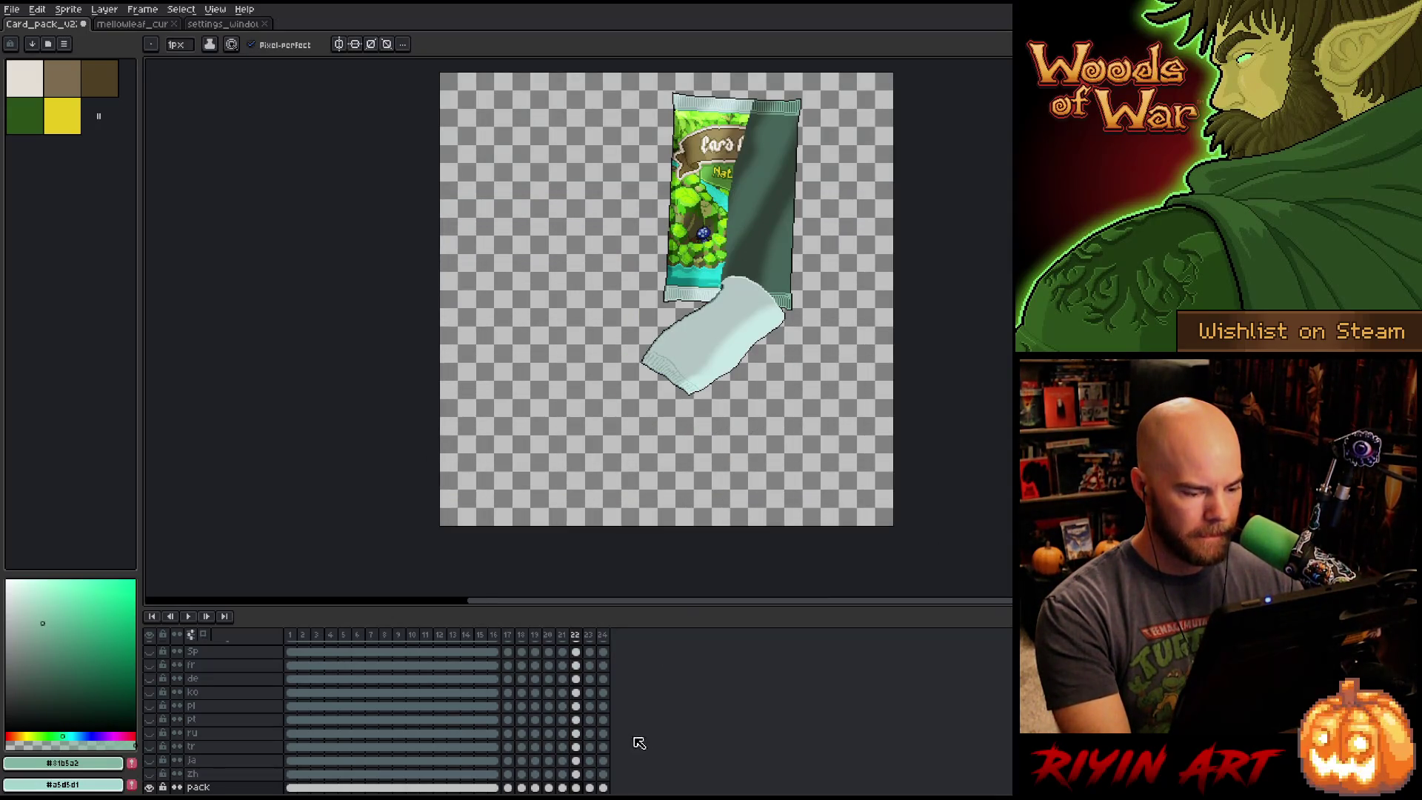
scroll(585, 756, down, 2)
scroll(585, 755, down, 1)
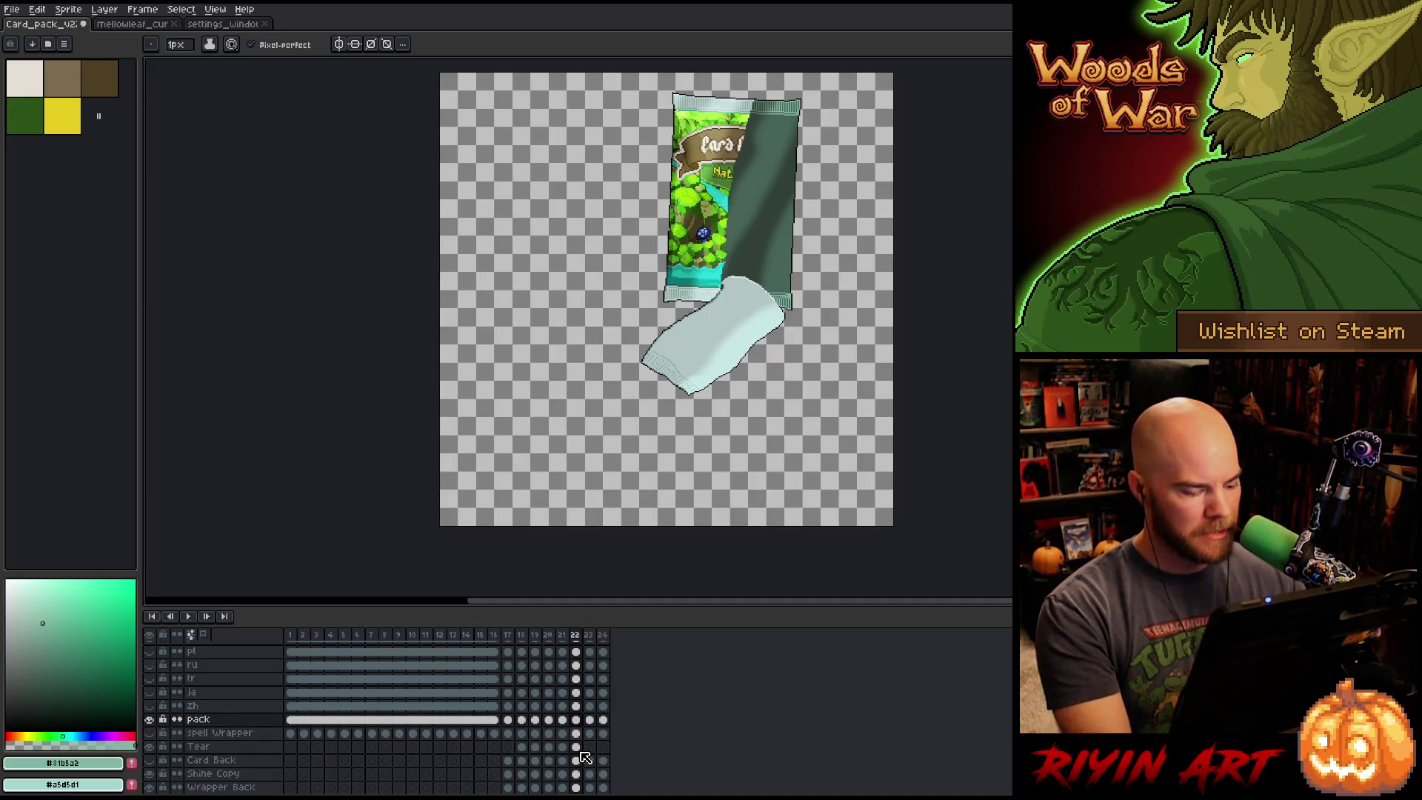
key(ctrl+s)
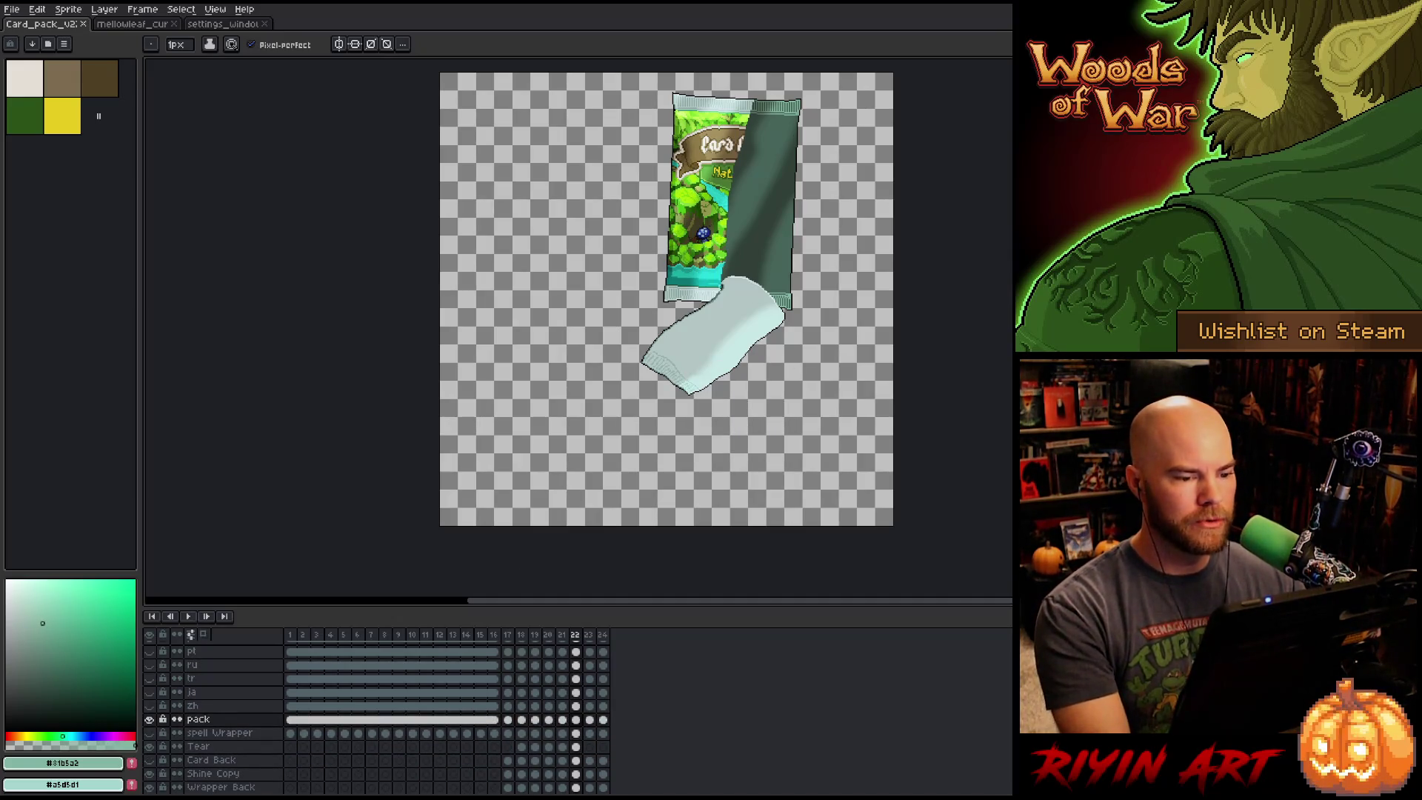
key(m)
mouse_move(874, 362)
mouse_down()
mouse_move(484, 534)
mouse_move(451, 445)
mouse_move(451, 302)
mouse_move(401, 342)
mouse_up()
Flip back and forth across frames 22 to 24 to compare the tear.
key(Right)
key(Right)
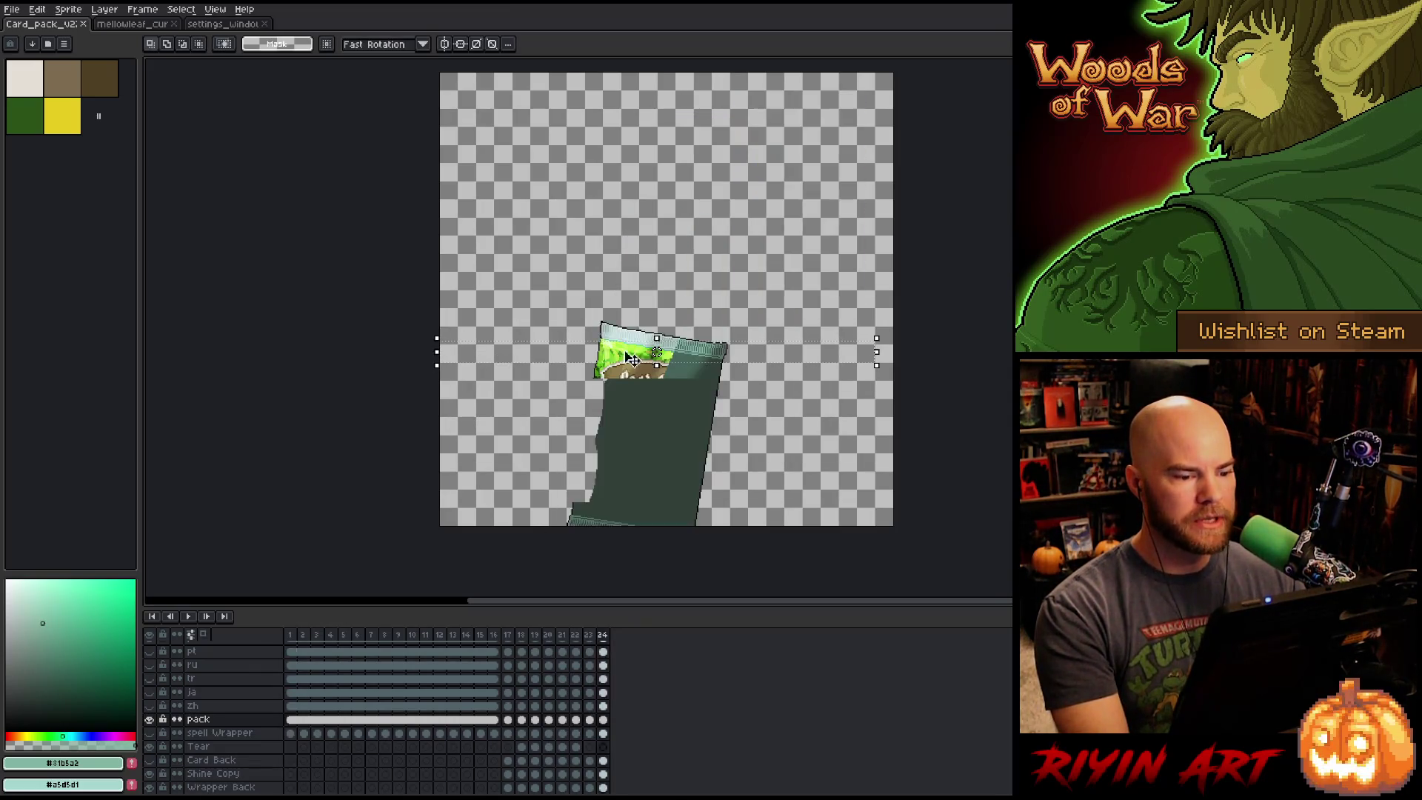
key(Left)
key(Left)
key(Right)
key(Left)
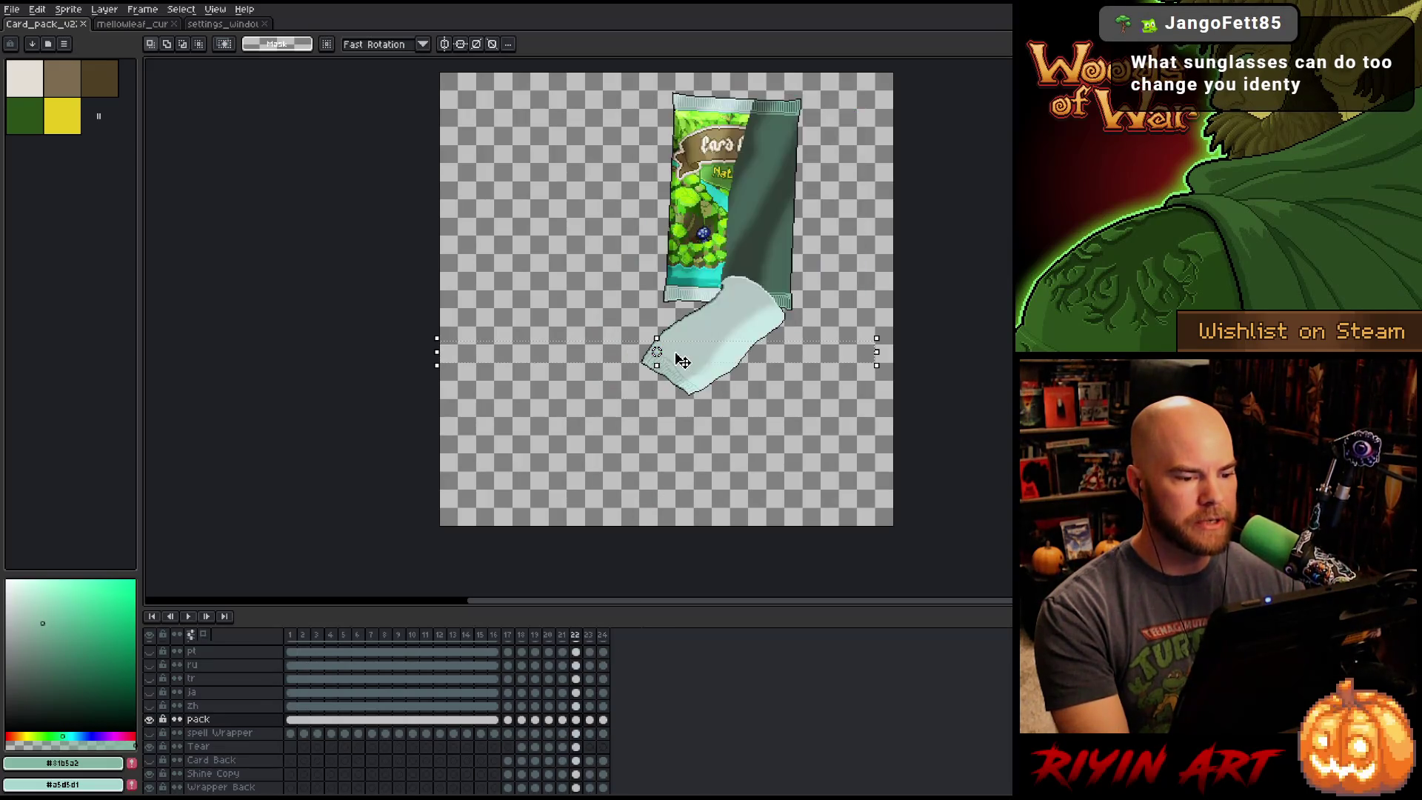
key(Right)
key(Right)
key(Left)
key(Left)
key(Right)
key(Right)
key(Left)
key(Left)
key(Right)
key(Right)
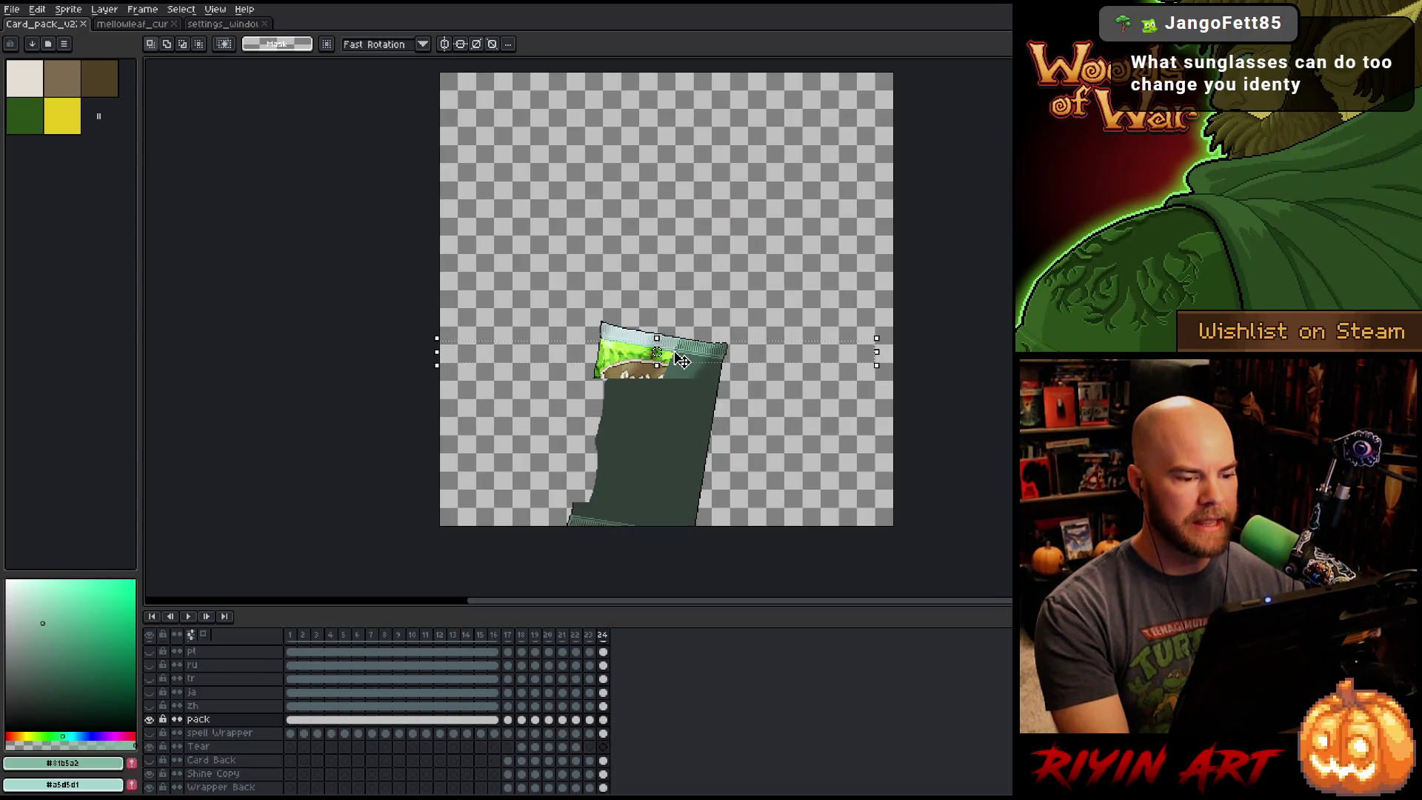
key(Left)
key(Left)
key(Left)
key(Left)
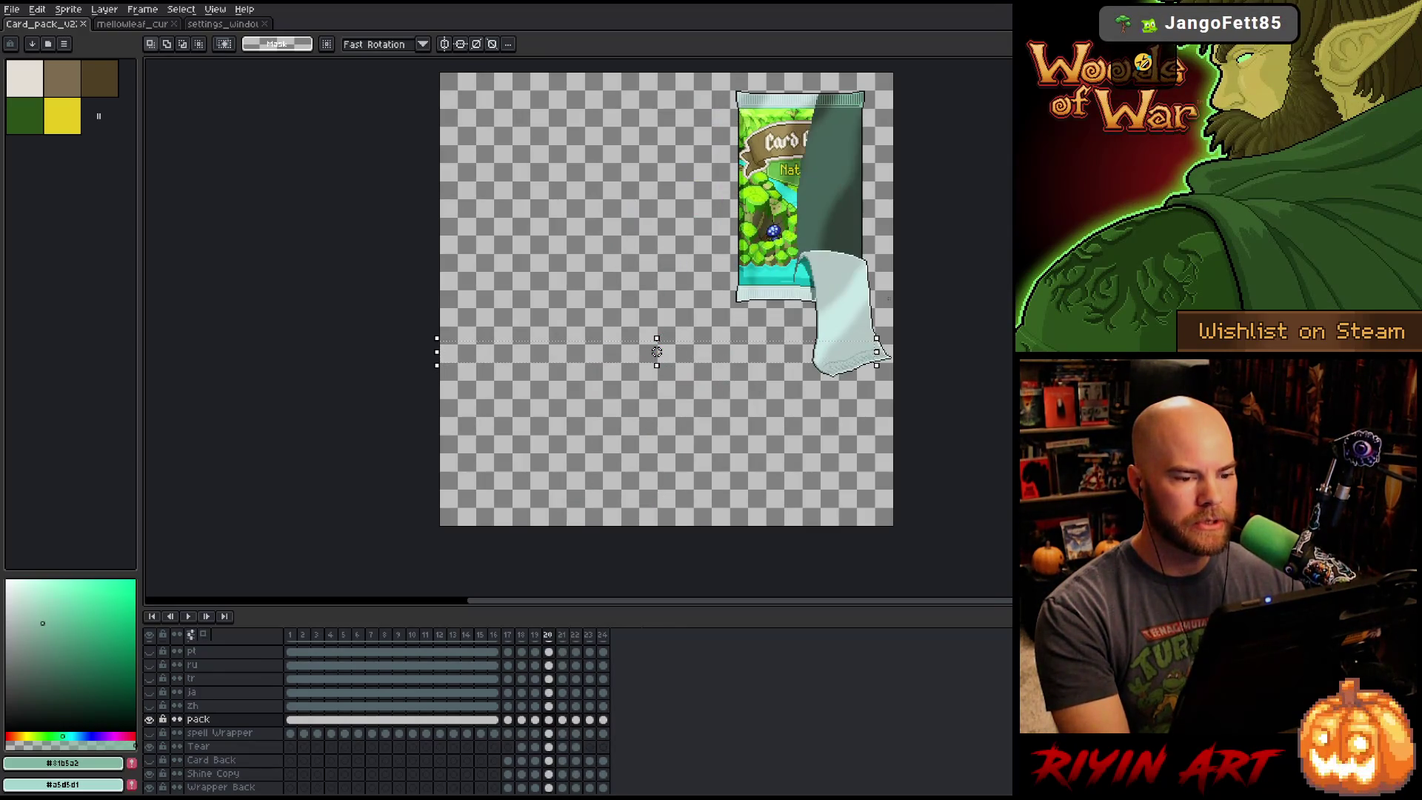
scroll(892, 297, down, 2)
scroll(892, 296, up, 1)
drag(892, 296, 815, 331)
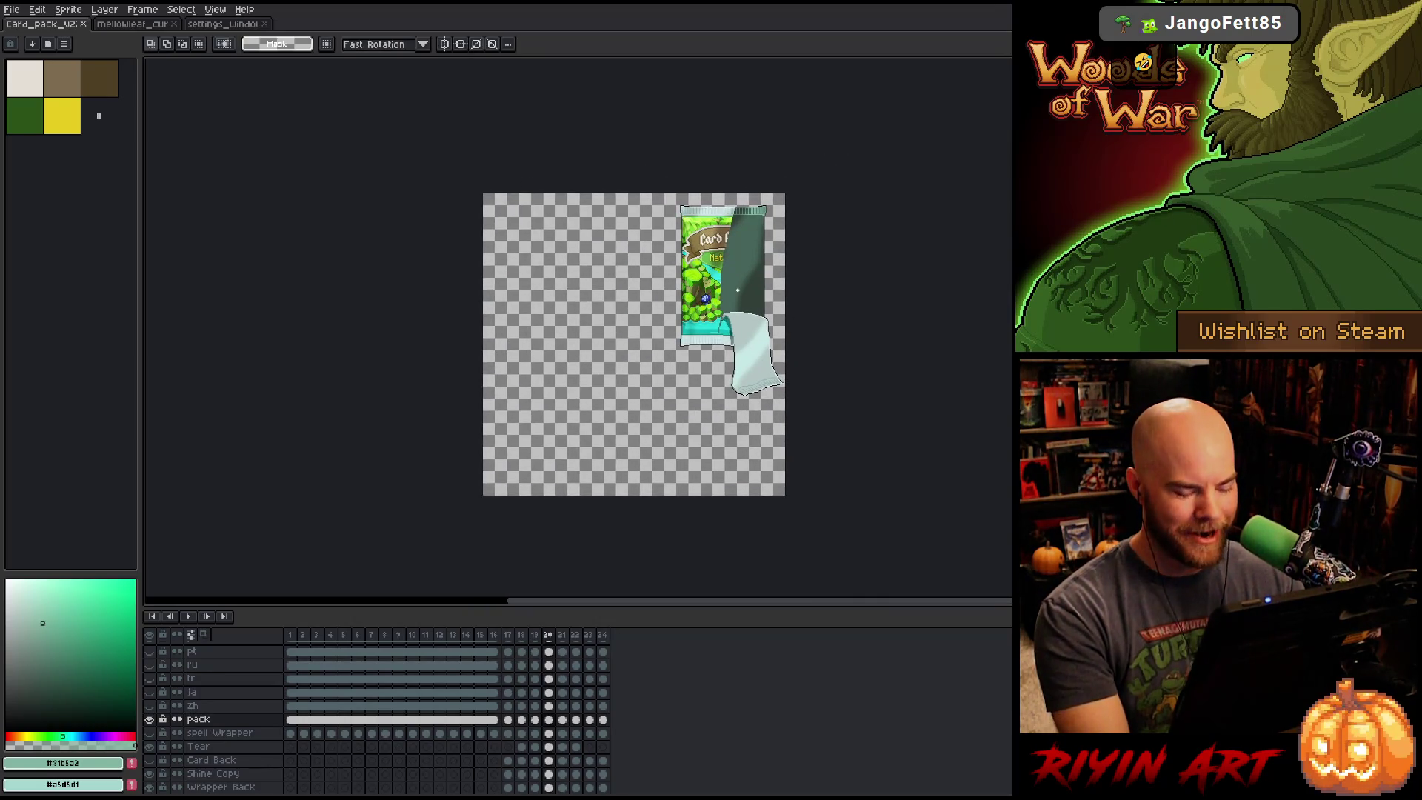
On frame 23, recentre the view and drag a rectangular selection around the tilted pack.
key(Right)
key(Right)
key(Right)
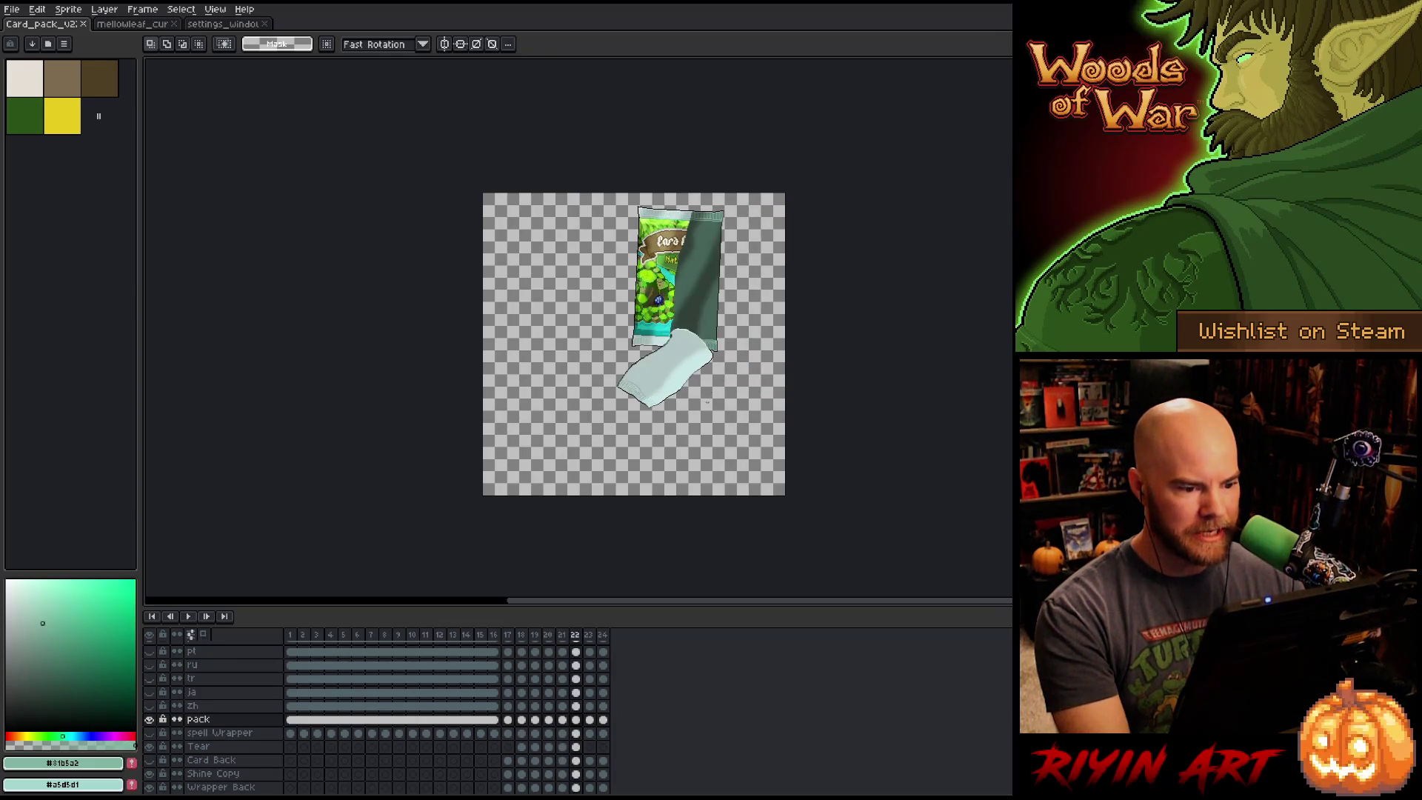
scroll(677, 399, up, 2)
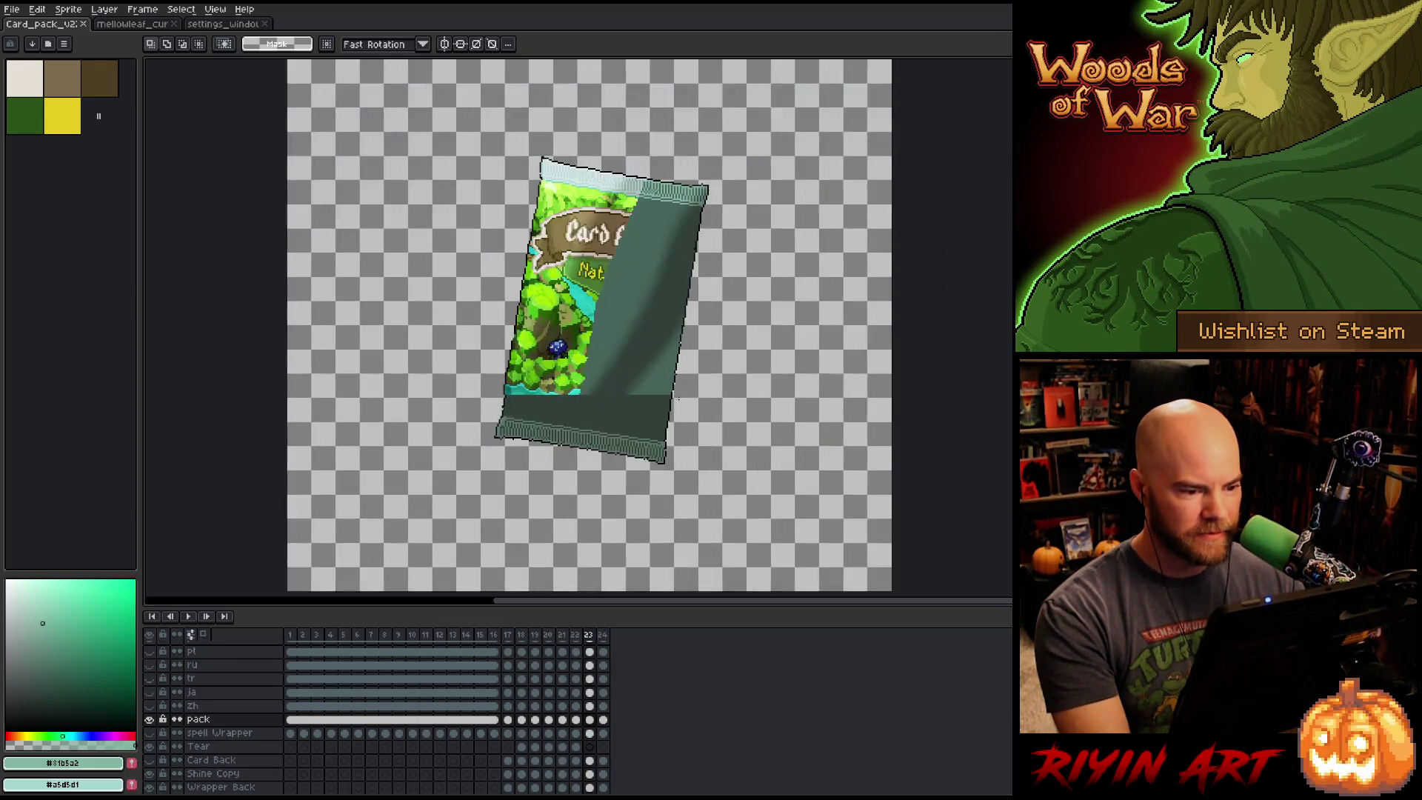
mouse_move(666, 395)
mouse_down()
mouse_move(420, 359)
mouse_move(279, 55)
mouse_move(272, 176)
mouse_up()
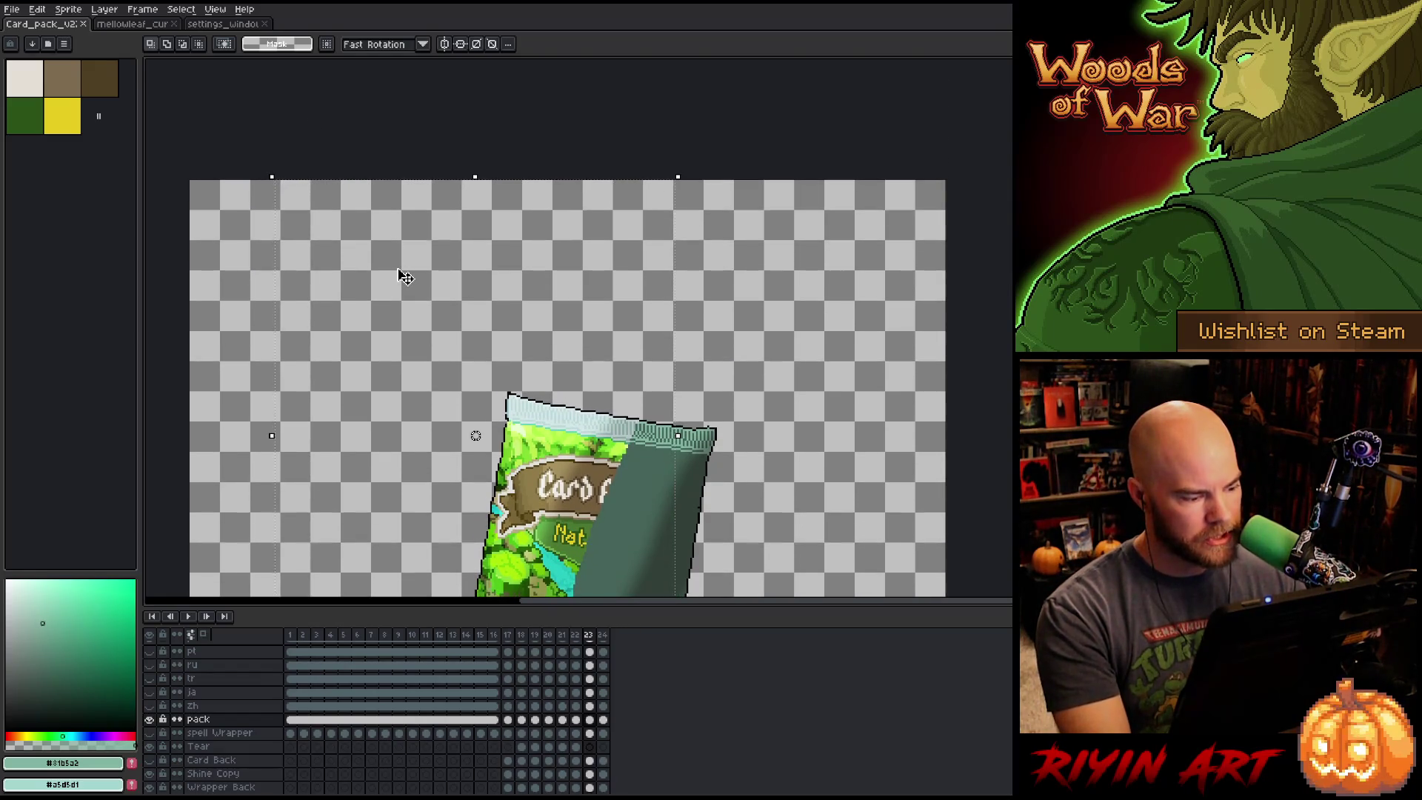
scroll(407, 281, down, 2)
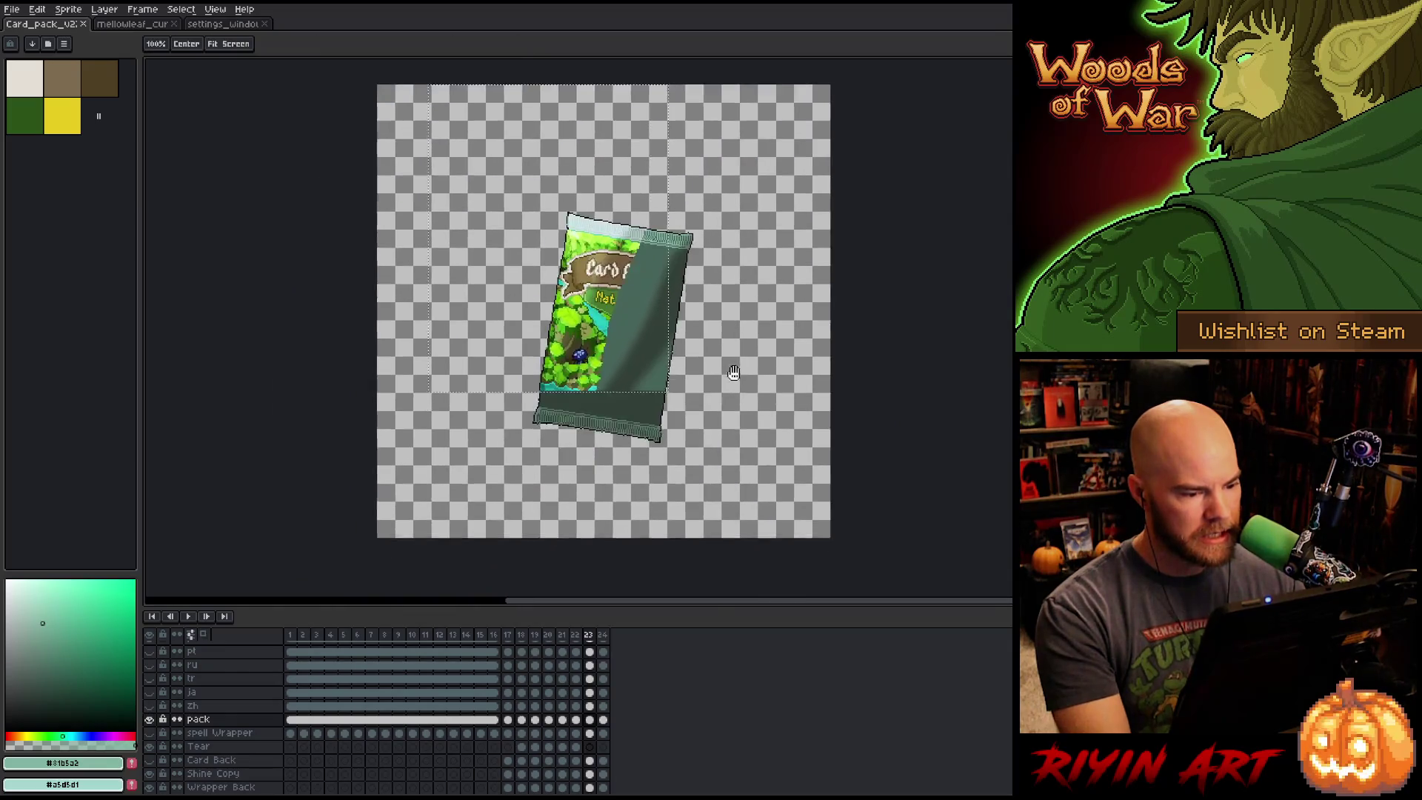
drag(730, 362, 713, 371)
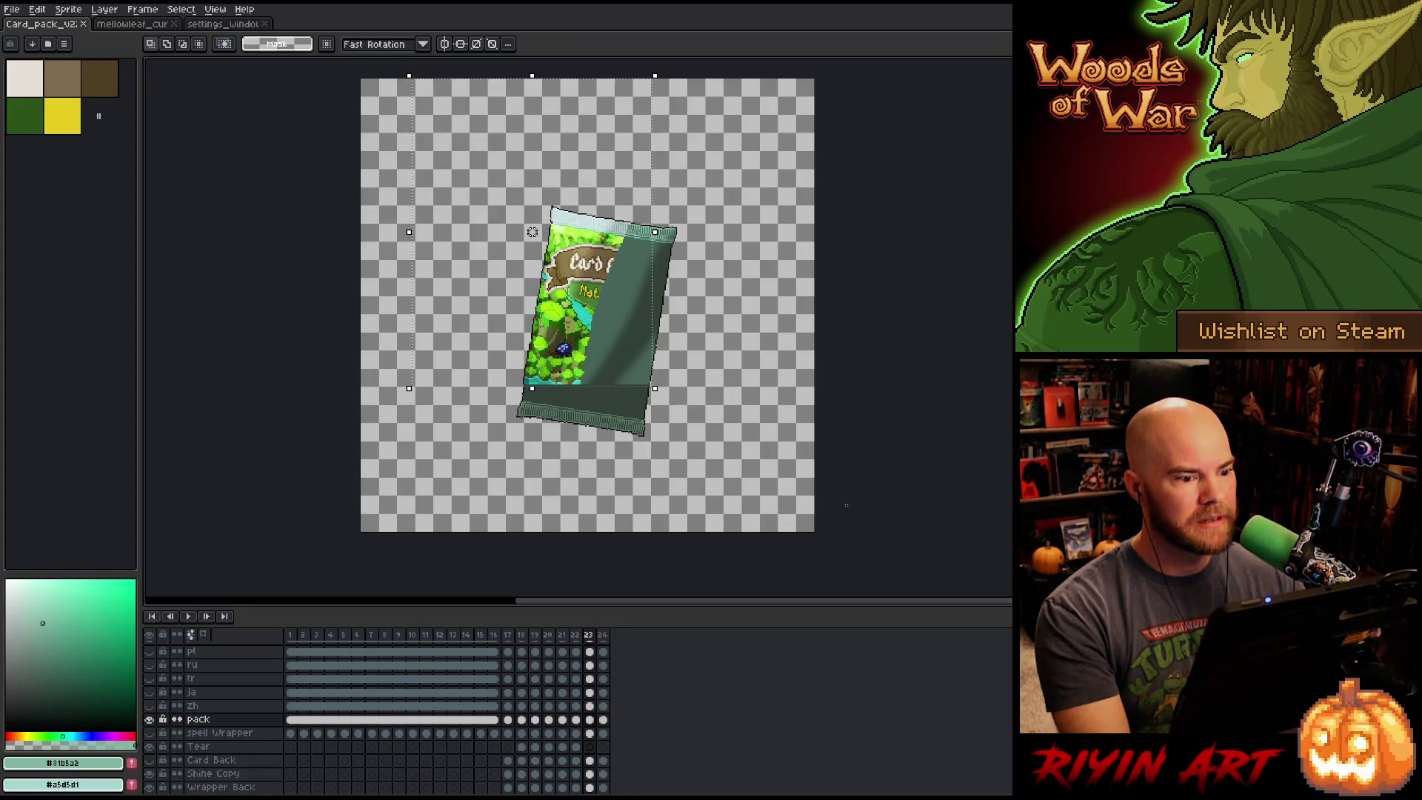
mouse_move(794, 534)
mouse_down()
mouse_move(412, 434)
mouse_move(363, 380)
mouse_up()
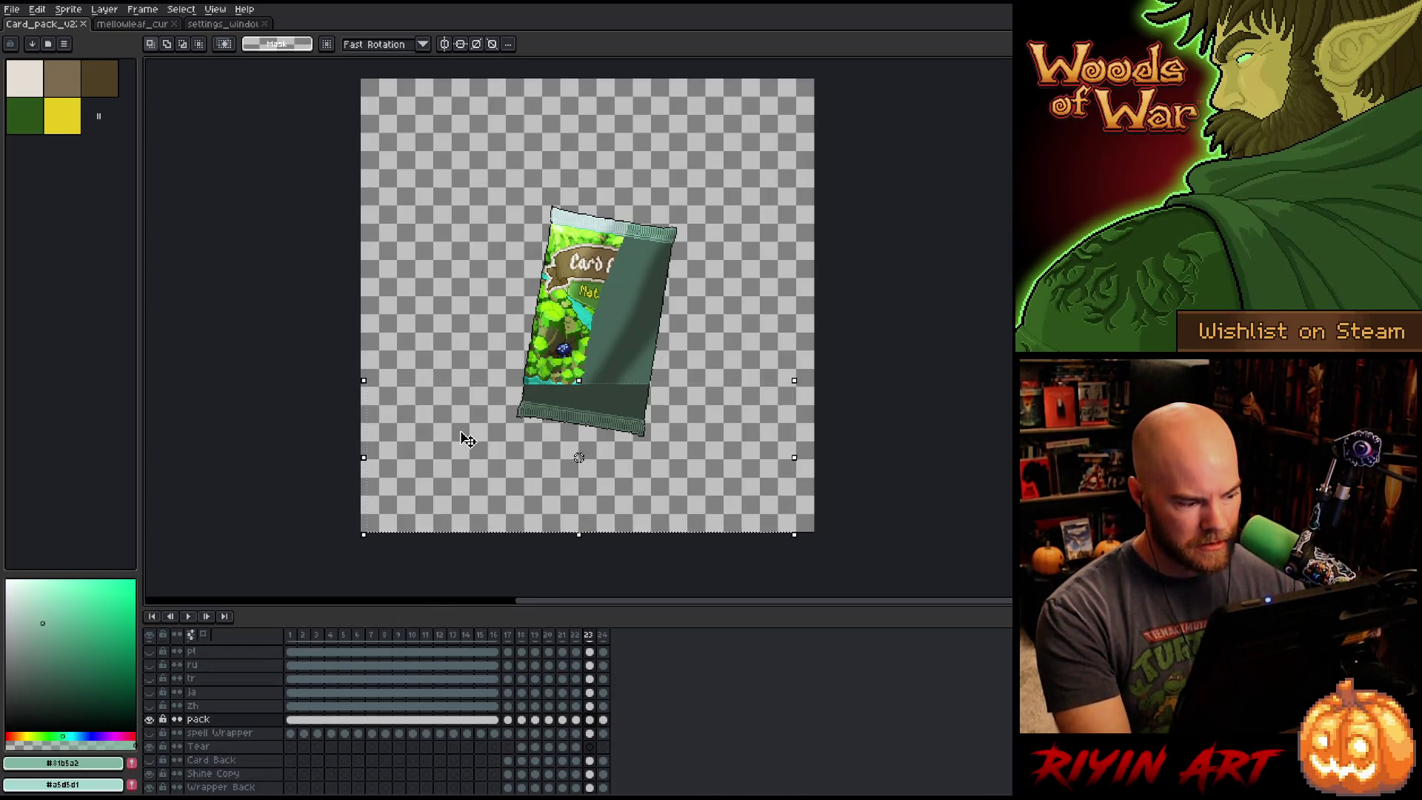
Drop the marquee around the tilted pack on frame 23 with Ctrl+D.
key(ctrl+d)
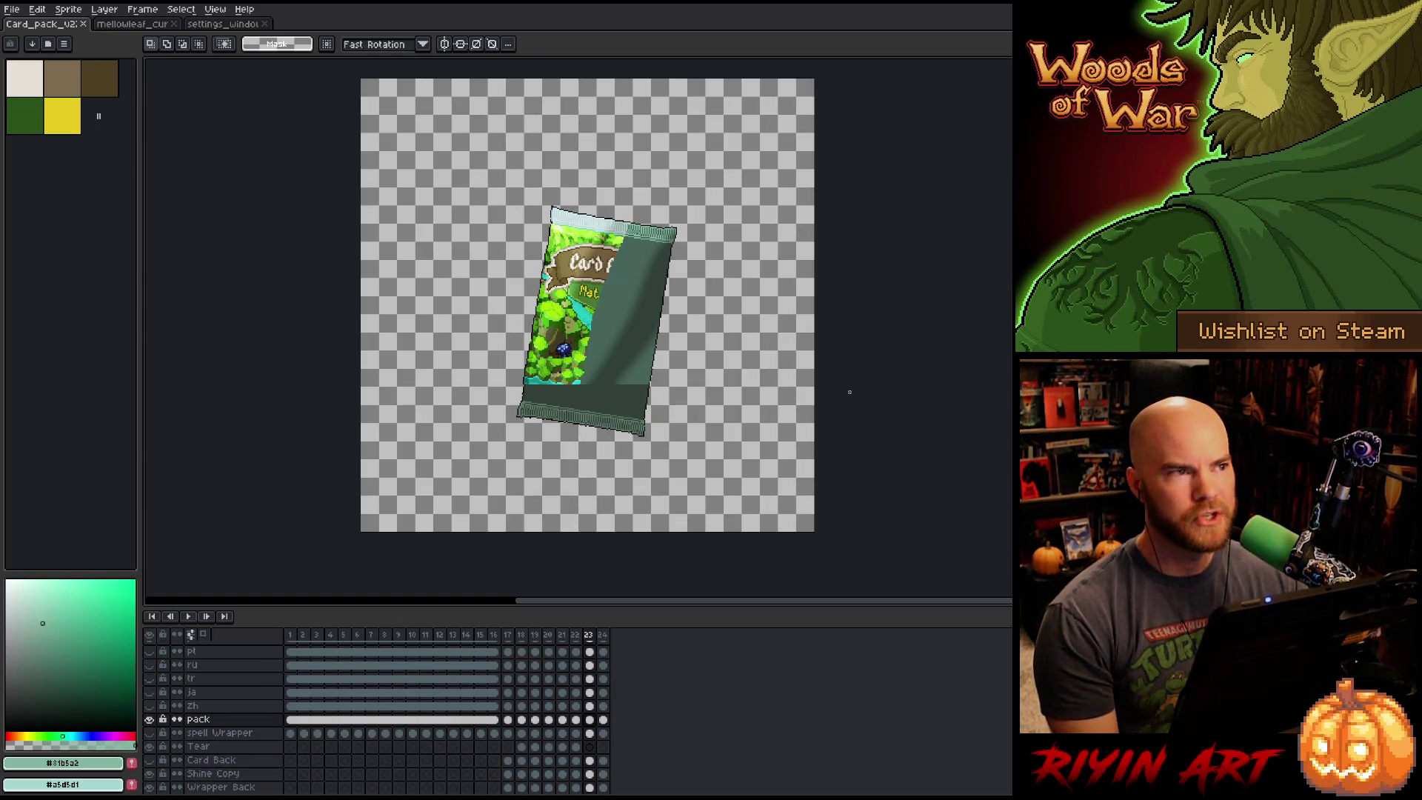
Inspect the pack edge up close, then paste the torn wrapper piece as new Layer 9.
scroll(587, 305, up, 1)
scroll(612, 331, up, 1)
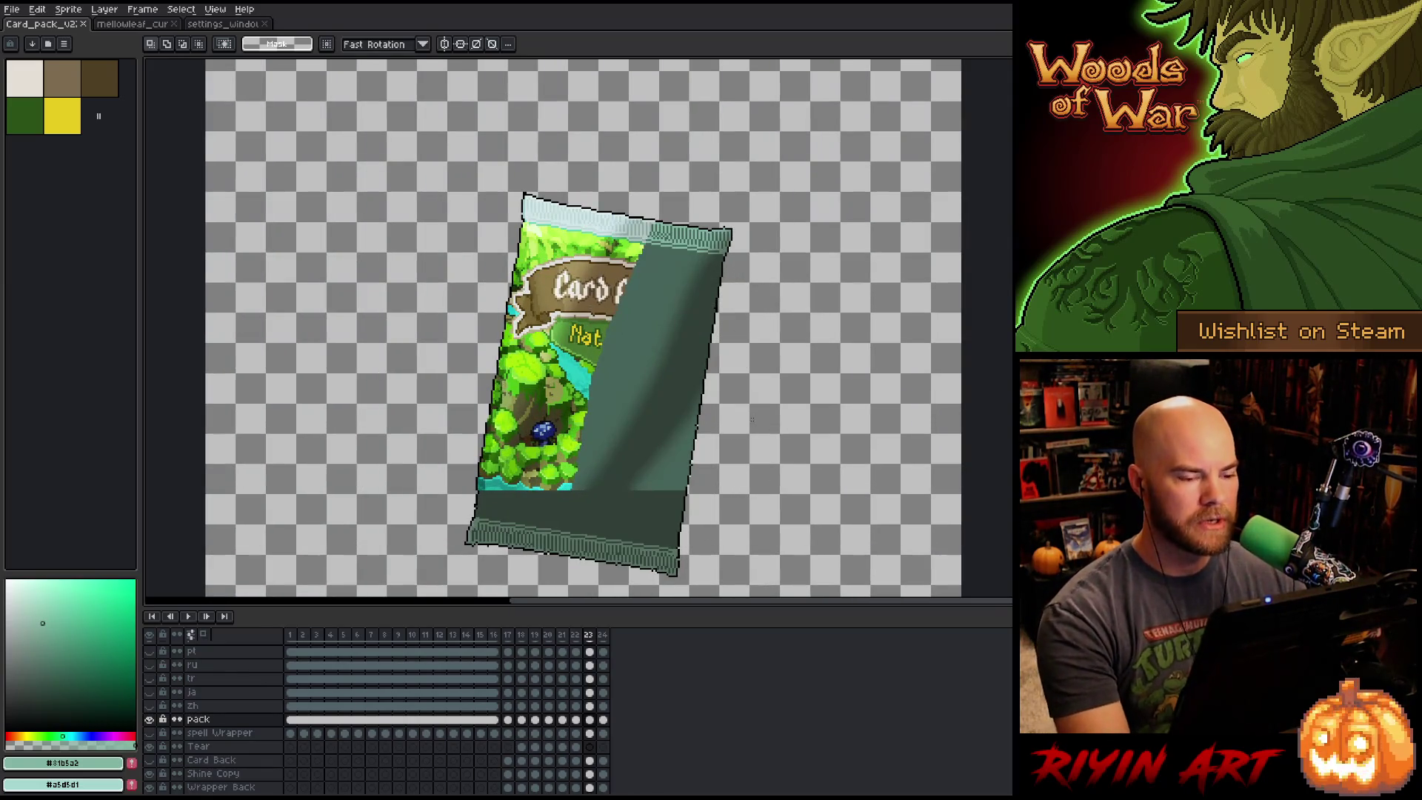
mouse_move(756, 429)
mouse_down()
mouse_move(711, 248)
mouse_move(750, 276)
mouse_move(731, 299)
mouse_up()
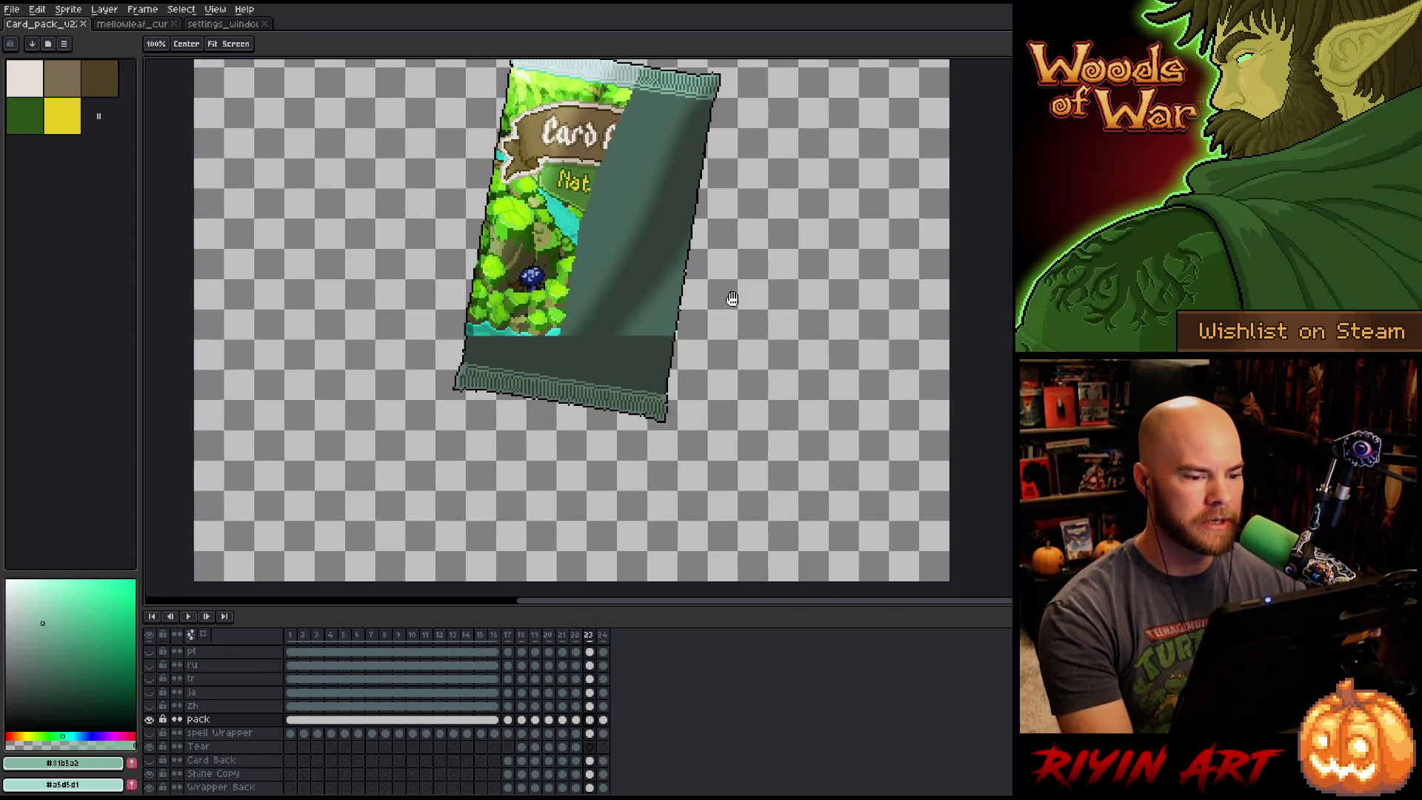
scroll(731, 298, up, 5)
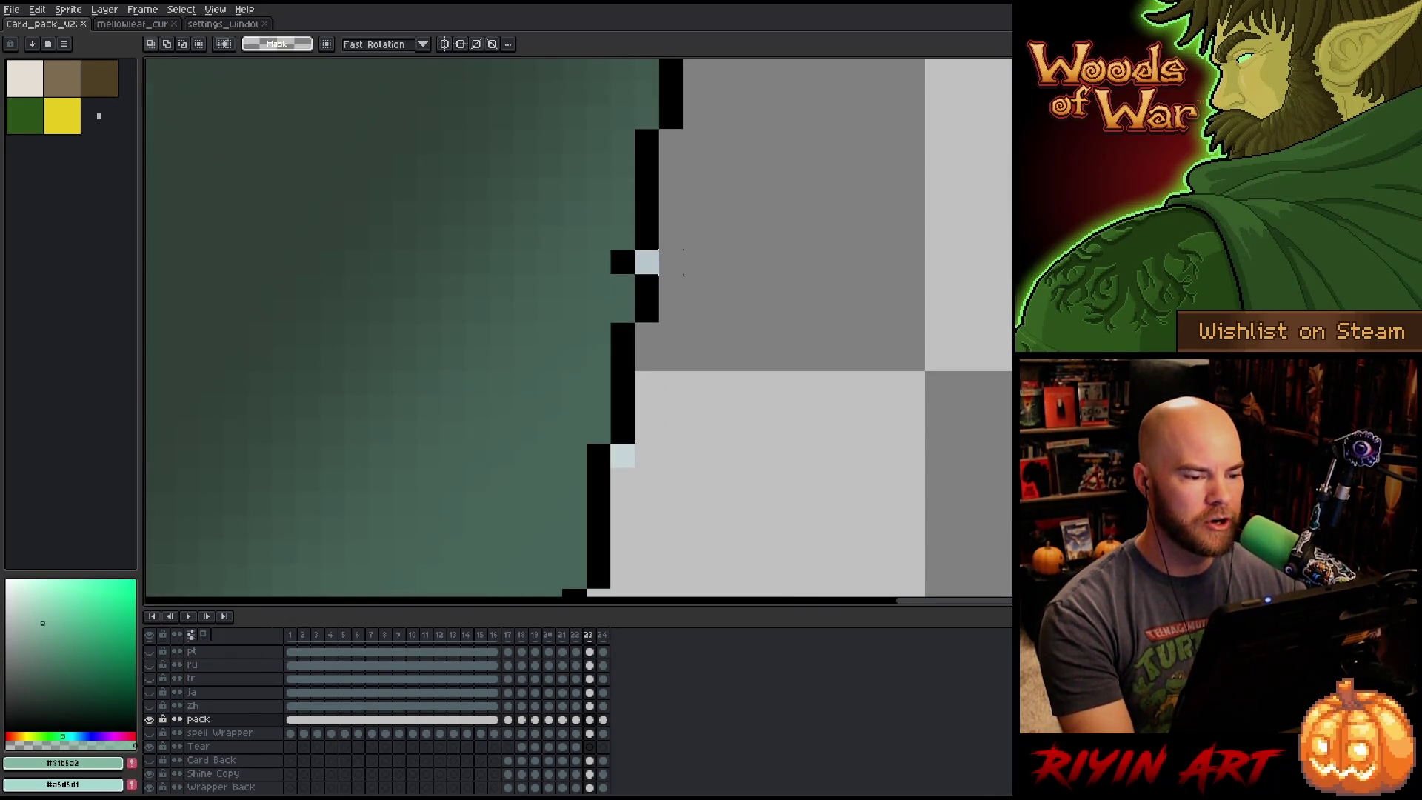
scroll(683, 262, down, 2)
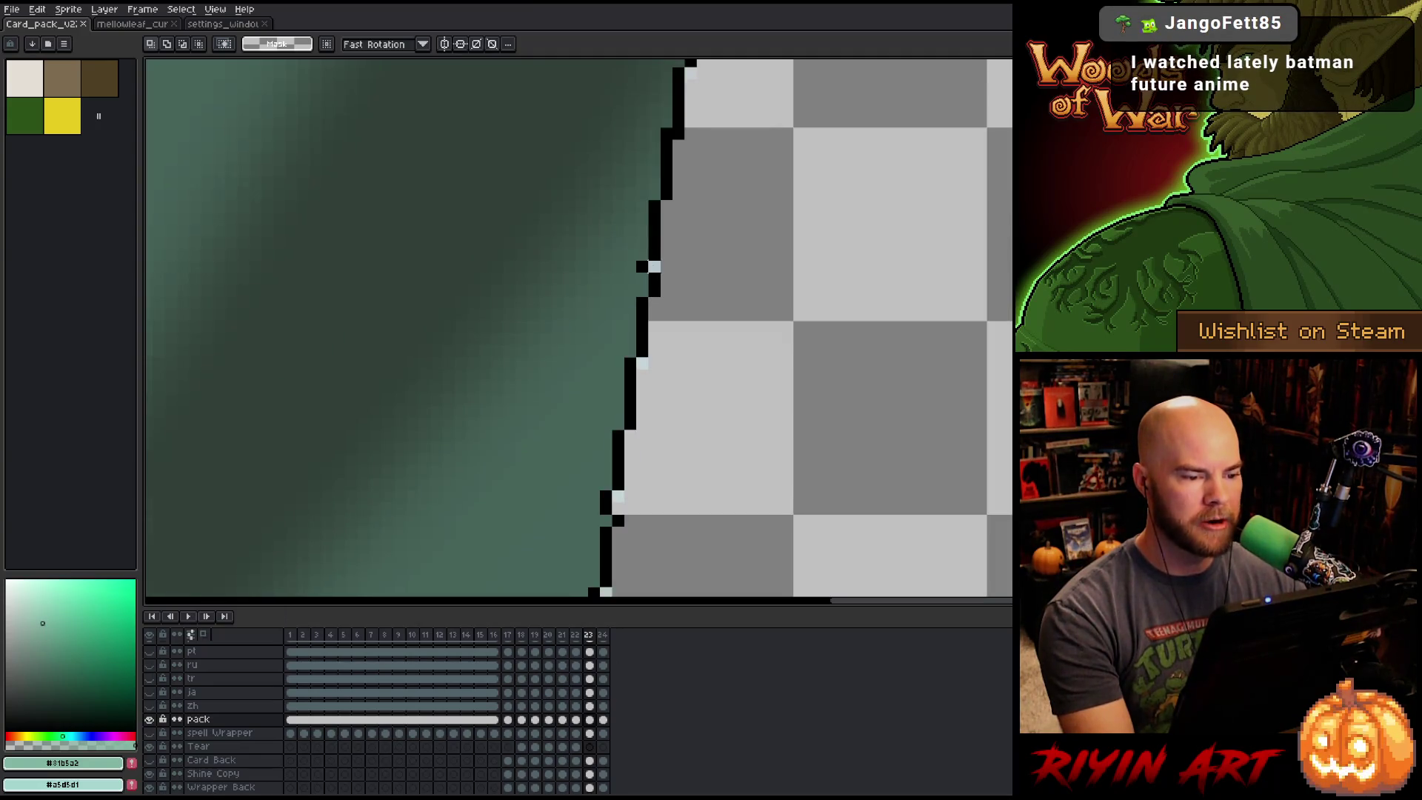
scroll(656, 241, down, 4)
mouse_move(508, 330)
mouse_down()
mouse_move(619, 324)
mouse_move(770, 274)
mouse_move(830, 315)
mouse_up()
scroll(771, 275, down, 3)
scroll(807, 266, up, 1)
scroll(845, 257, down, 1)
key(ctrl+v)
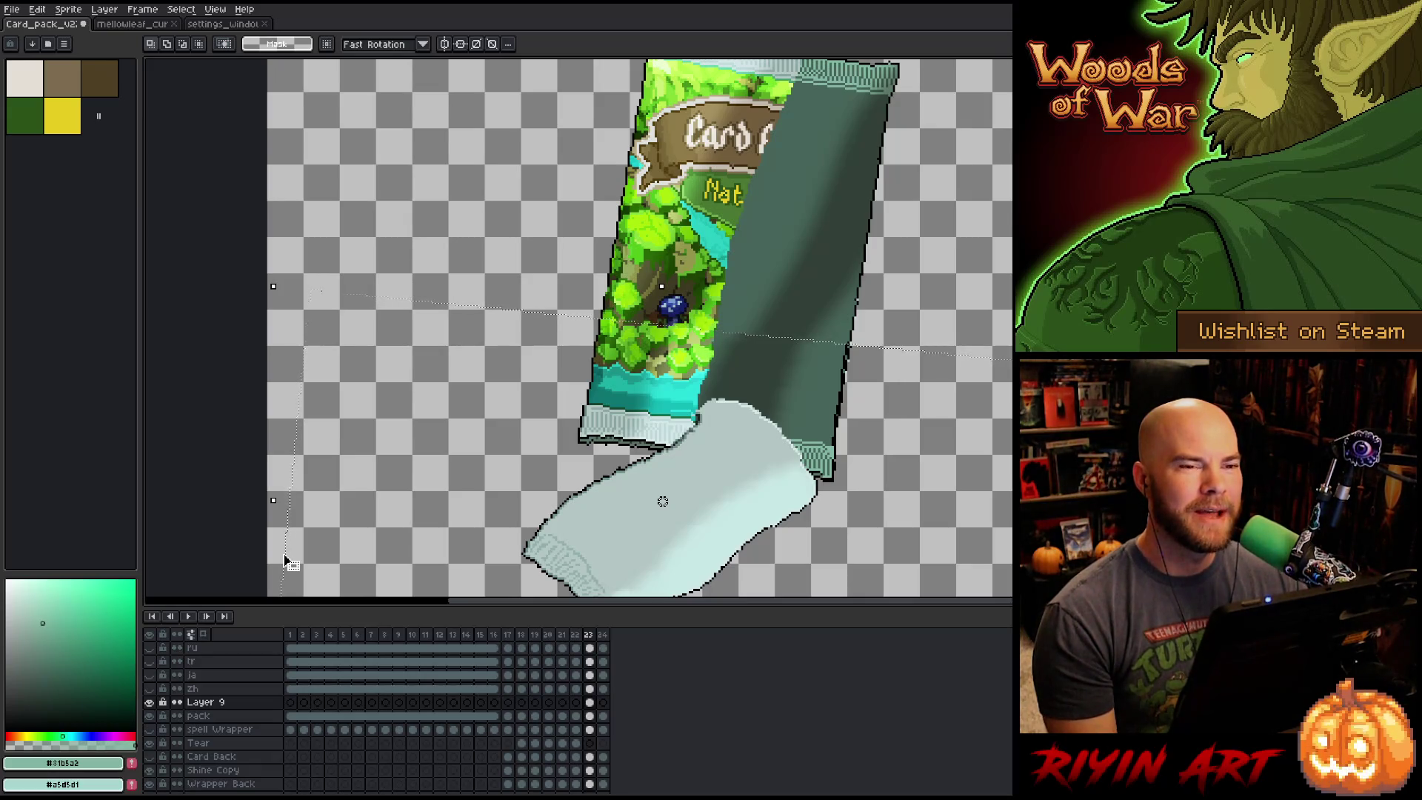
Nudge the pasted piece with the arrow keys into place below the tilted pack.
scroll(630, 404, down, 1)
scroll(751, 405, up, 1)
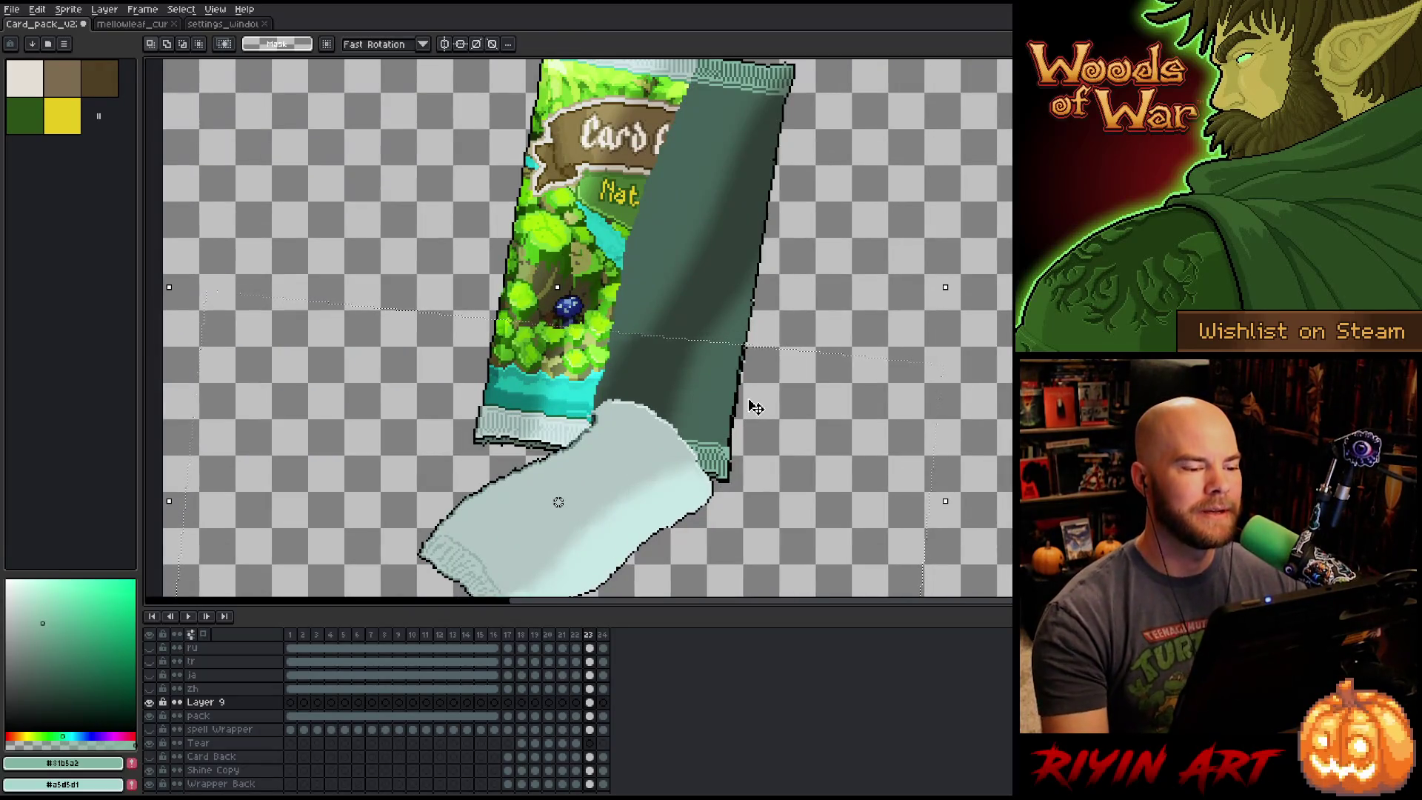
key(Down)
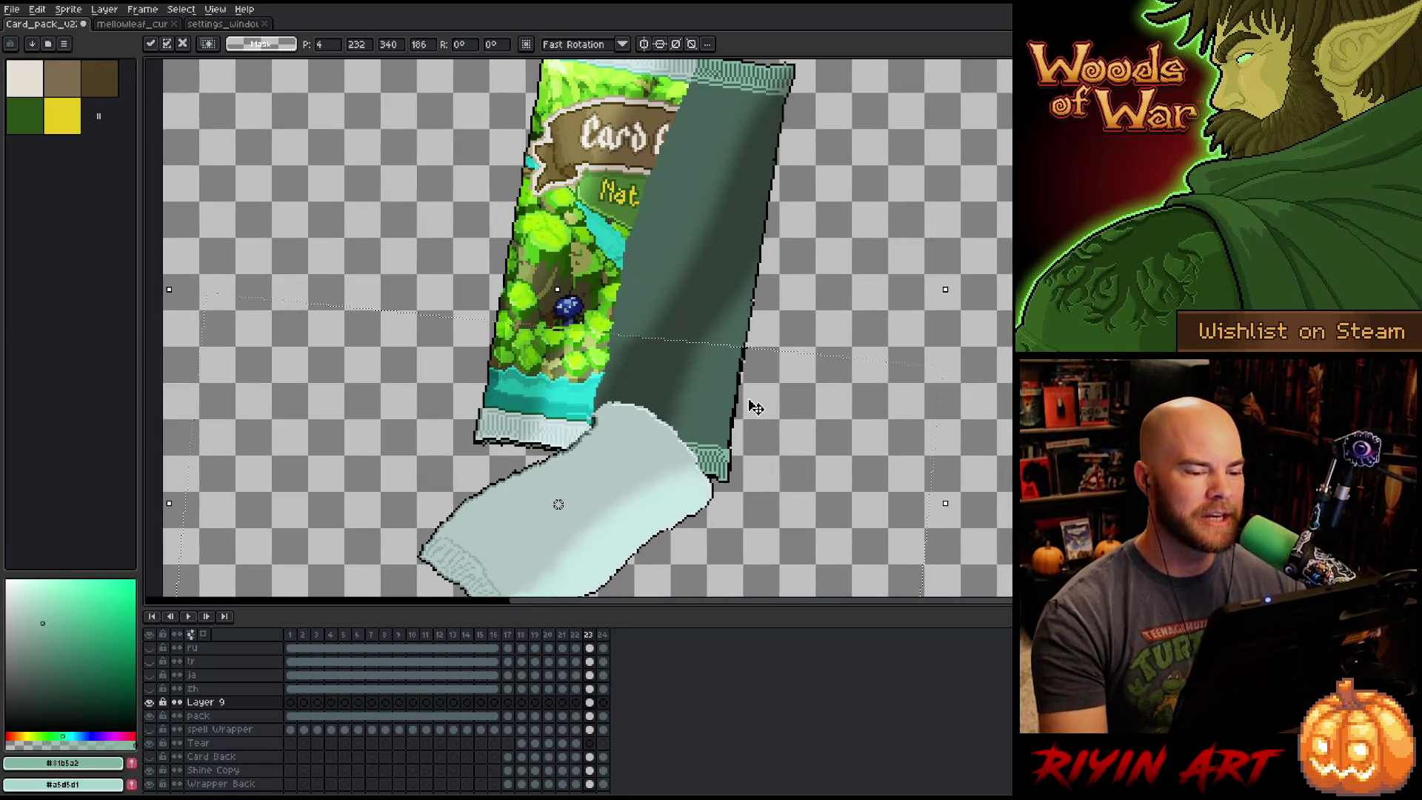
key(Right)
key(Down)
key(Left)
key(Up)
key(Up)
key(Up)
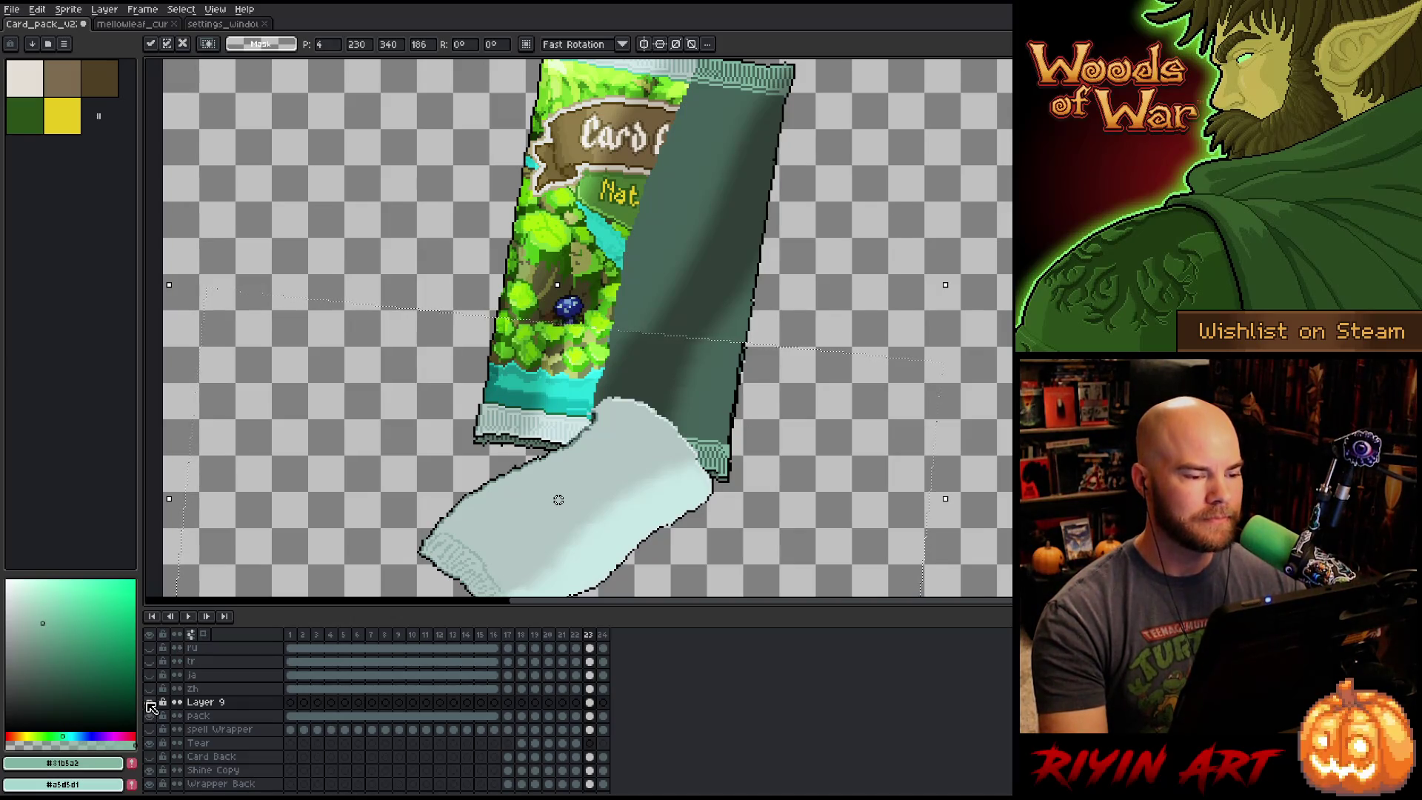
Toggle Layer 9's visibility repeatedly to compare, nudging the piece down and back up.
click(148, 702)
click(149, 702)
click(149, 702)
click(149, 702)
click(149, 702)
click(149, 702)
click(148, 702)
click(149, 702)
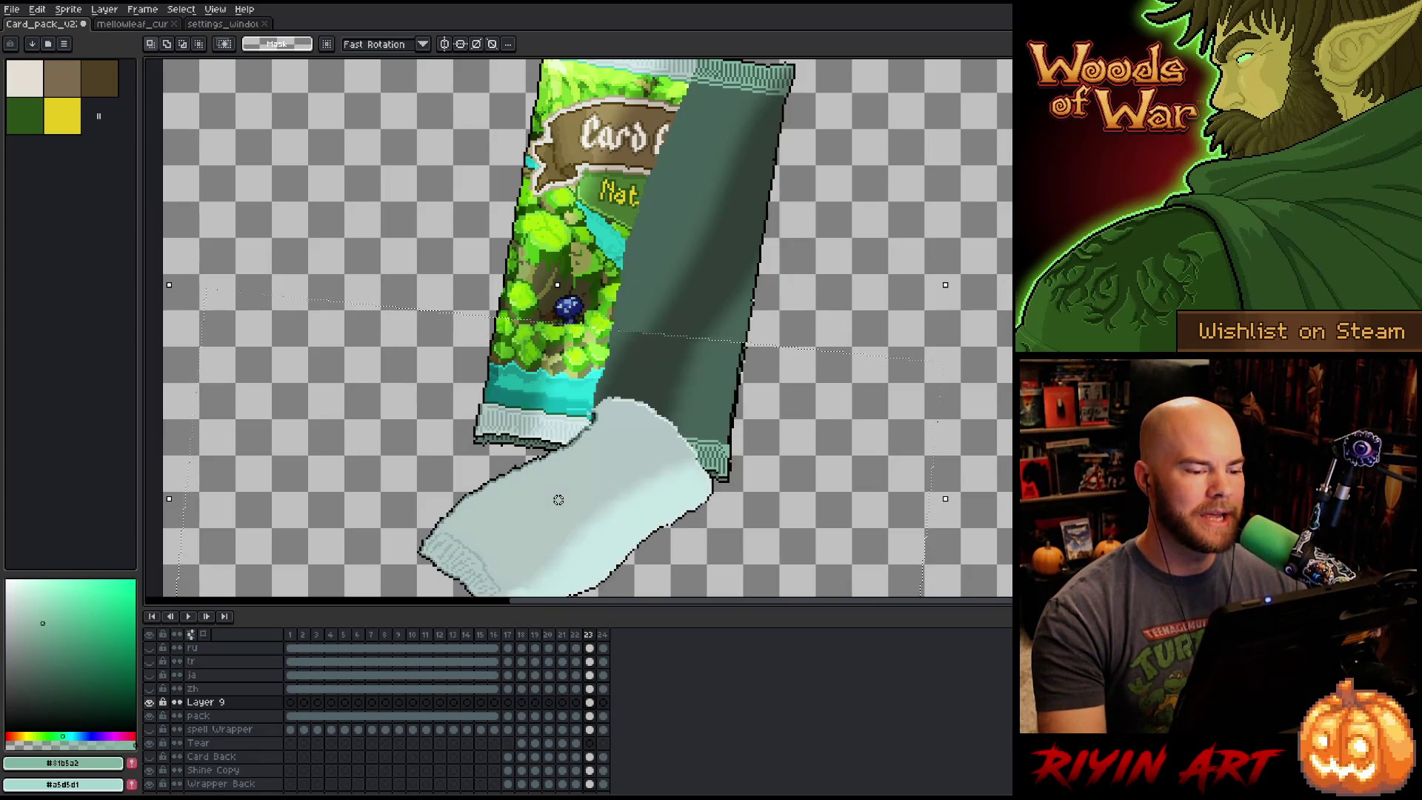
key(Down)
click(149, 702)
click(149, 702)
click(149, 702)
click(149, 702)
key(Up)
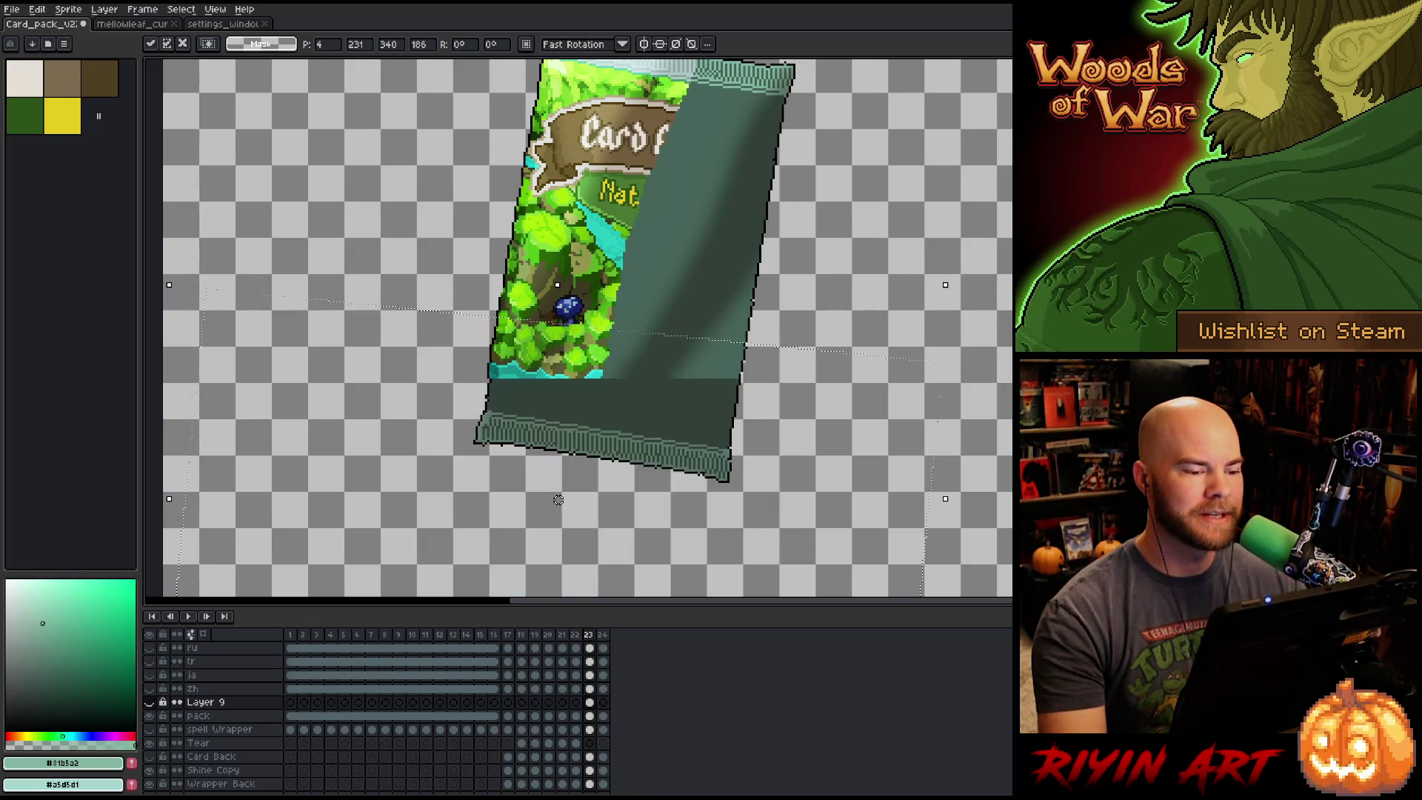
click(149, 702)
click(149, 702)
click(149, 702)
click(149, 701)
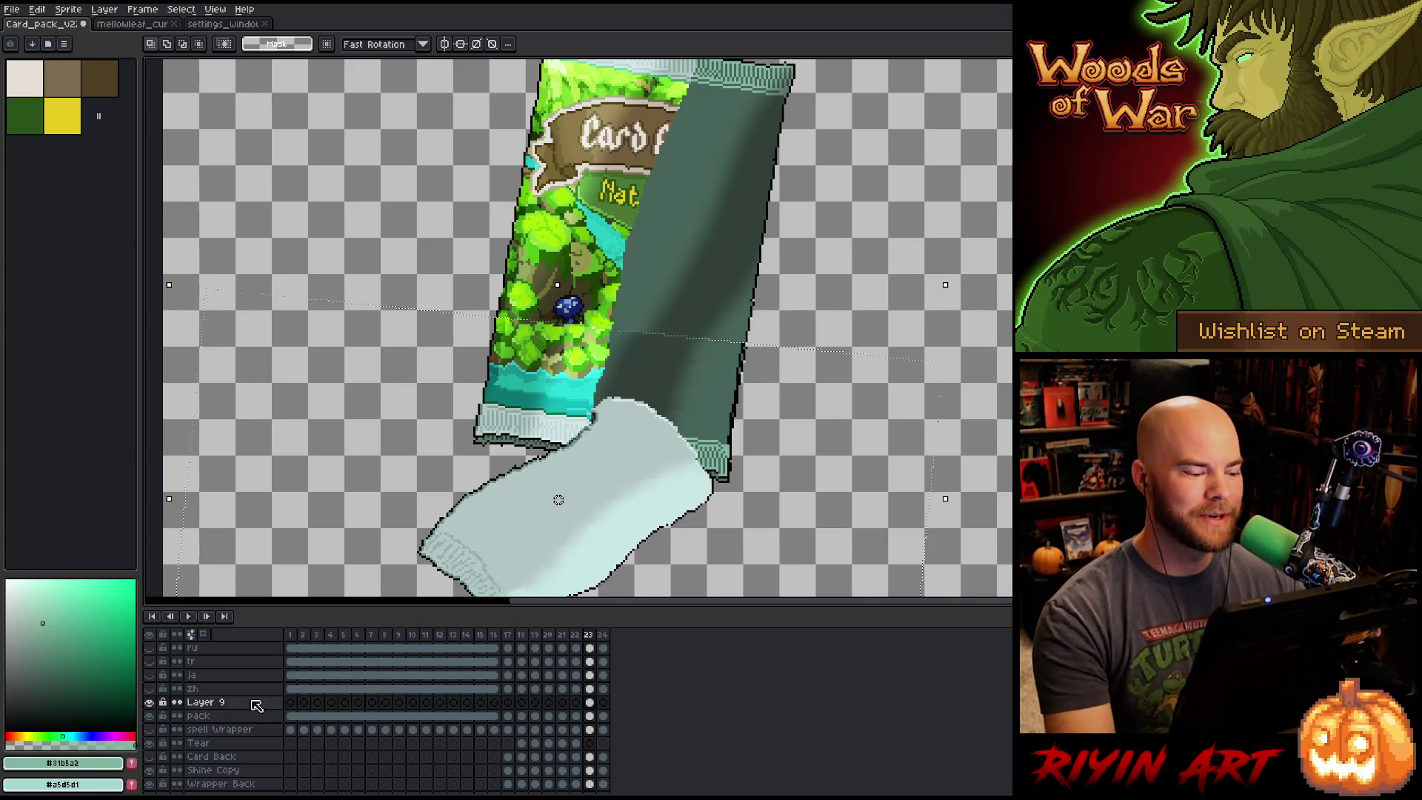
click(149, 702)
click(149, 702)
click(149, 702)
click(149, 702)
click(149, 702)
click(149, 702)
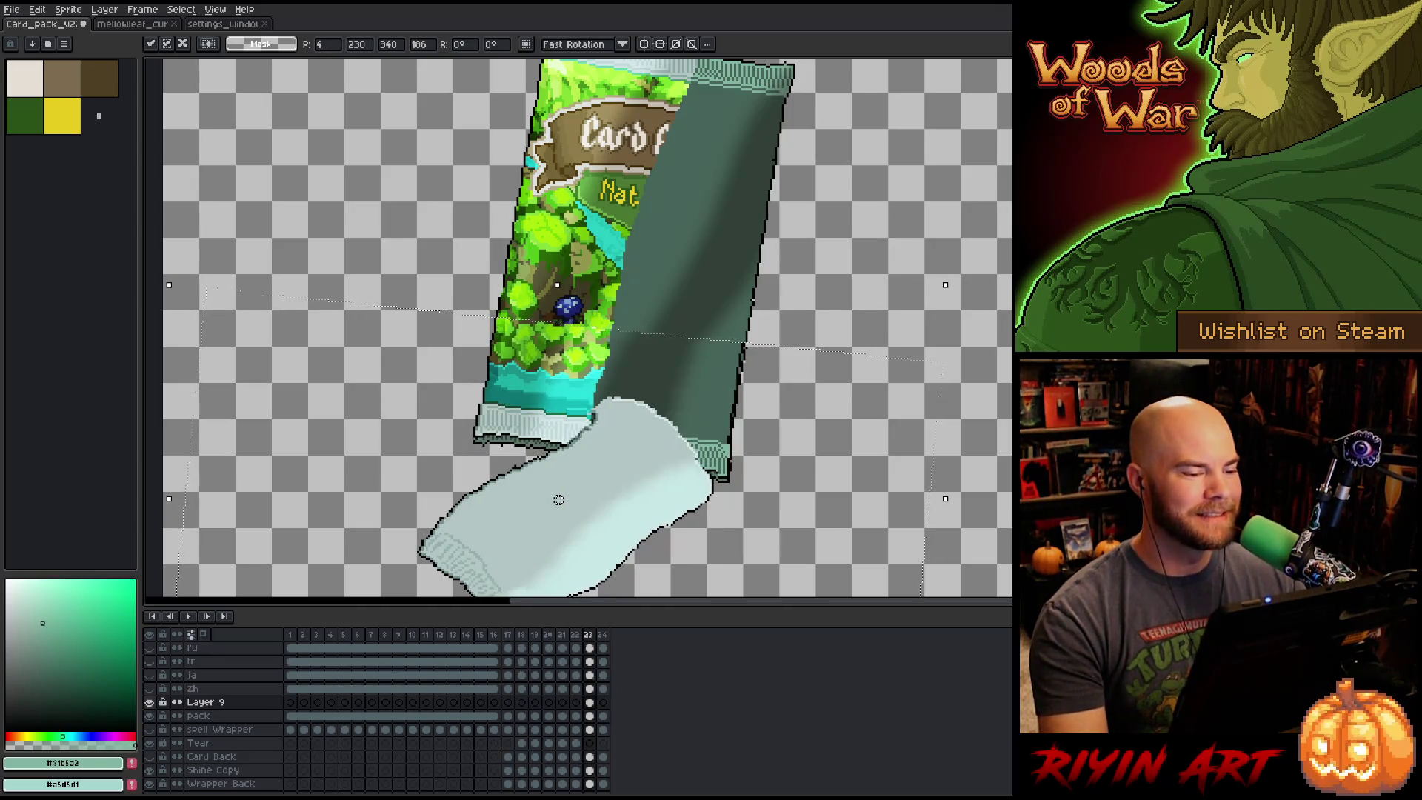
click(149, 701)
click(149, 702)
click(149, 701)
click(149, 702)
click(149, 702)
click(149, 702)
click(149, 702)
click(149, 702)
click(149, 702)
click(148, 702)
click(149, 702)
click(149, 702)
click(149, 702)
click(149, 702)
click(149, 702)
click(149, 702)
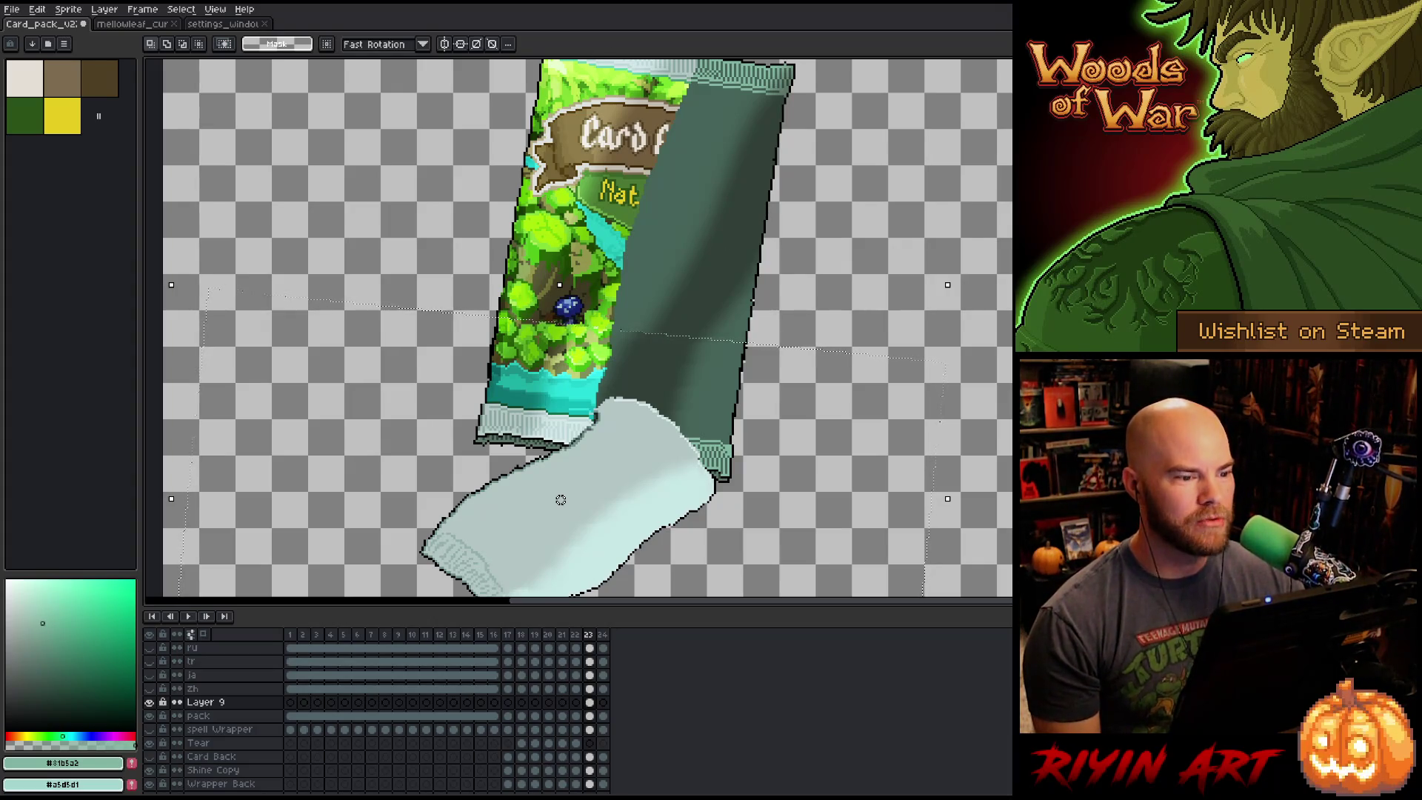
drag(499, 328, 469, 362)
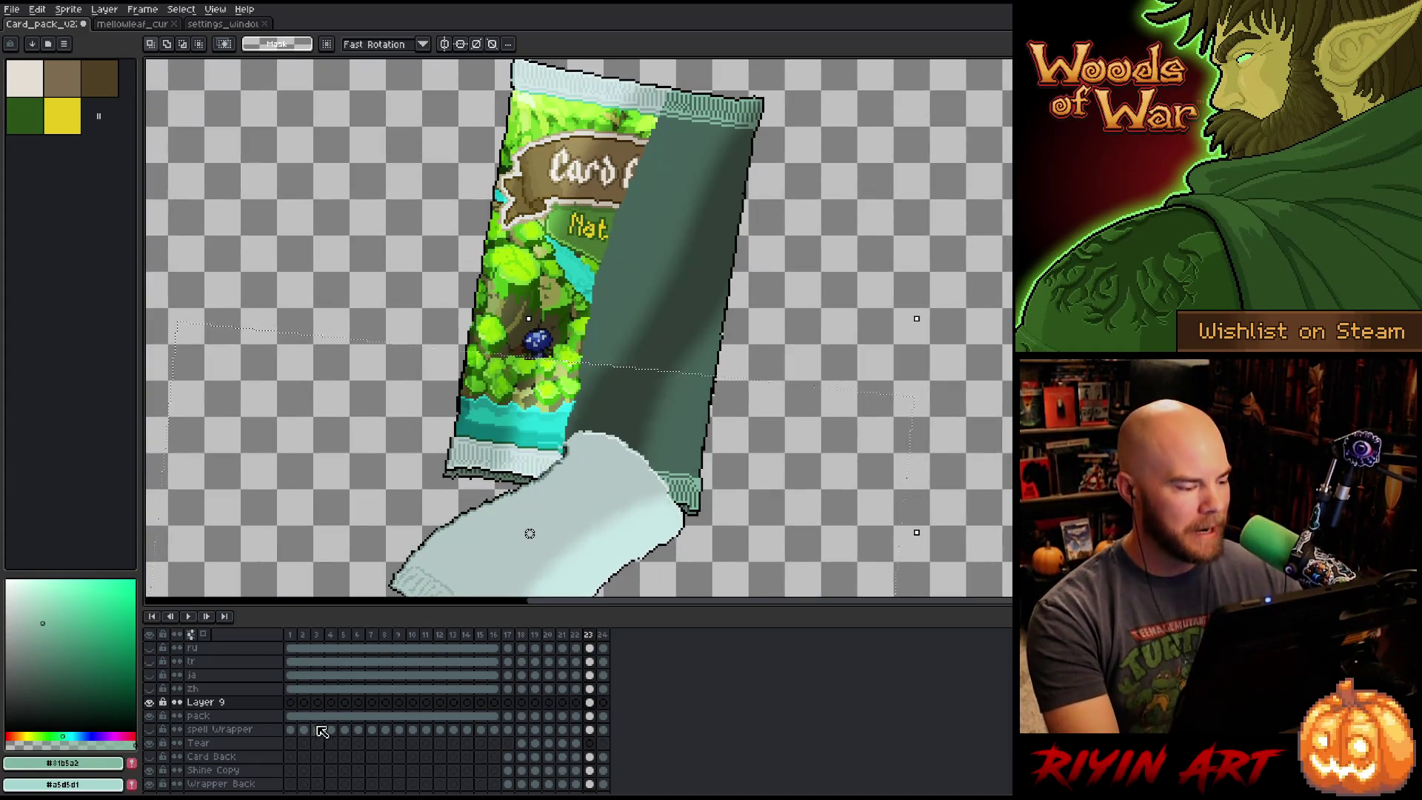
Toggle Layer 9's torn piece on and off repeatedly to compare the pack with and without it.
click(149, 701)
click(150, 701)
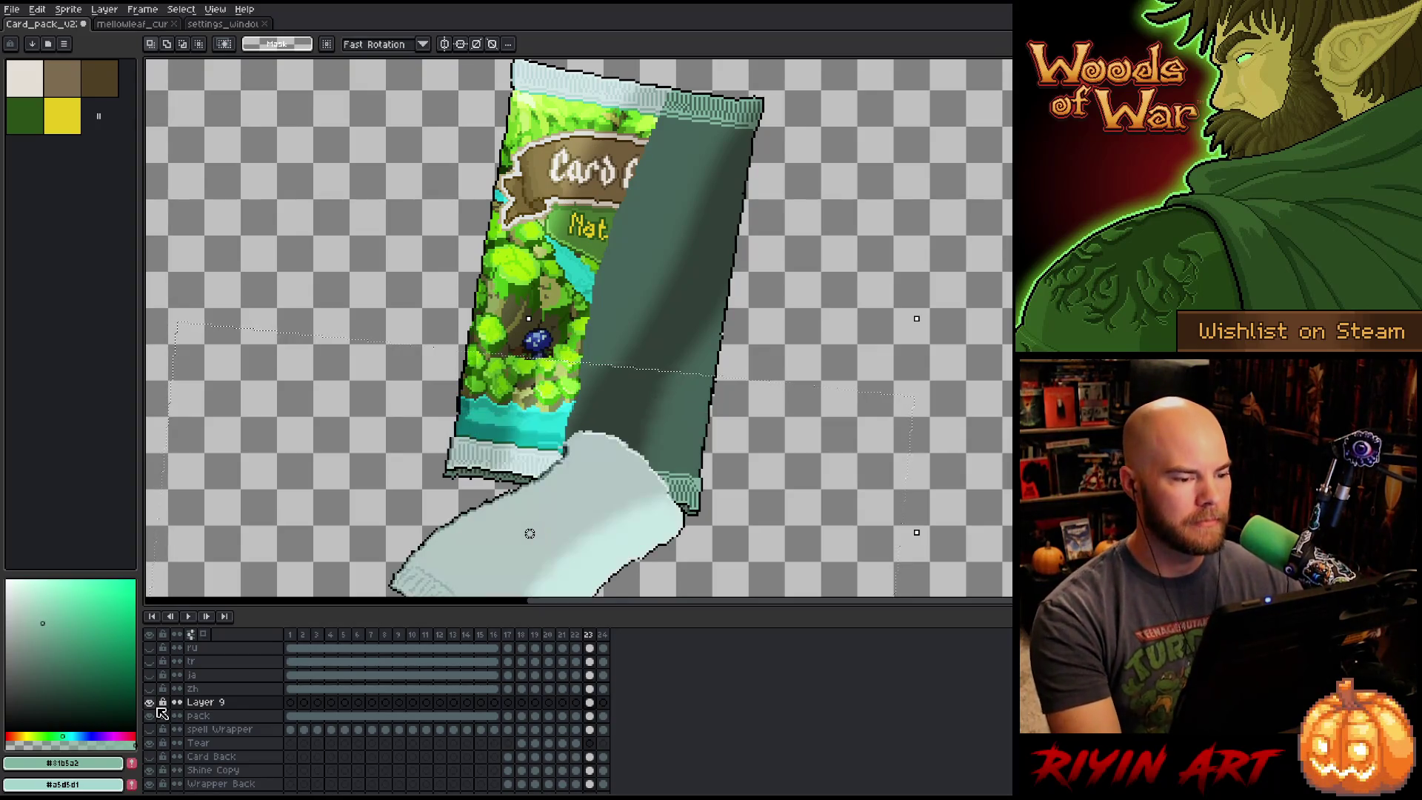
click(151, 702)
click(151, 703)
click(151, 703)
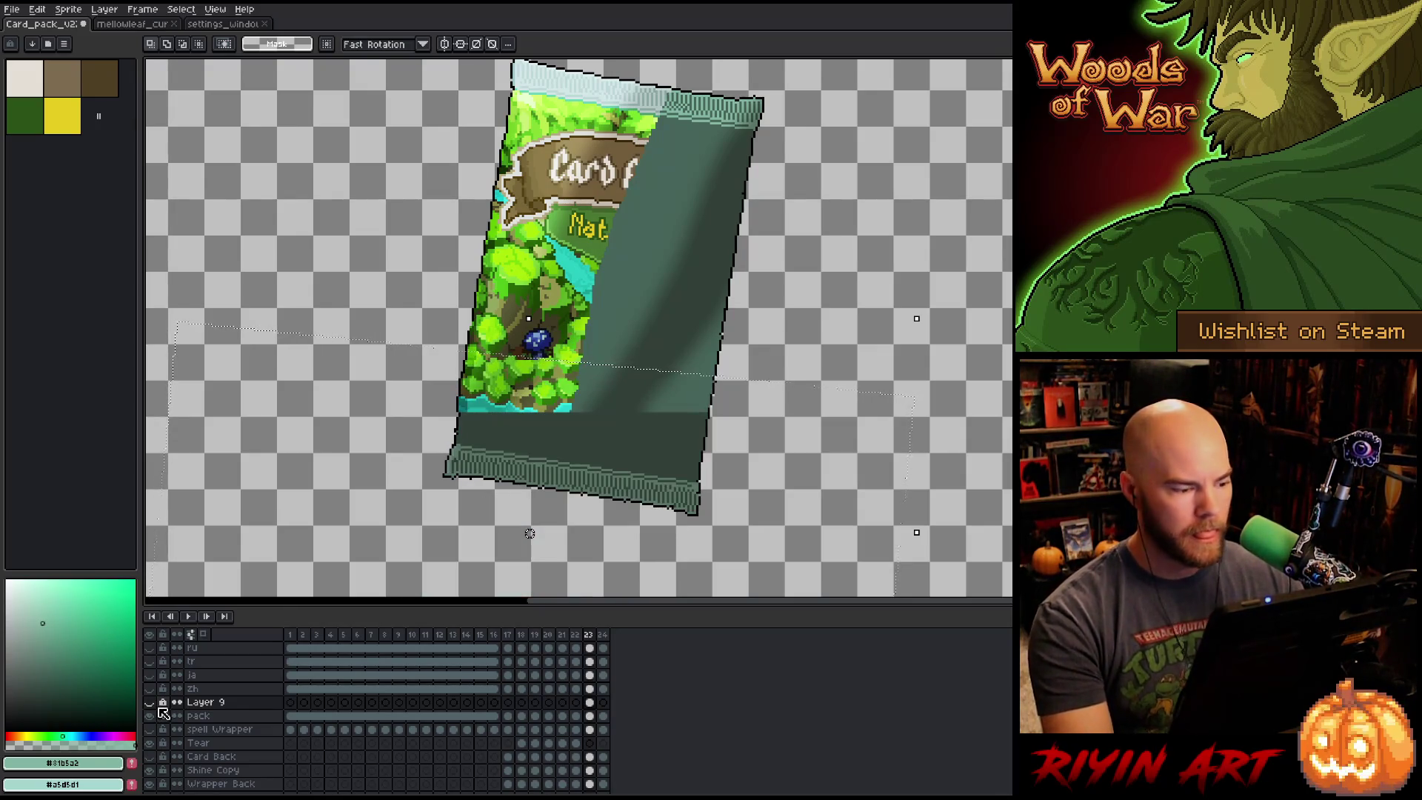
click(151, 703)
scroll(155, 709, up, 1)
click(151, 716)
click(151, 716)
click(151, 716)
click(151, 716)
click(150, 716)
click(150, 716)
click(150, 716)
click(150, 716)
click(151, 716)
click(151, 716)
click(150, 716)
click(151, 716)
scroll(431, 325, down, 2)
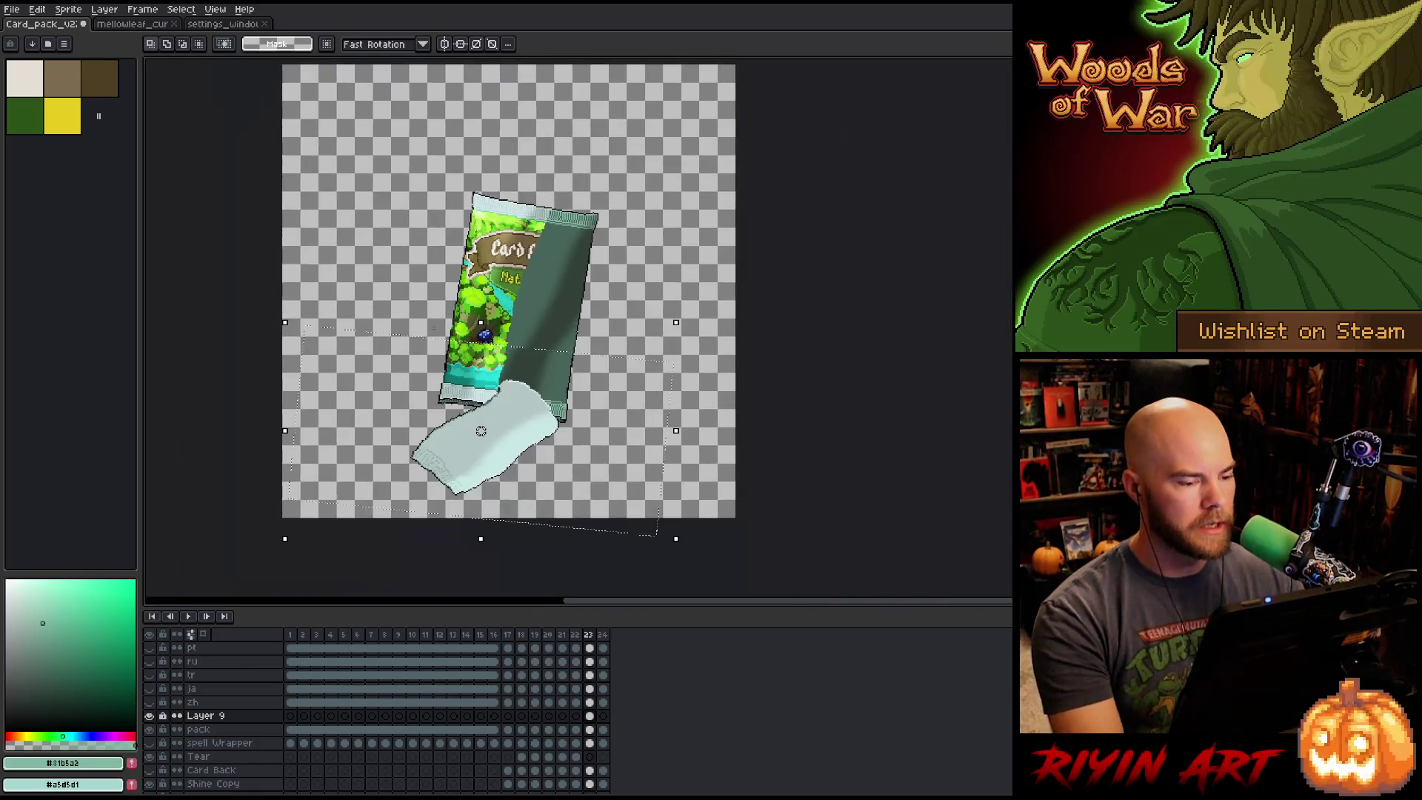
Nudge the torn piece one pixel left and down, commit it, and compare against the neighbouring frame.
key(Left)
key(Down)
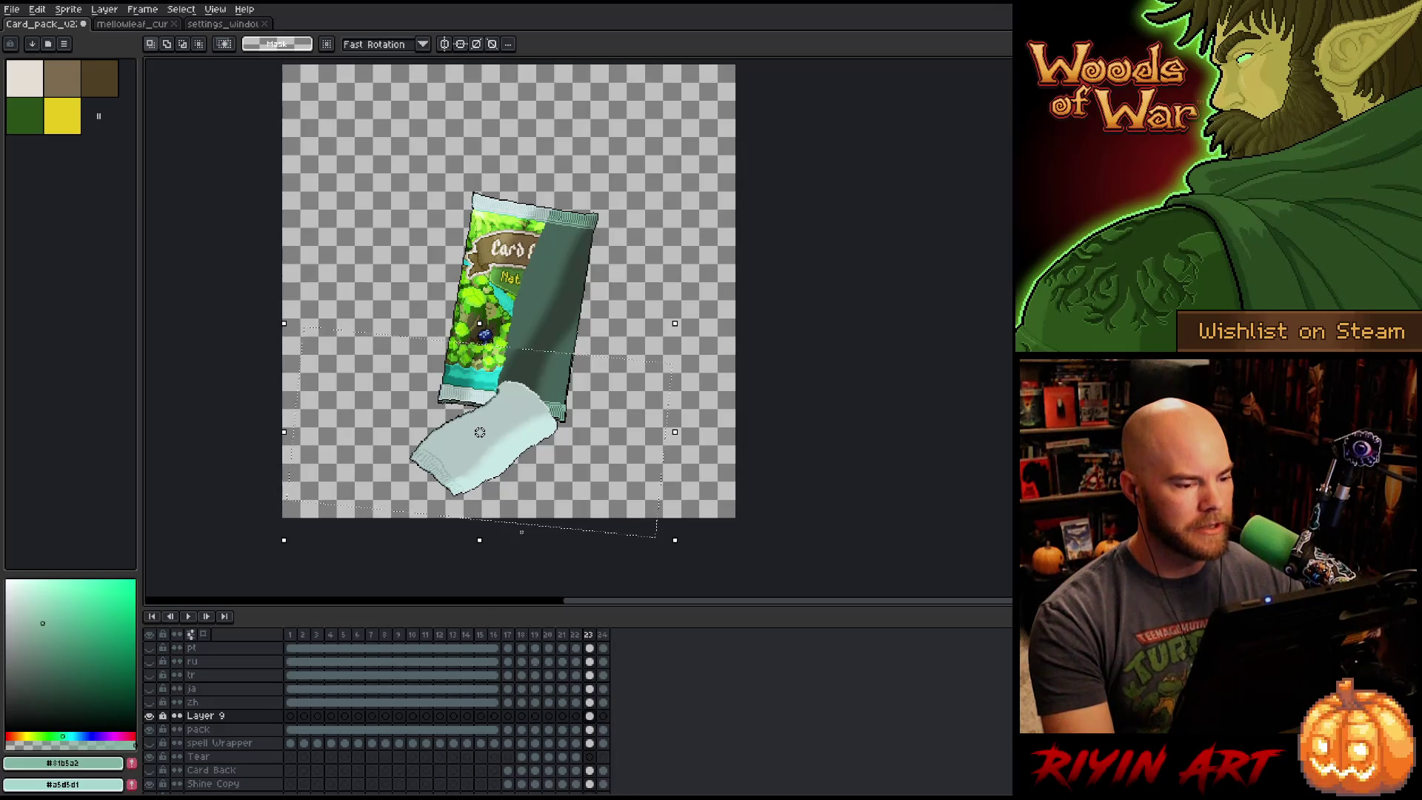
click(592, 717)
click(590, 716)
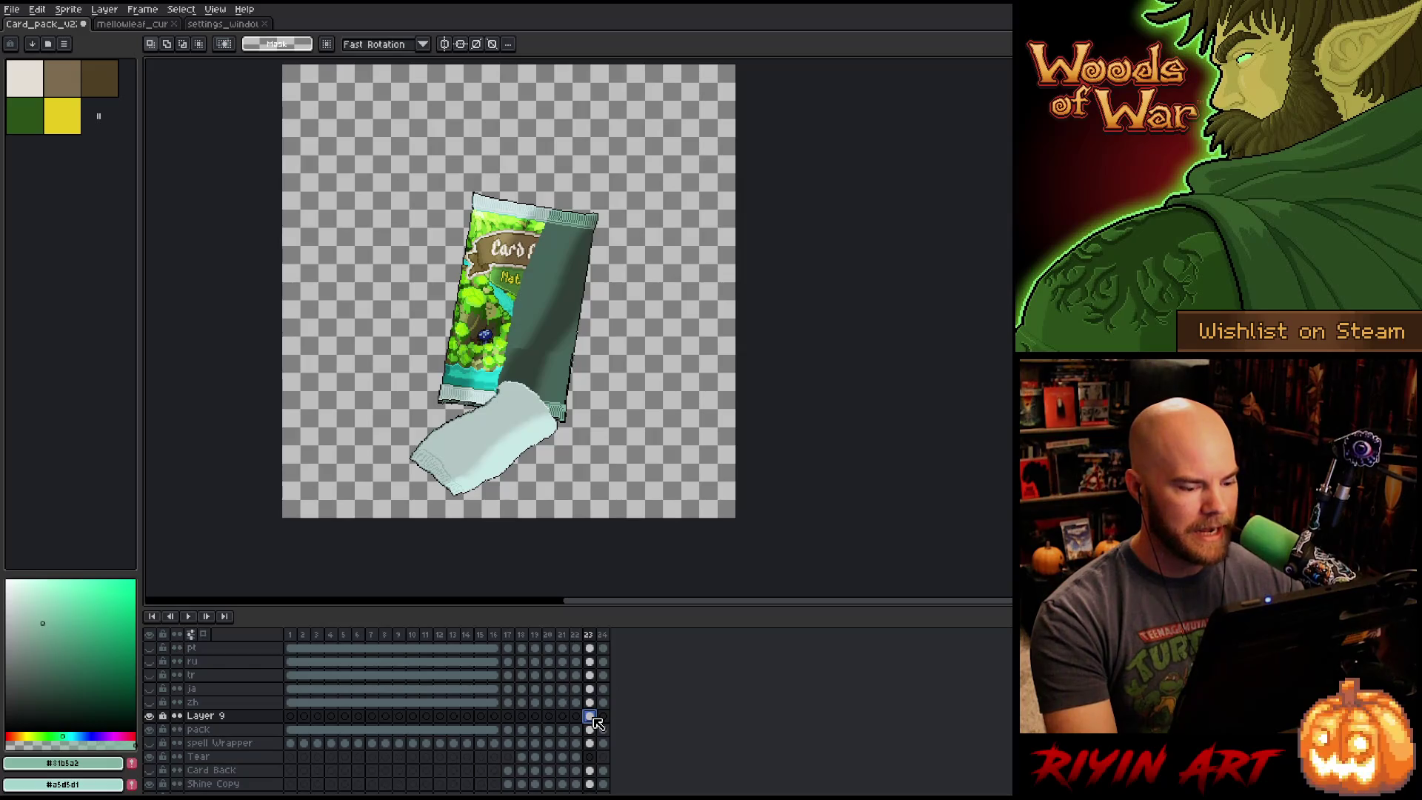
key(Left)
key(Right)
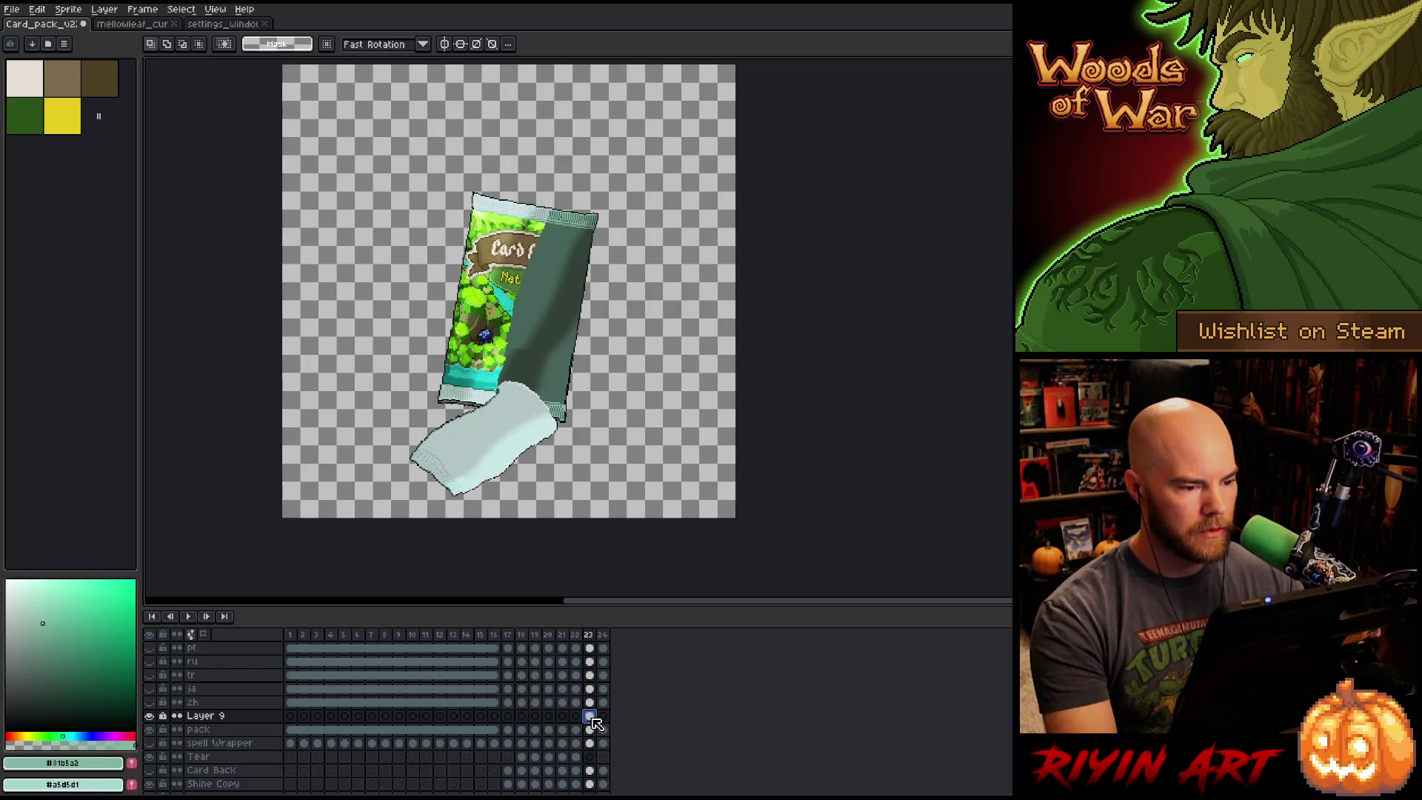
Delete the torn piece from Layer 9's frame 23 and return to frame 22.
click(150, 716)
click(150, 716)
click(150, 716)
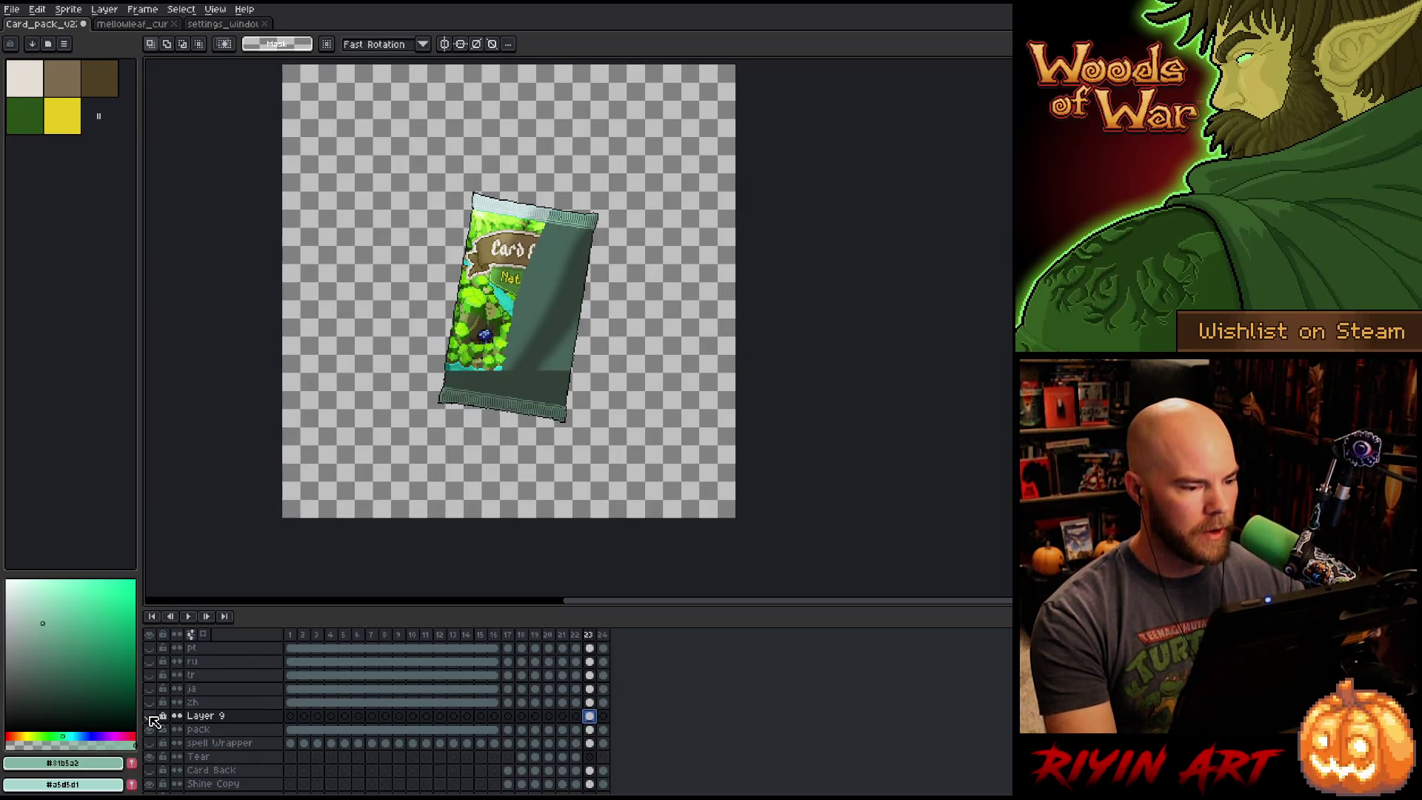
click(150, 717)
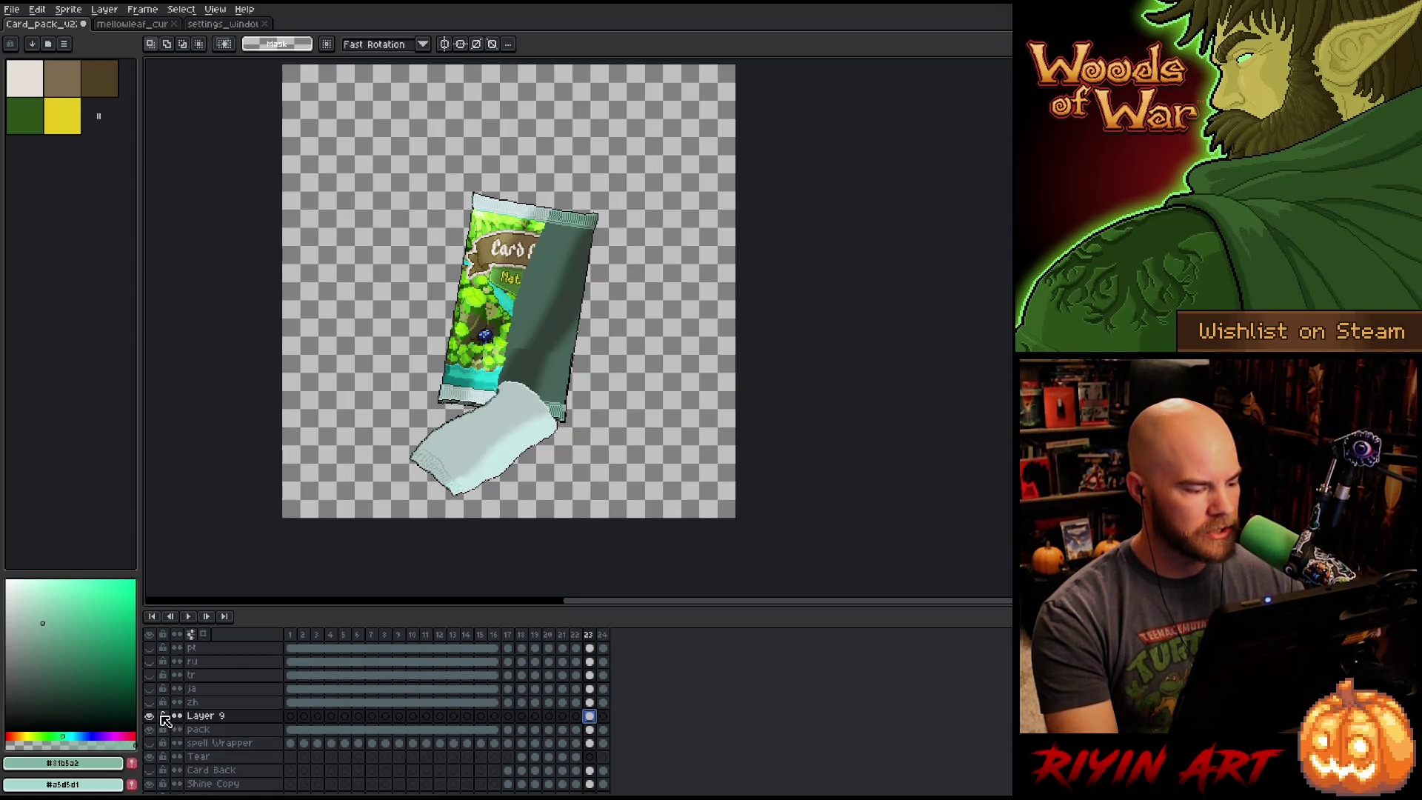
key(Delete)
click(576, 715)
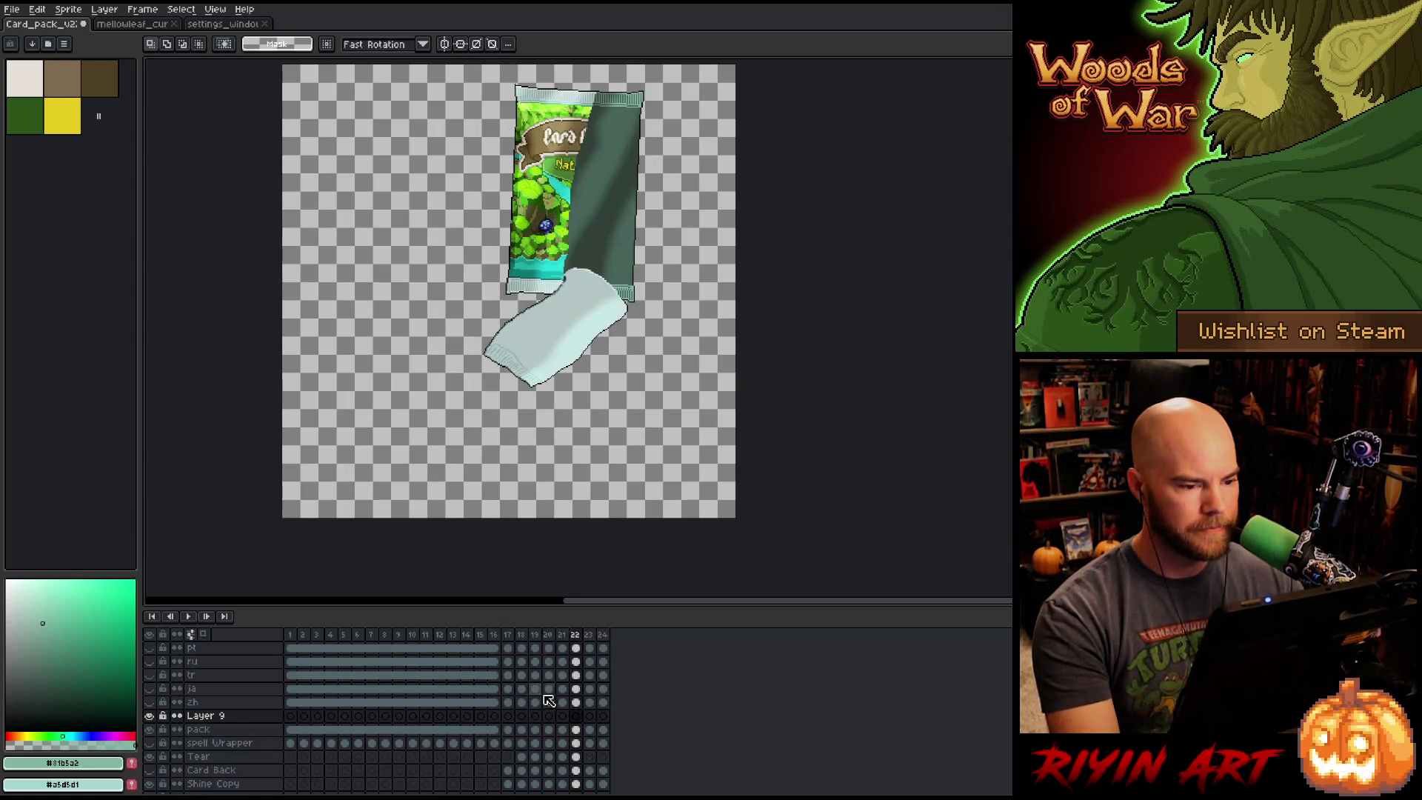
Pick the Tear and Shine Copy layers from the canvas, then hide Shine Copy.
key(v)
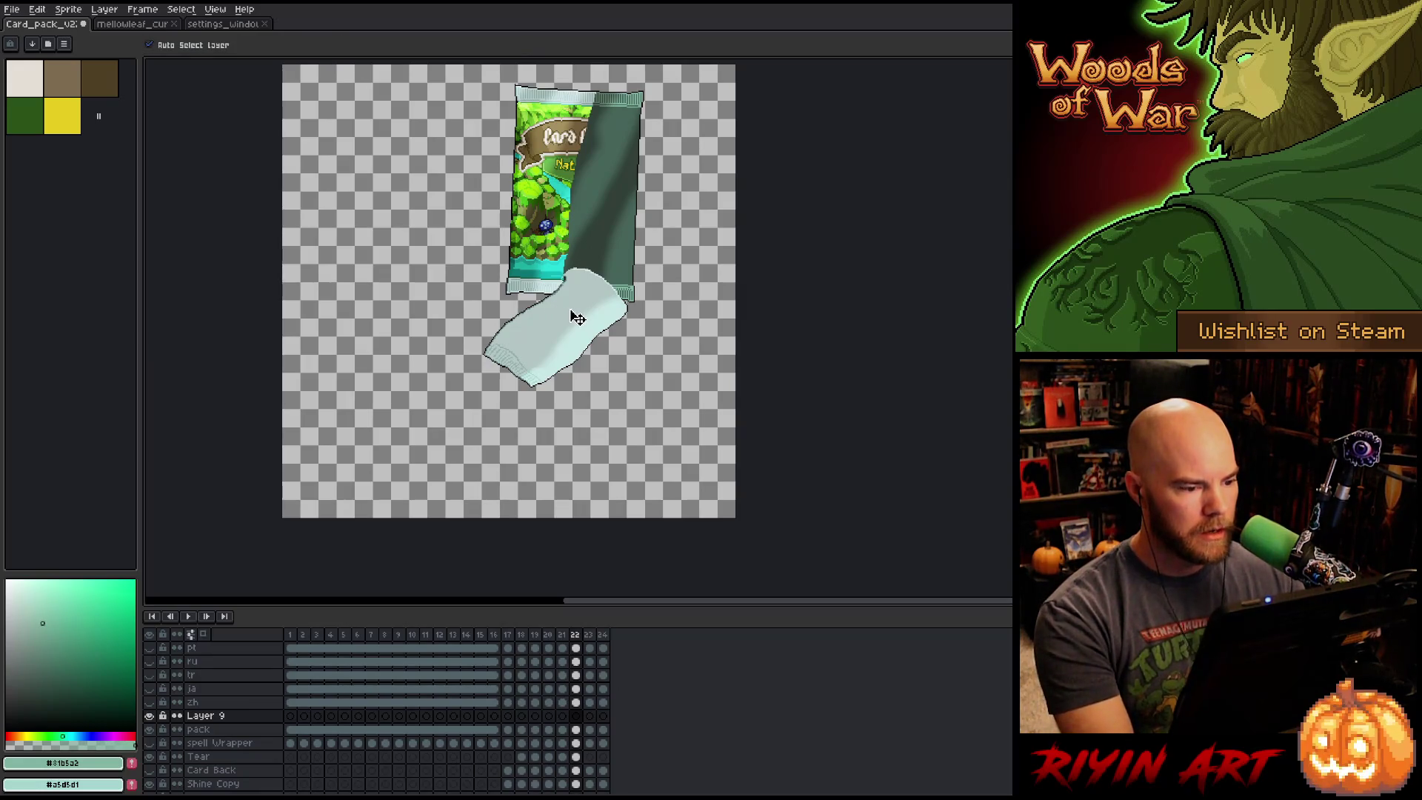
click(577, 318)
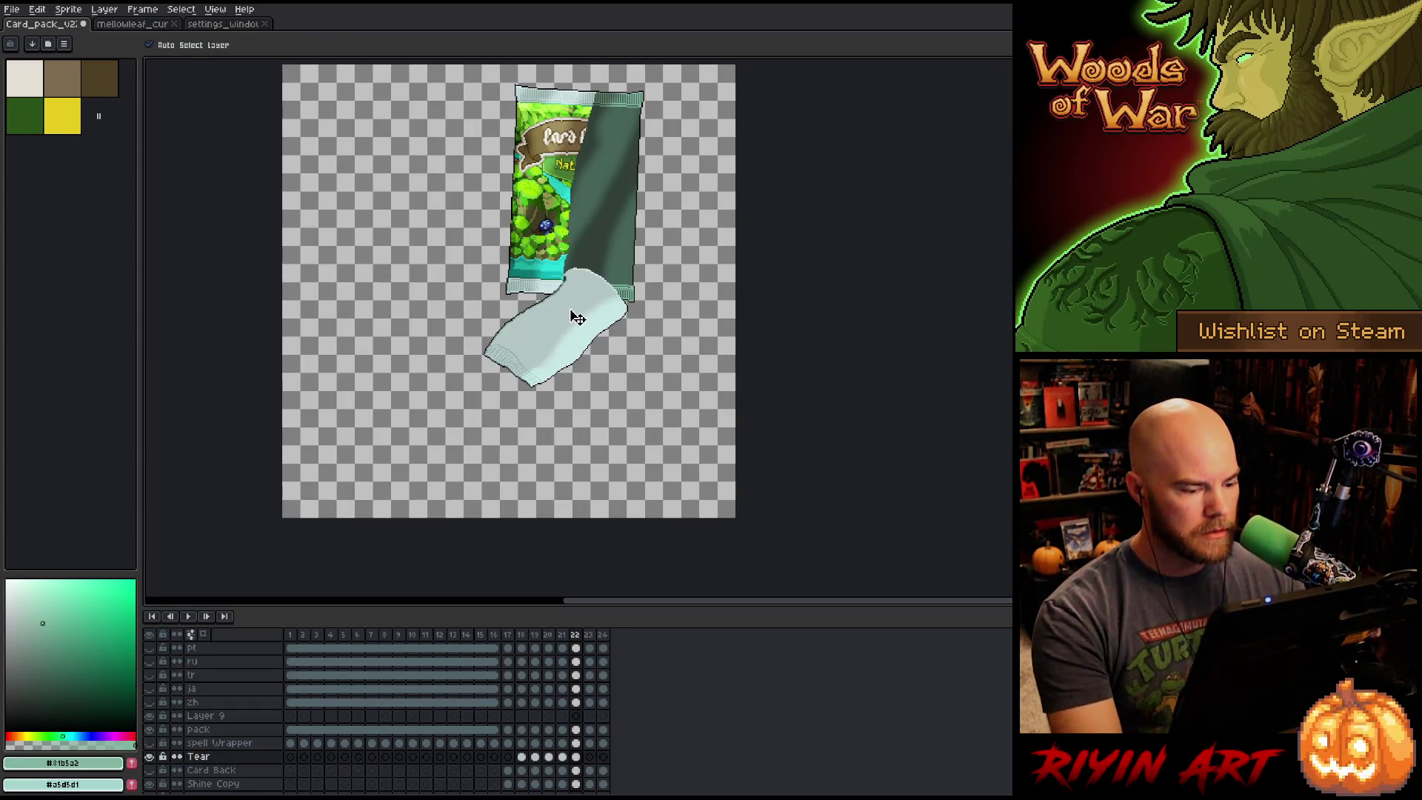
click(624, 224)
scroll(318, 733, down, 3)
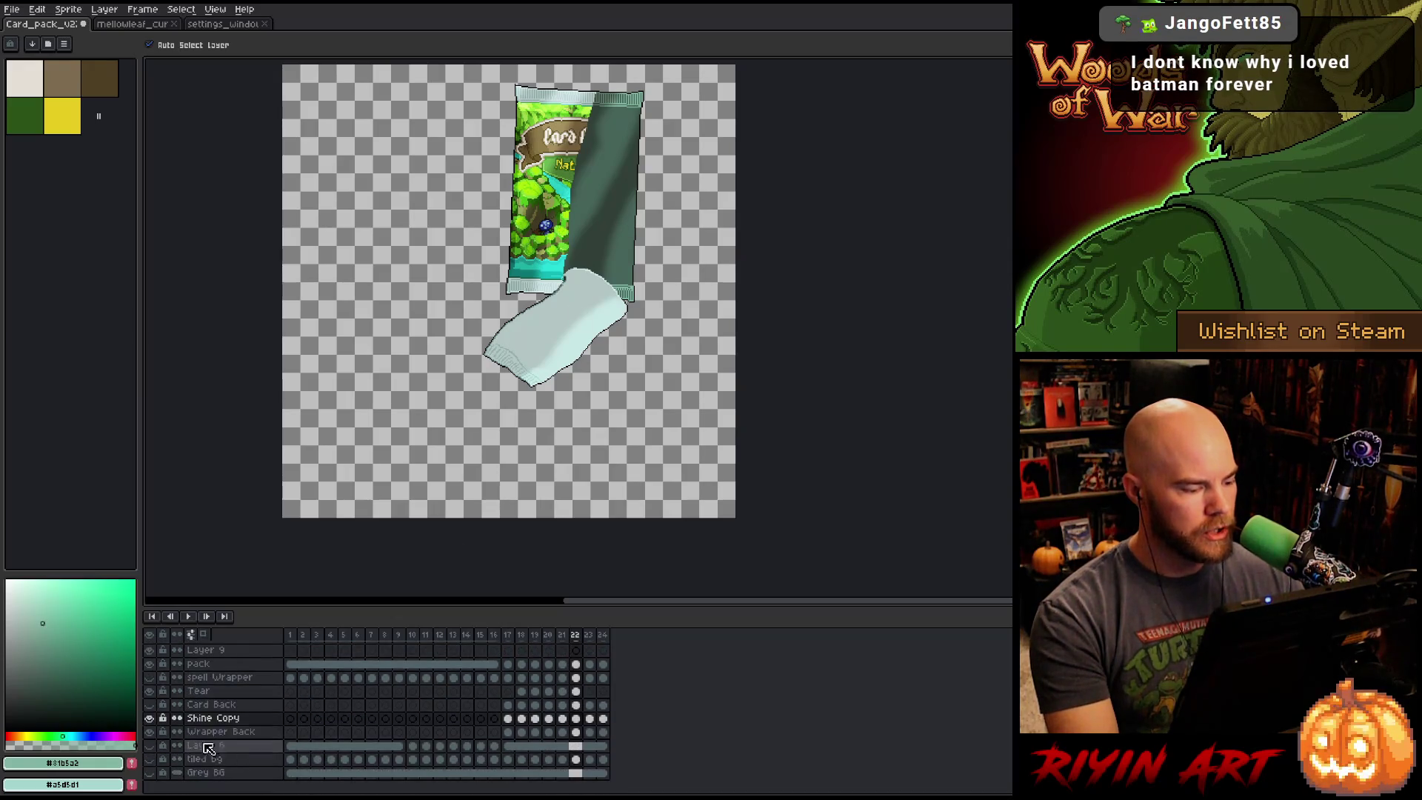
click(150, 717)
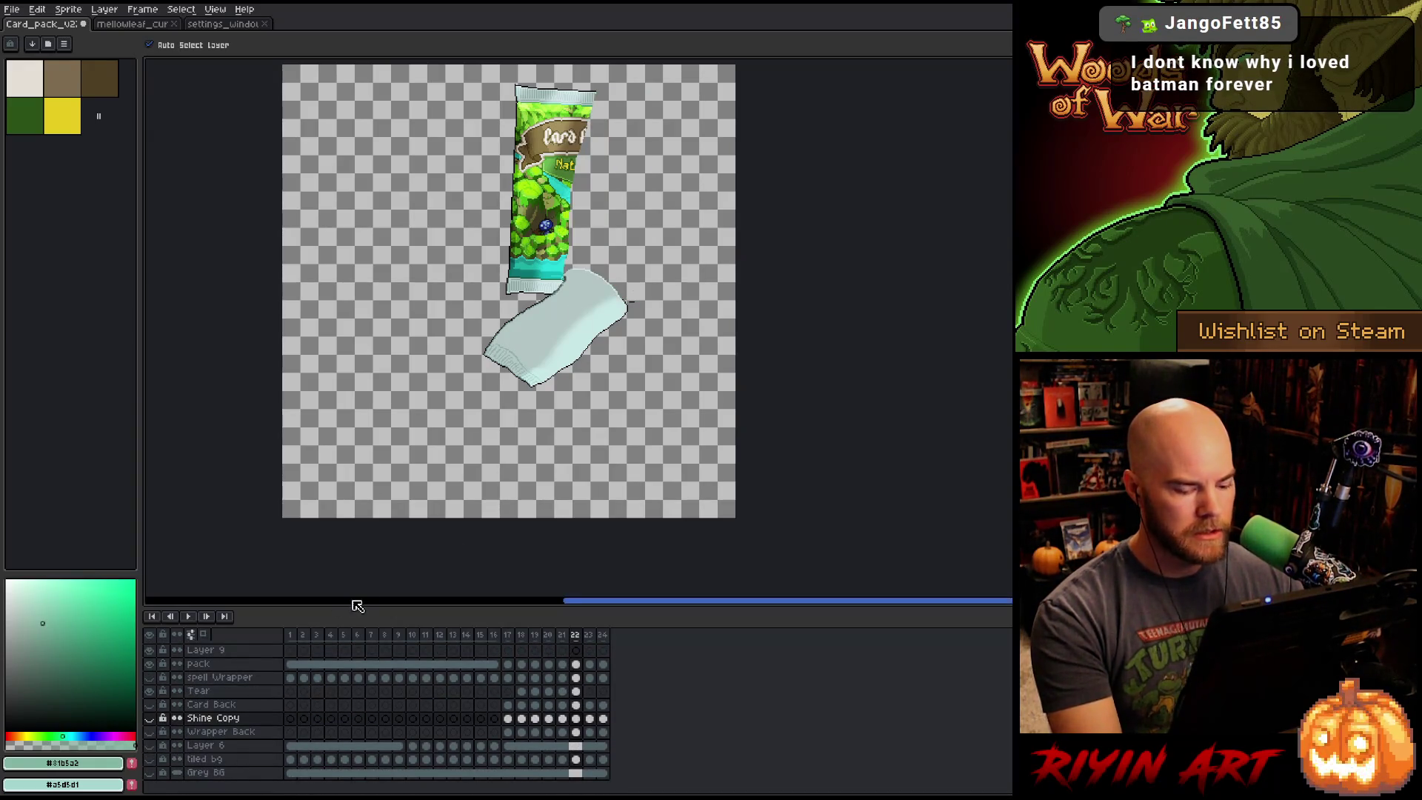
Marquee-select the pack on frame 22, show Shine Copy again, and paste into Layer 9's frame 23.
key(m)
mouse_move(447, 231)
mouse_down()
mouse_move(625, 422)
mouse_move(703, 422)
mouse_up()
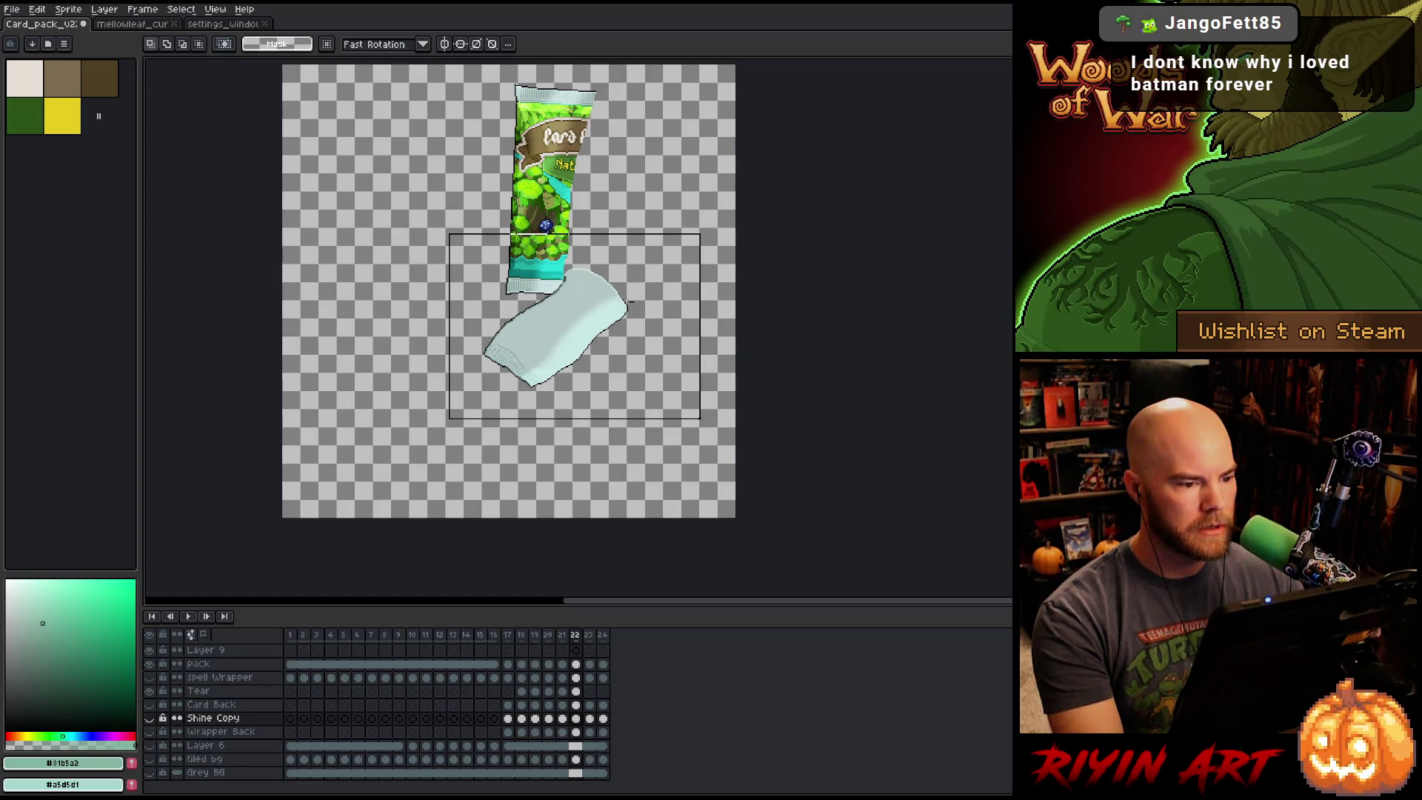
mouse_move(383, 201)
mouse_down()
mouse_move(498, 349)
mouse_move(756, 476)
mouse_up()
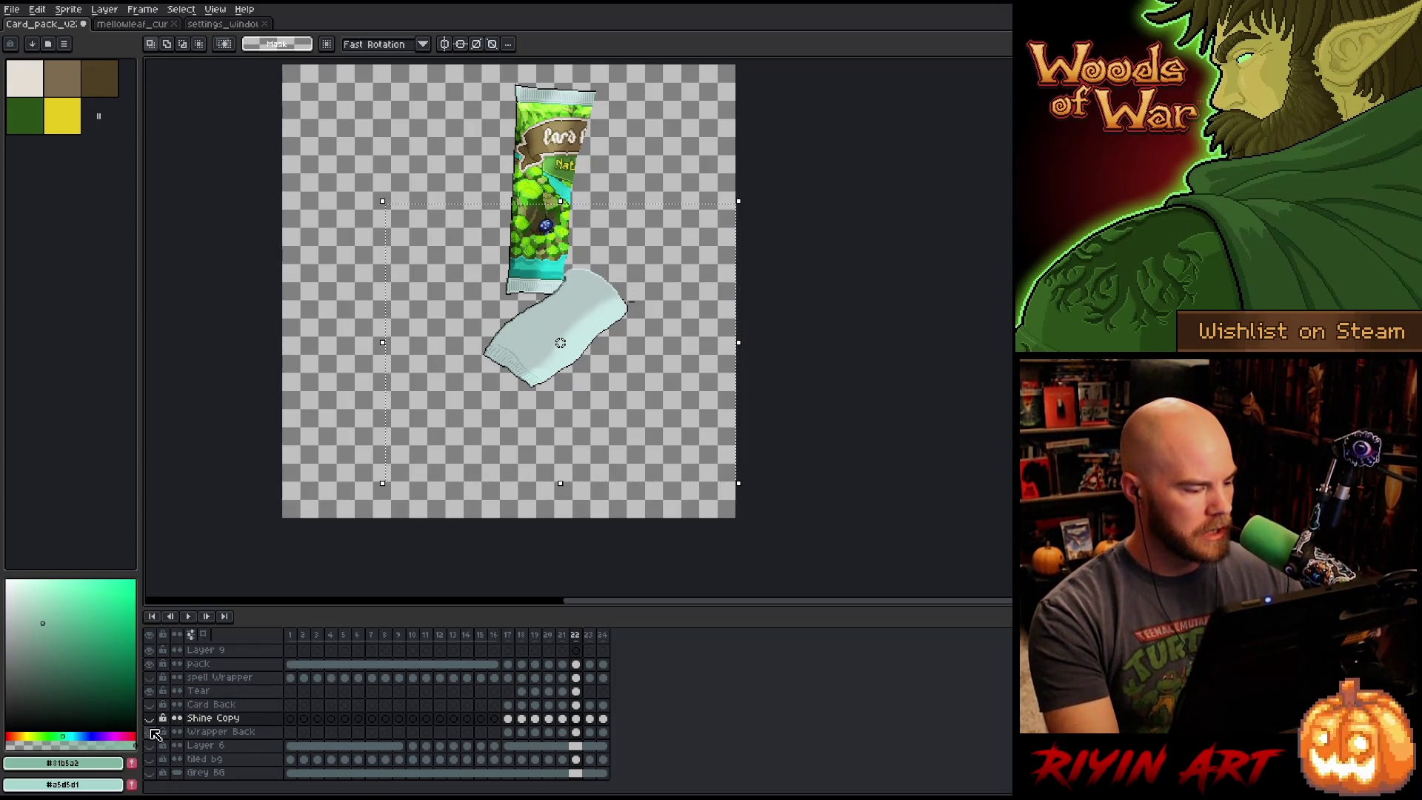
click(148, 718)
scroll(223, 735, up, 5)
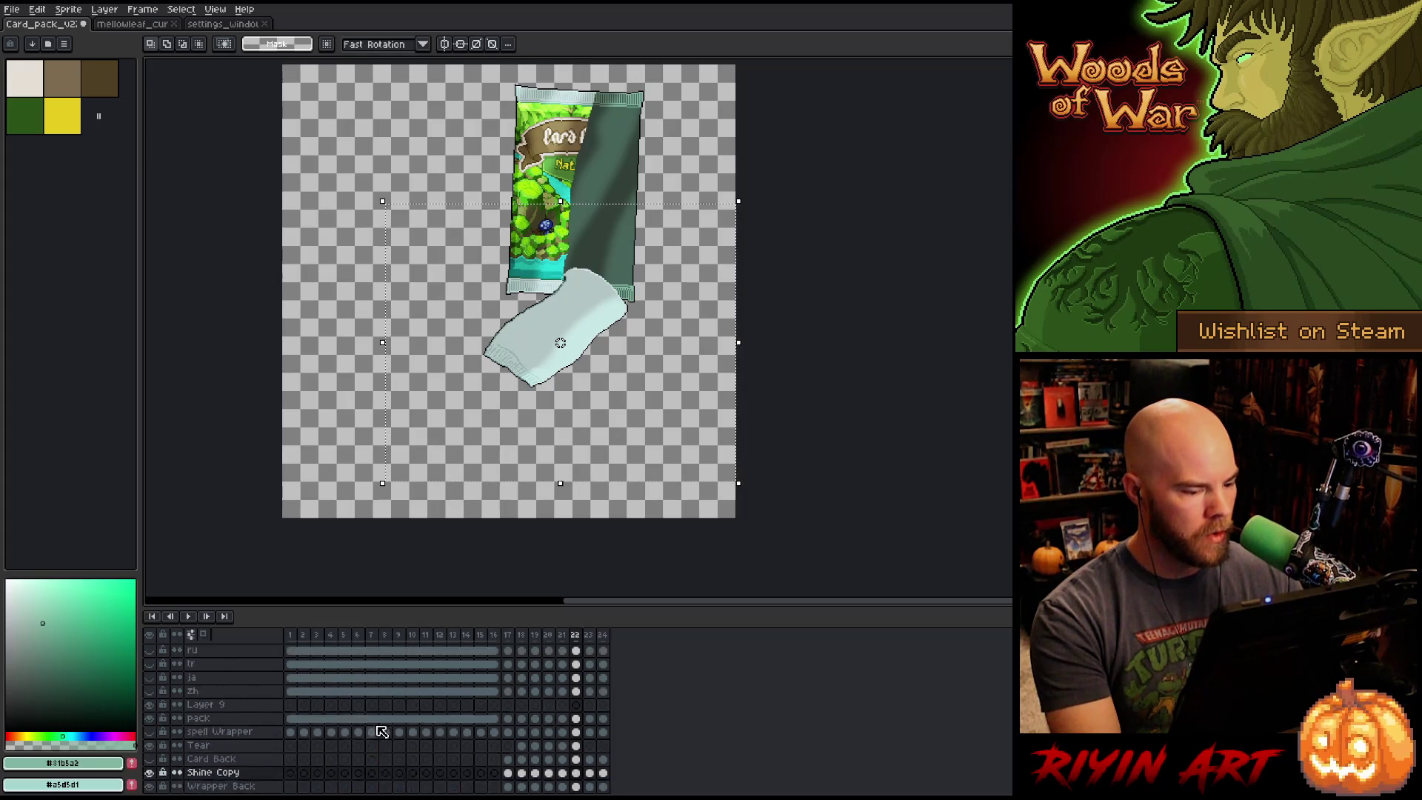
click(590, 745)
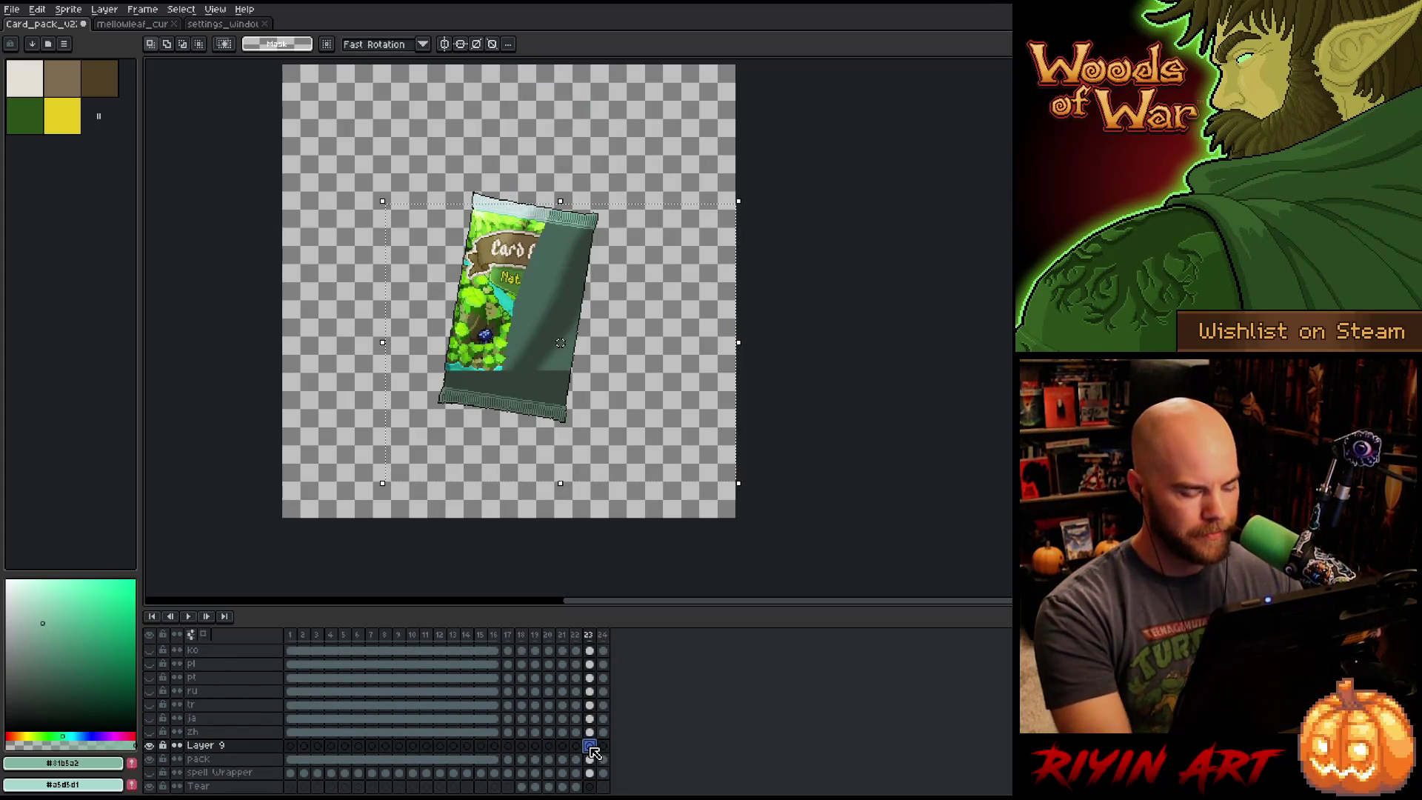
key(ctrl+v)
Lower the pasted pack, rotate it about -5.9°, nudge it up two pixels, and apply it.
mouse_move(545, 239)
mouse_down()
mouse_move(511, 359)
mouse_move(496, 391)
mouse_move(485, 357)
mouse_move(479, 406)
mouse_move(502, 353)
mouse_up()
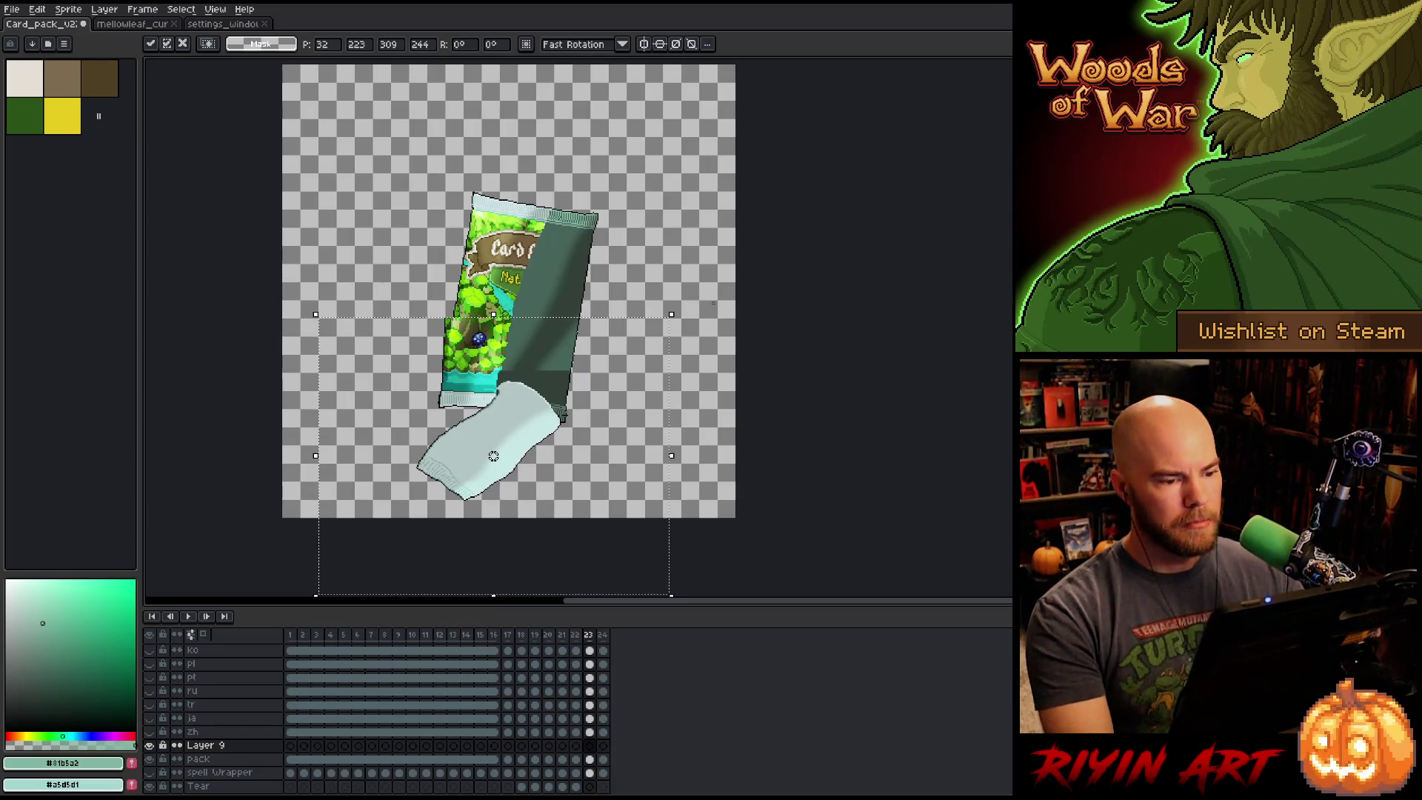
mouse_move(677, 302)
mouse_down()
mouse_move(726, 354)
mouse_move(682, 336)
mouse_up()
drag(484, 366, 477, 368)
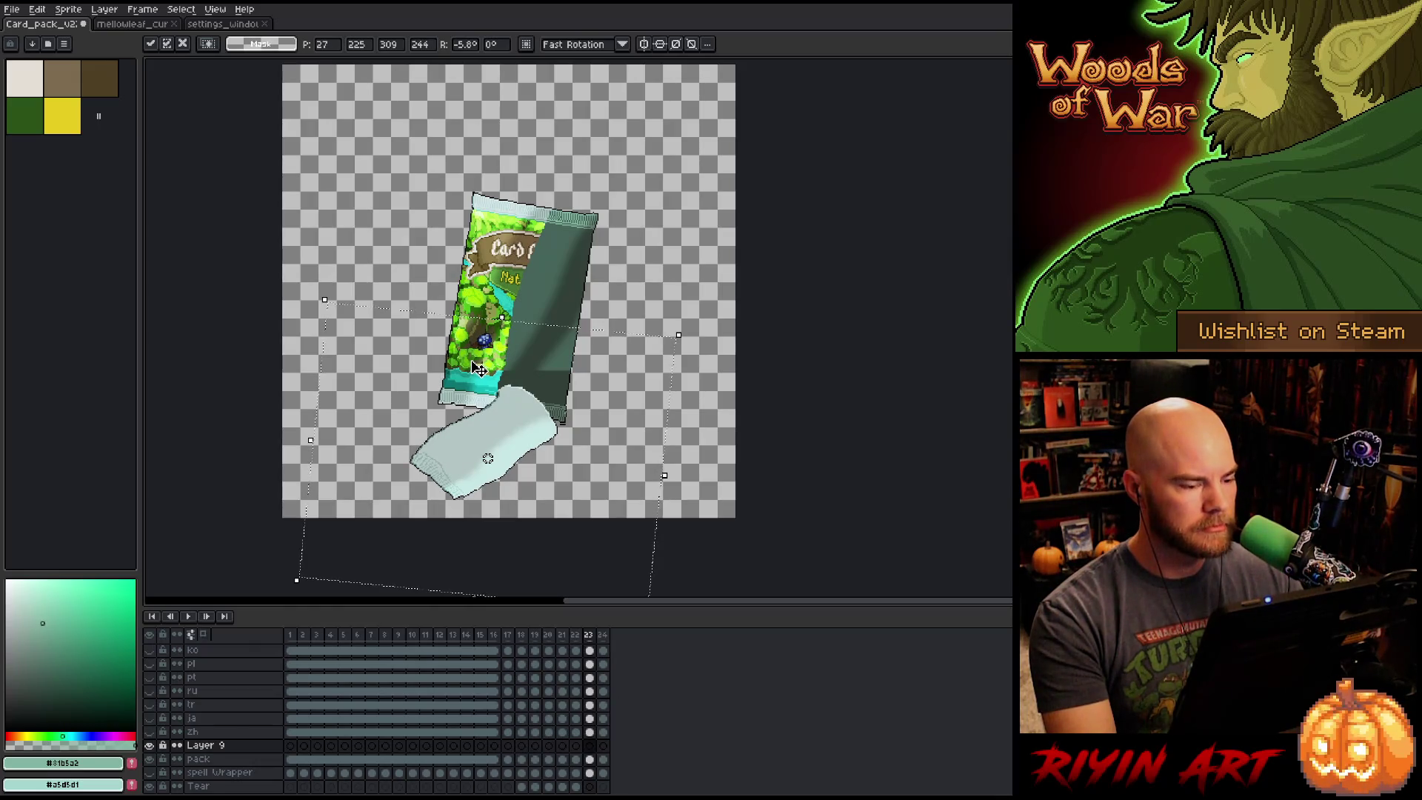
key(Up)
scroll(472, 350, up, 3)
scroll(472, 350, down, 1)
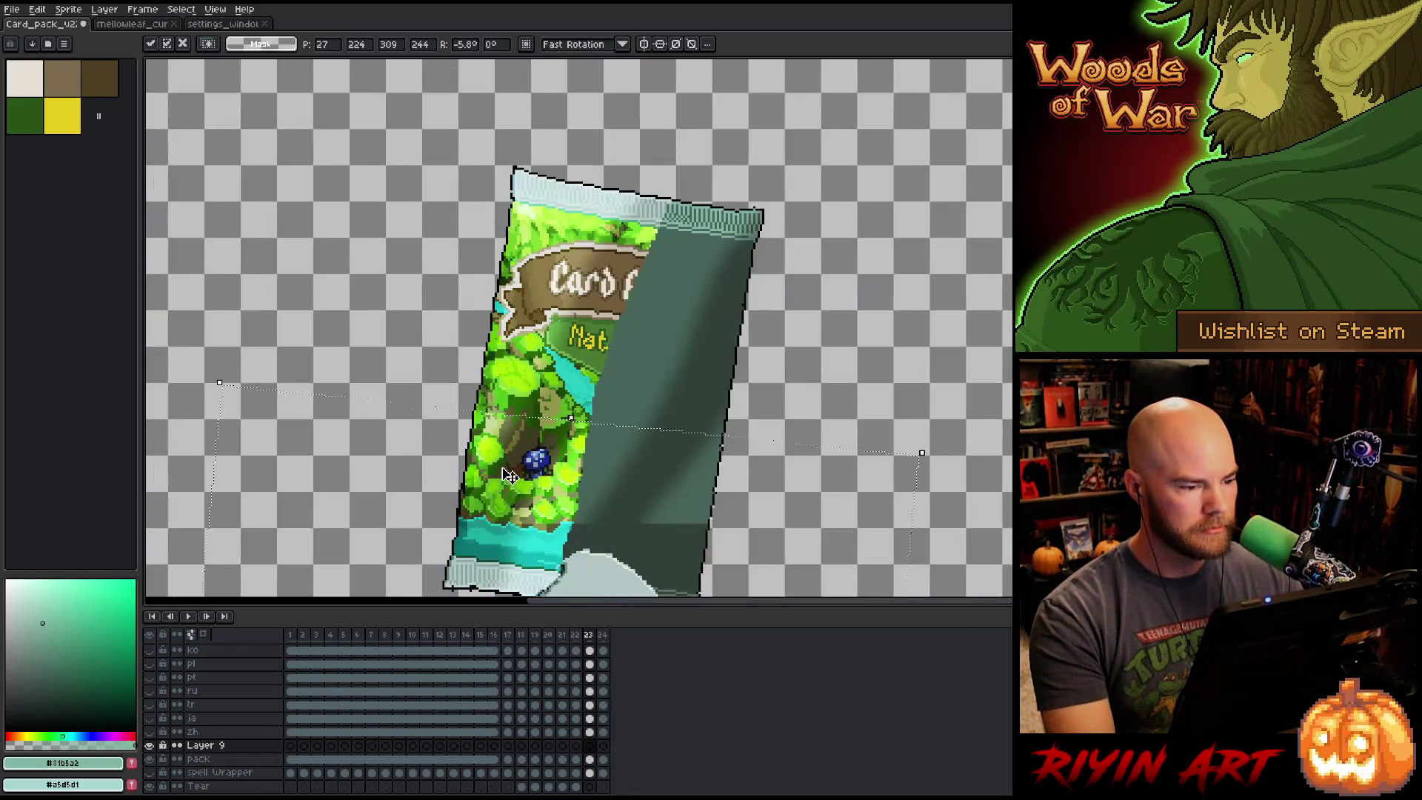
scroll(472, 349, up, 1)
key(Up)
key(Up)
key(Up)
key(Right)
key(Up)
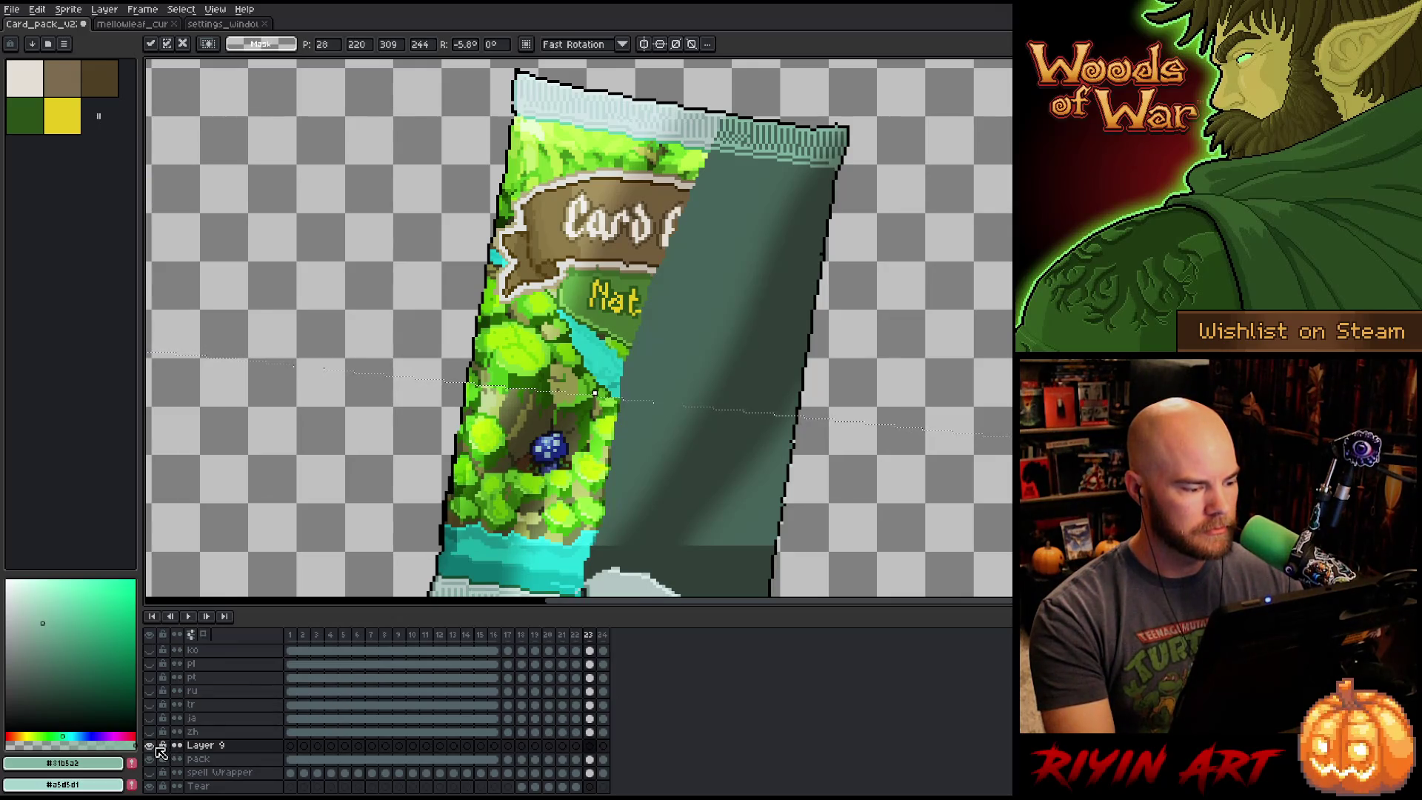
key(Return)
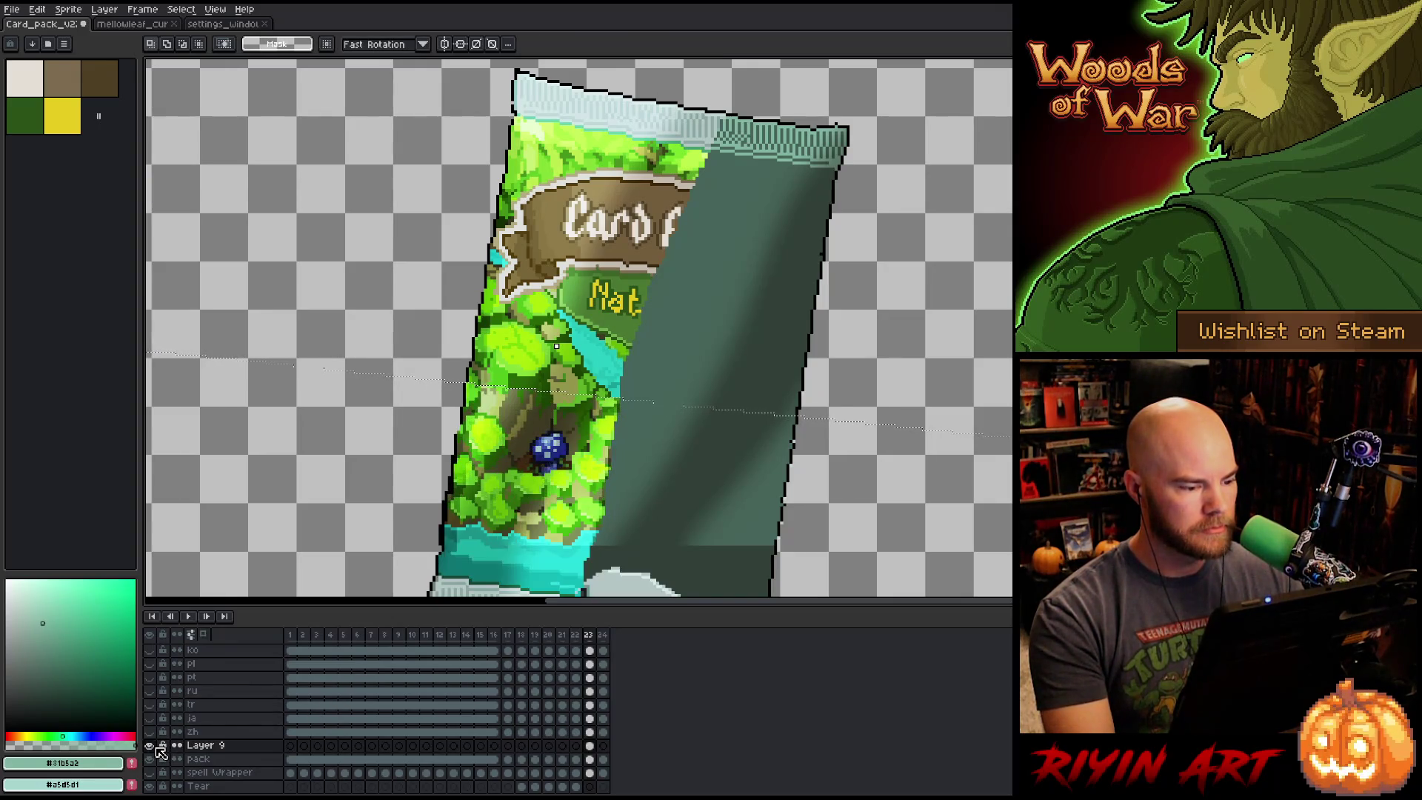
Paste and apply another copy in frame 23, then step through neighbouring frames to check motion.
scroll(162, 753, up, 1)
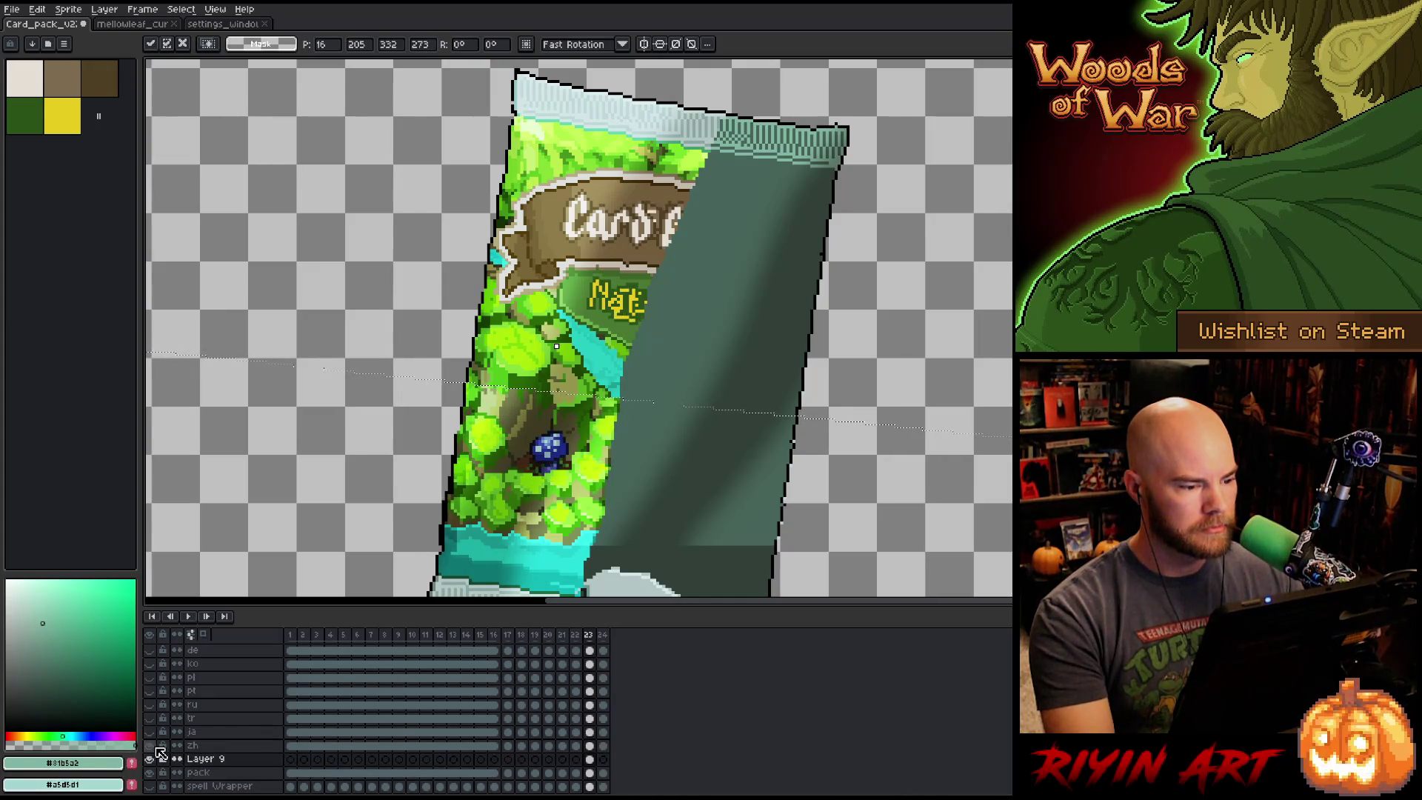
key(ctrl+v)
scroll(604, 363, down, 2)
scroll(603, 363, up, 1)
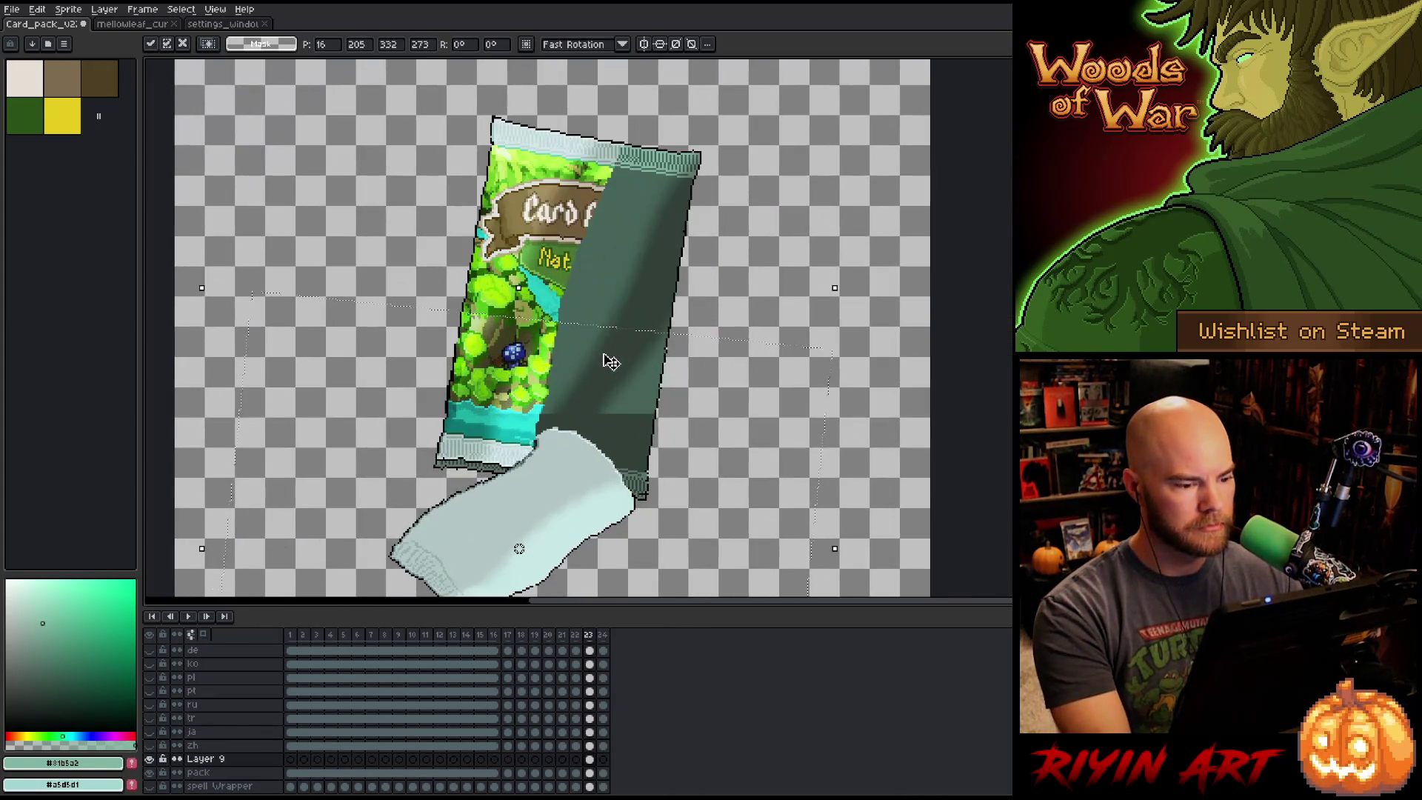
key(Return)
scroll(952, 250, down, 2)
scroll(885, 366, up, 2)
drag(884, 366, 813, 392)
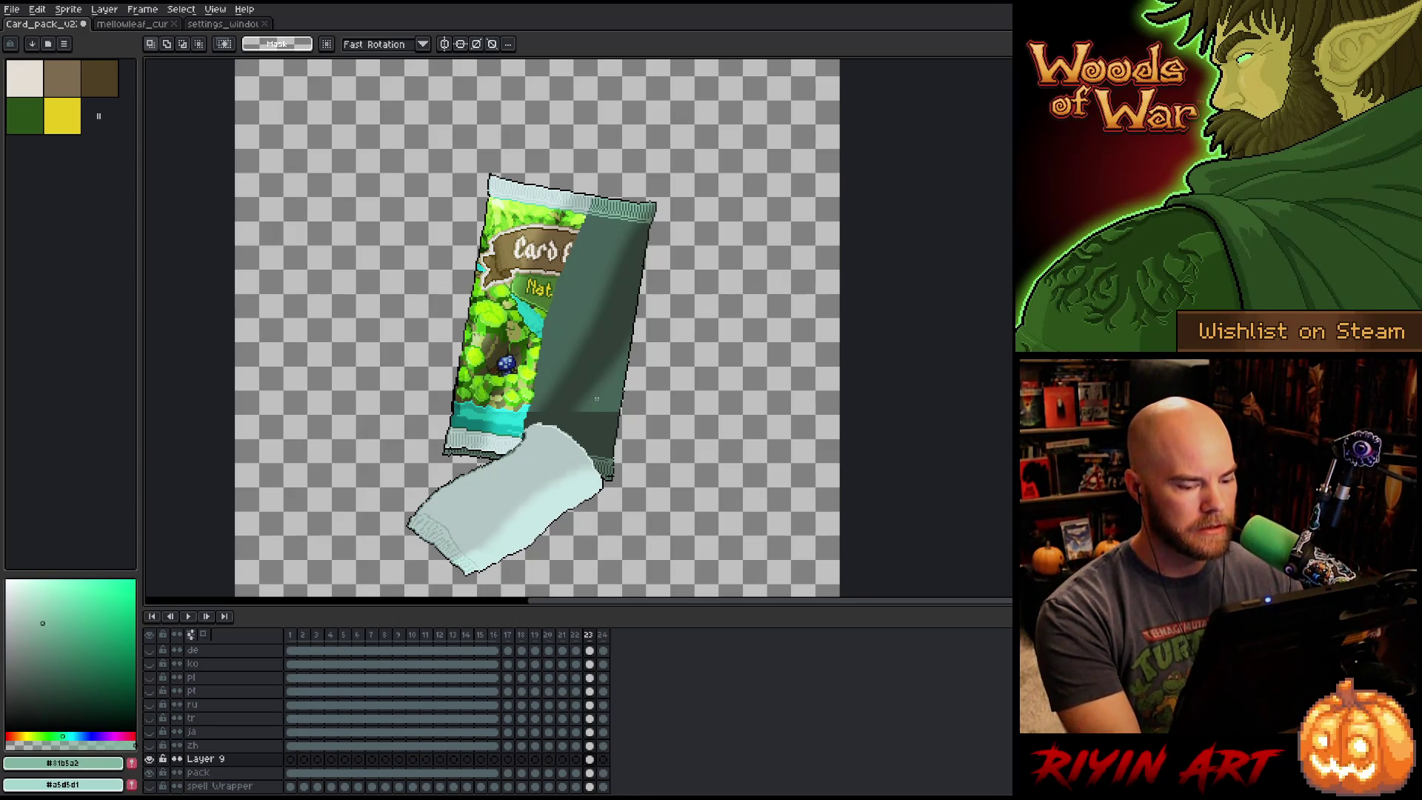
key(Left)
key(Left)
key(Right)
key(Right)
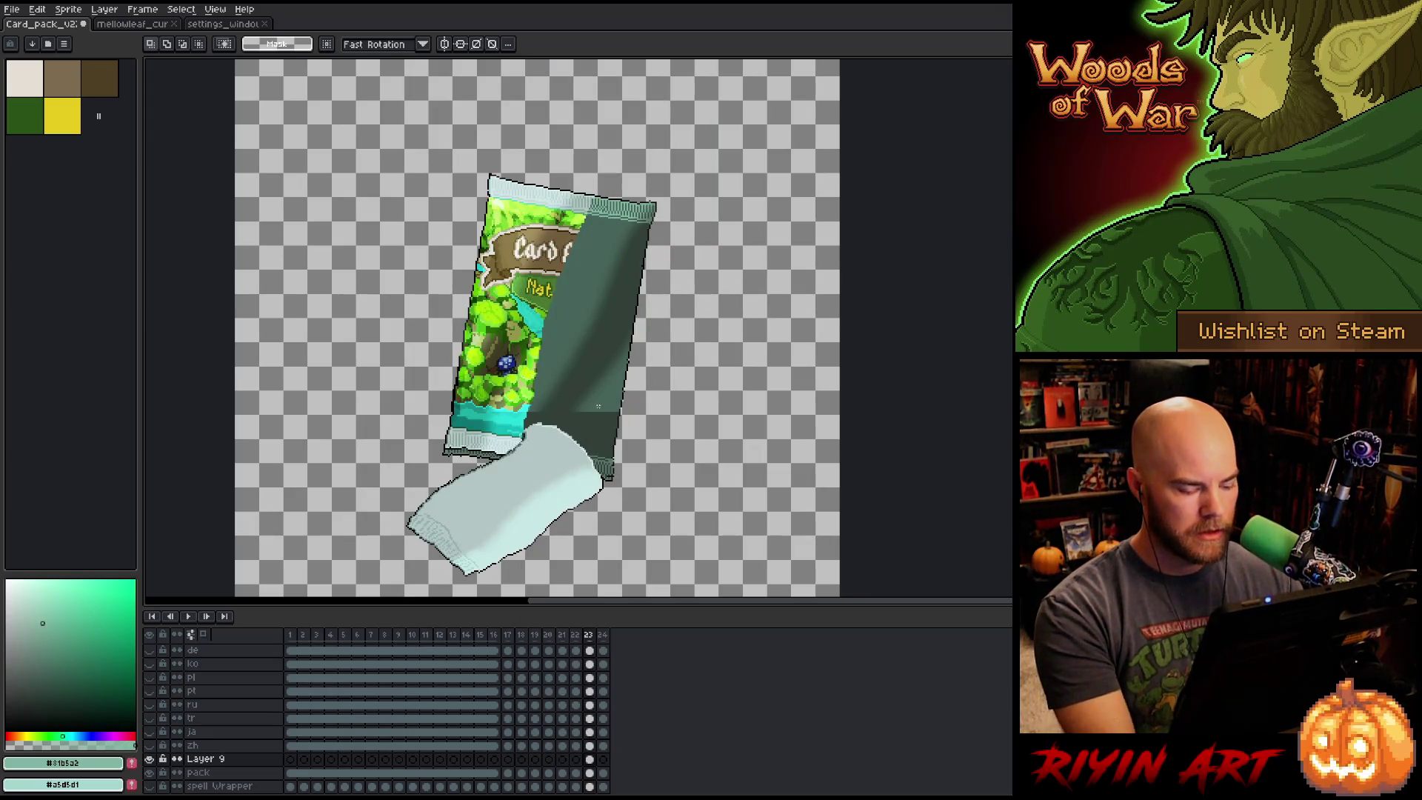
key(v)
click(602, 411)
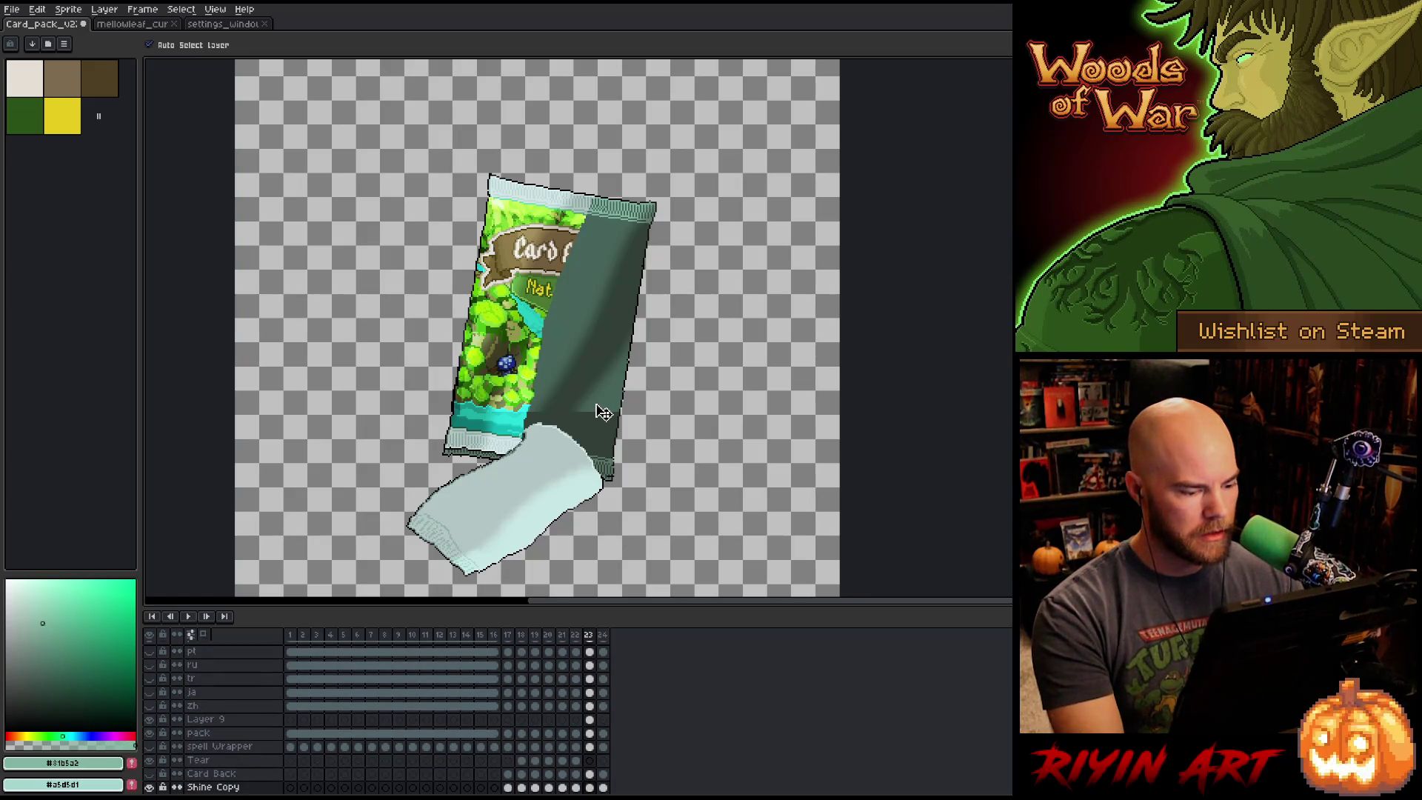
click(576, 774)
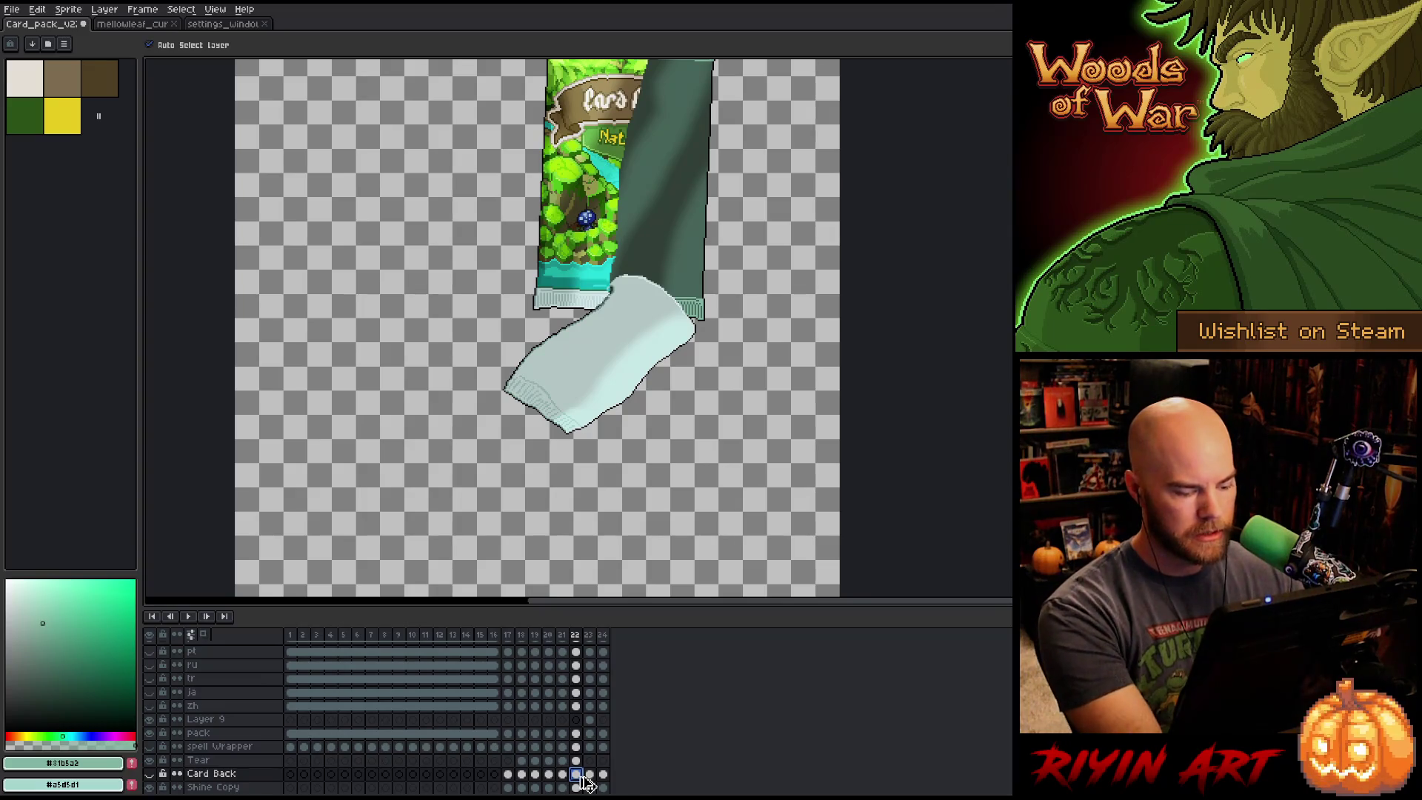
click(590, 774)
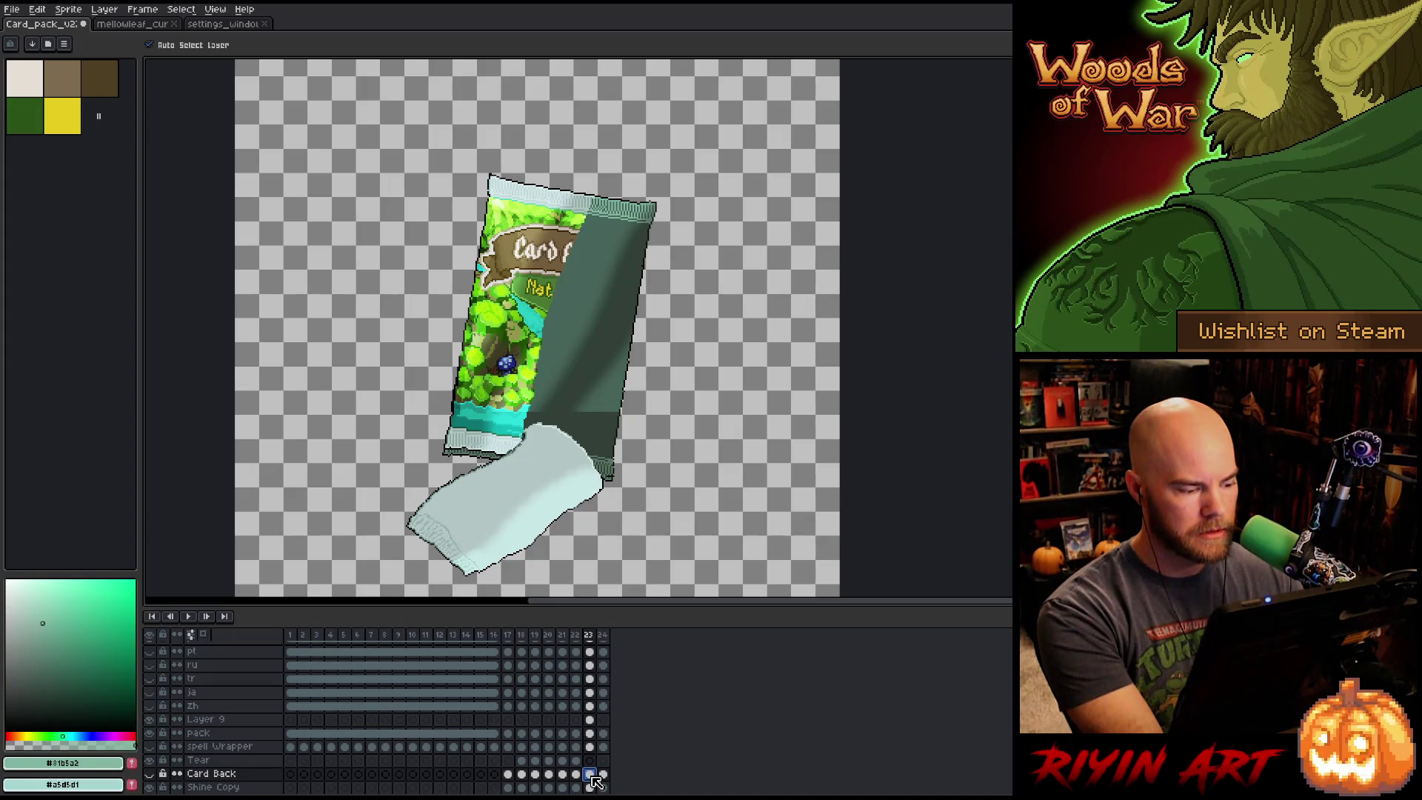
scroll(596, 781, down, 1)
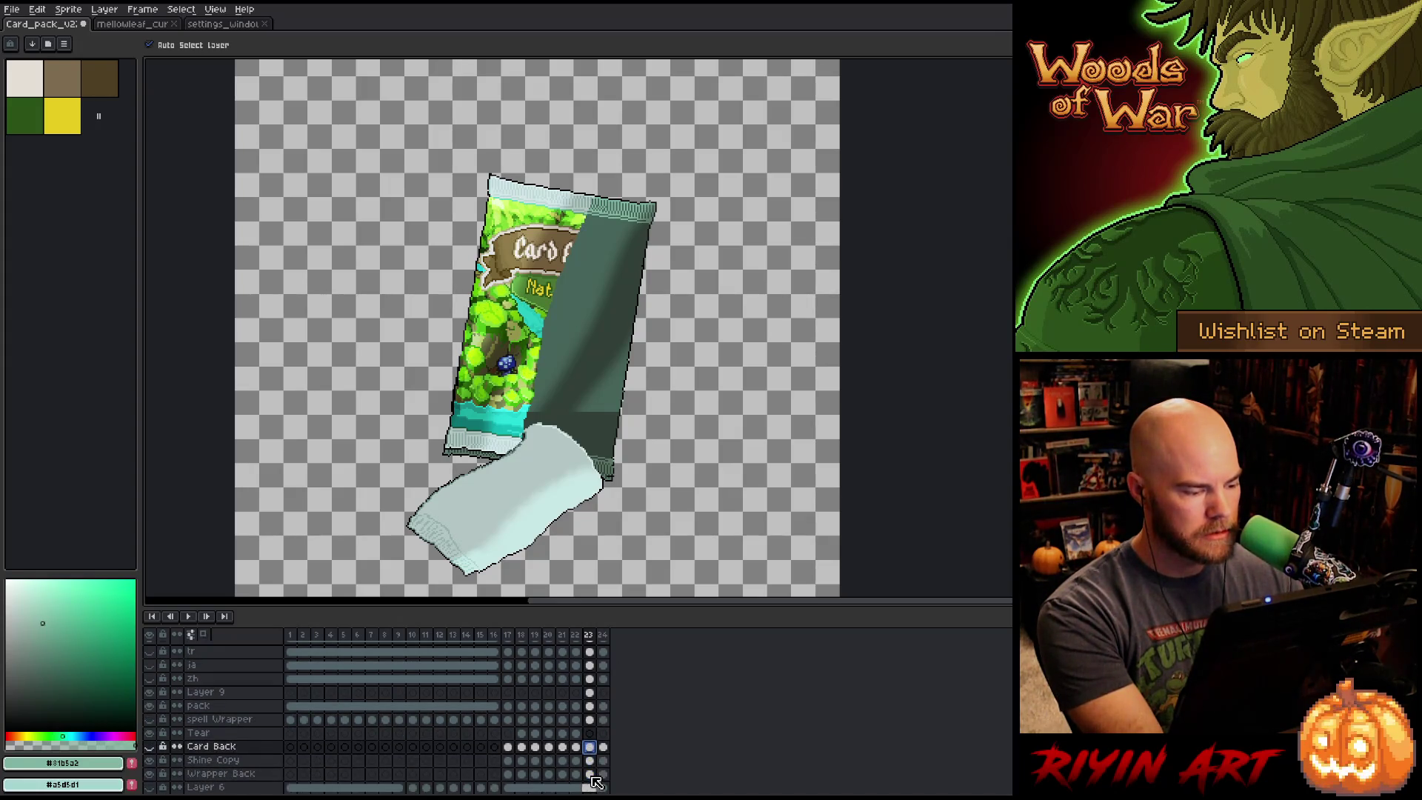
click(577, 760)
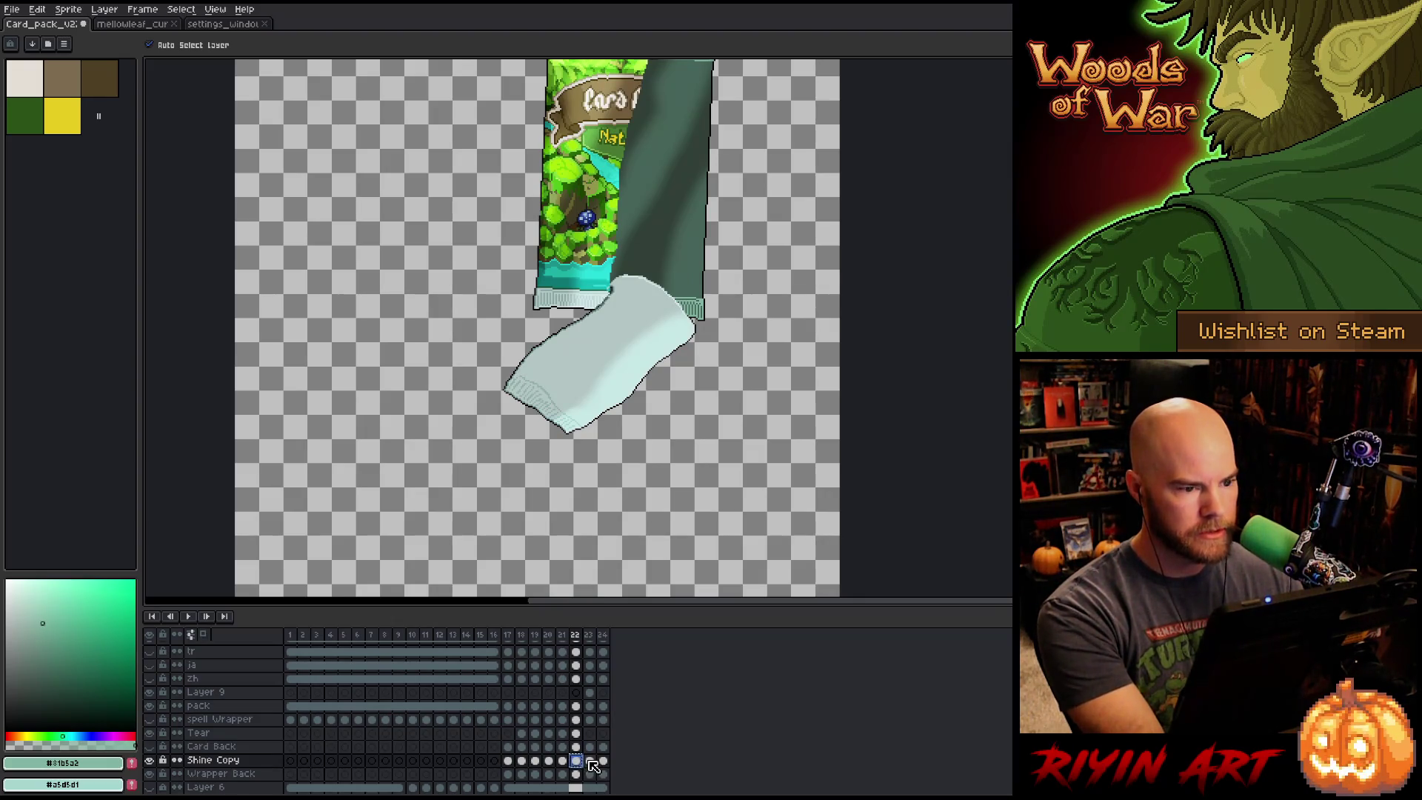
click(590, 761)
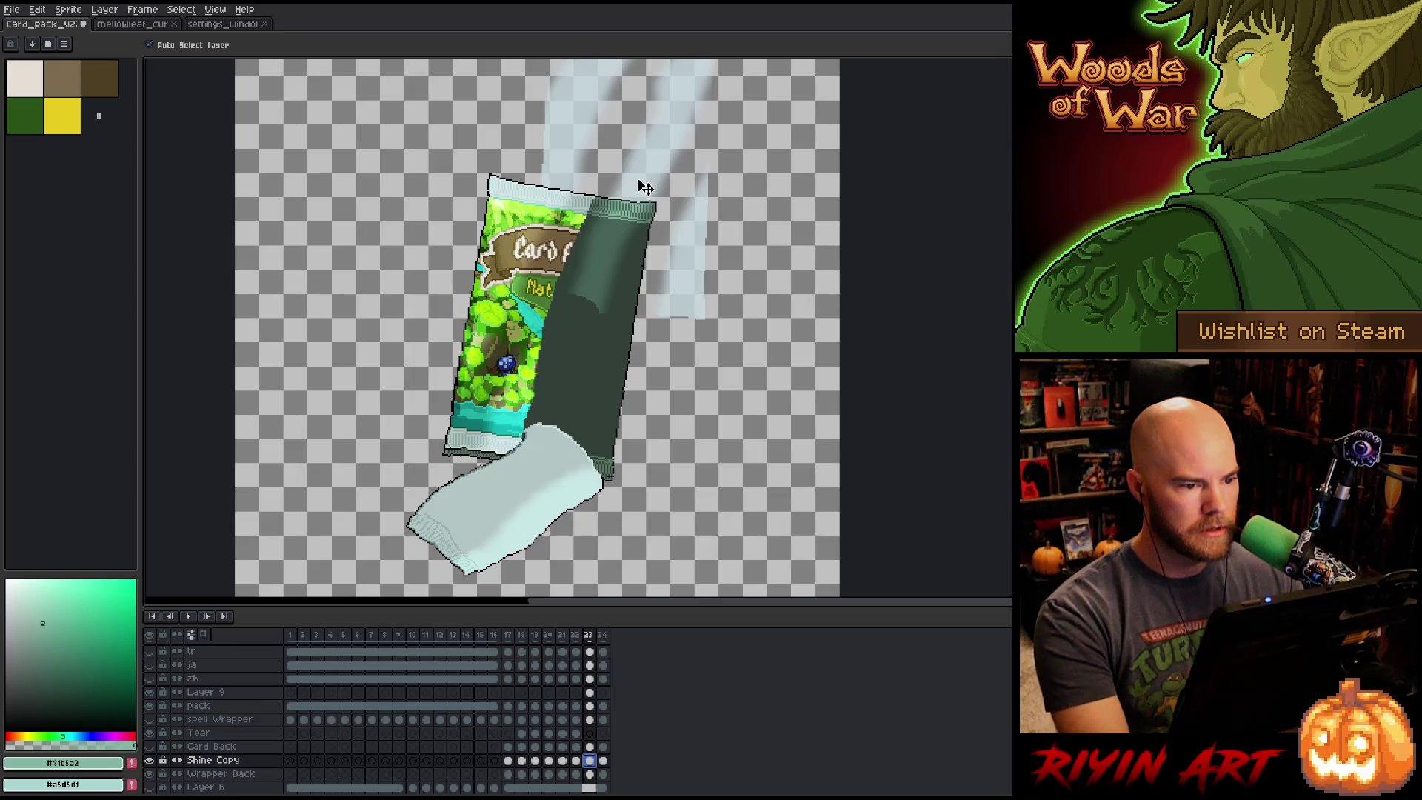
drag(635, 185, 582, 354)
key(ctrl+z)
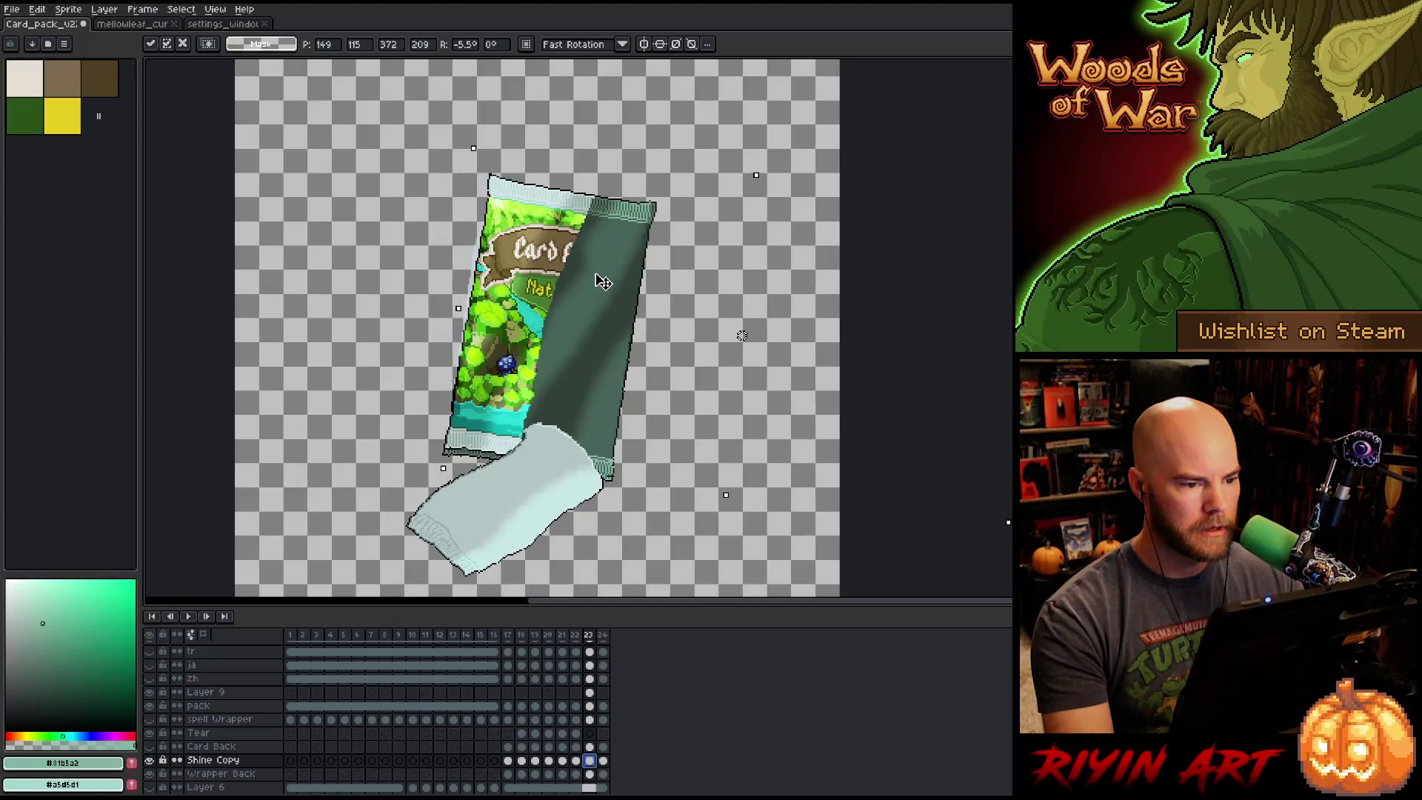
key(Right)
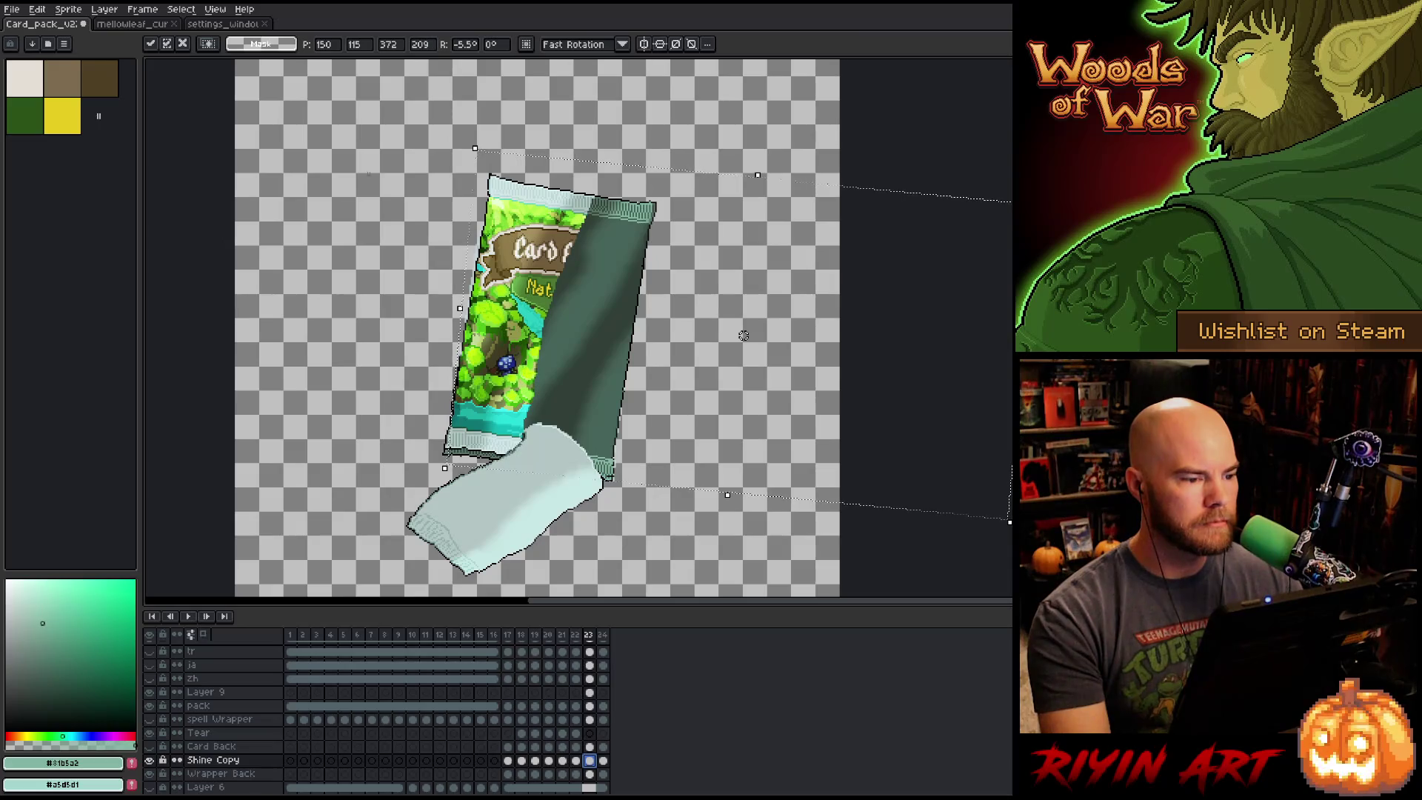
key(Return)
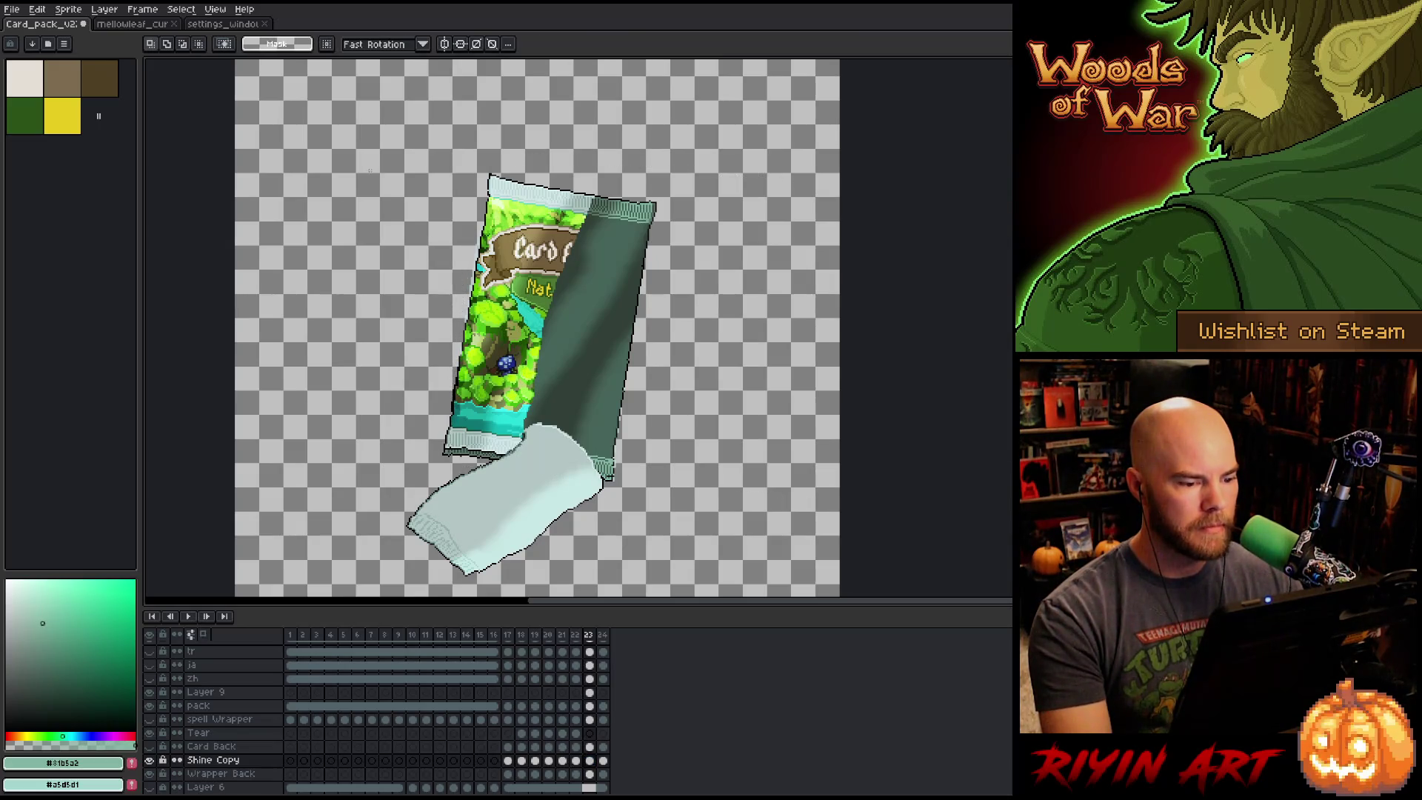
scroll(561, 426, up, 3)
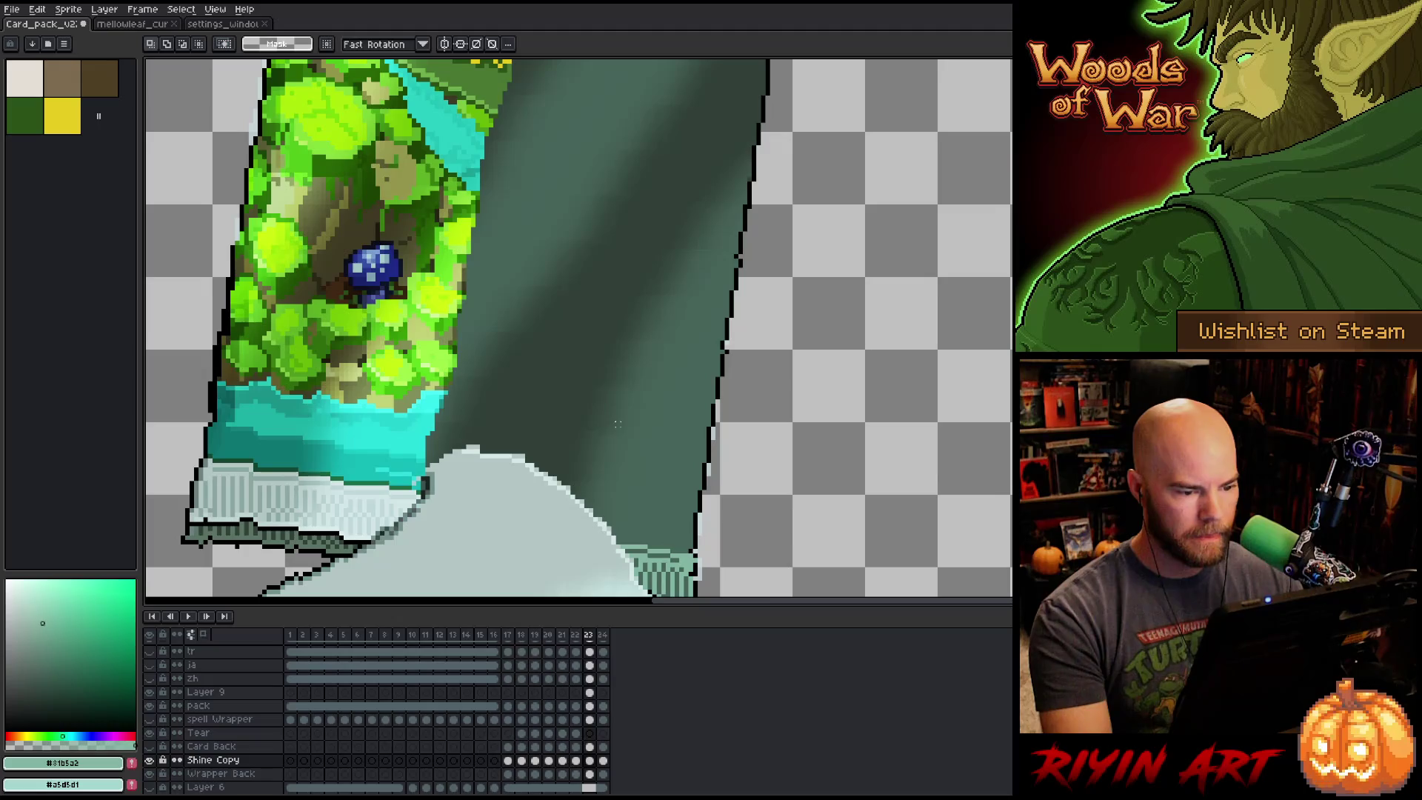
key(b)
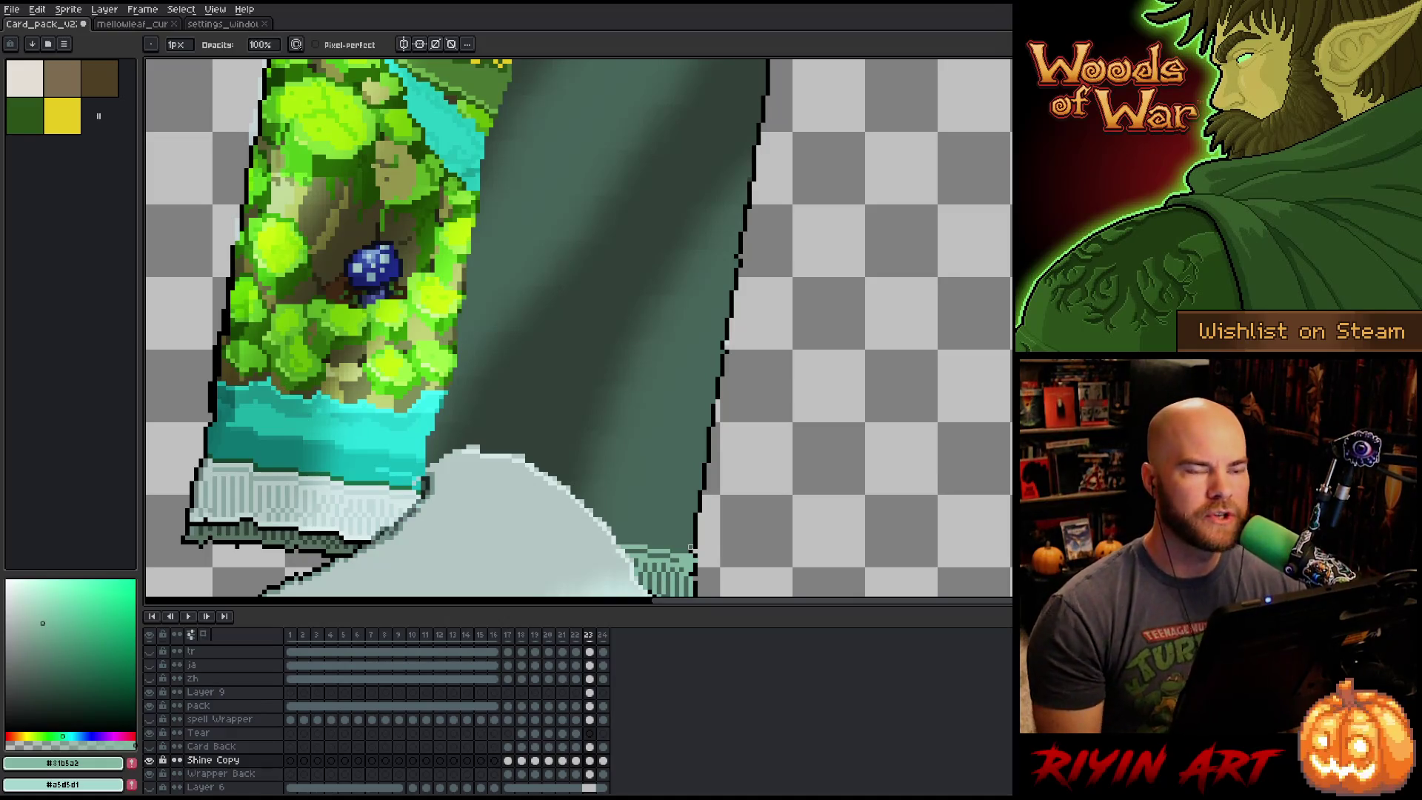
drag(770, 448, 741, 435)
key(v)
key(b)
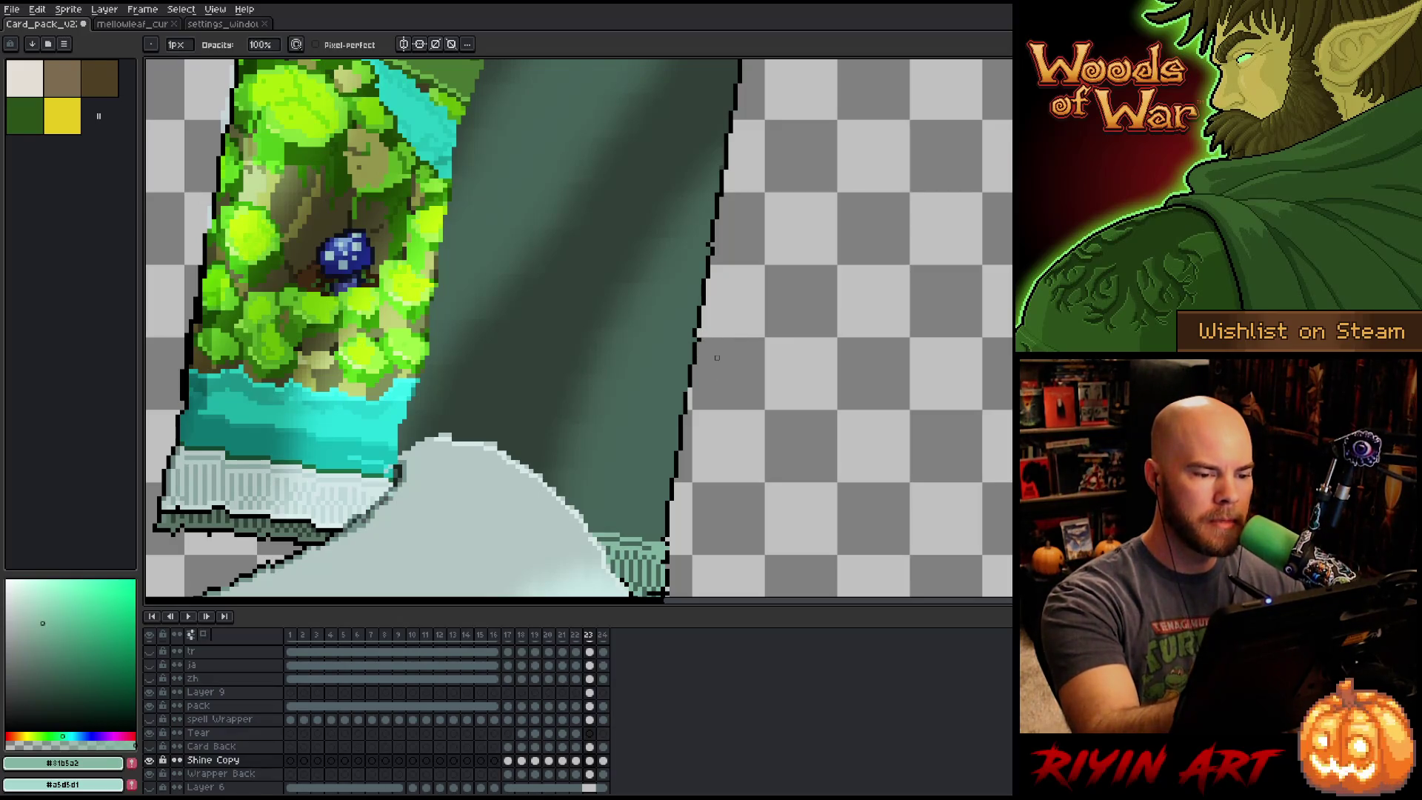
key(h)
drag(722, 258, 711, 435)
drag(762, 359, 769, 448)
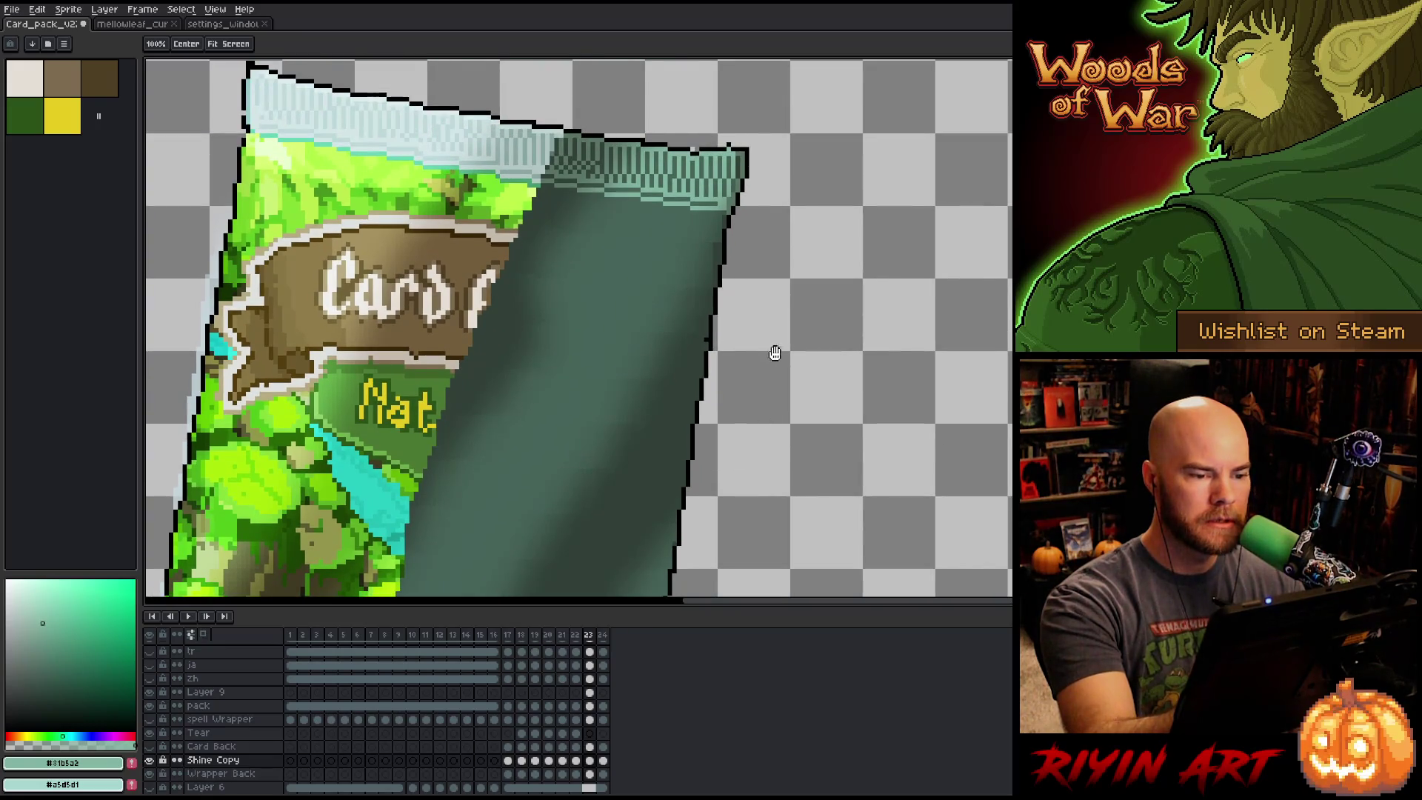
drag(771, 353, 770, 405)
key(b)
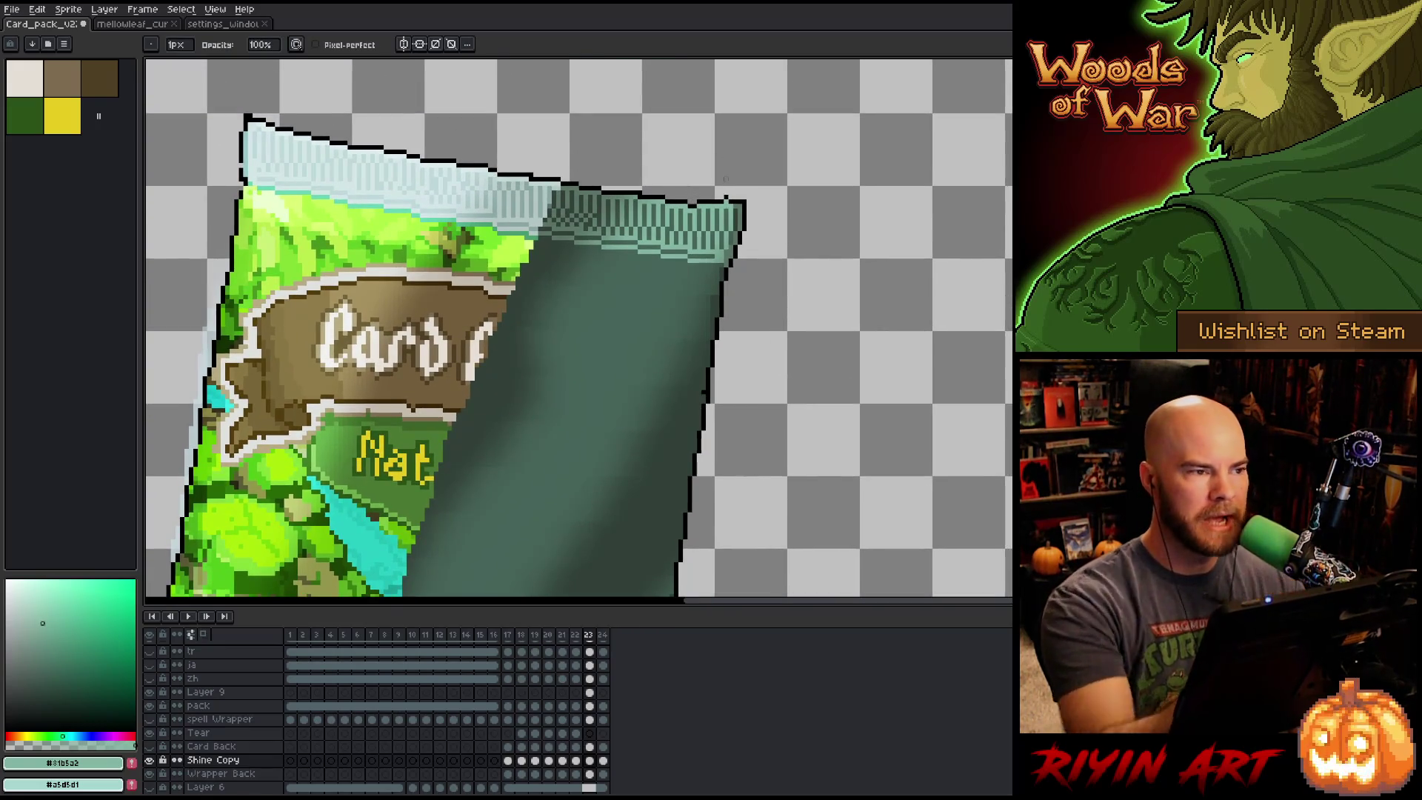
scroll(725, 179, down, 3)
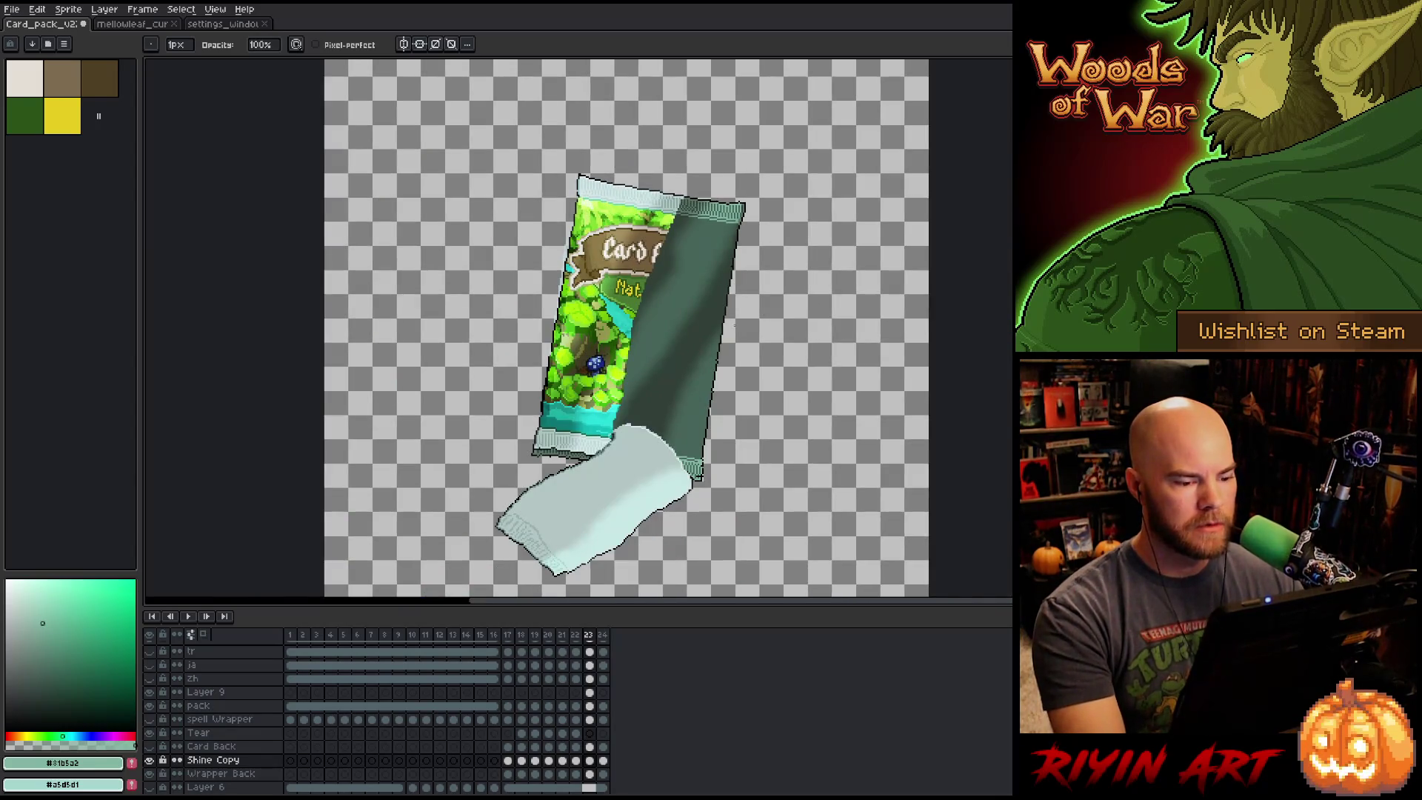
scroll(752, 333, up, 1)
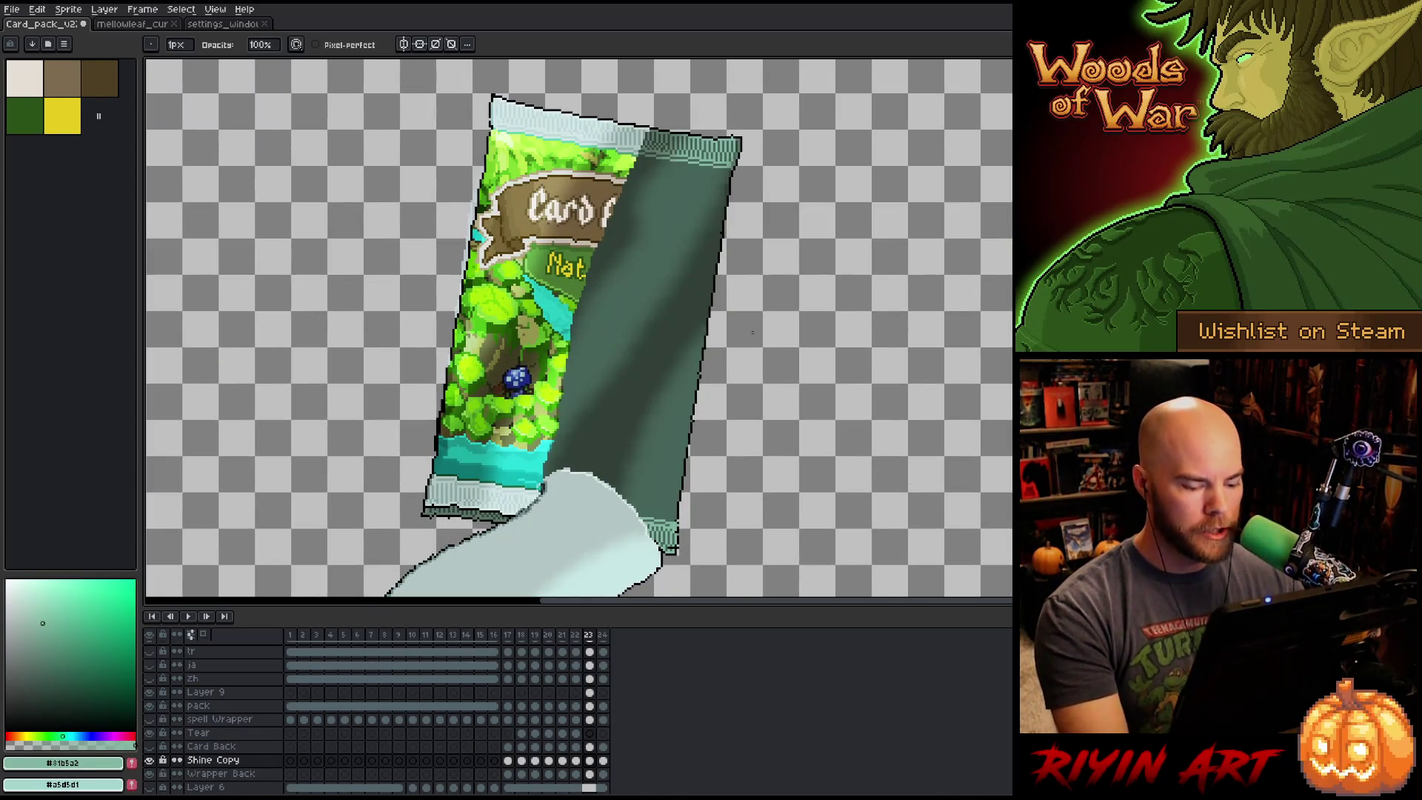
scroll(752, 333, down, 1)
scroll(773, 339, up, 1)
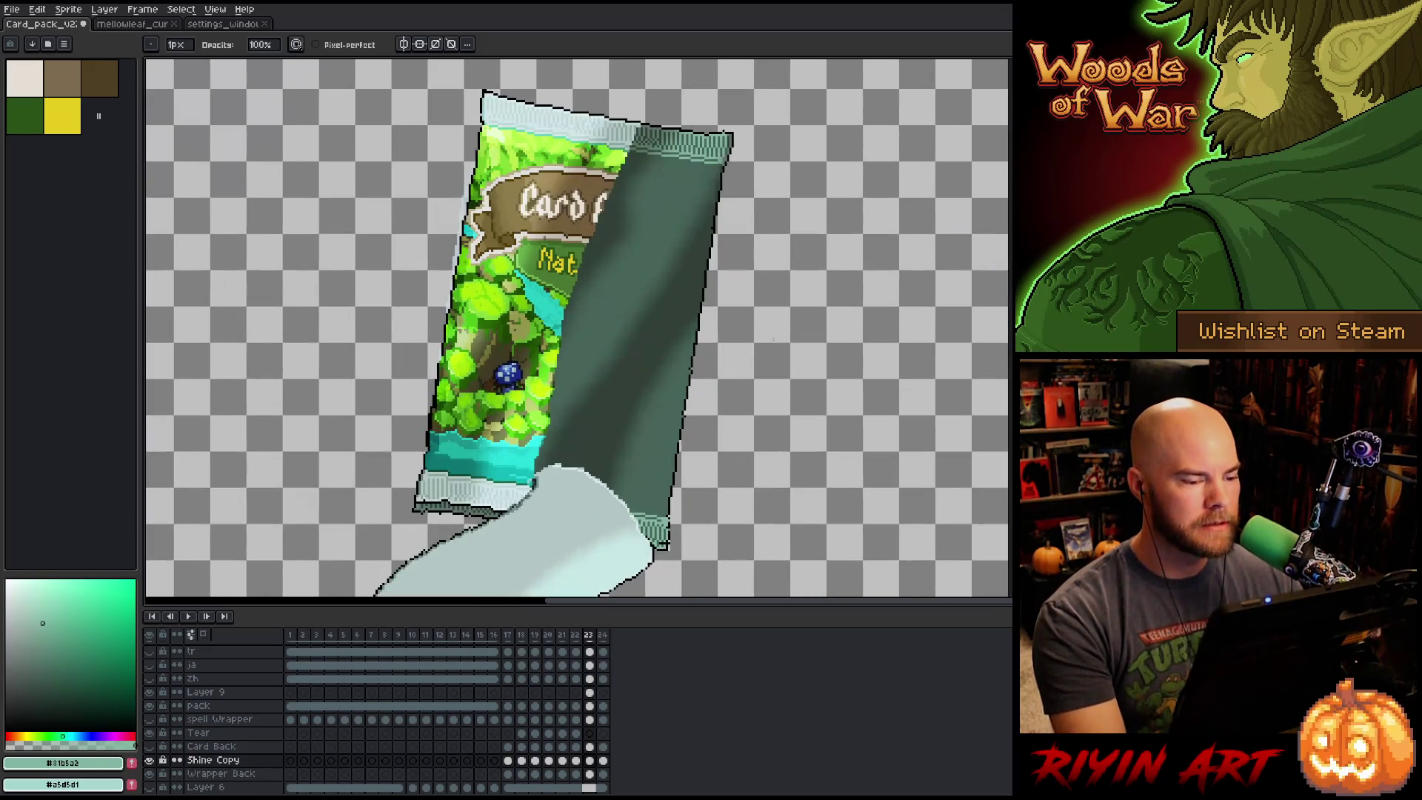
scroll(743, 350, up, 1)
scroll(741, 344, down, 1)
scroll(740, 342, up, 1)
scroll(738, 339, up, 2)
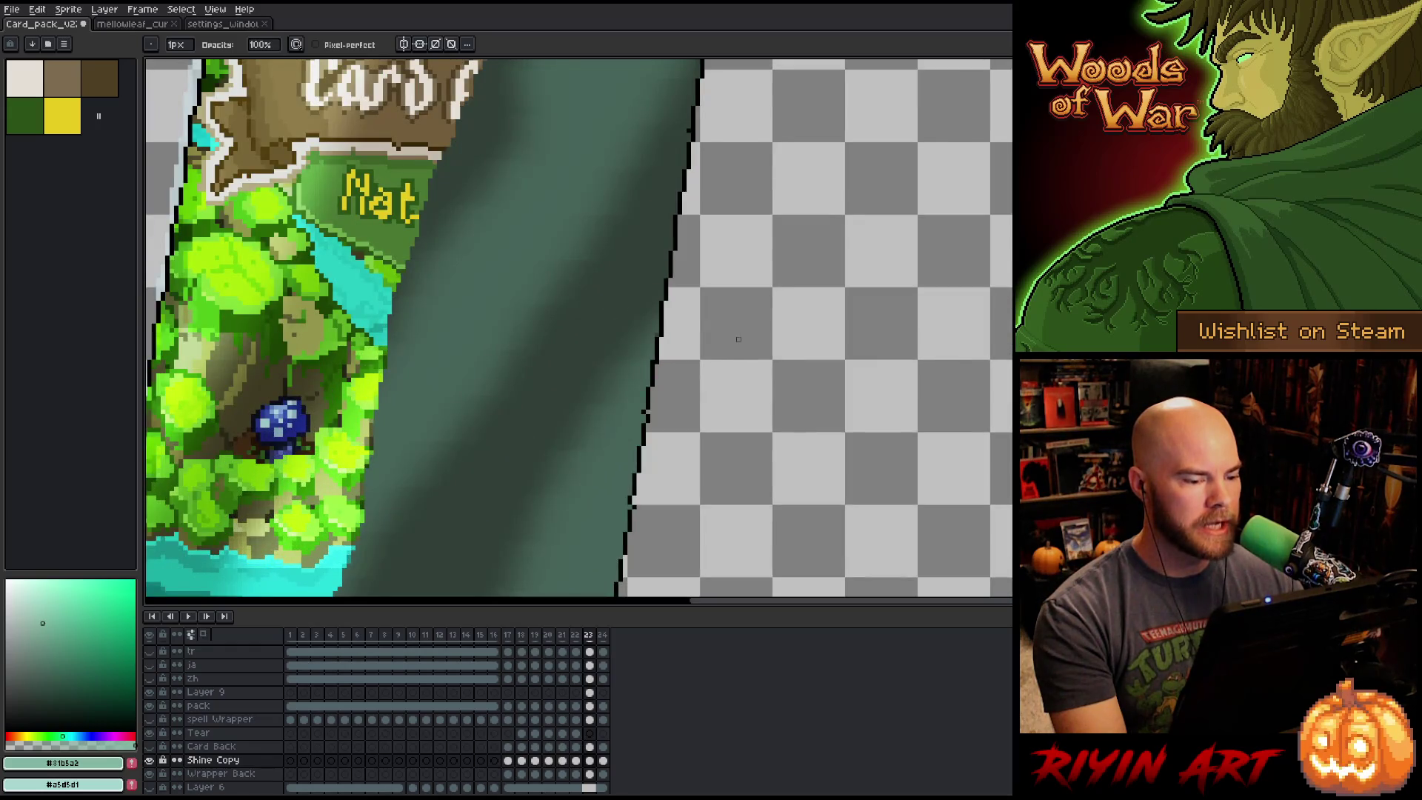
scroll(738, 339, down, 2)
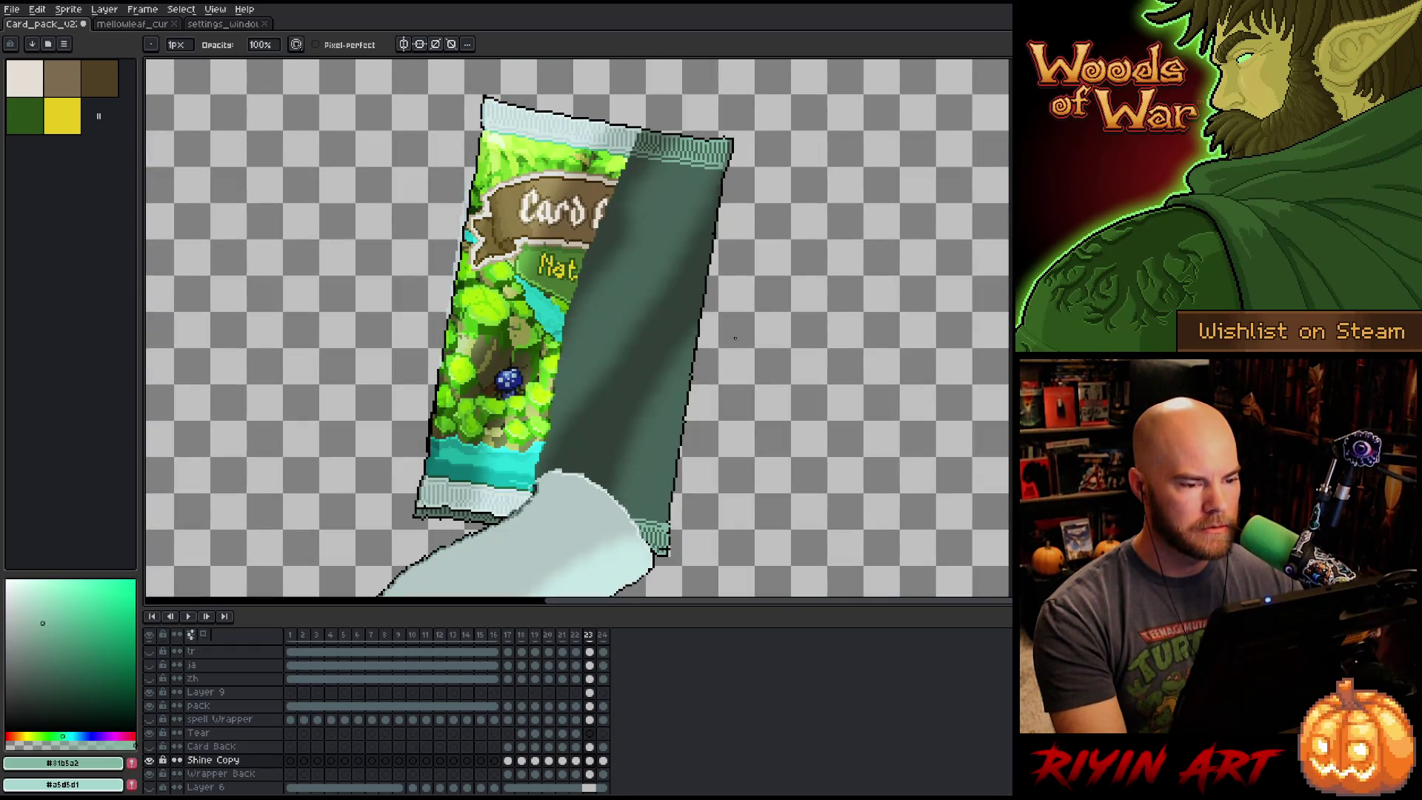
scroll(738, 238, up, 4)
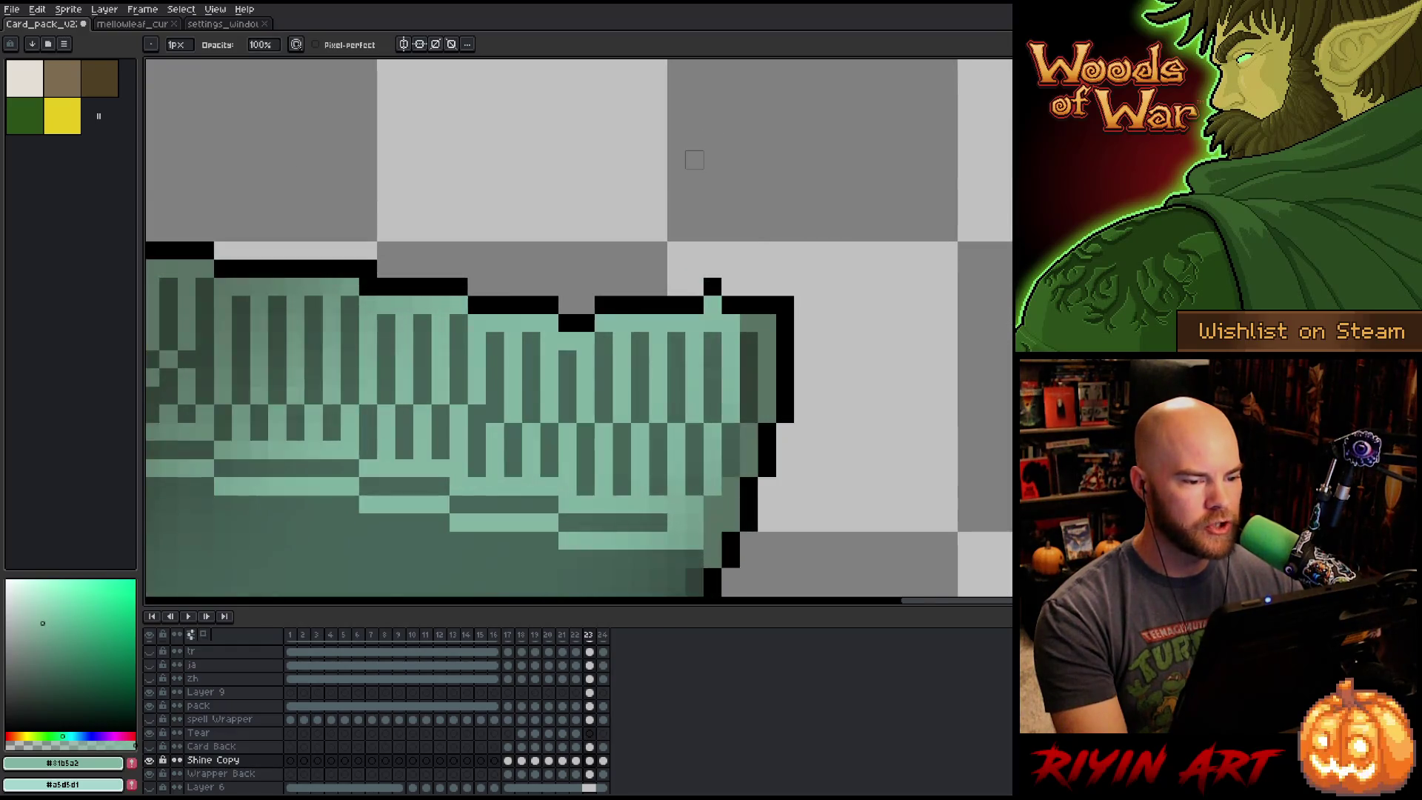
scroll(730, 248, down, 3)
scroll(728, 251, down, 2)
scroll(723, 450, up, 4)
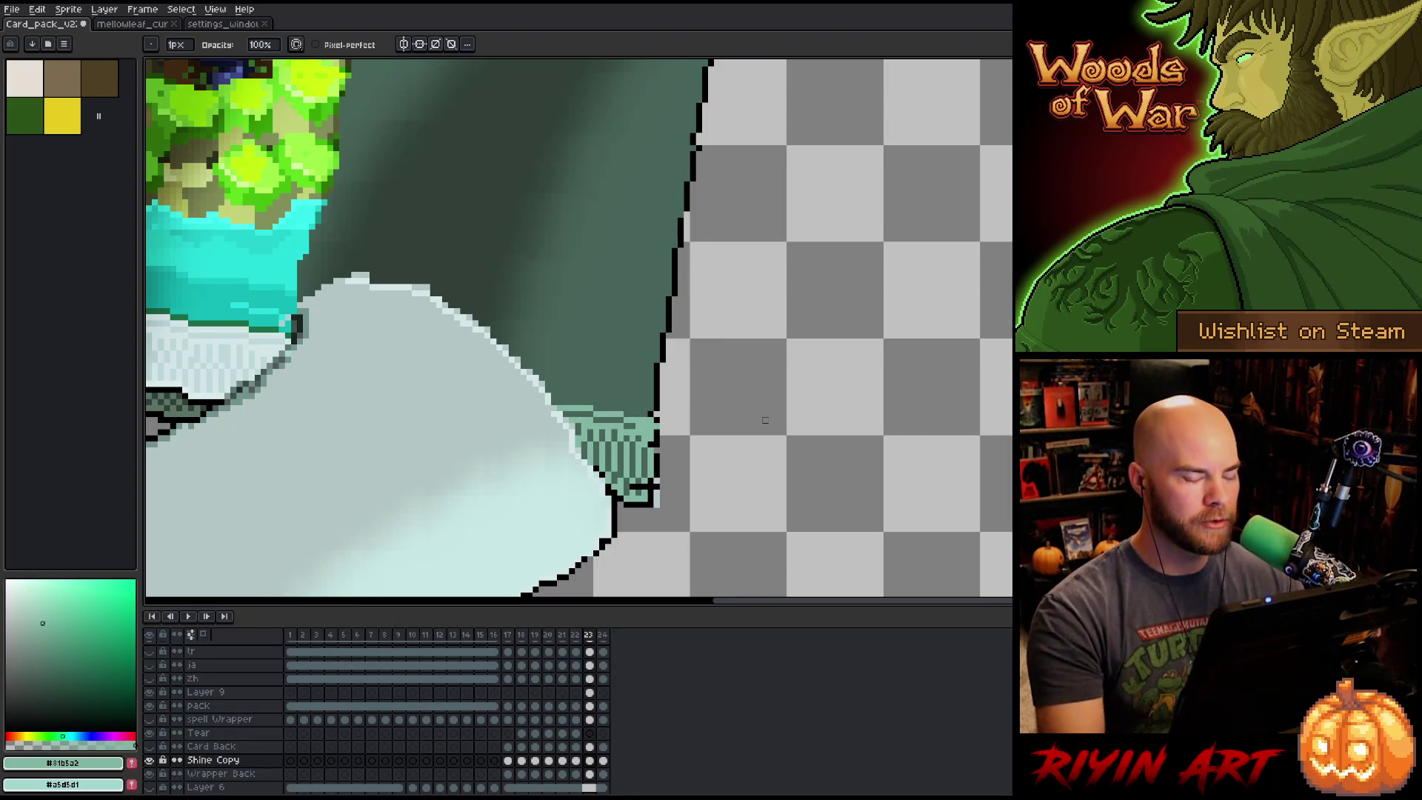
scroll(764, 420, down, 2)
scroll(783, 413, down, 3)
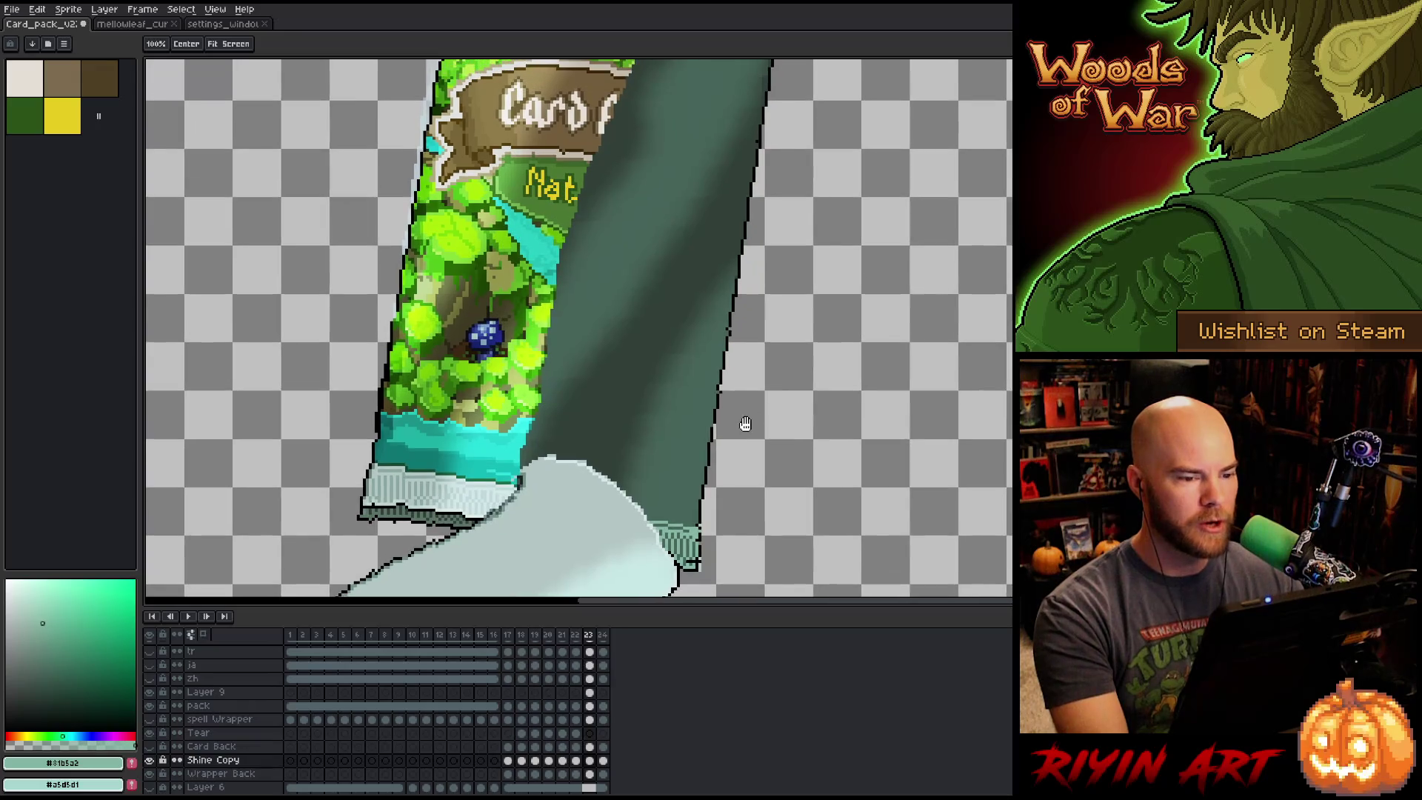
scroll(758, 466, down, 2)
scroll(755, 442, up, 3)
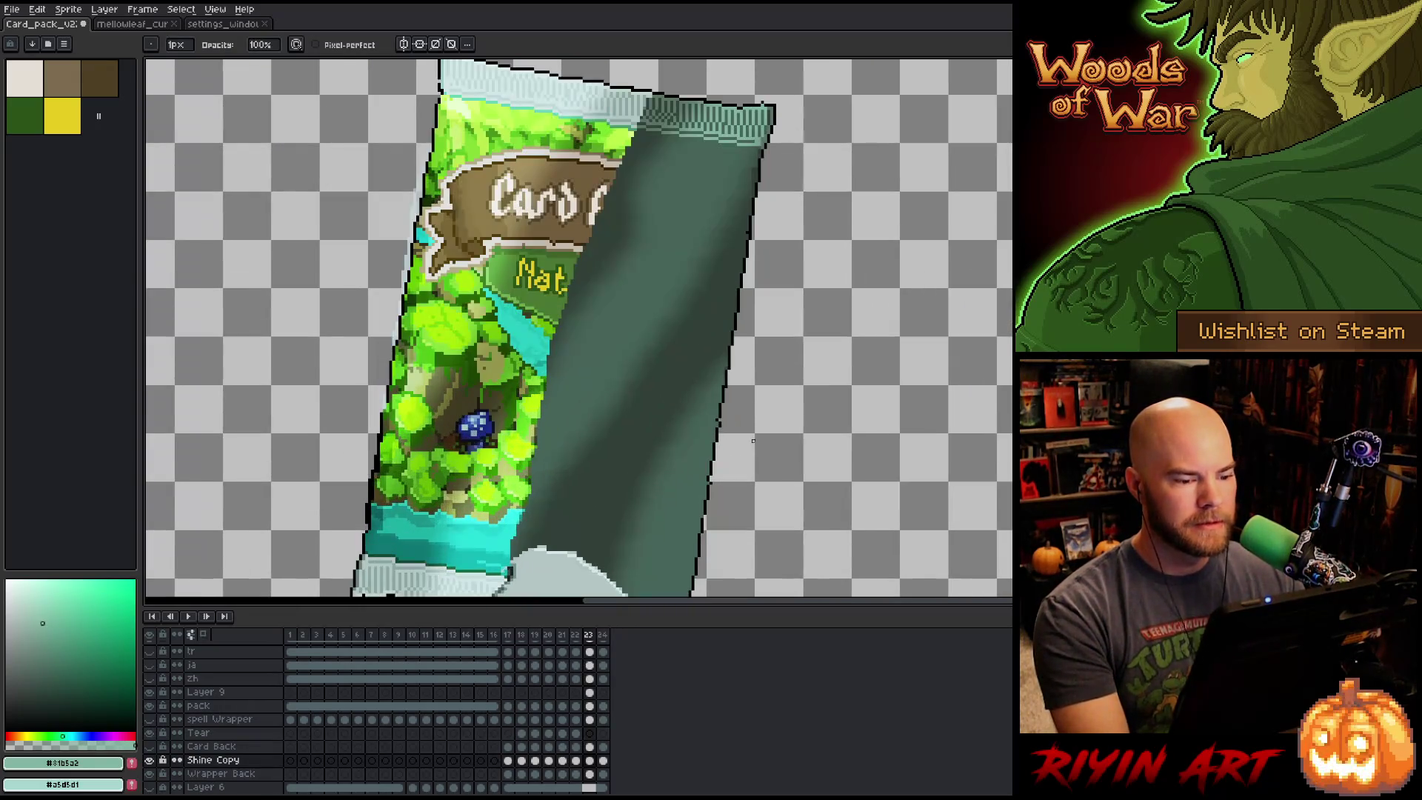
scroll(745, 425, down, 1)
drag(752, 402, 733, 362)
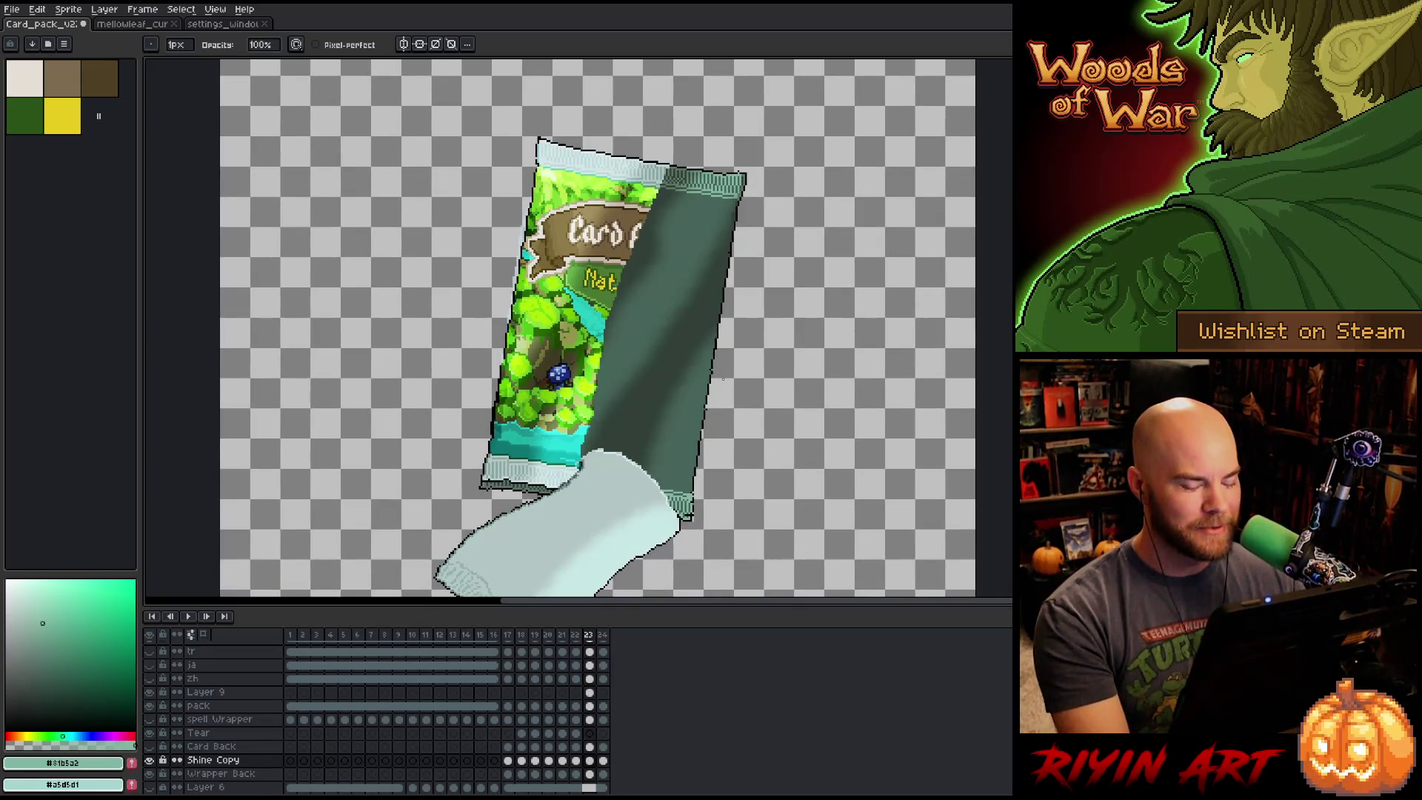
scroll(723, 379, down, 1)
scroll(727, 382, up, 2)
scroll(746, 368, down, 1)
scroll(746, 368, up, 1)
scroll(748, 370, down, 2)
drag(744, 363, 710, 330)
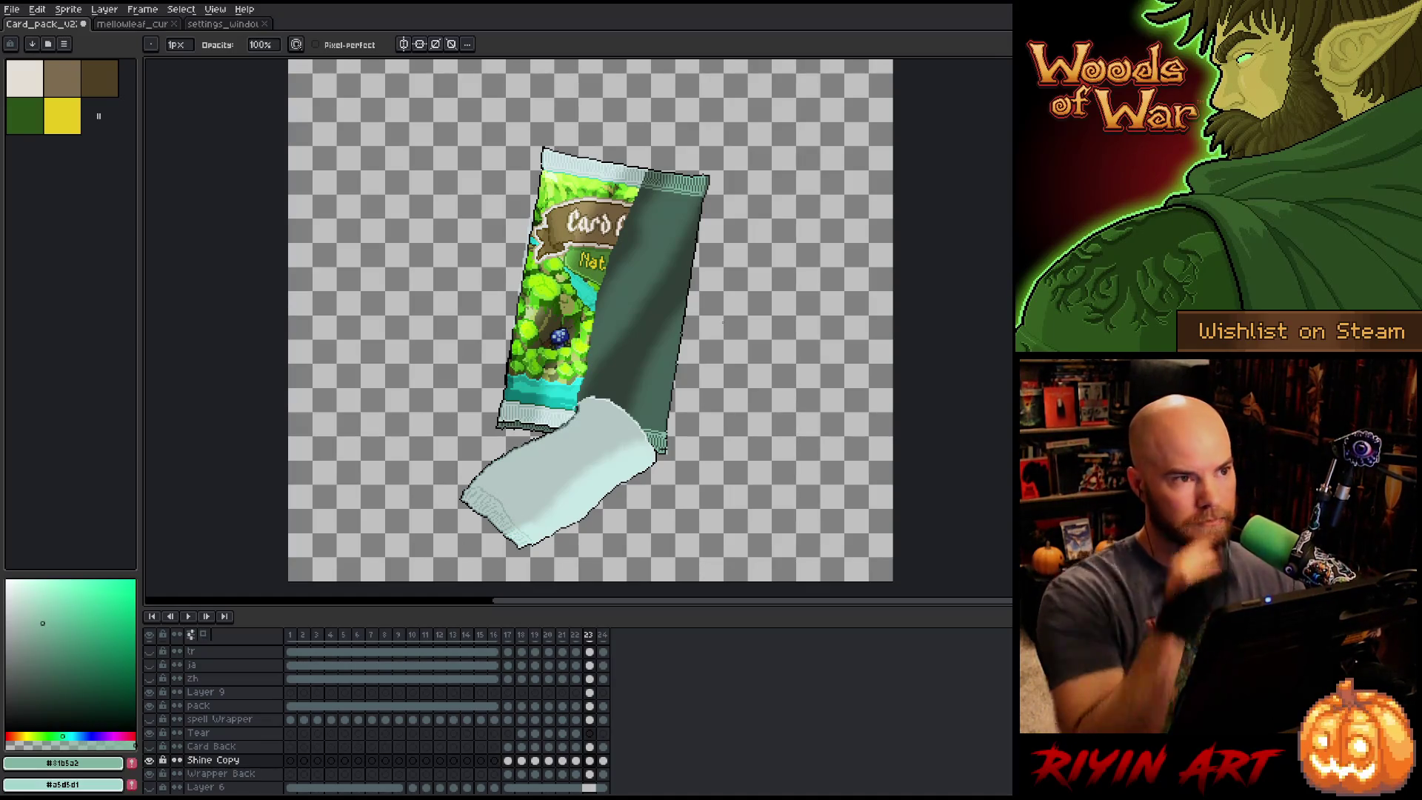
scroll(723, 322, down, 1)
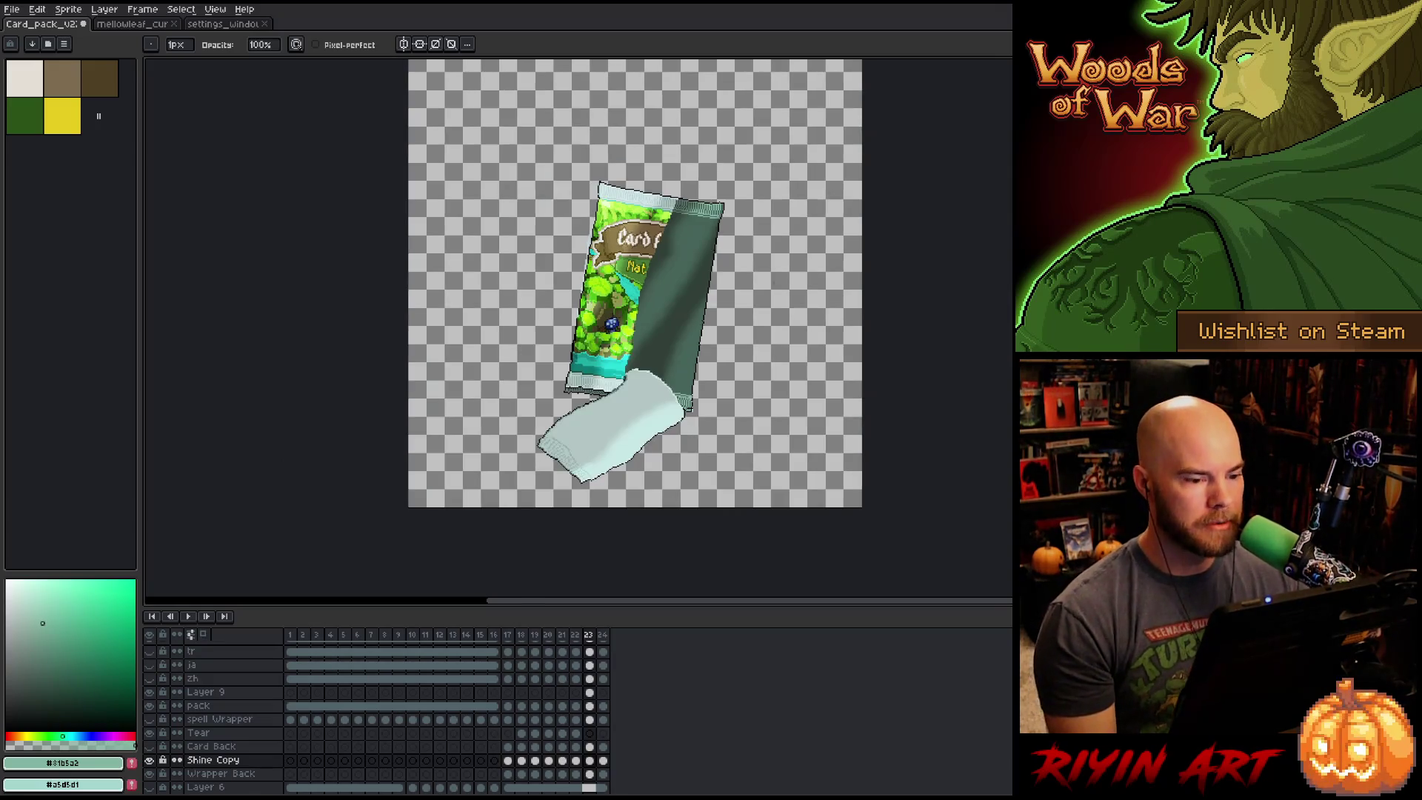
scroll(795, 271, up, 1)
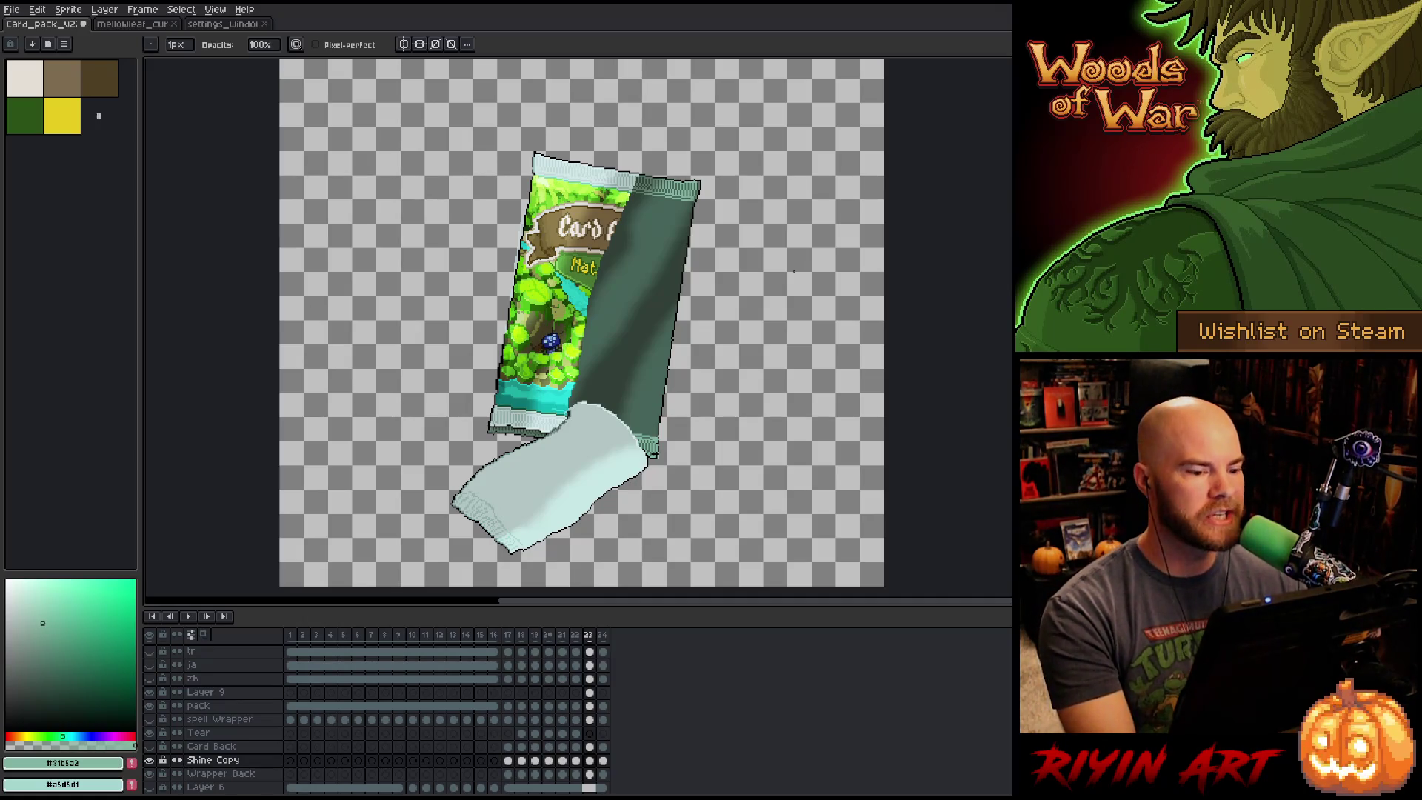
drag(767, 381, 733, 371)
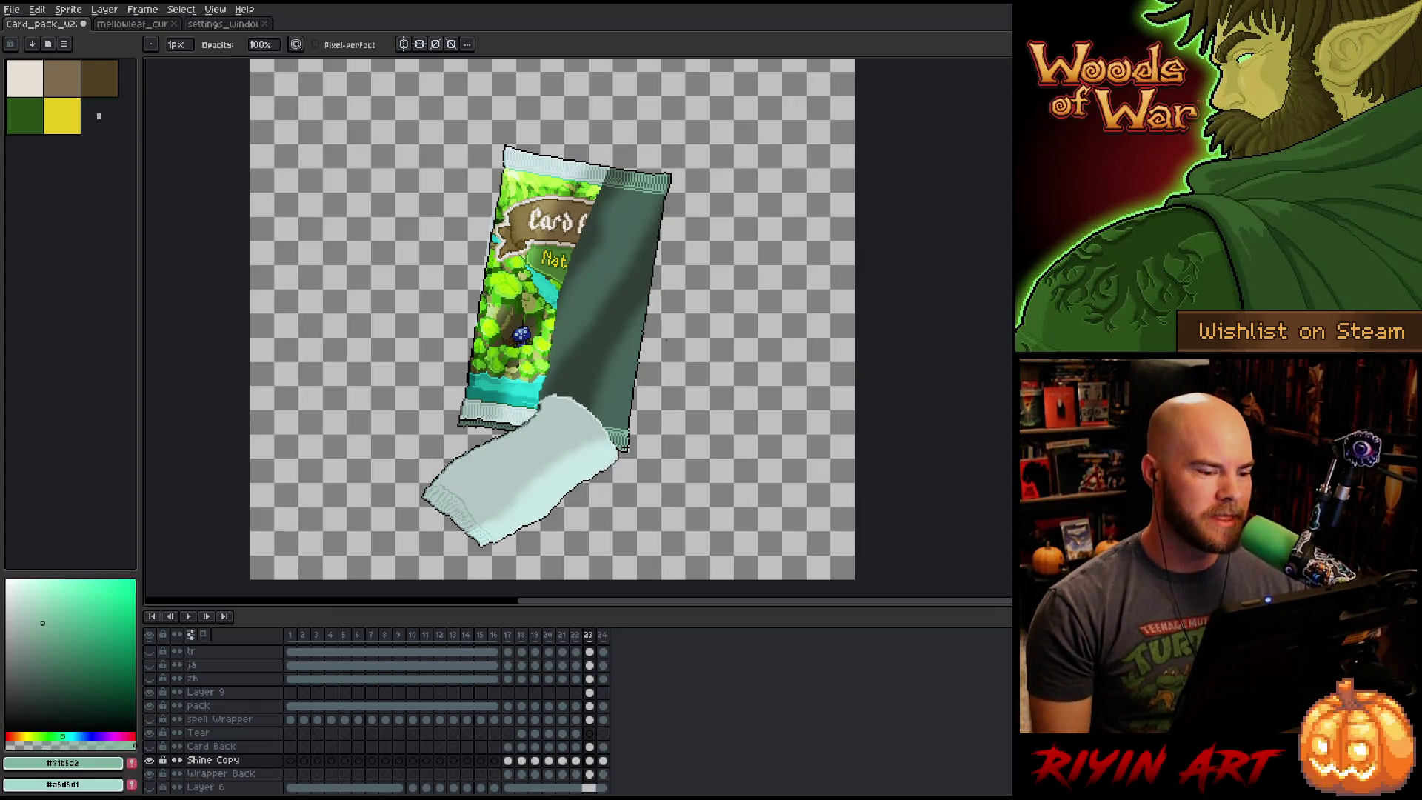
scroll(571, 399, up, 6)
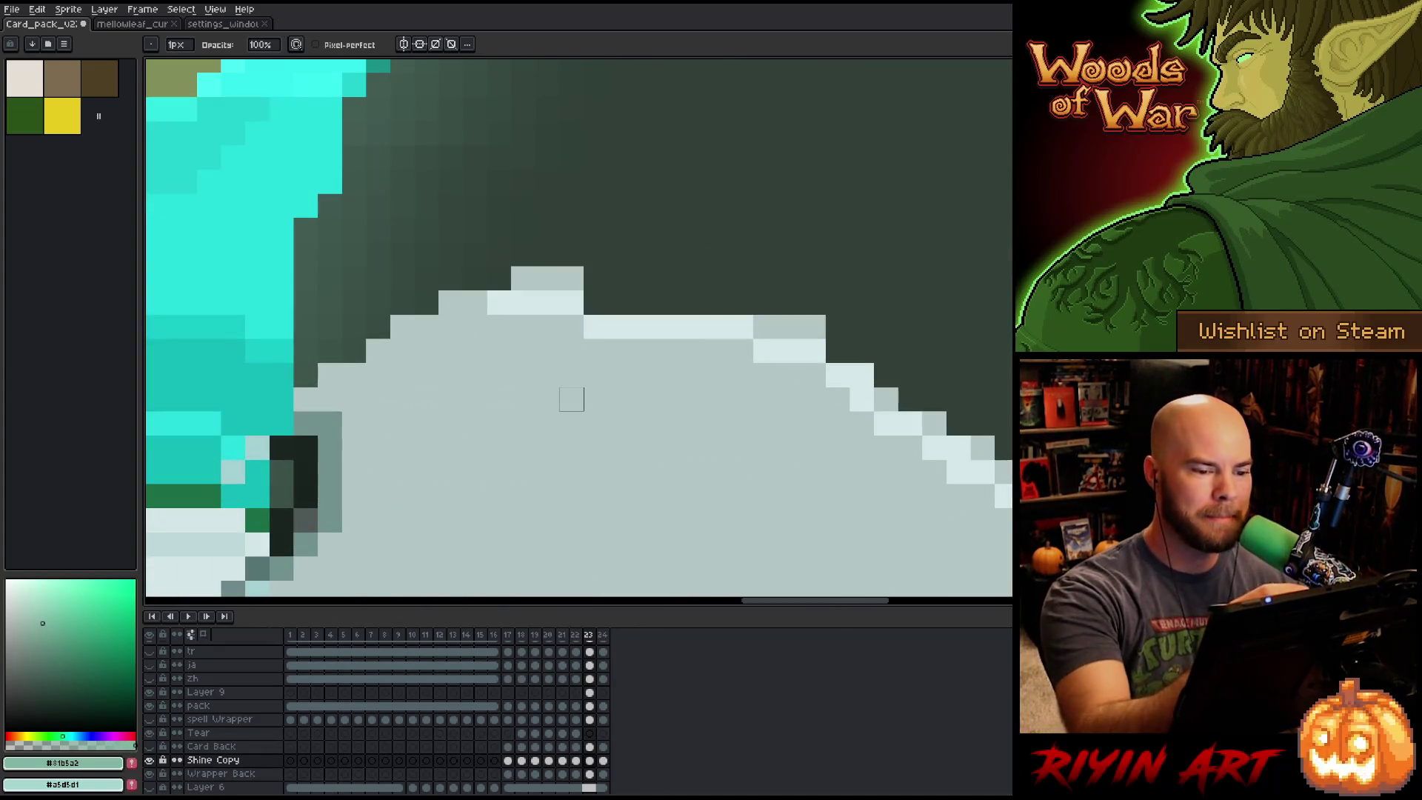
On Layer 9, paint a pale grey-teal light row along the torn strip's top edge.
alt+click(766, 326)
mouse_move(596, 303)
mouse_down()
mouse_move(619, 303)
mouse_move(615, 277)
mouse_up()
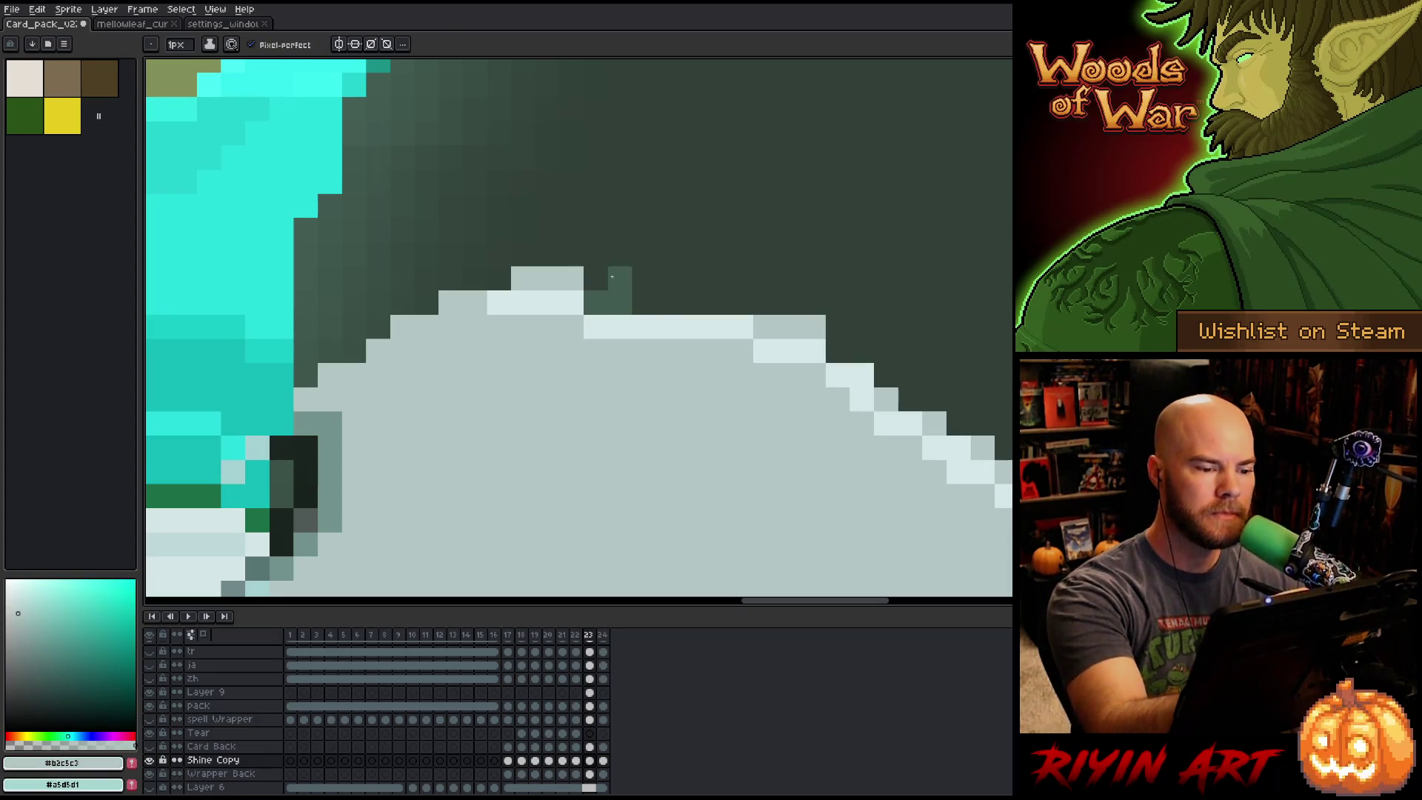
key(ctrl+z)
key(ctrl+z)
key(ctrl+z)
ctrl+click(569, 291)
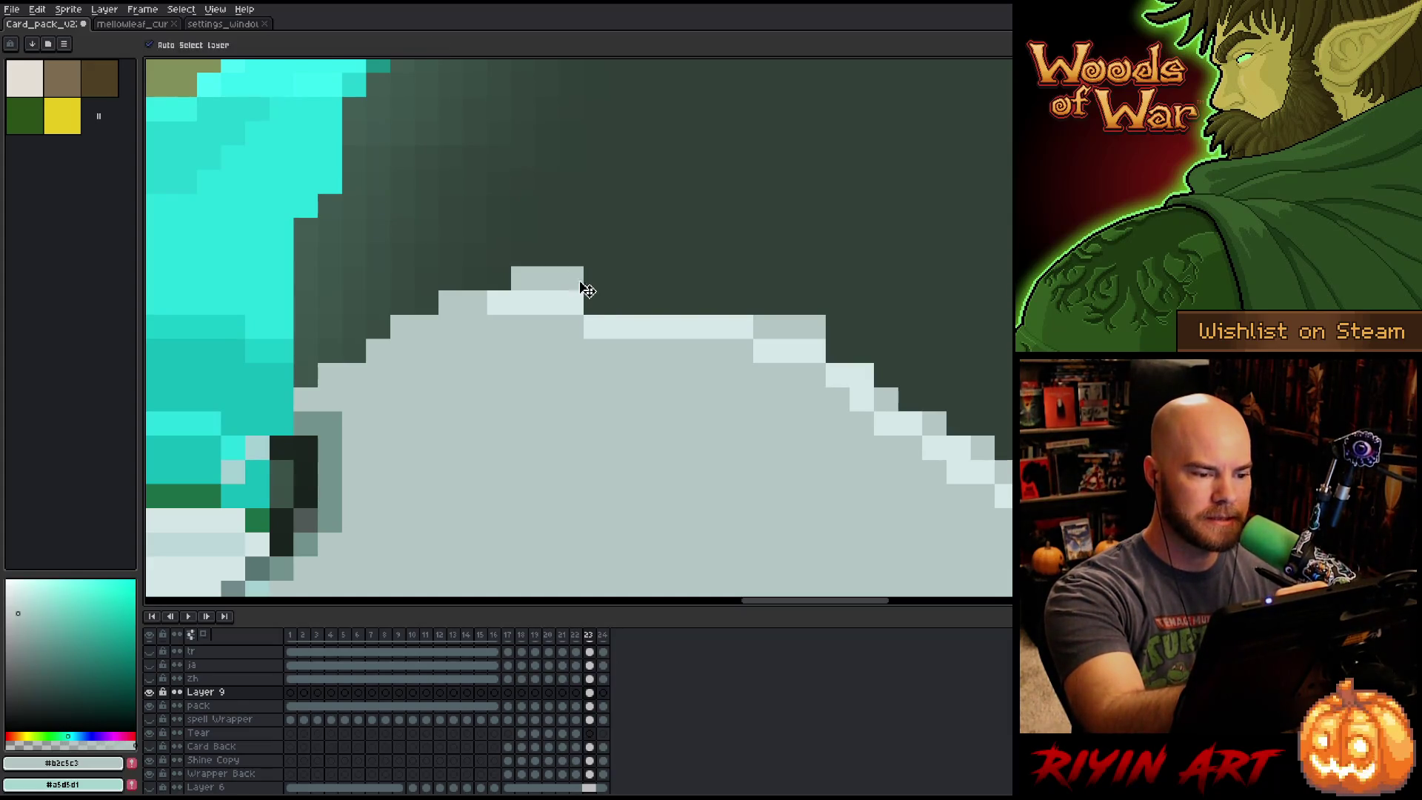
drag(765, 303, 596, 303)
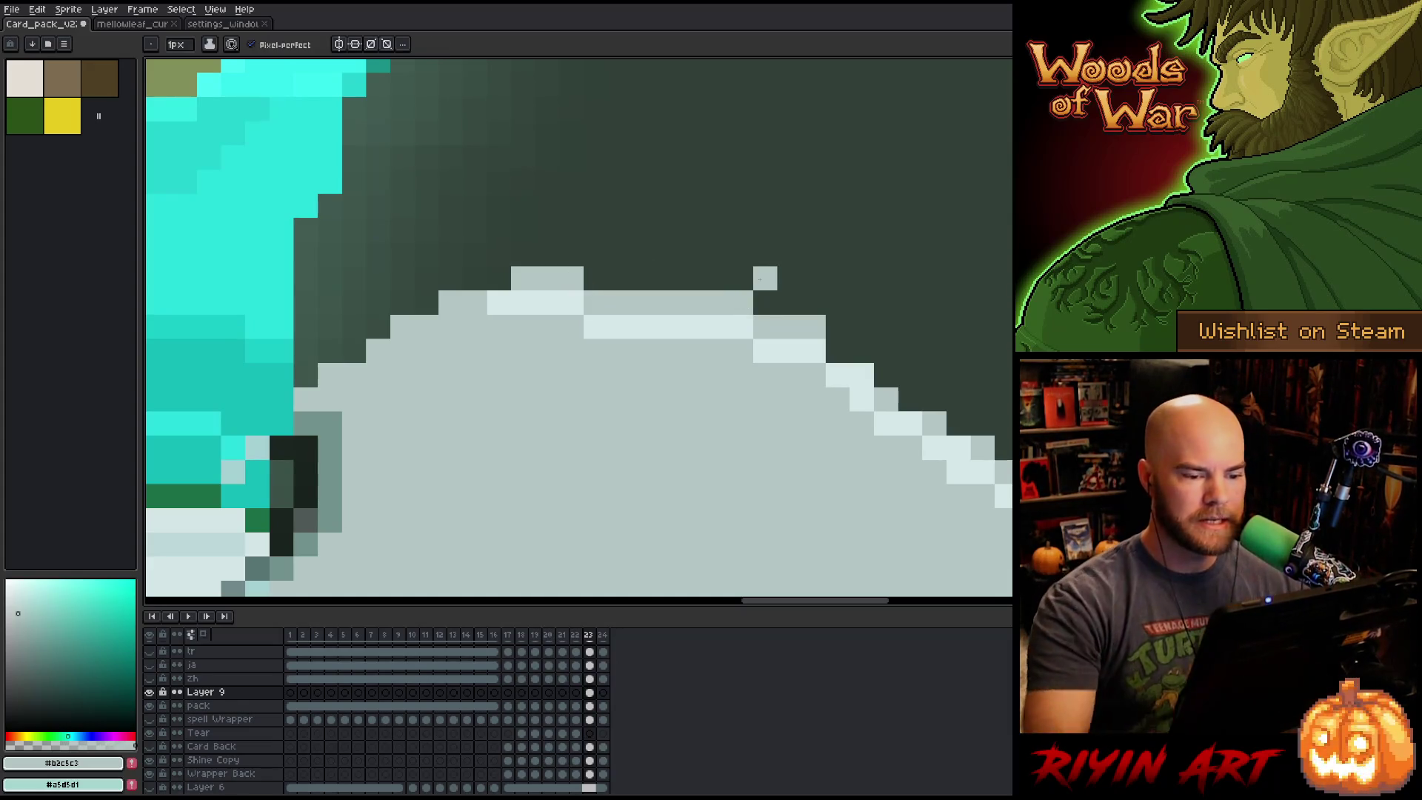
click(836, 351)
click(837, 278)
Sample the lighter highlight tone and fill black pixels into gaps in the strip's outline.
scroll(833, 283, down, 3)
scroll(833, 283, down, 3)
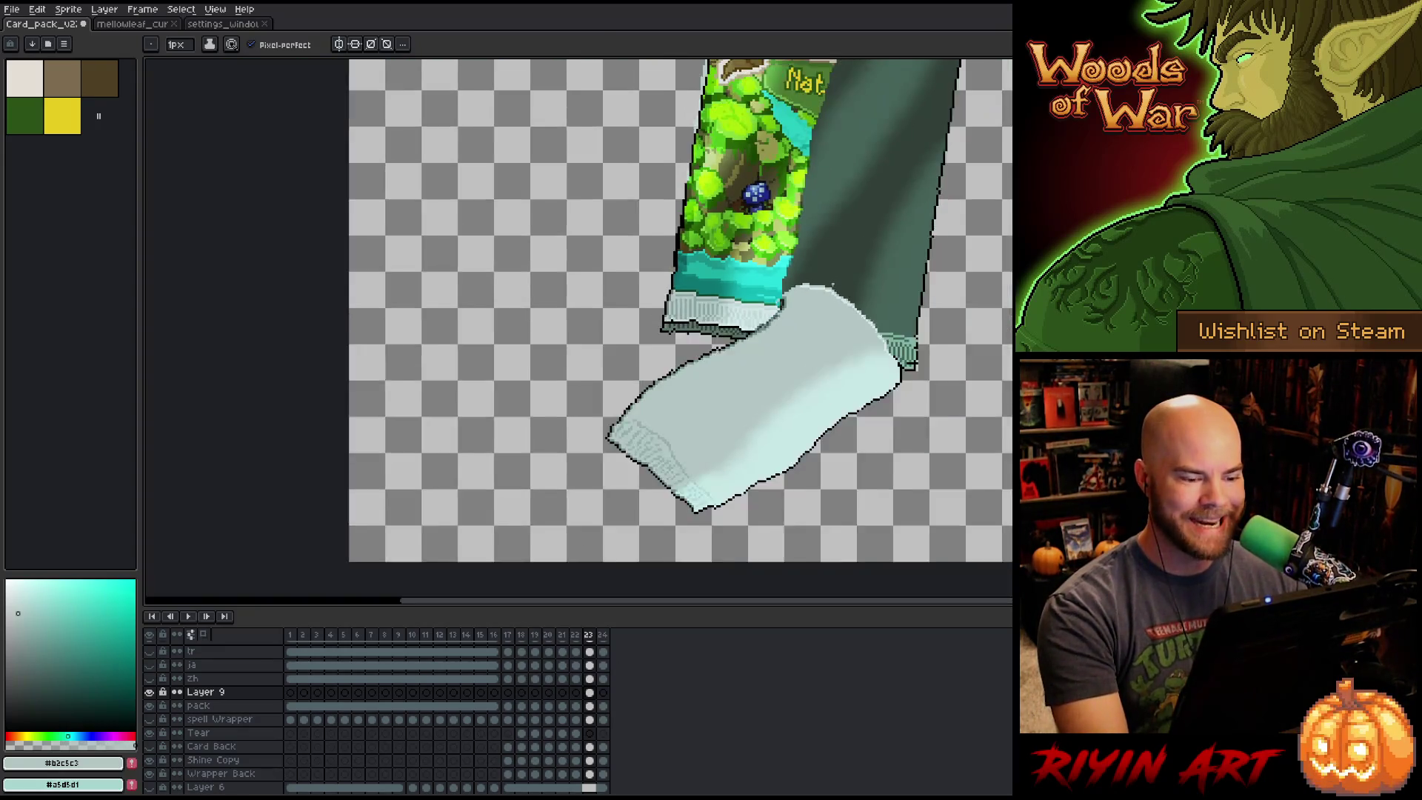
scroll(832, 329, up, 6)
scroll(833, 329, up, 2)
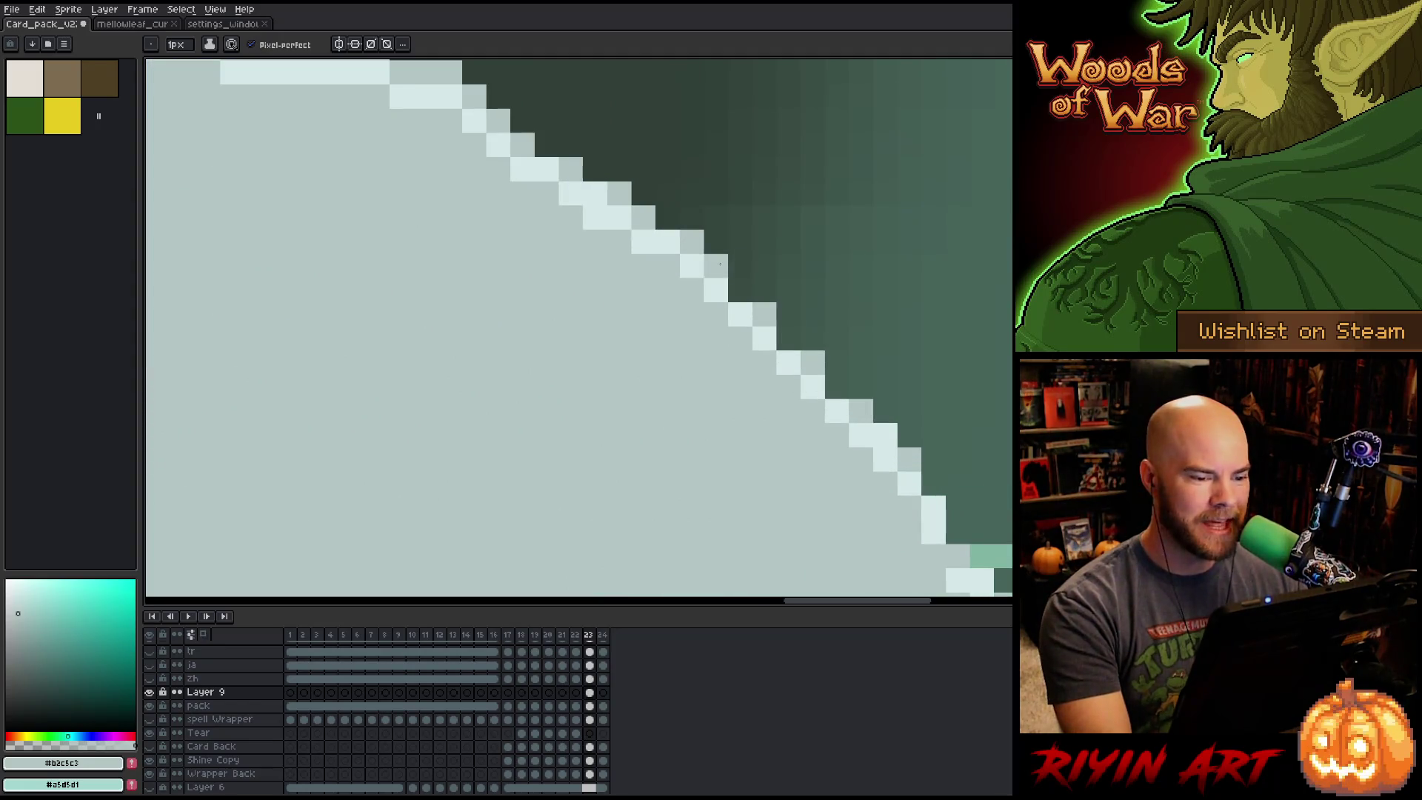
scroll(788, 346, down, 3)
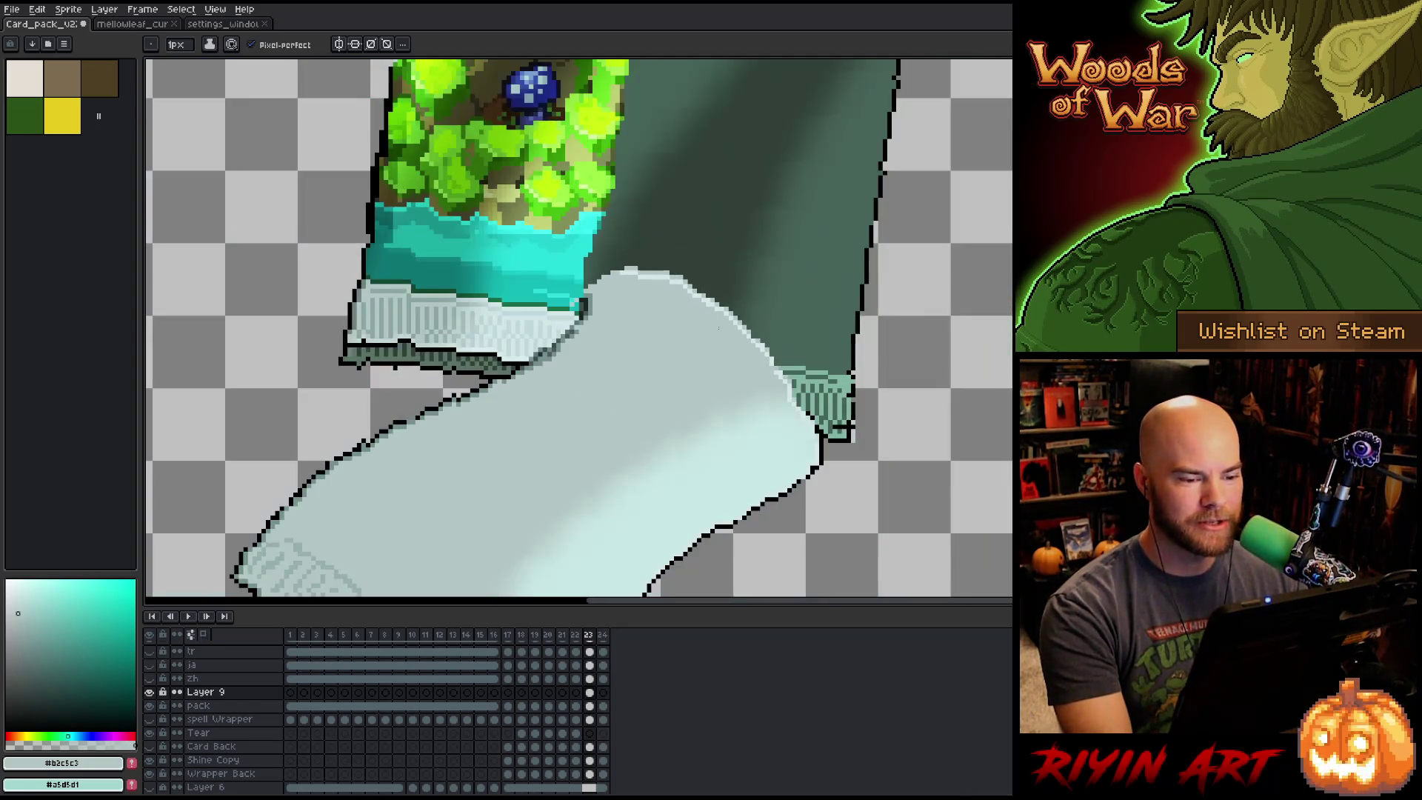
scroll(791, 361, up, 3)
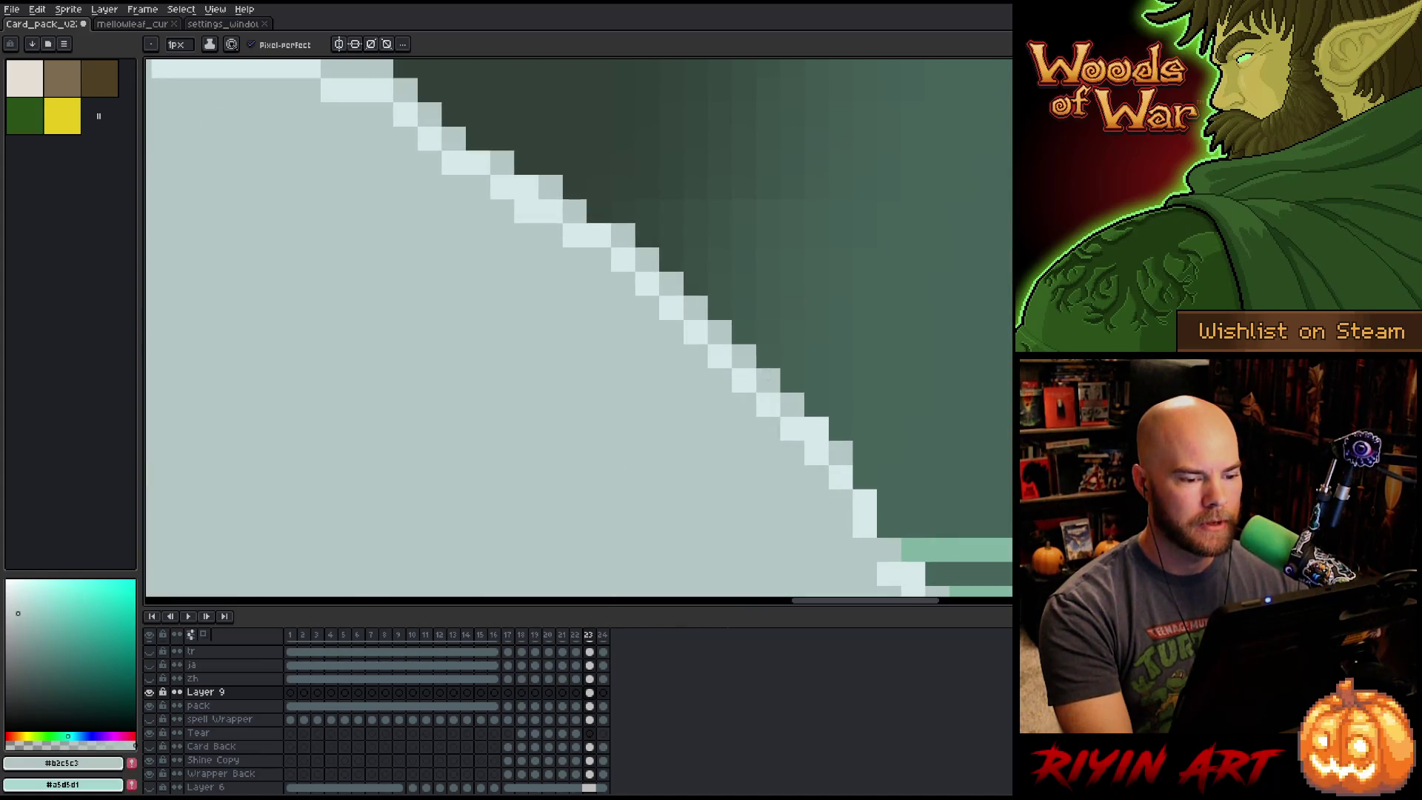
scroll(806, 411, down, 3)
scroll(806, 411, up, 3)
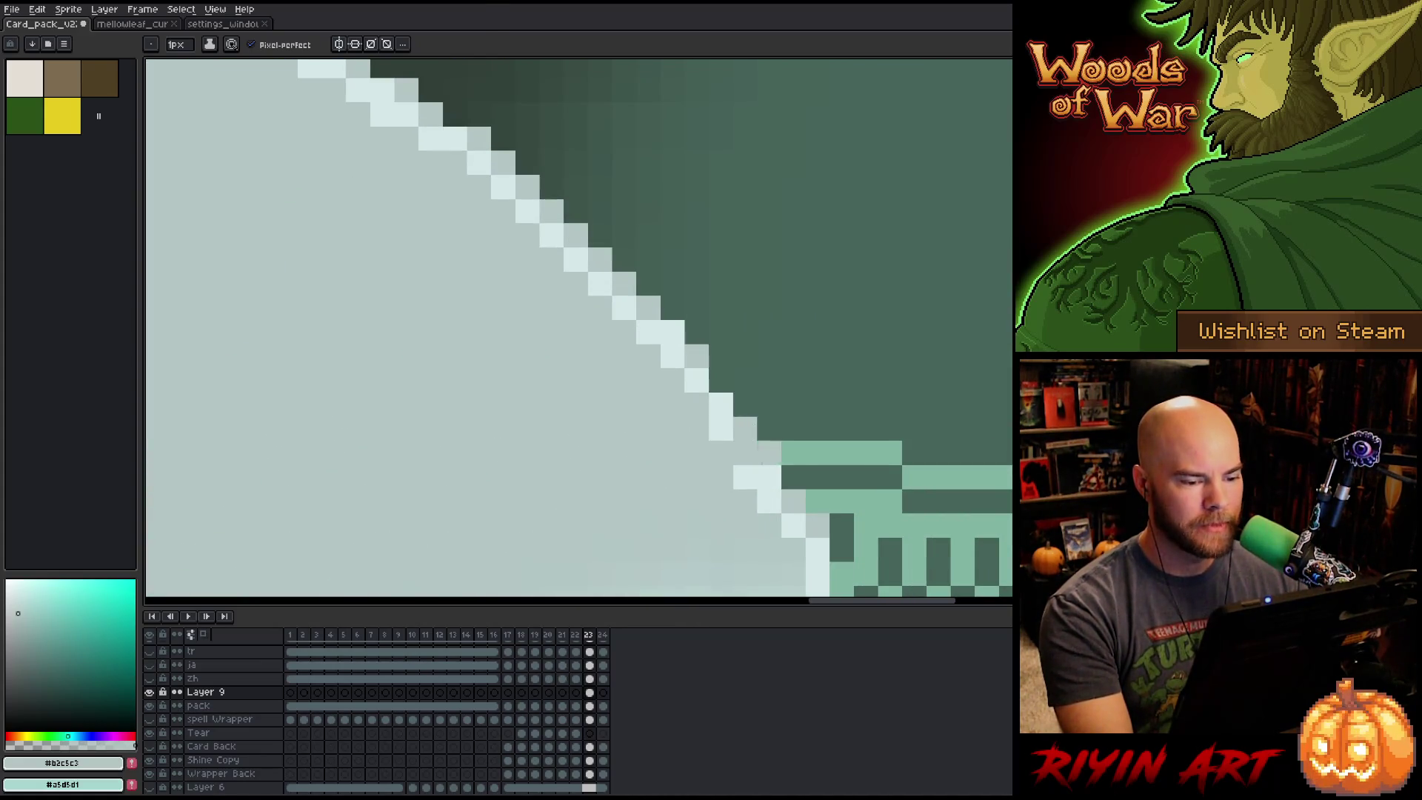
scroll(627, 468, down, 4)
scroll(627, 468, up, 1)
scroll(733, 318, up, 1)
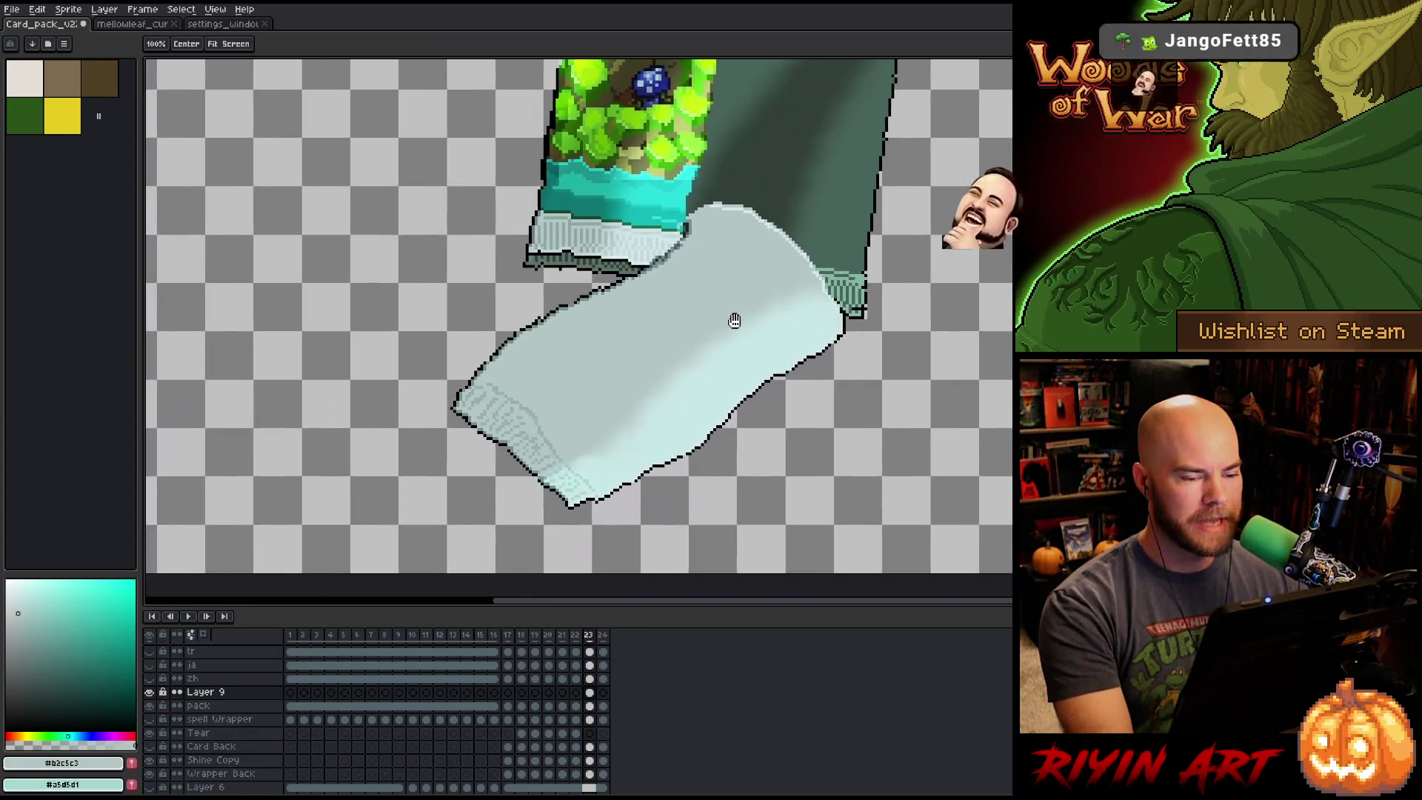
scroll(815, 258, up, 3)
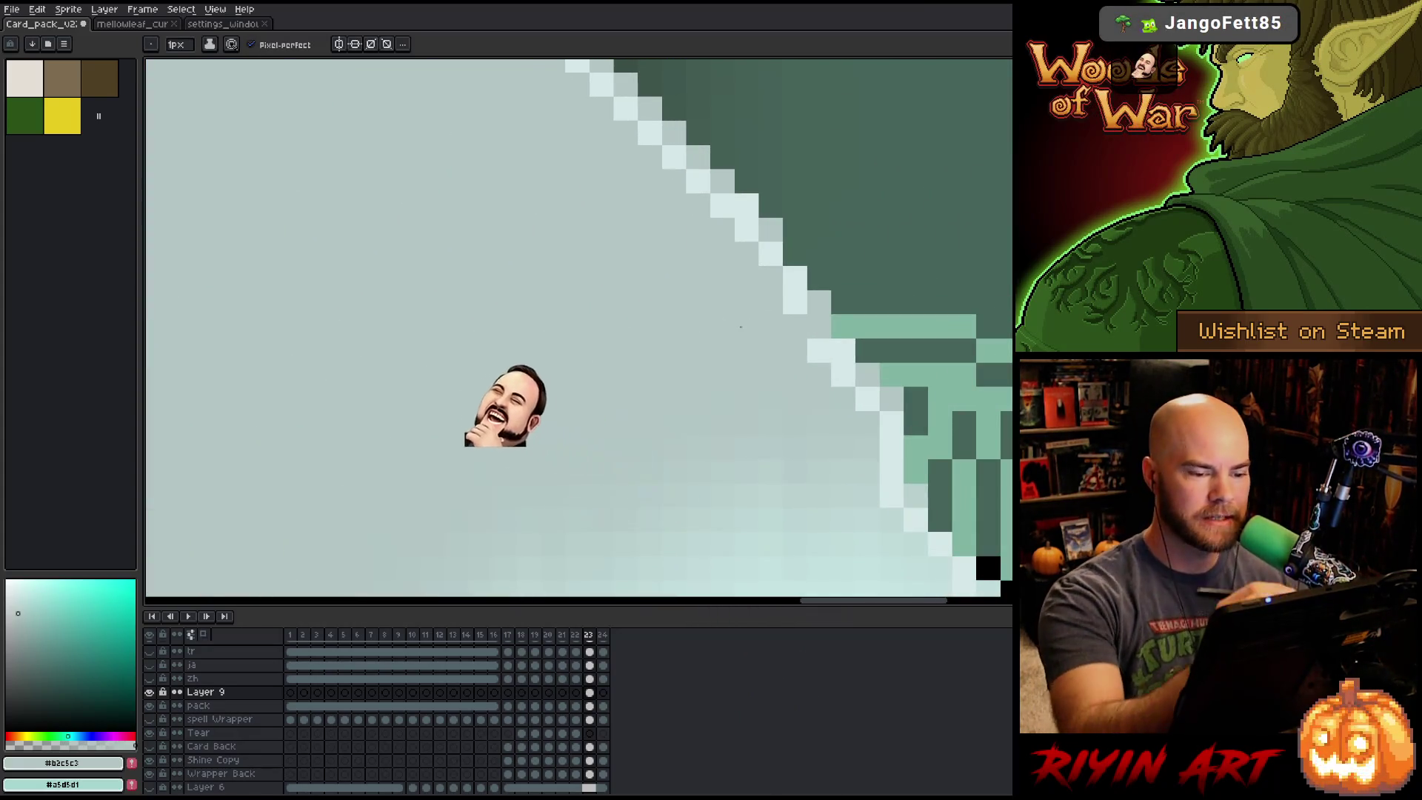
alt+click(819, 327)
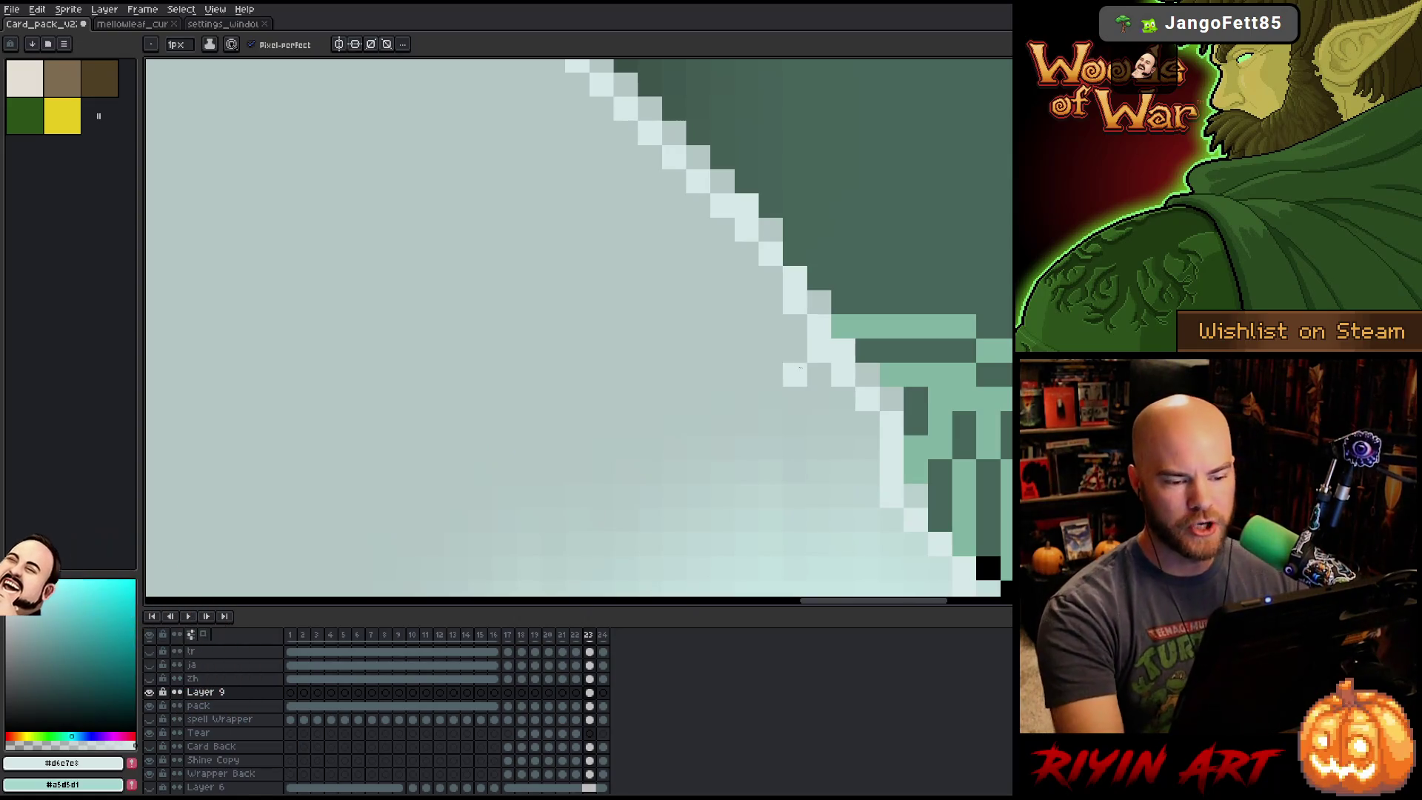
scroll(727, 341, down, 3)
scroll(628, 411, up, 4)
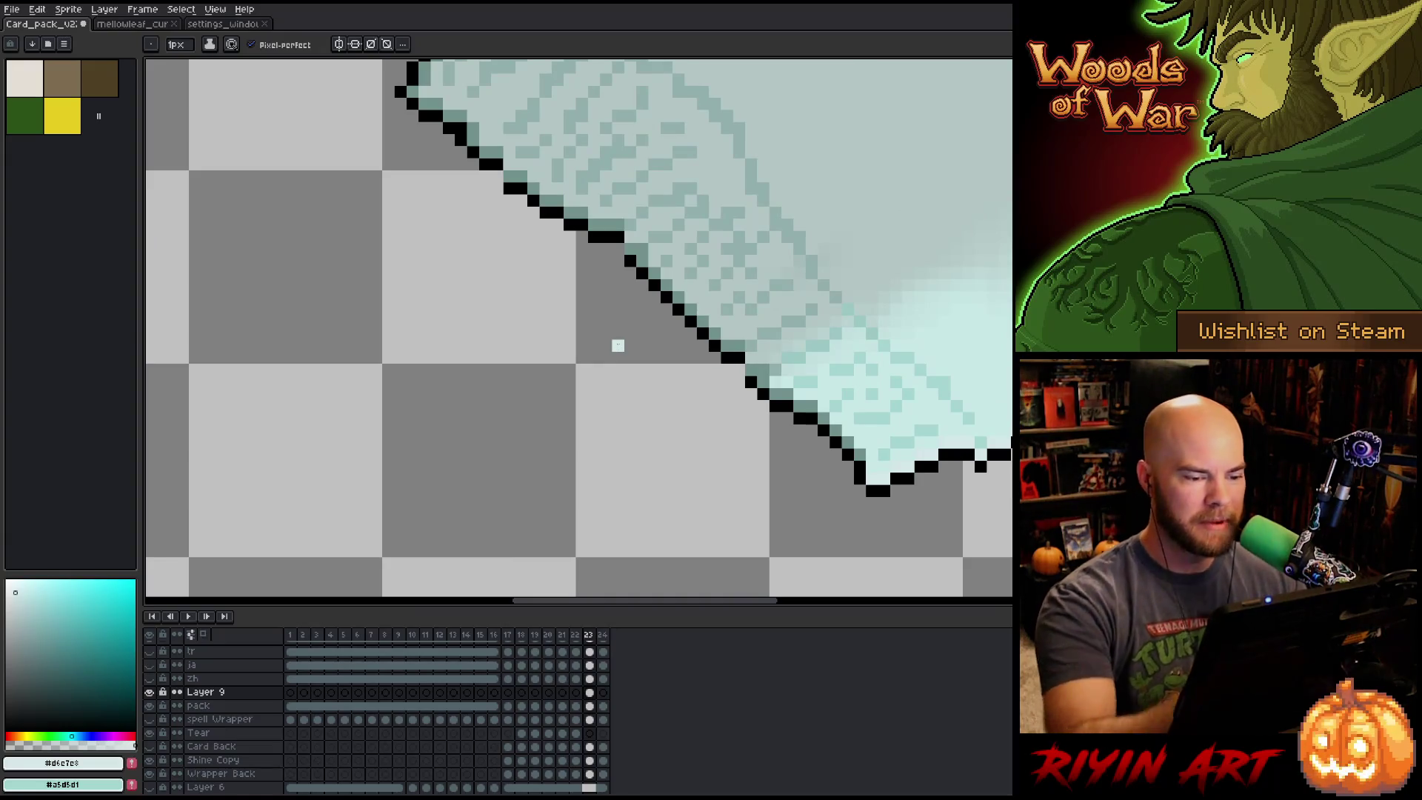
alt+click(727, 345)
click(738, 369)
alt+click(738, 357)
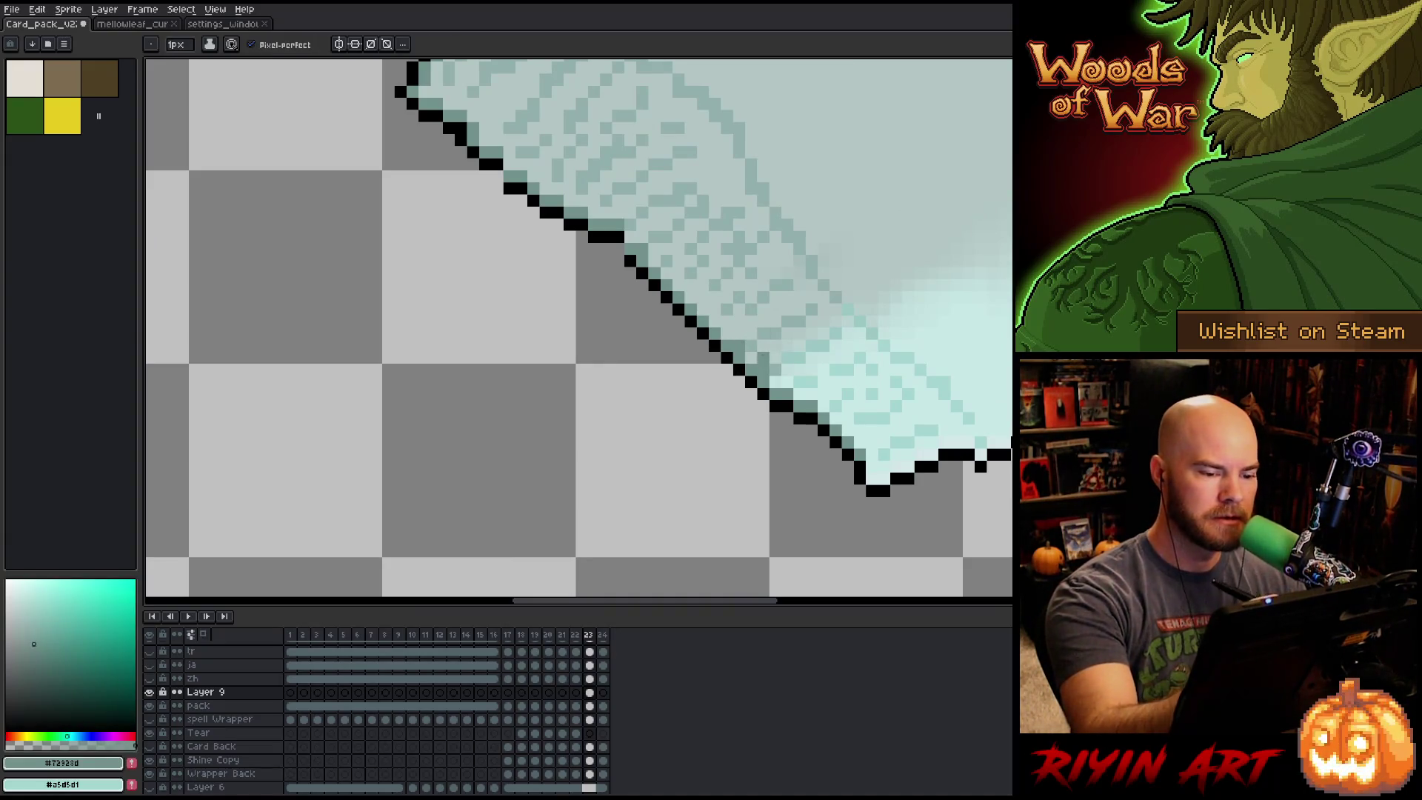
alt+click(618, 237)
alt+click(640, 226)
click(630, 237)
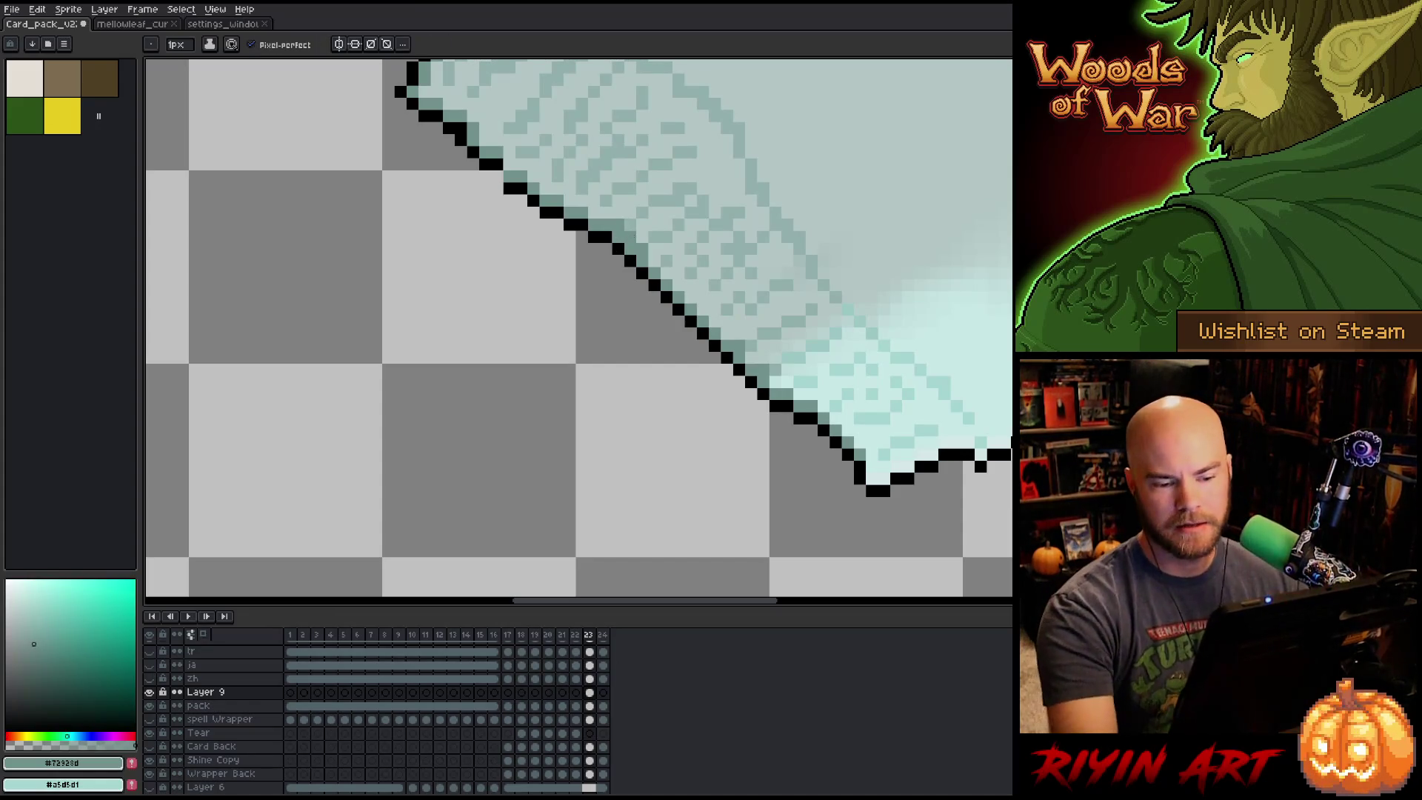
drag(832, 424, 538, 391)
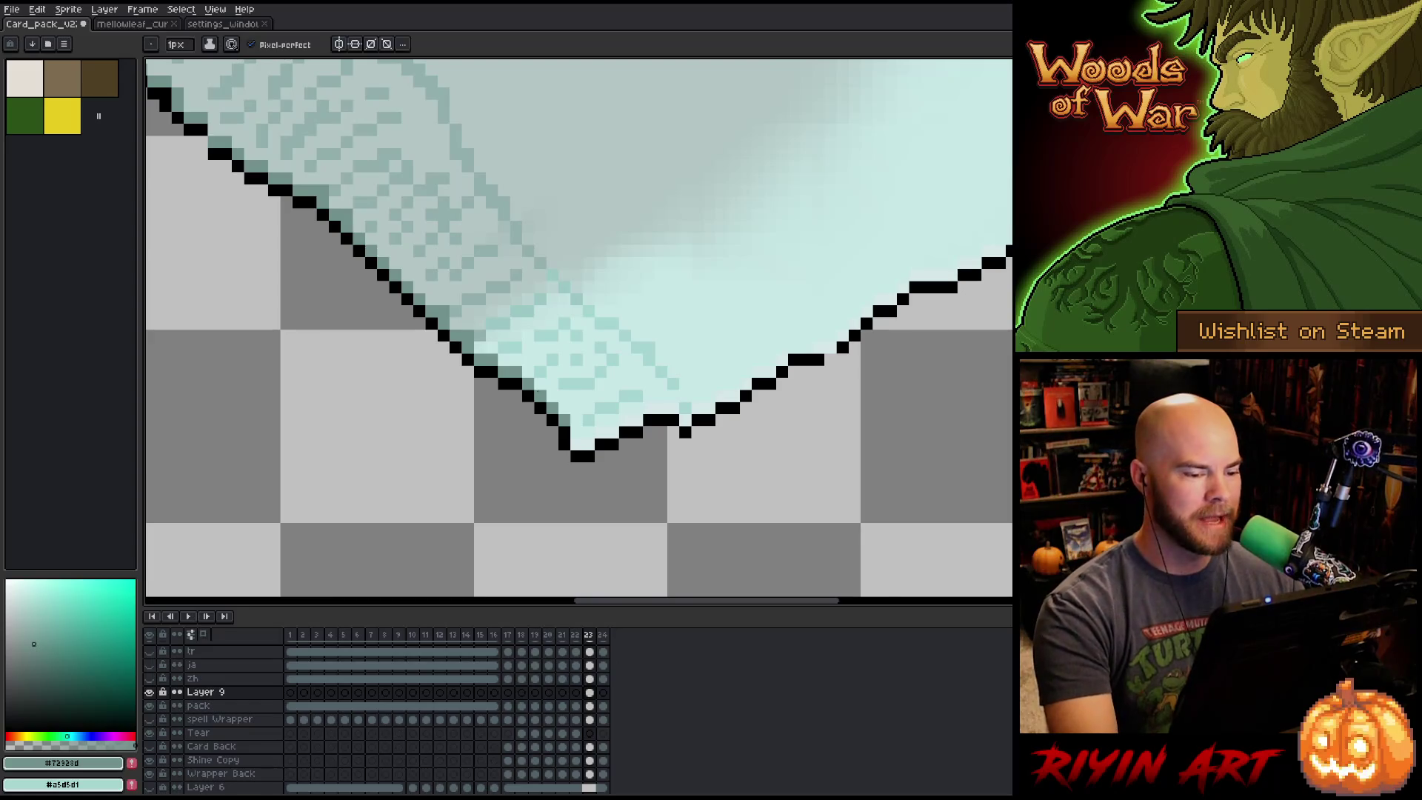
scroll(537, 391, down, 2)
scroll(624, 419, down, 3)
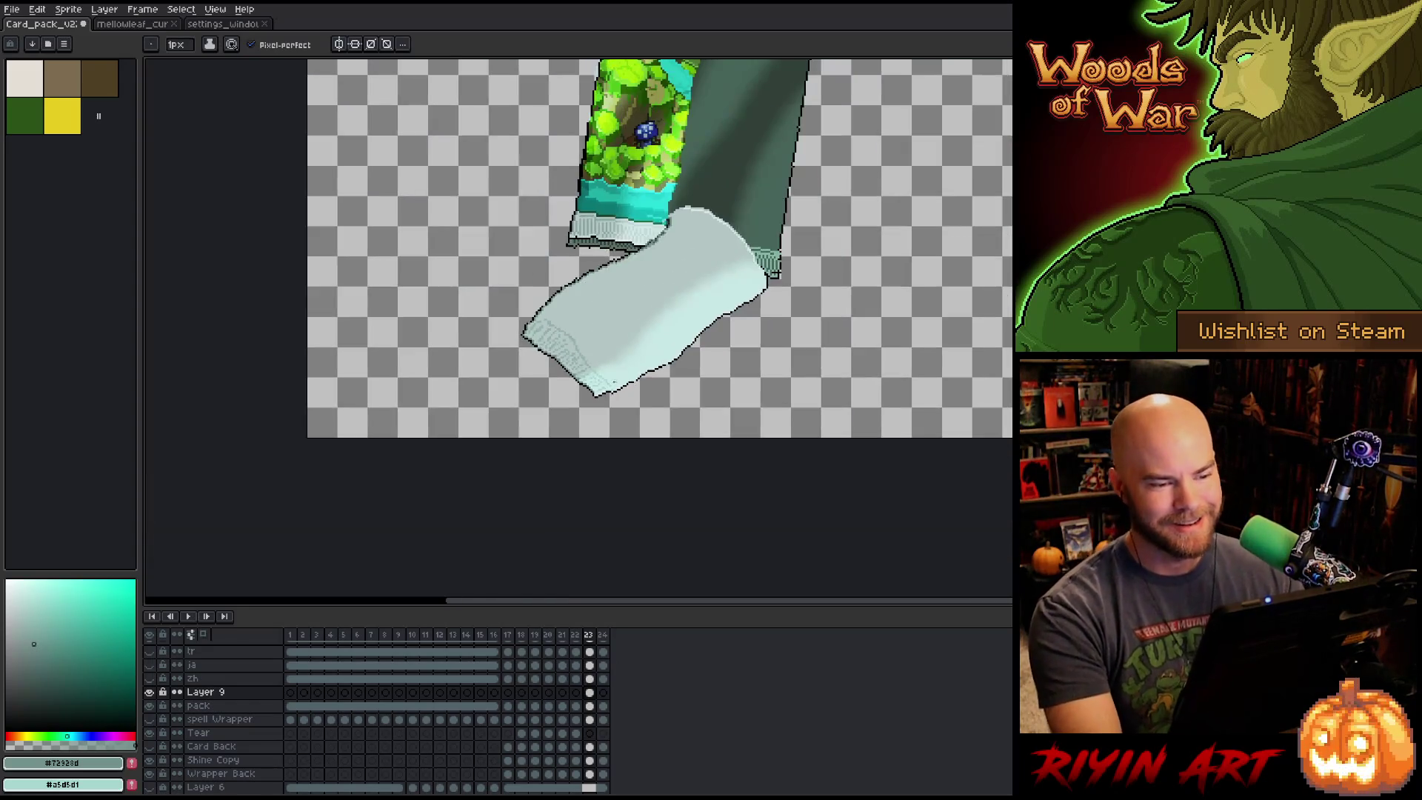
key(space)
drag(680, 344, 671, 463)
scroll(671, 463, down, 2)
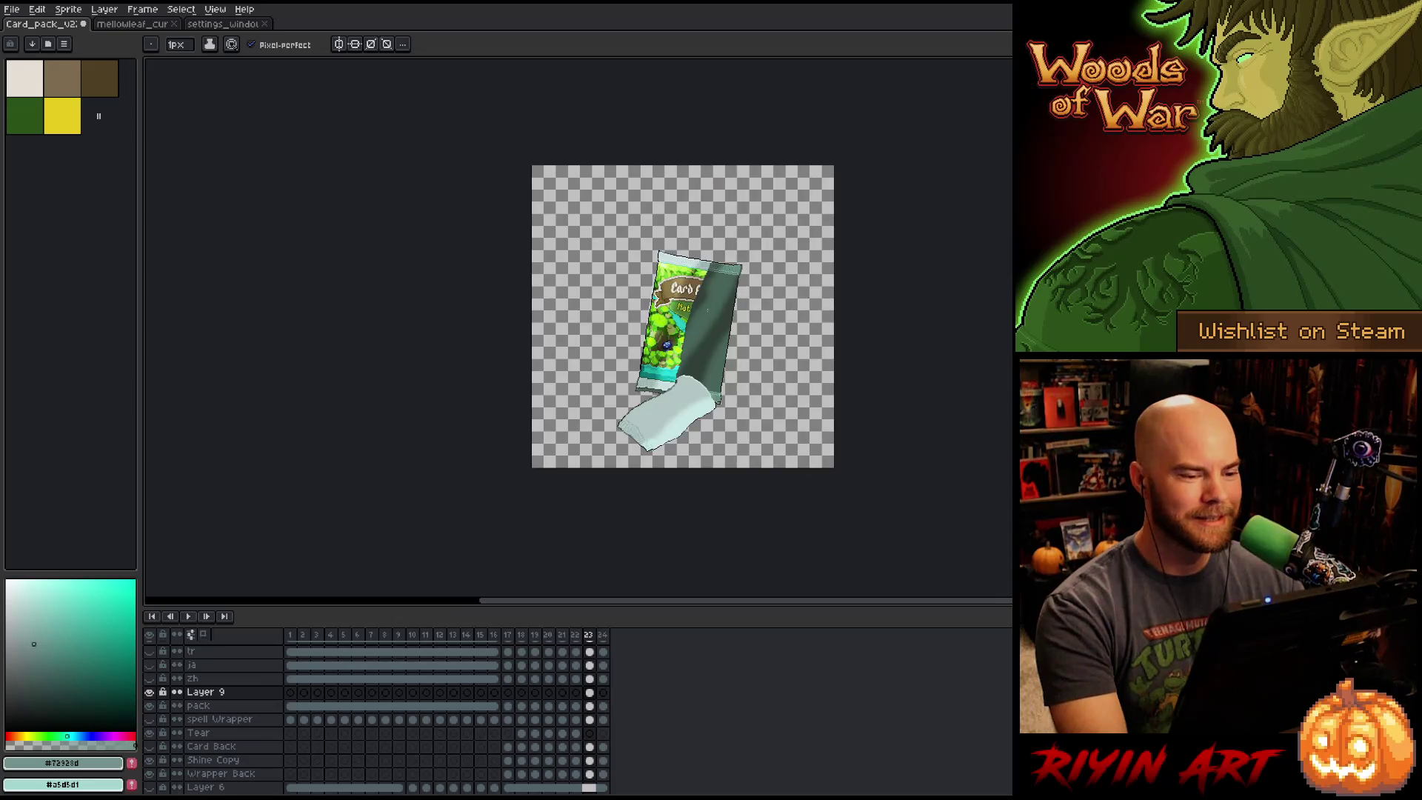
scroll(709, 308, up, 2)
scroll(709, 308, down, 2)
key(space)
drag(737, 360, 674, 331)
scroll(674, 331, up, 2)
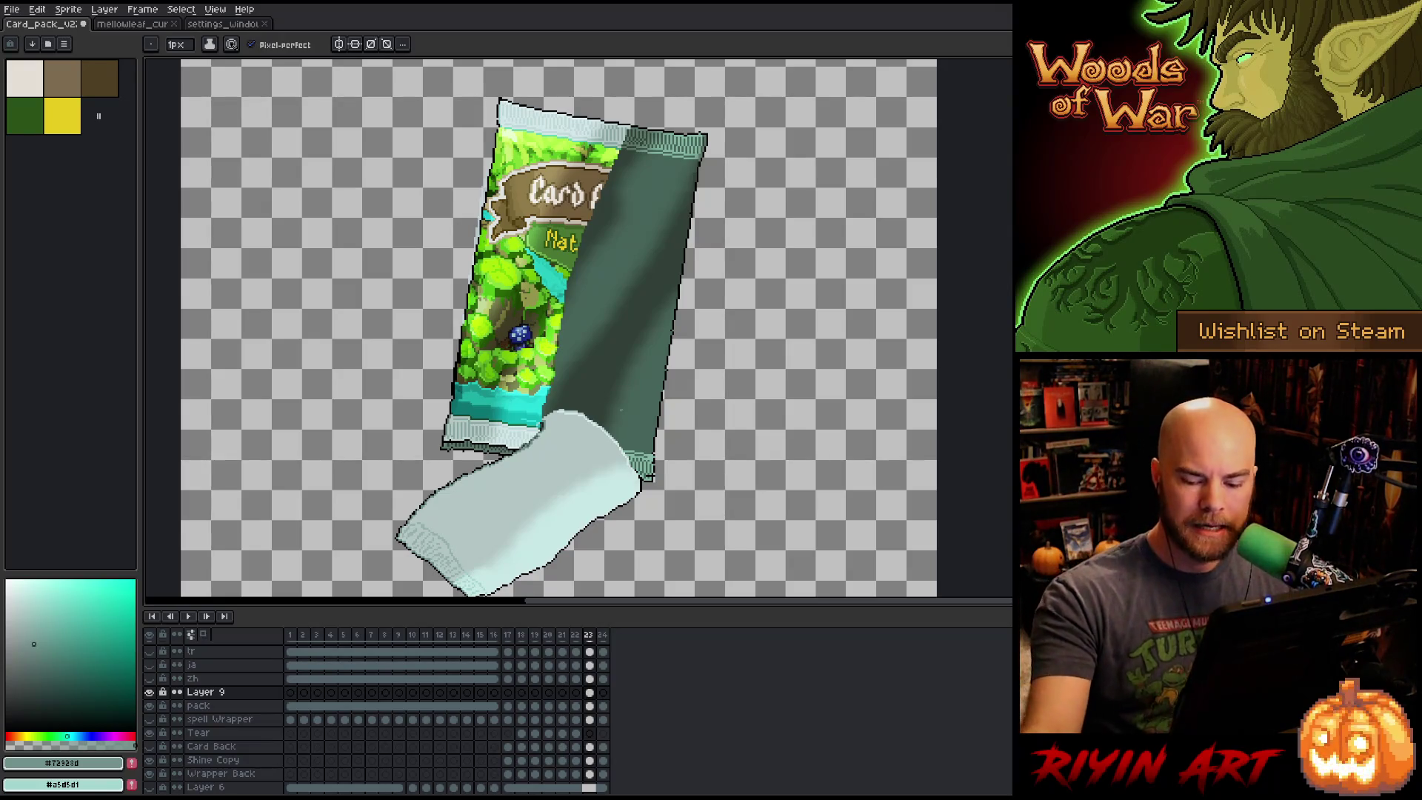
Add a grey-teal pixel and fill two gaps in the strip's black bottom outline.
scroll(620, 409, down, 1)
scroll(540, 498, up, 4)
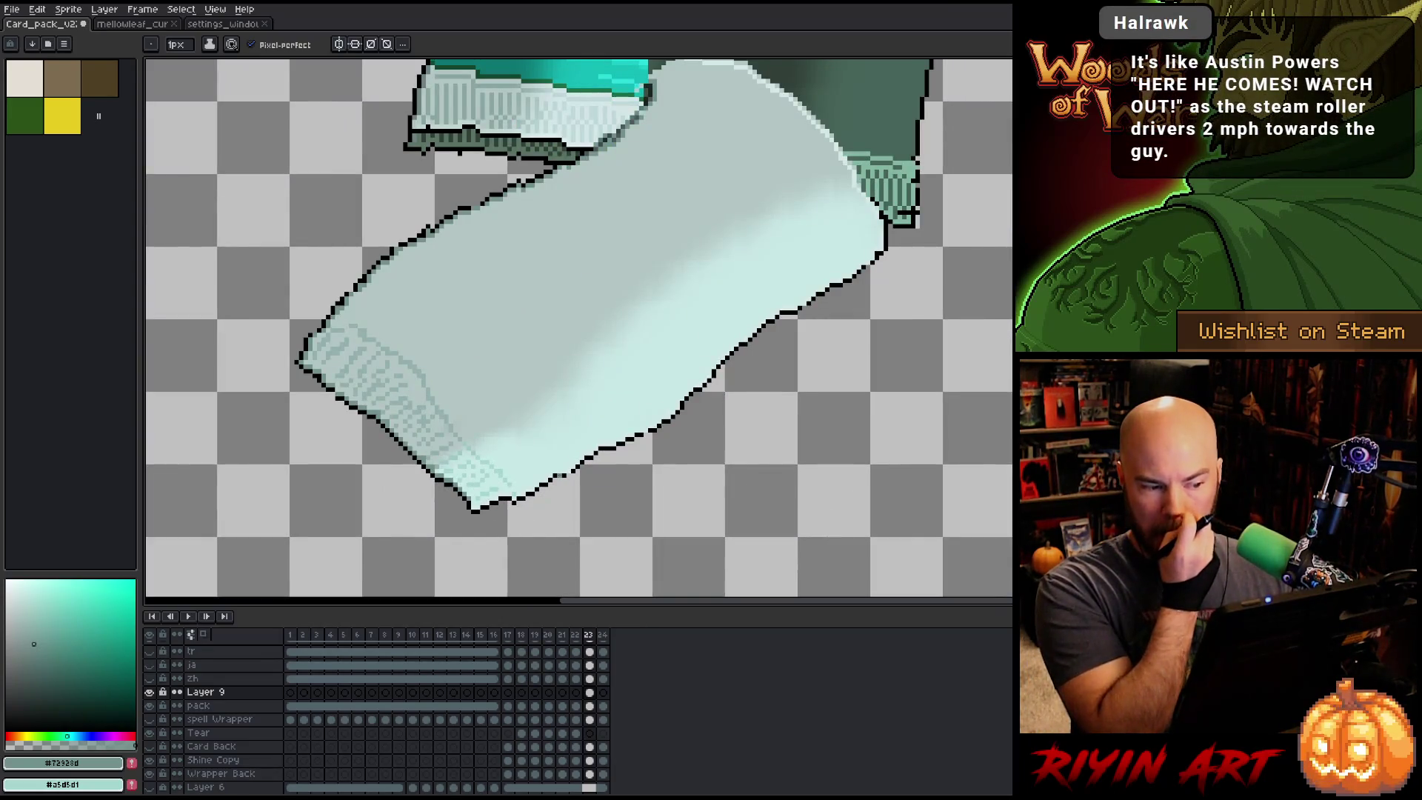
scroll(504, 480, up, 3)
click(504, 477)
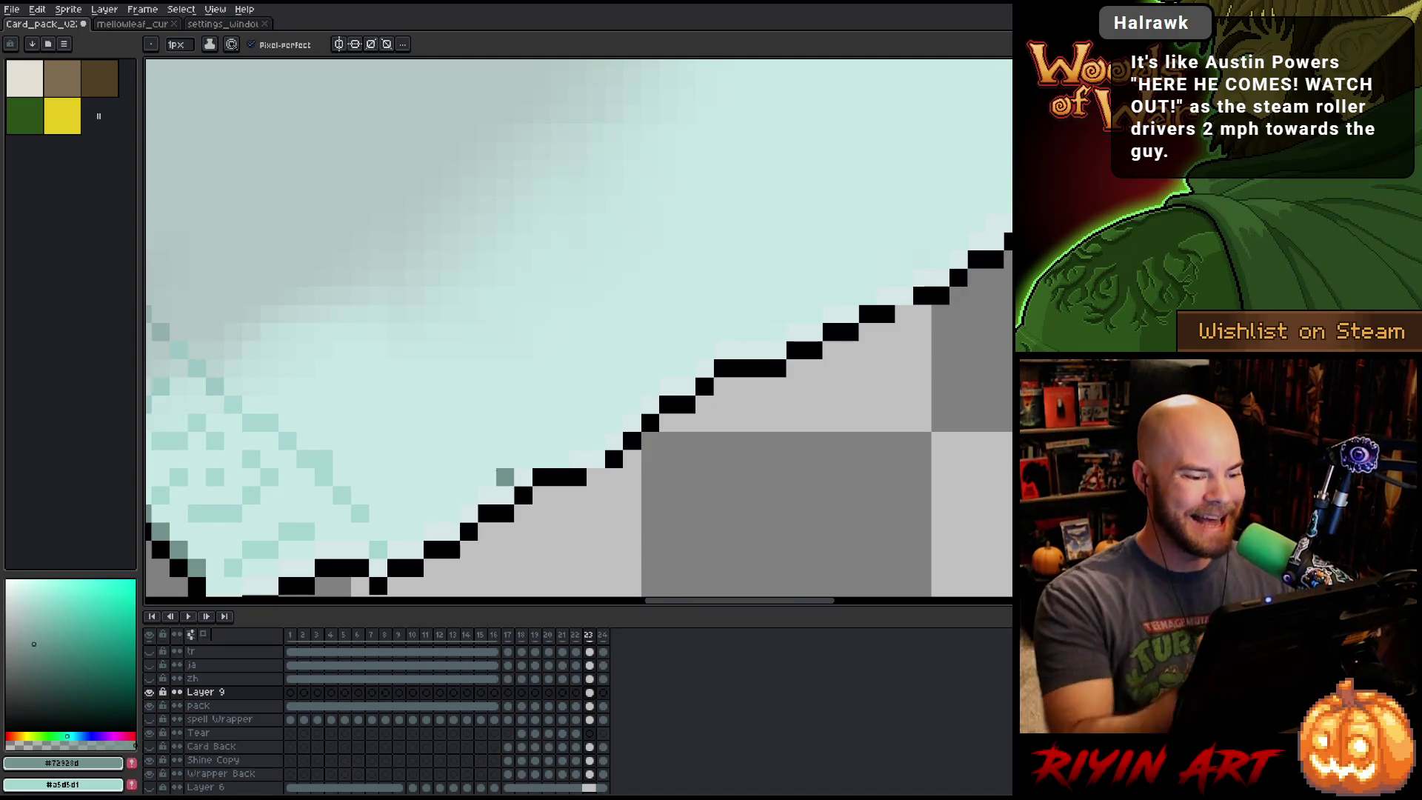
alt+click(613, 459)
click(596, 459)
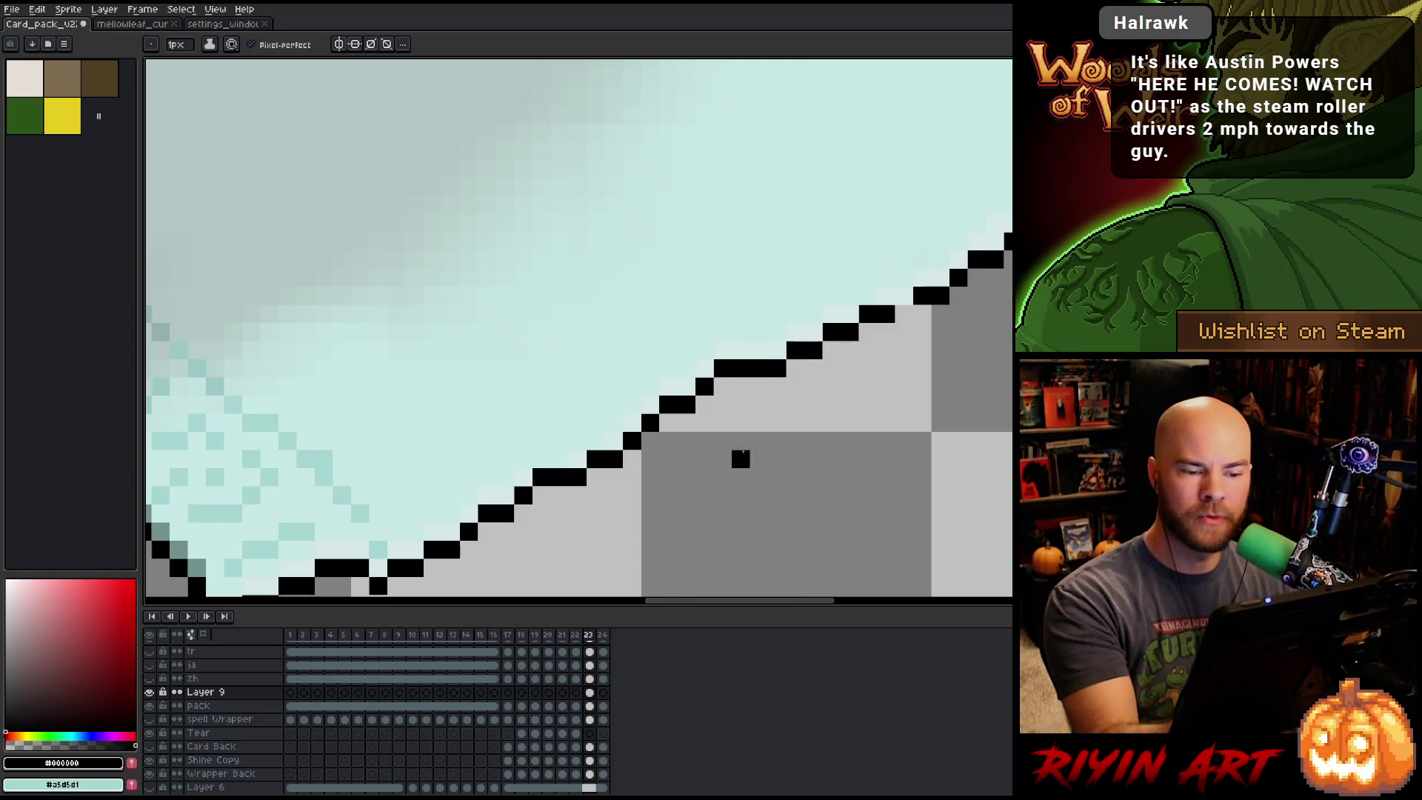
drag(450, 568, 583, 480)
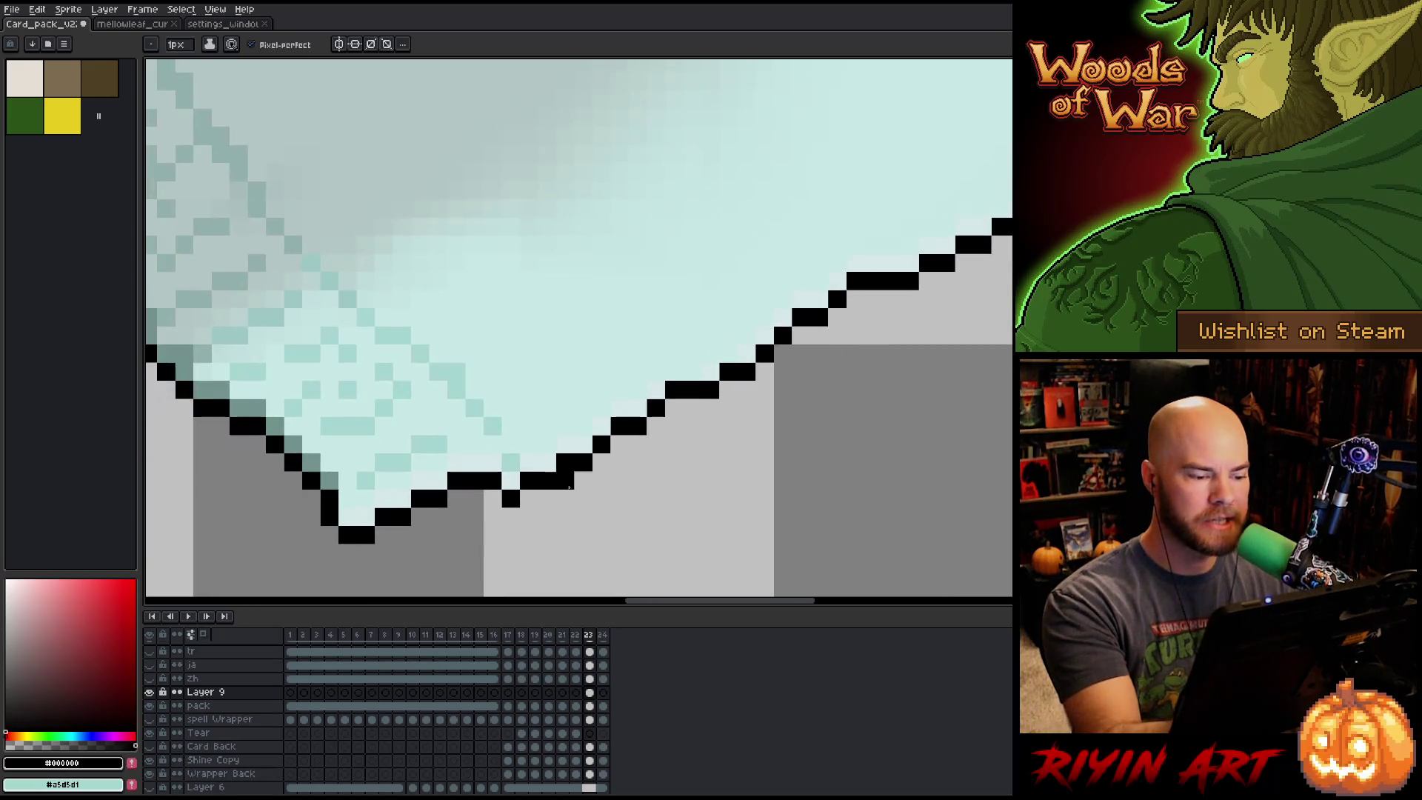
Turn stray outline pixels at the strip's V-shaped bottom light cyan and fill remaining gaps black.
right_click(511, 480)
alt+click(508, 469)
click(511, 499)
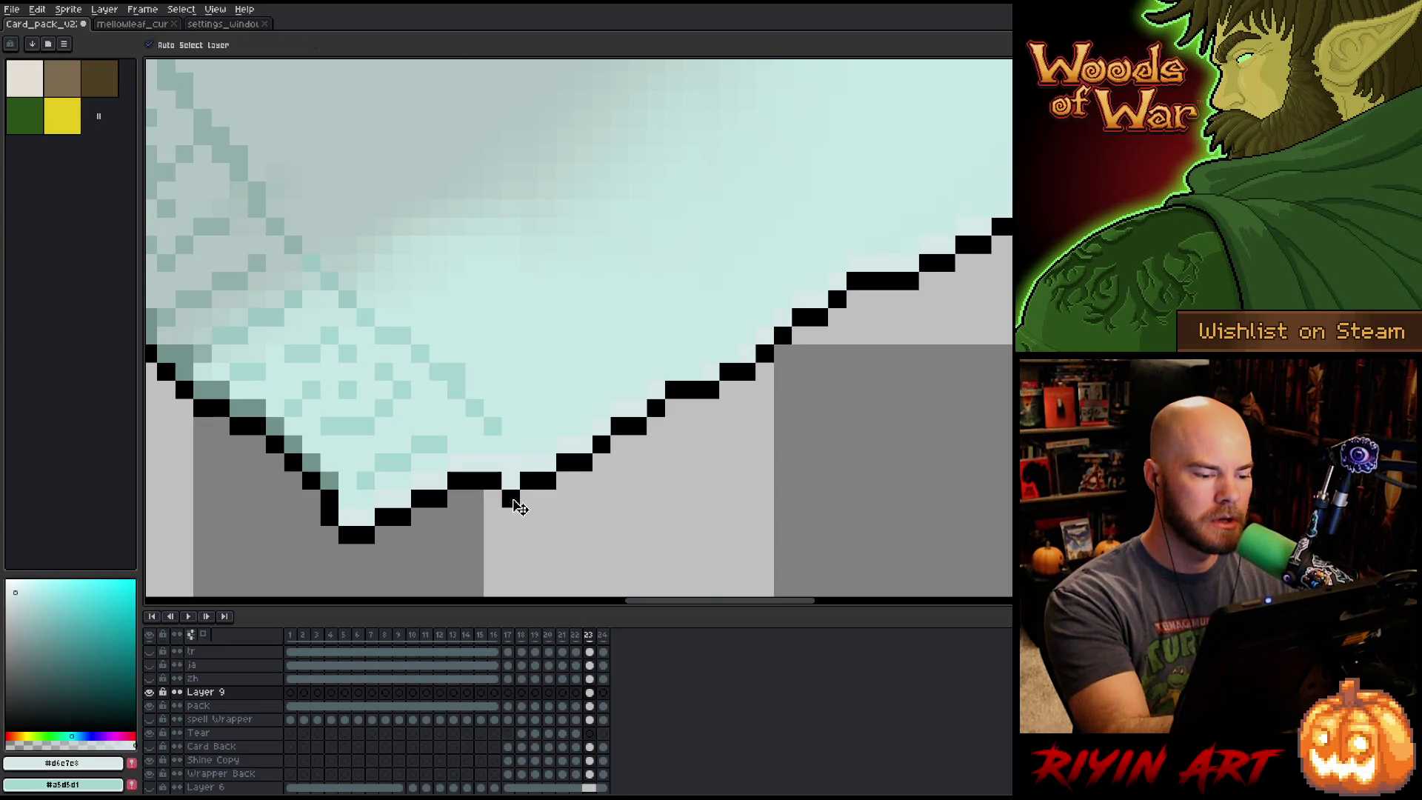
key(e)
key(b)
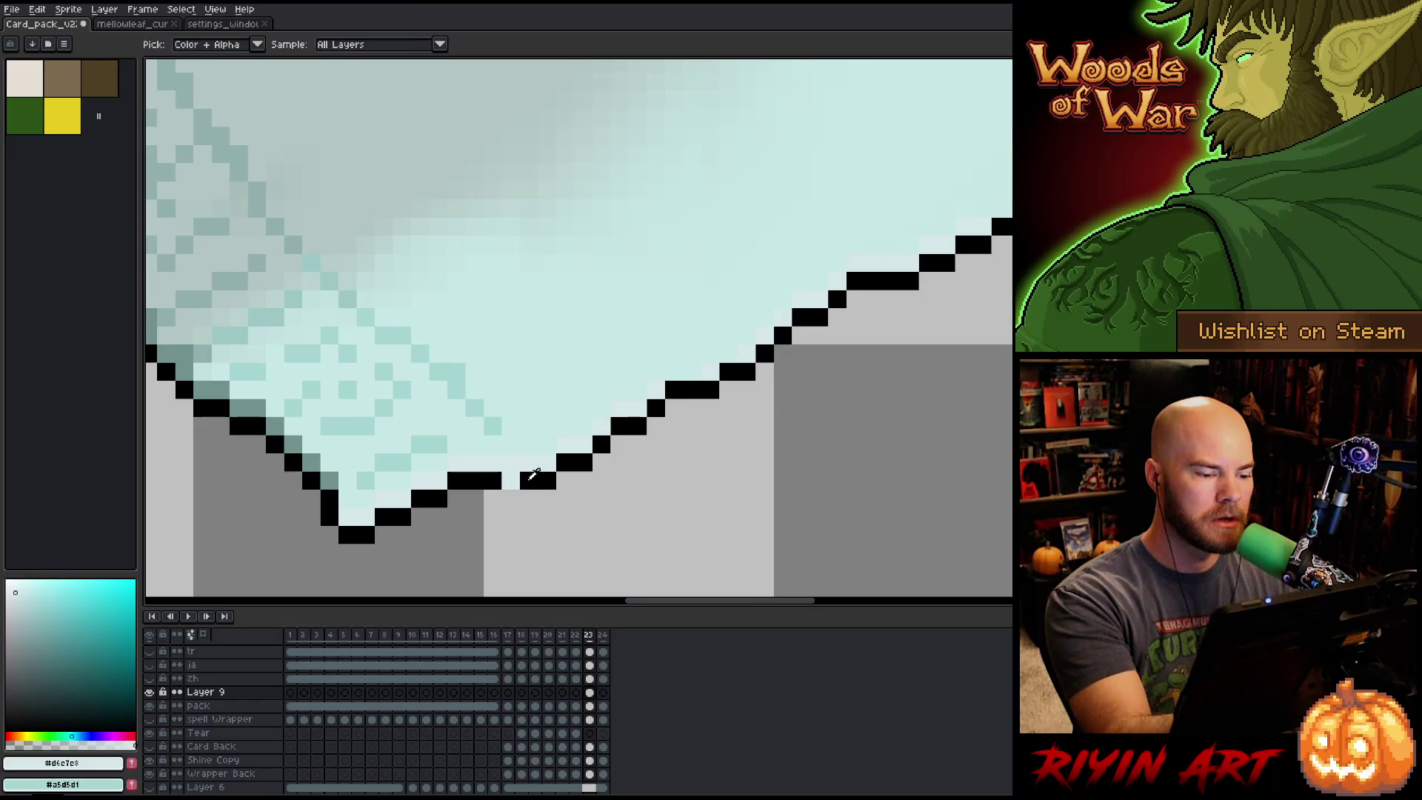
alt+click(529, 480)
click(511, 480)
Sample the wrapper edge's light teal and zoom out to review the whole card pack.
scroll(696, 448, down, 5)
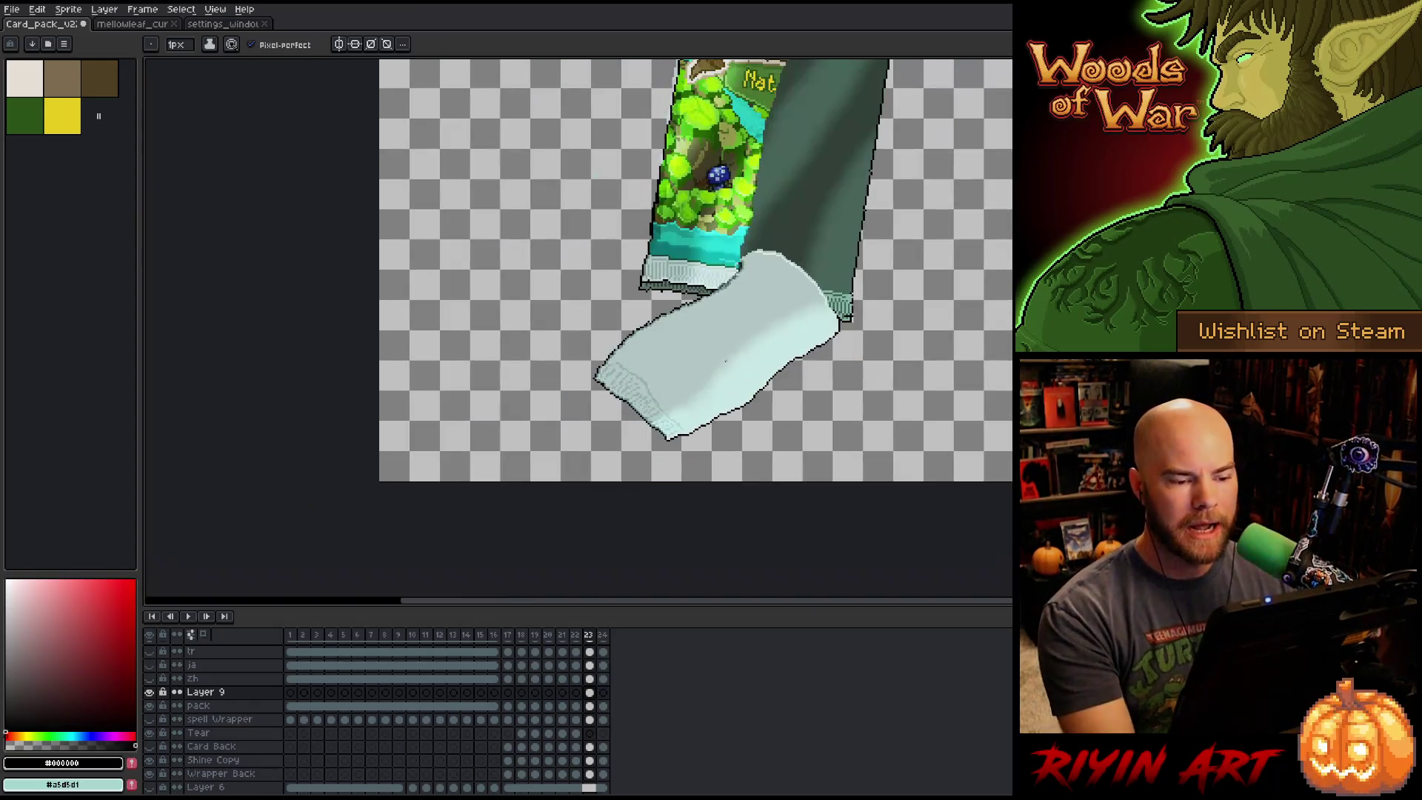
drag(700, 418, 689, 428)
scroll(689, 427, up, 5)
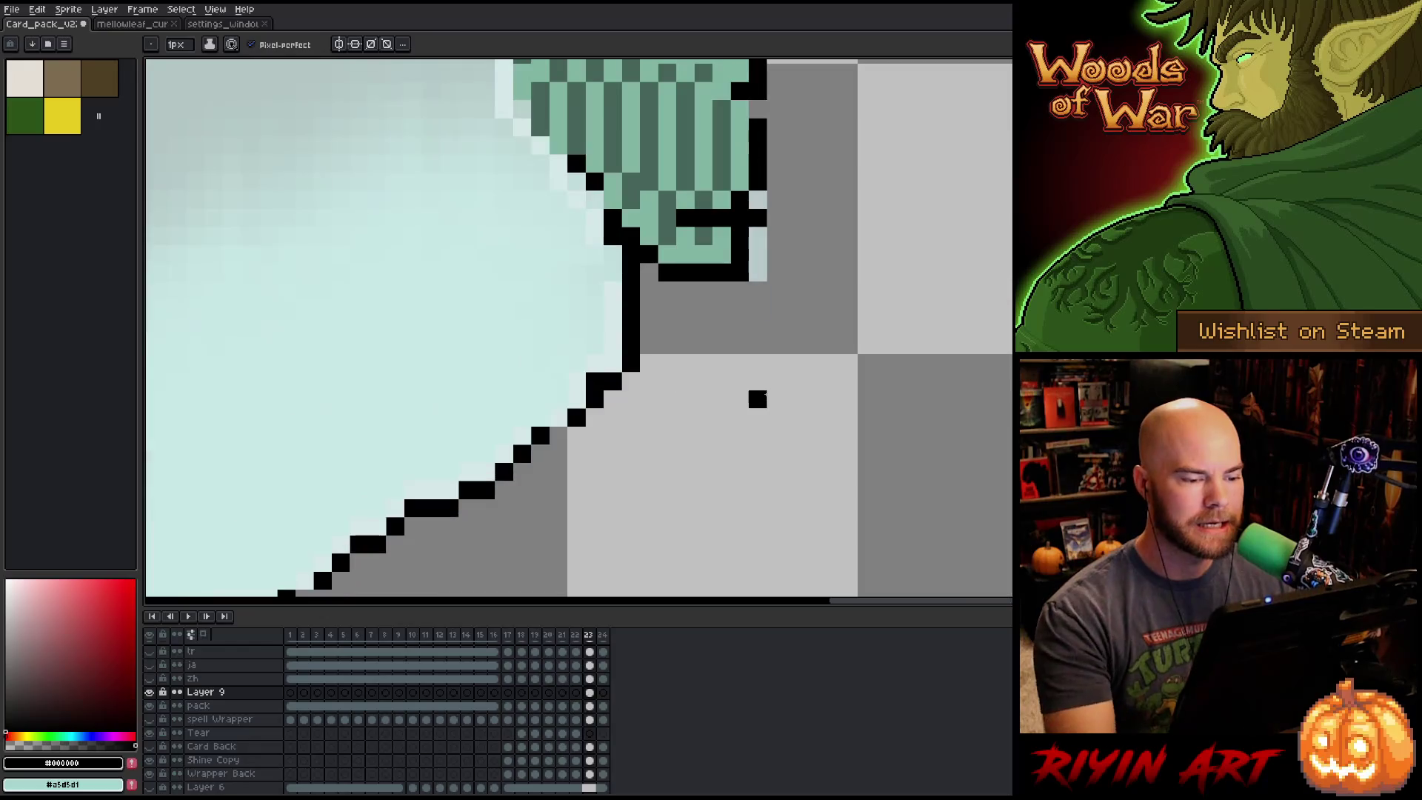
alt+click(602, 365)
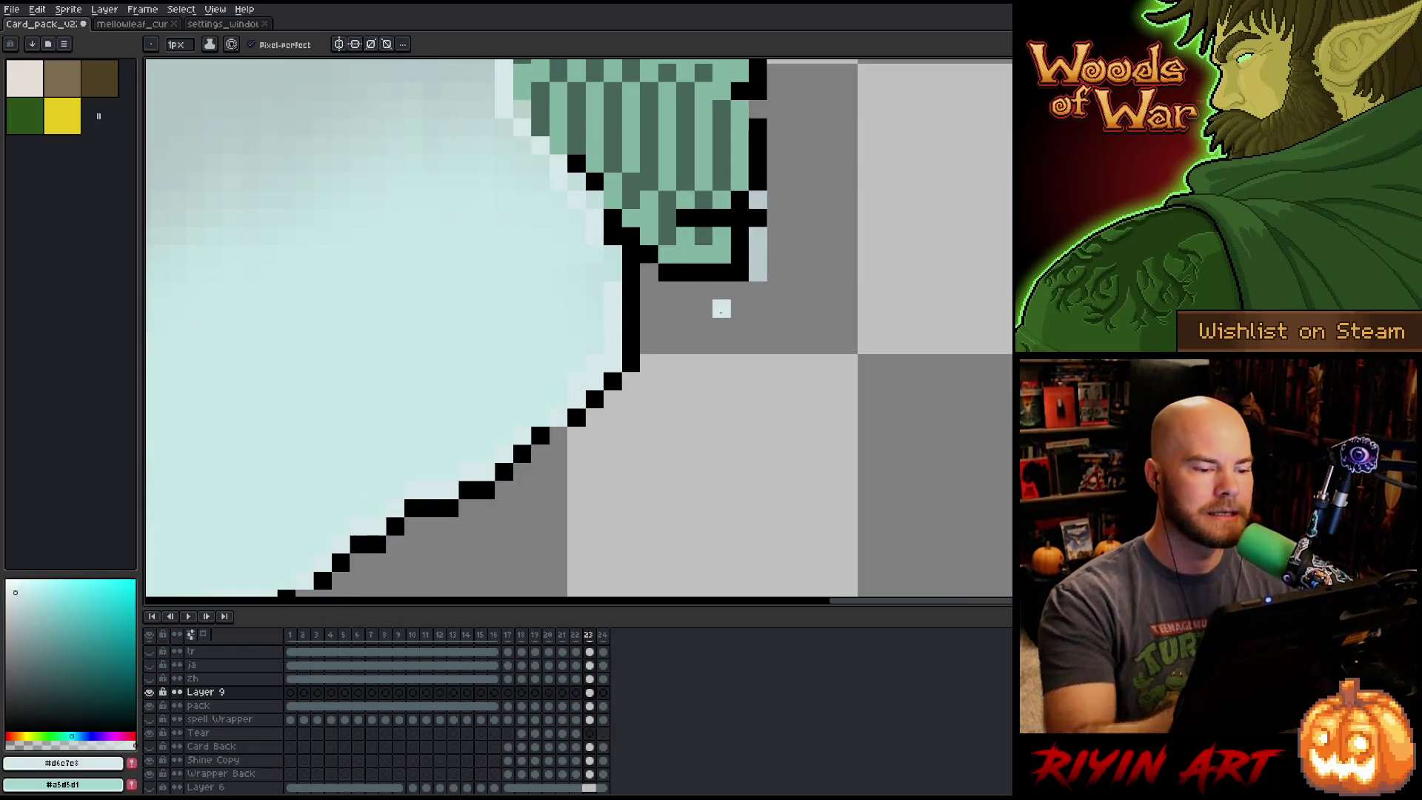
scroll(720, 308, down, 5)
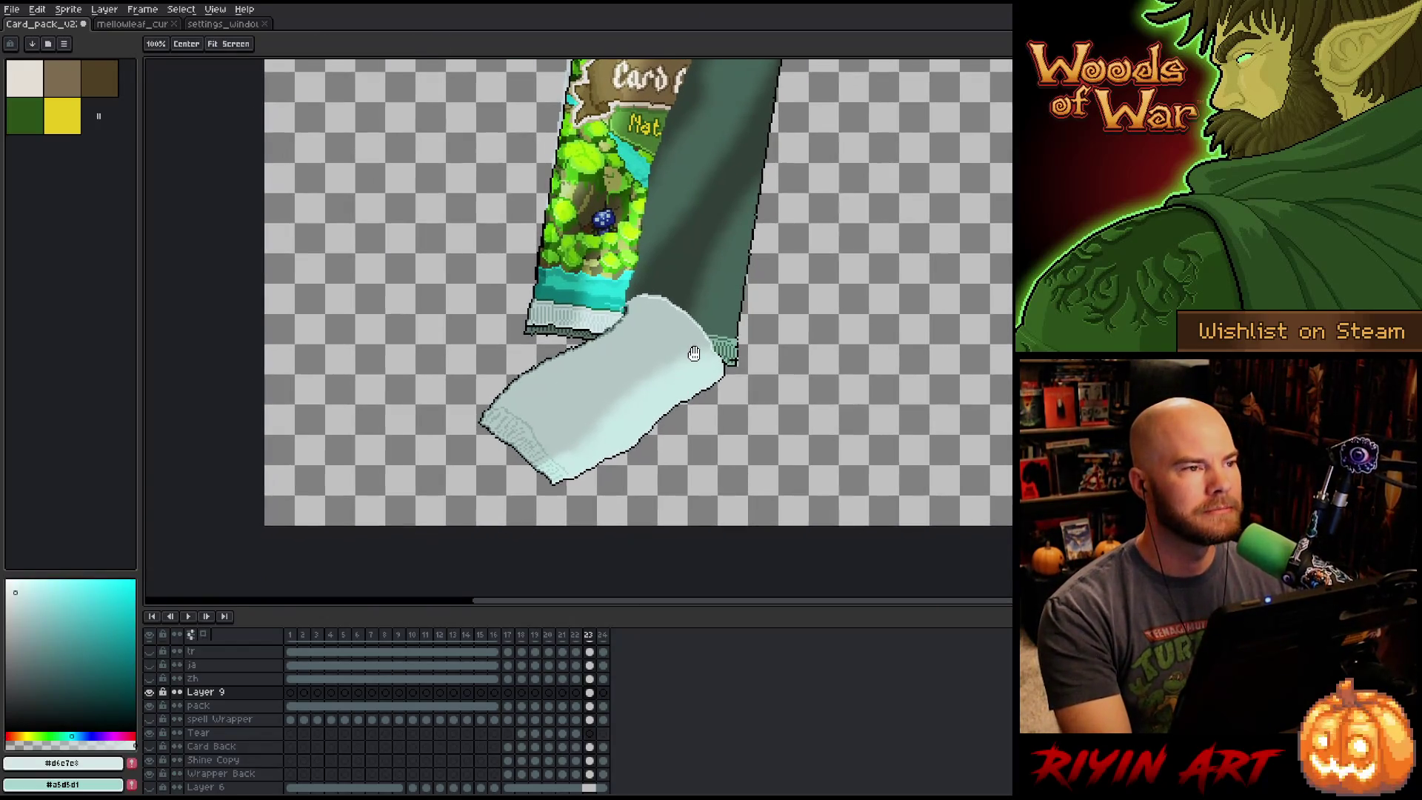
drag(665, 400, 683, 437)
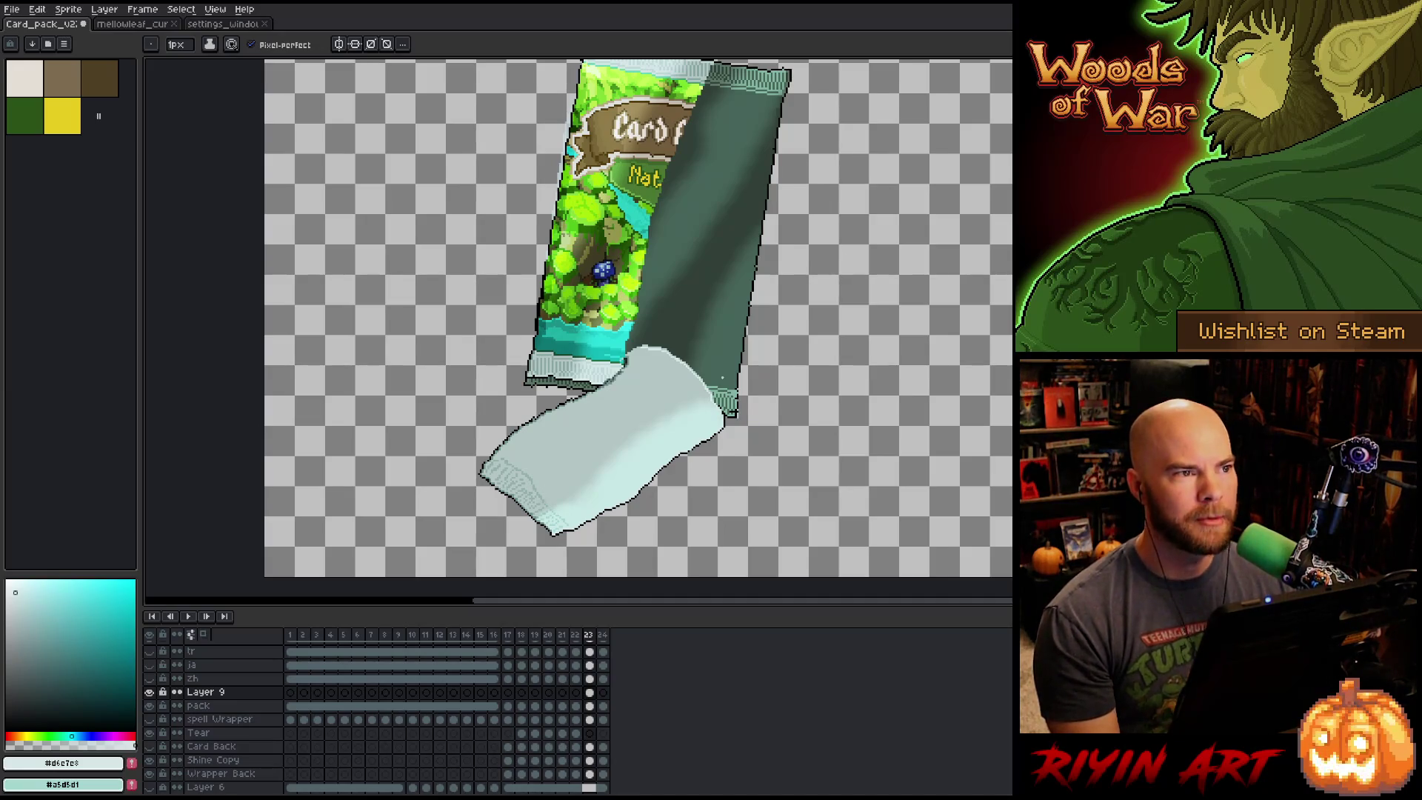
scroll(728, 396, down, 1)
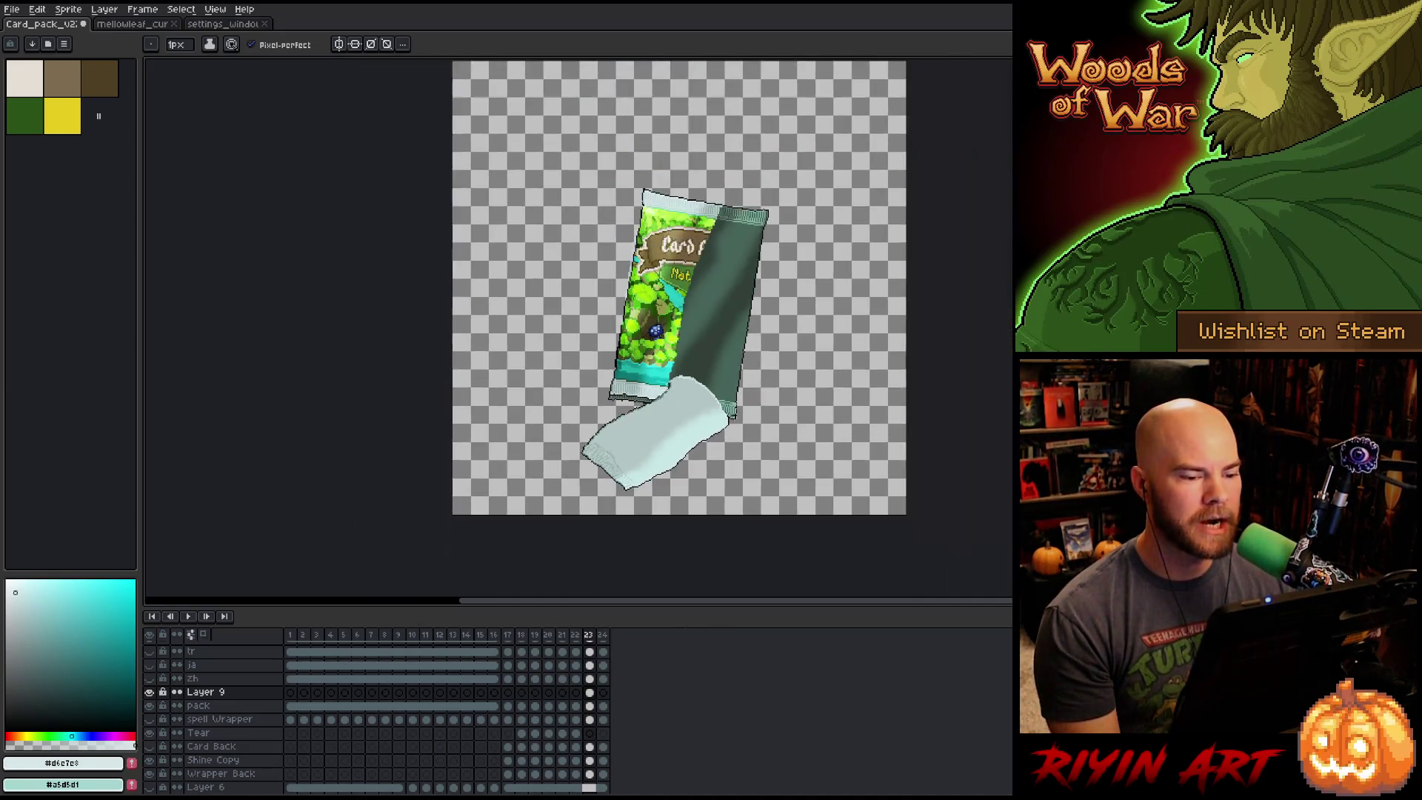
scroll(728, 396, up, 1)
scroll(728, 396, down, 1)
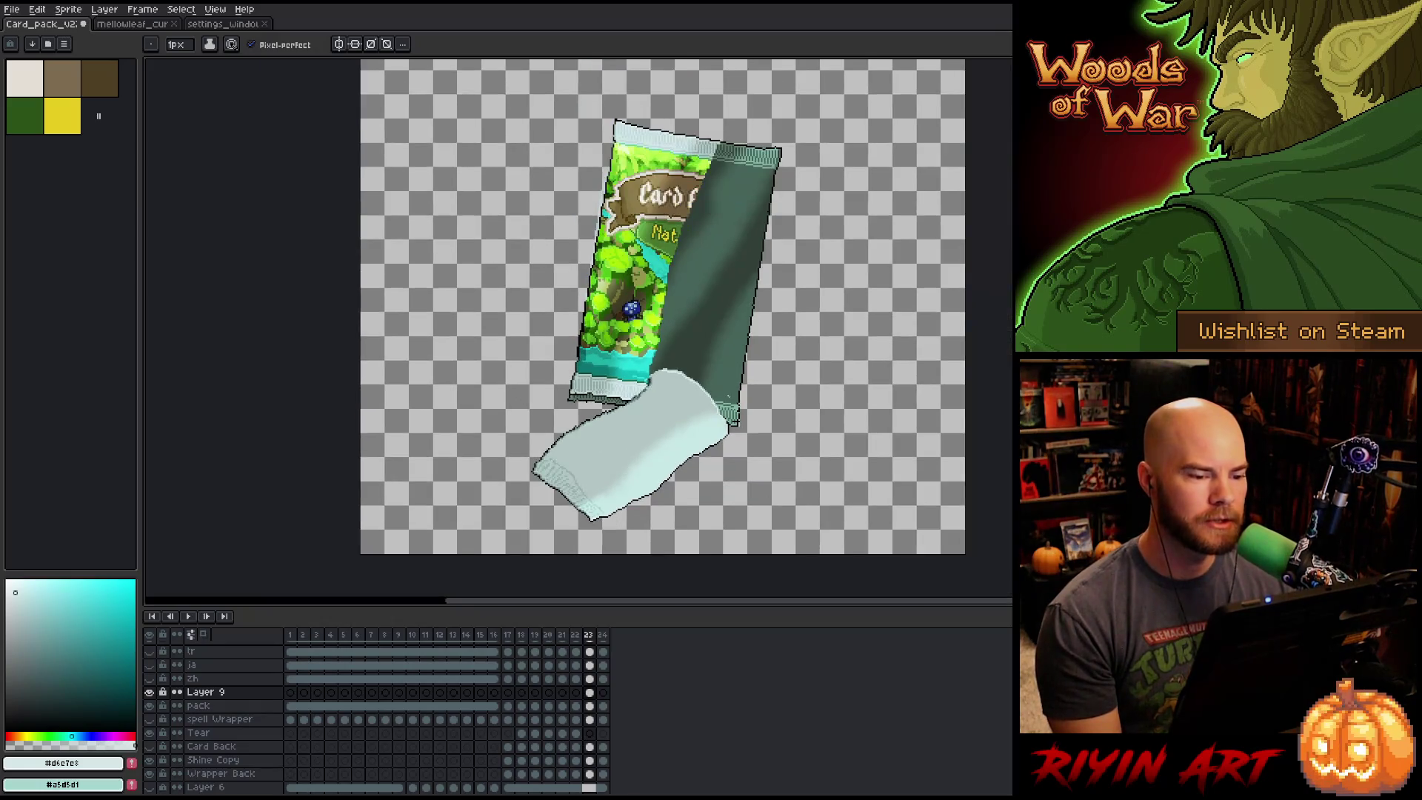
scroll(728, 396, down, 1)
key(Left)
key(Right)
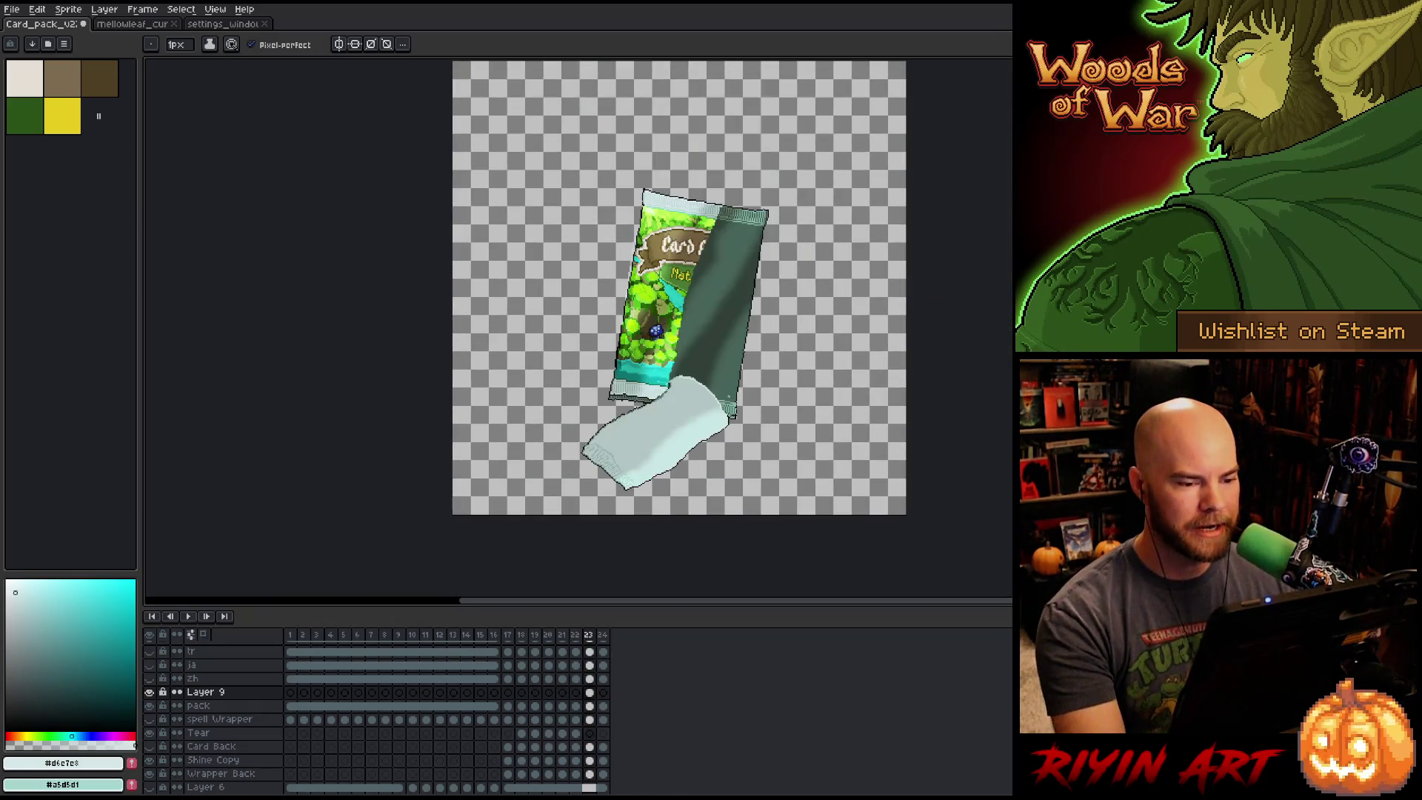
key(Right)
key(Left)
key(Right)
key(Left)
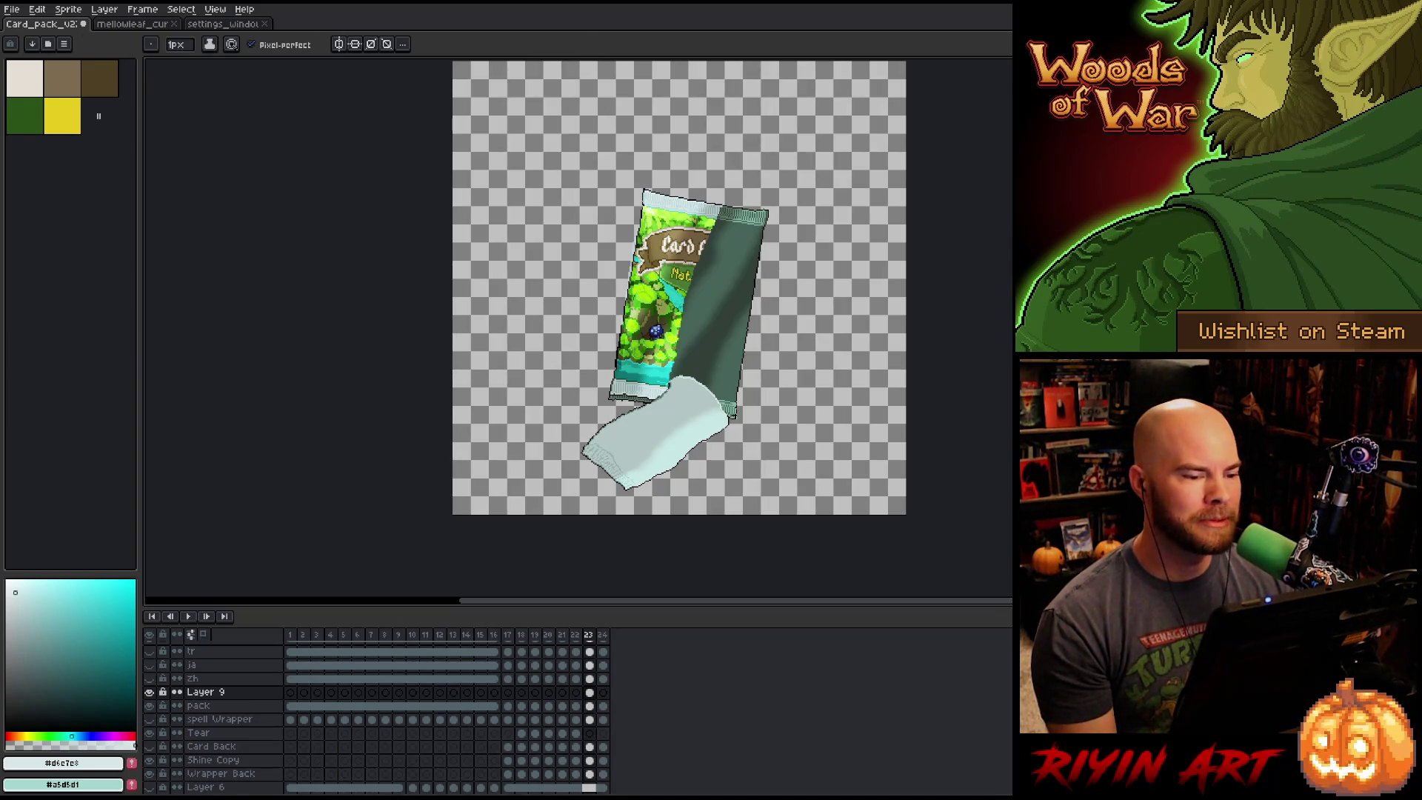
scroll(898, 256, up, 2)
scroll(897, 255, down, 2)
scroll(897, 255, up, 2)
scroll(897, 257, down, 1)
scroll(897, 258, up, 1)
key(space)
drag(676, 466, 691, 393)
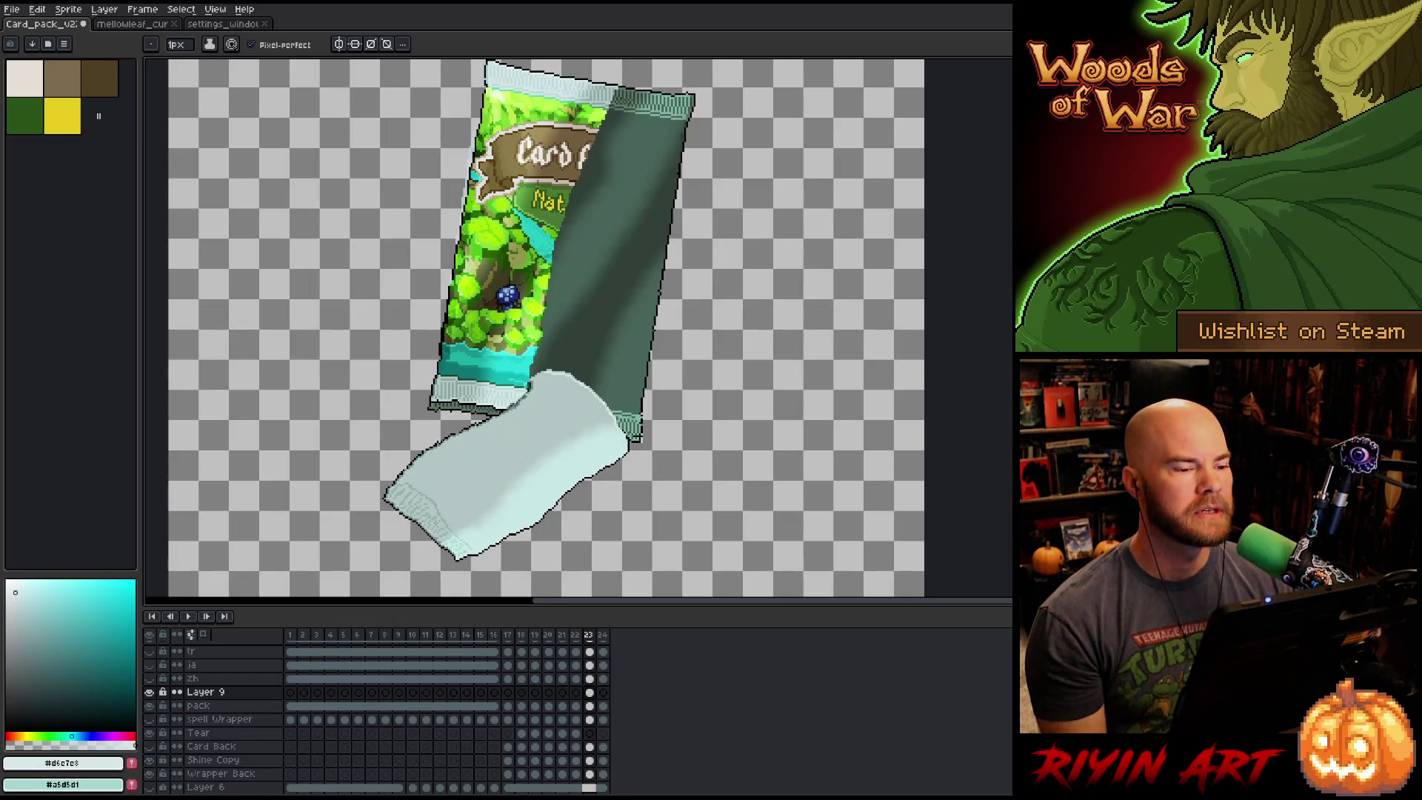
Step back and forth through frames 22 to 24 to check the tear animation.
scroll(652, 129, down, 2)
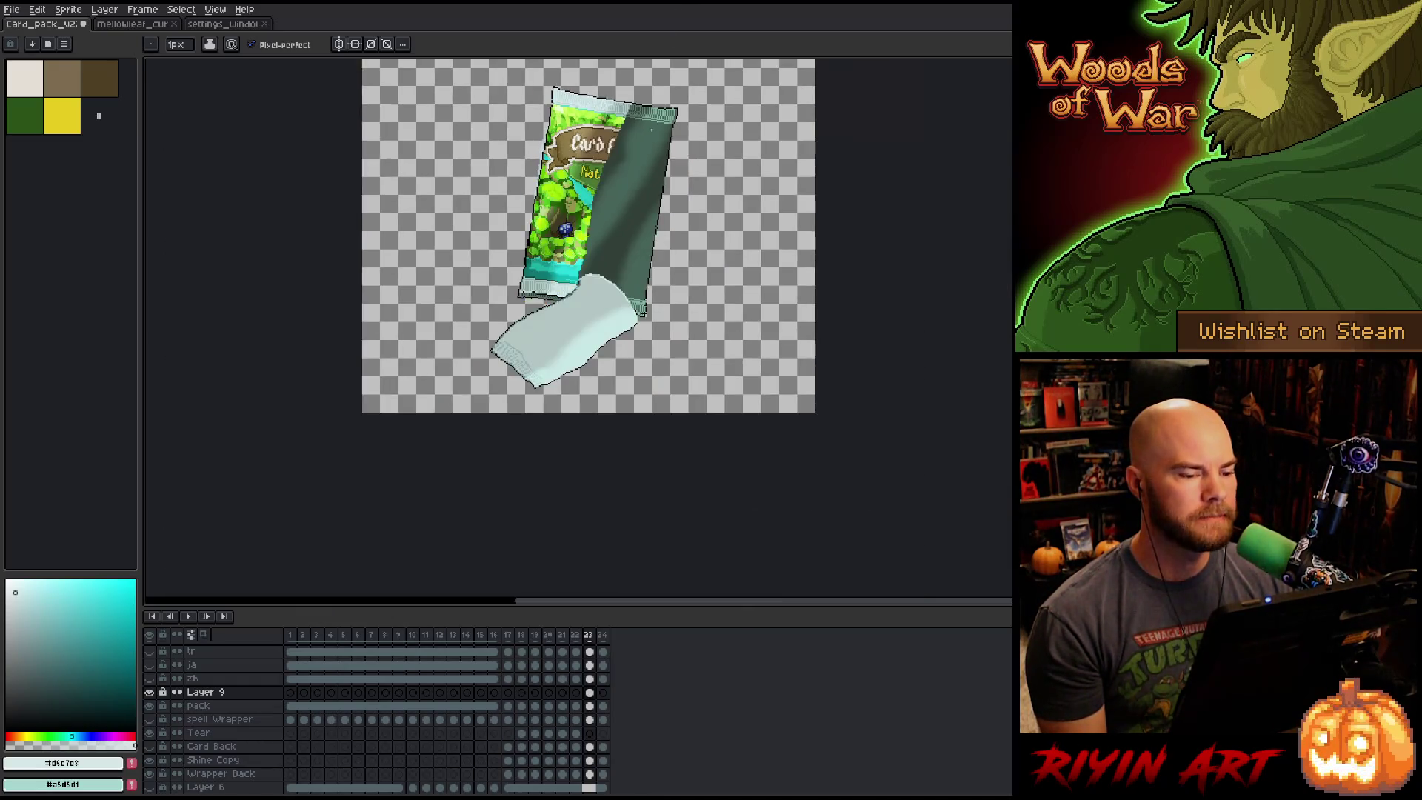
scroll(651, 129, up, 2)
key(Left)
key(Right)
key(Right)
scroll(682, 88, down, 3)
key(Left)
key(Right)
key(Left)
key(Left)
key(Left)
key(Right)
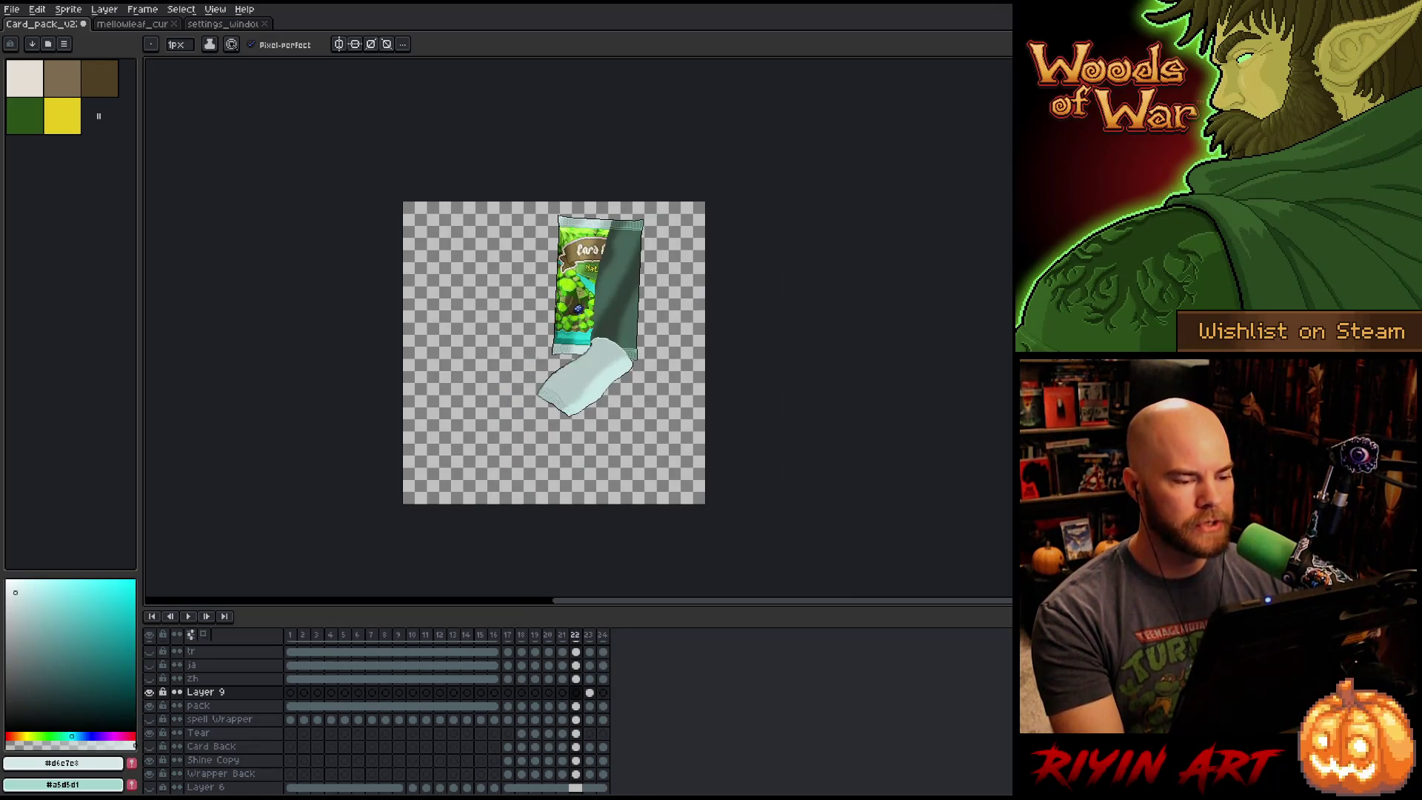
Draw a rectangular marquee selection and advance to frame 24.
key(m)
drag(267, 353, 267, 362)
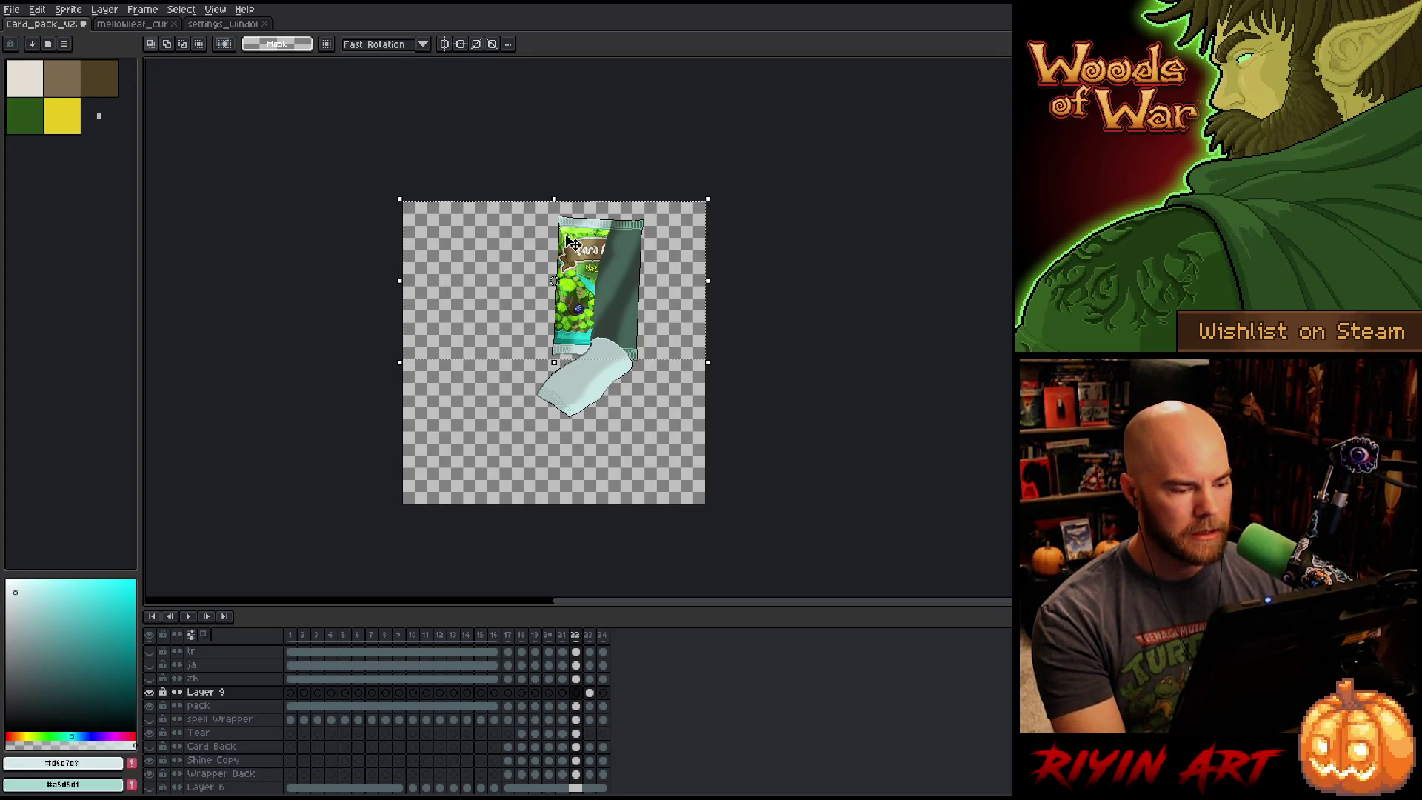
key(period)
key(period)
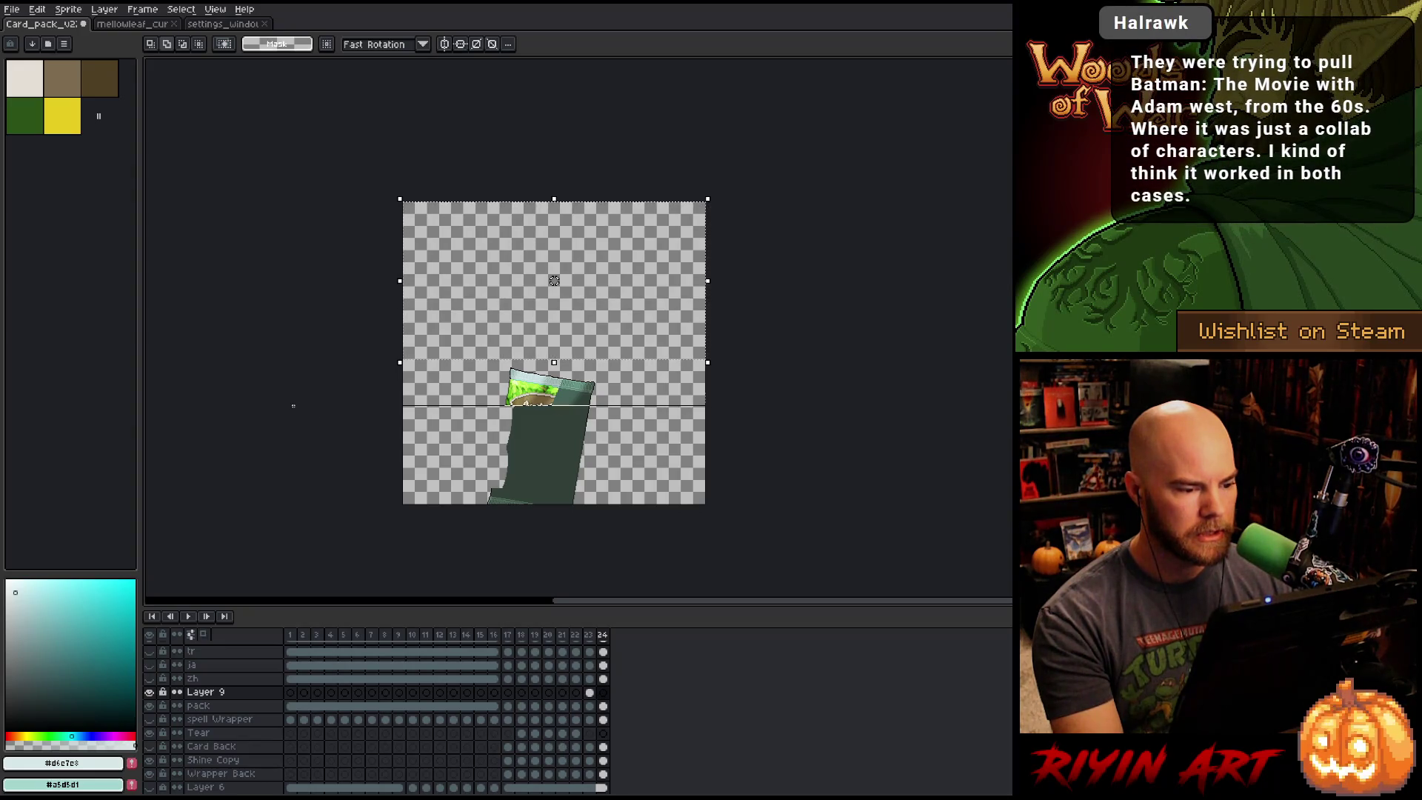
scroll(581, 419, up, 4)
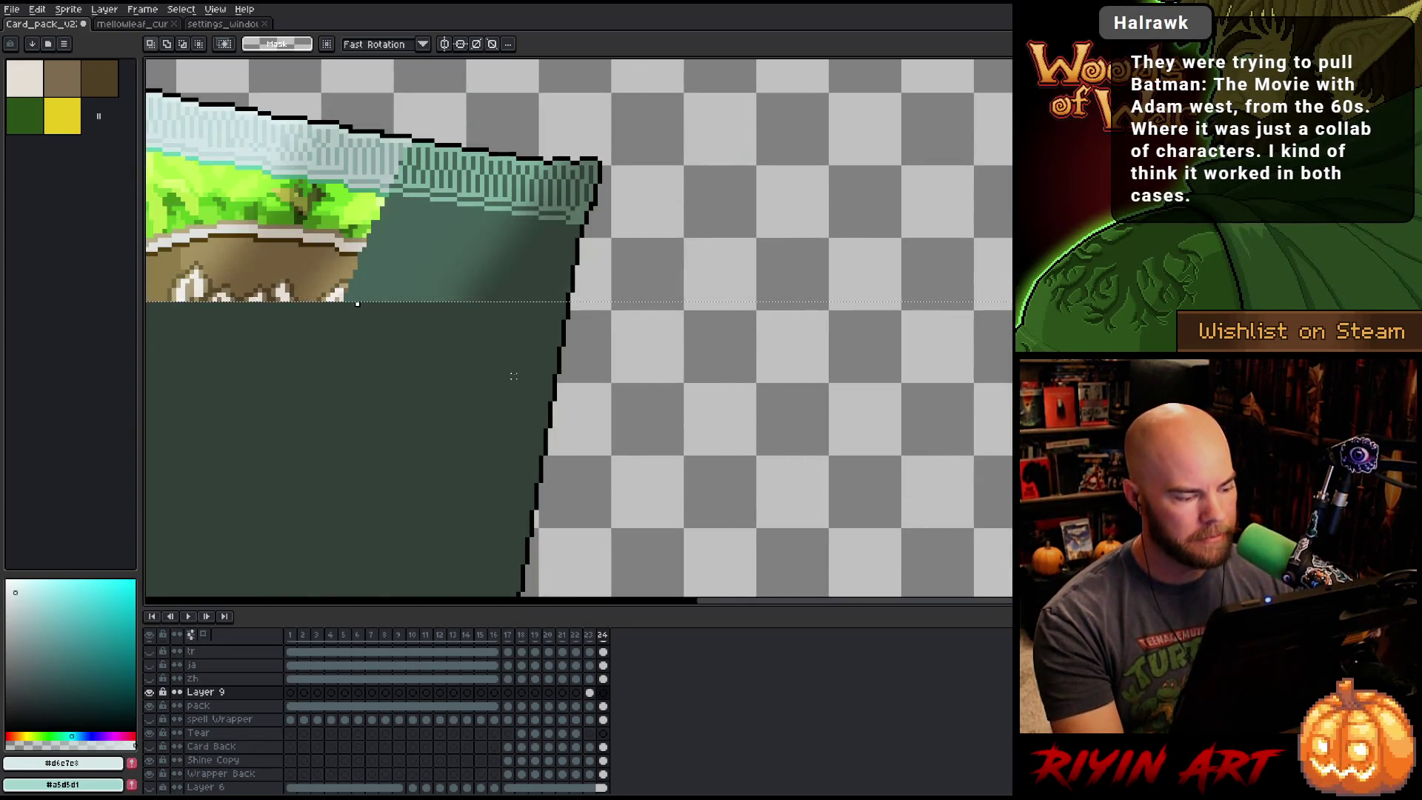
scroll(514, 370, down, 4)
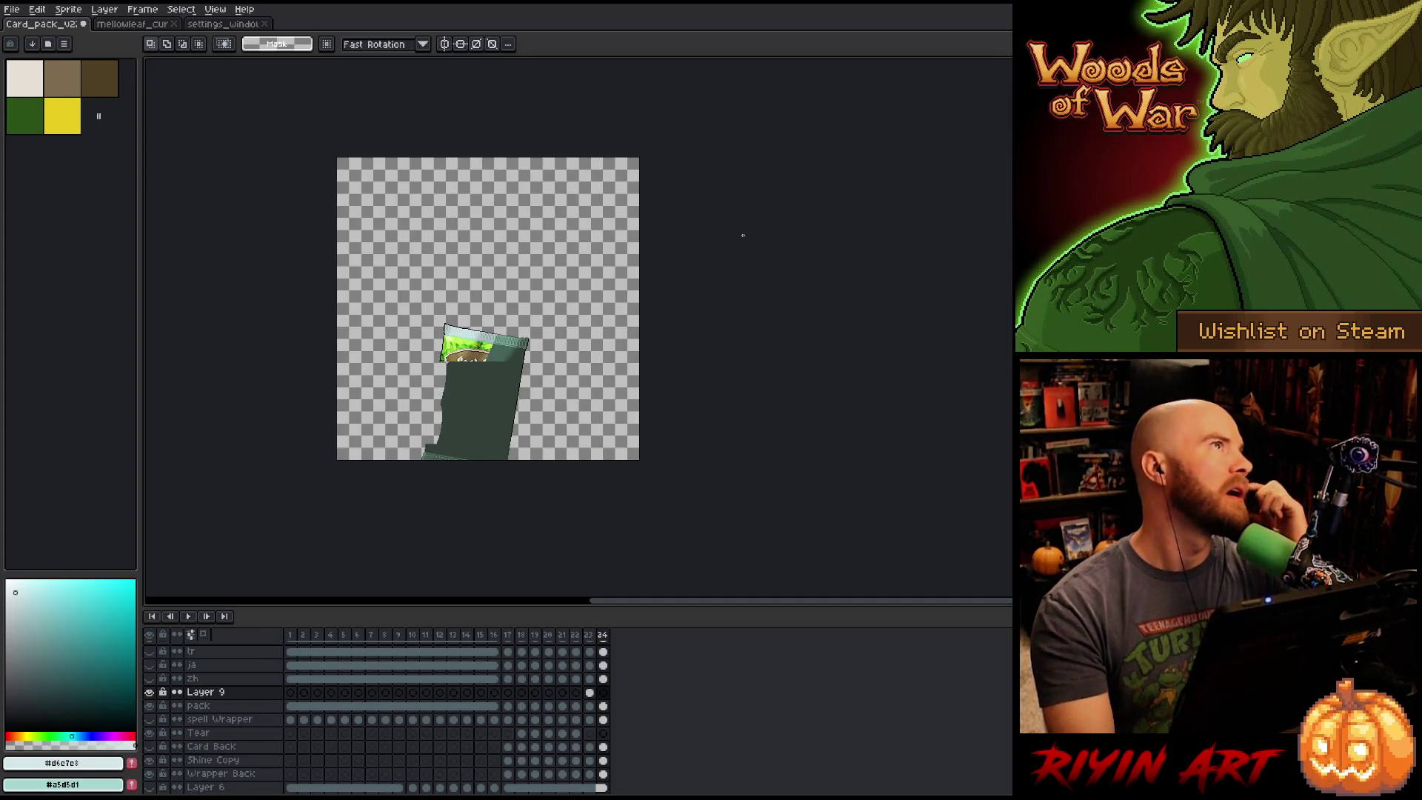
click(67, 10)
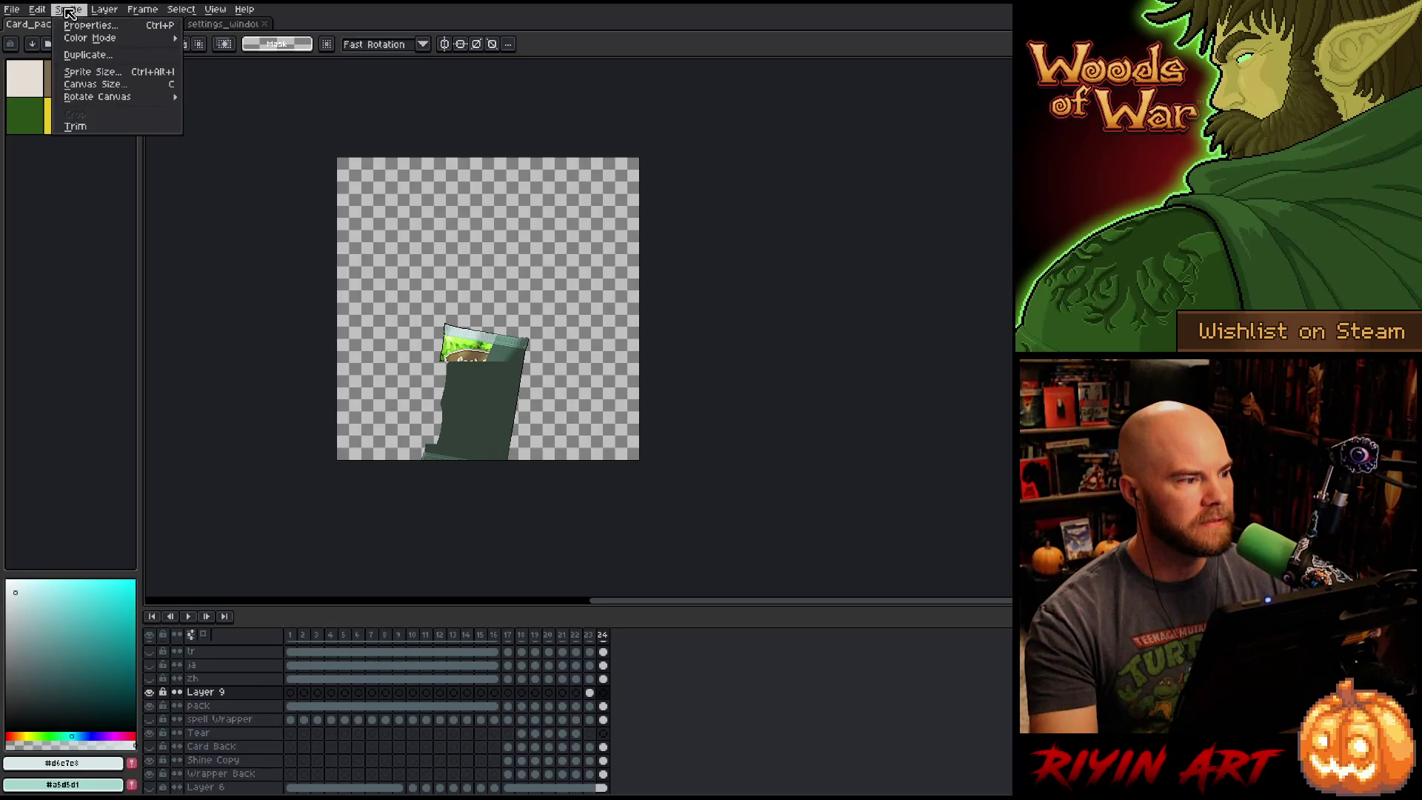
Shorten the canvas height to 335px to trim off the empty bottom.
click(81, 84)
click(970, 152)
text(335)
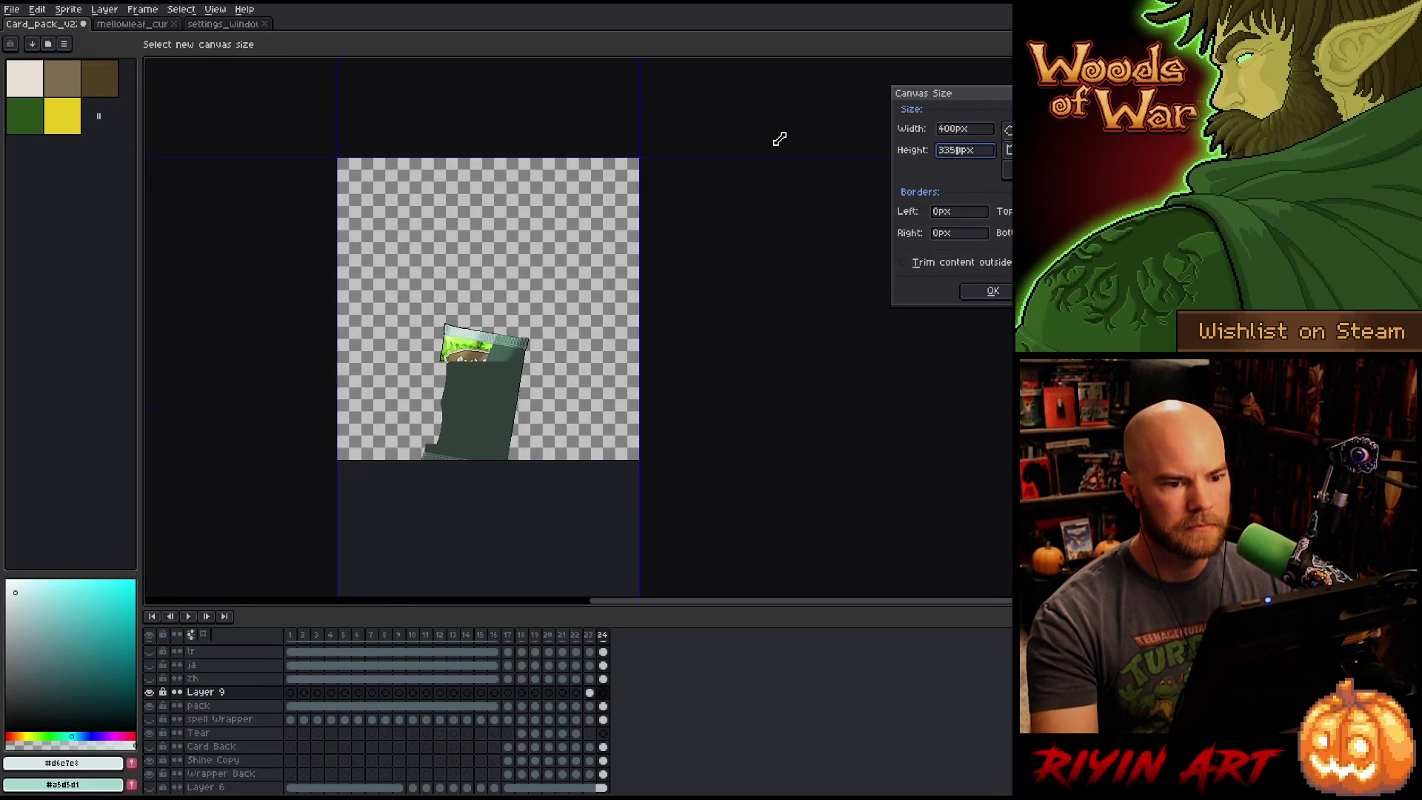
click(990, 291)
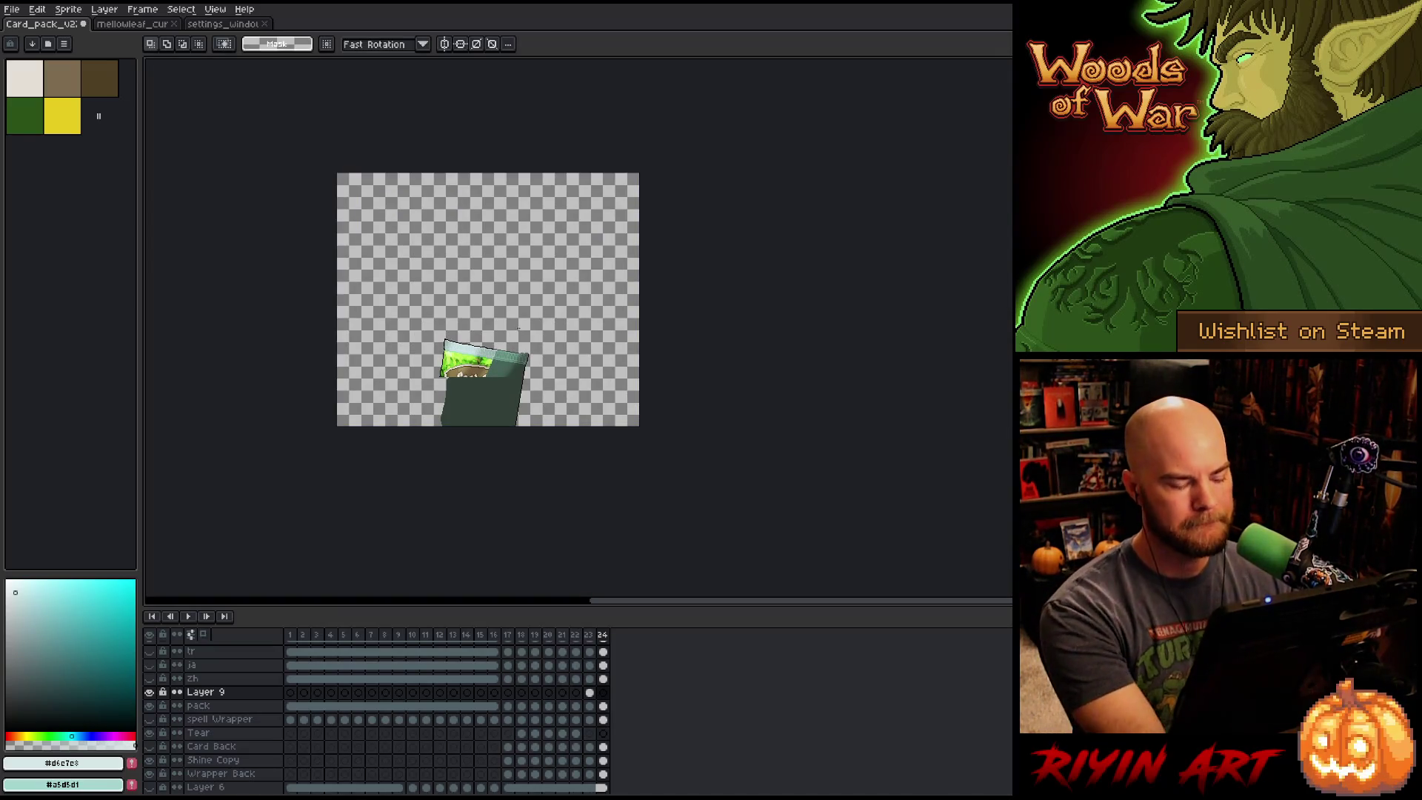
Save the file and play the card-pack animation back.
scroll(382, 277, up, 1)
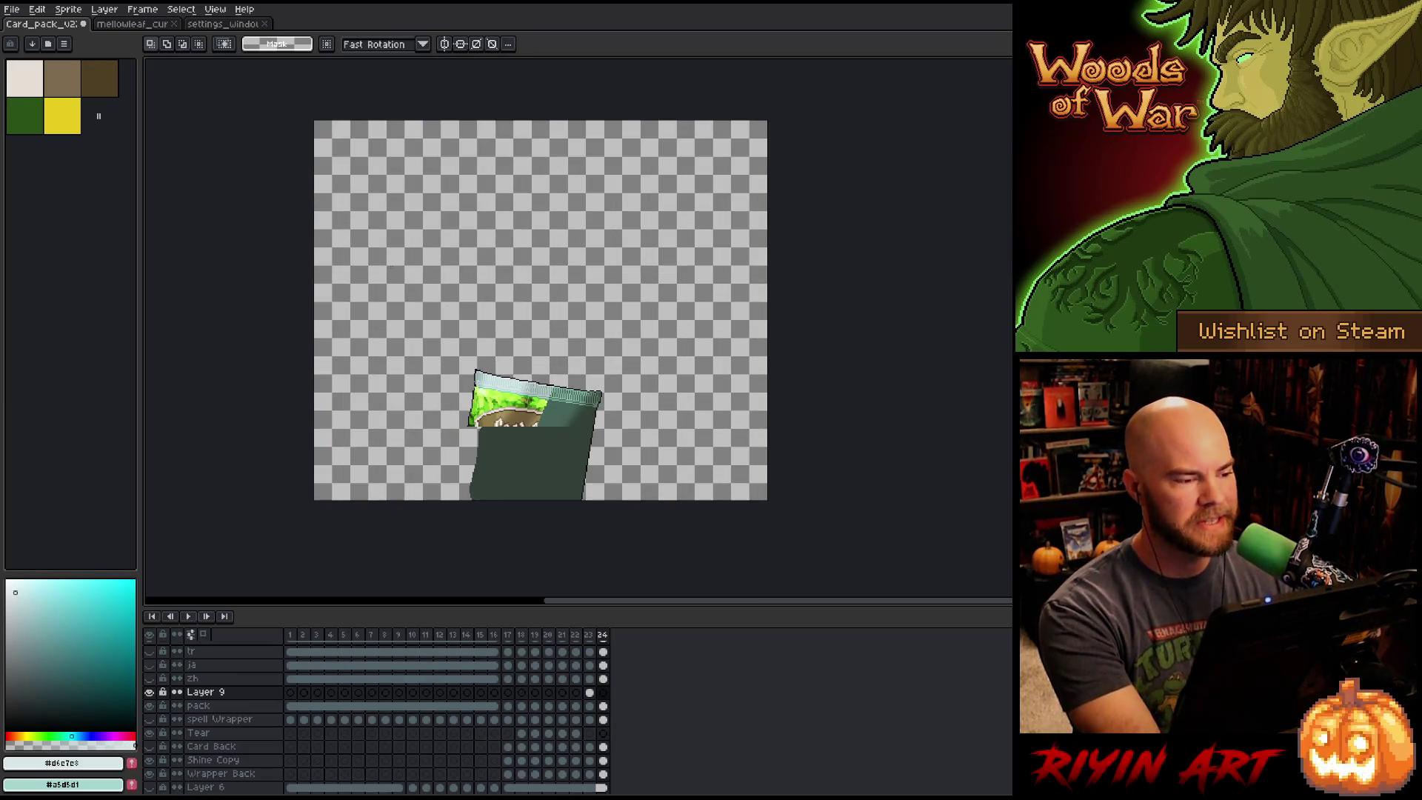
key(ctrl+s)
key(Return)
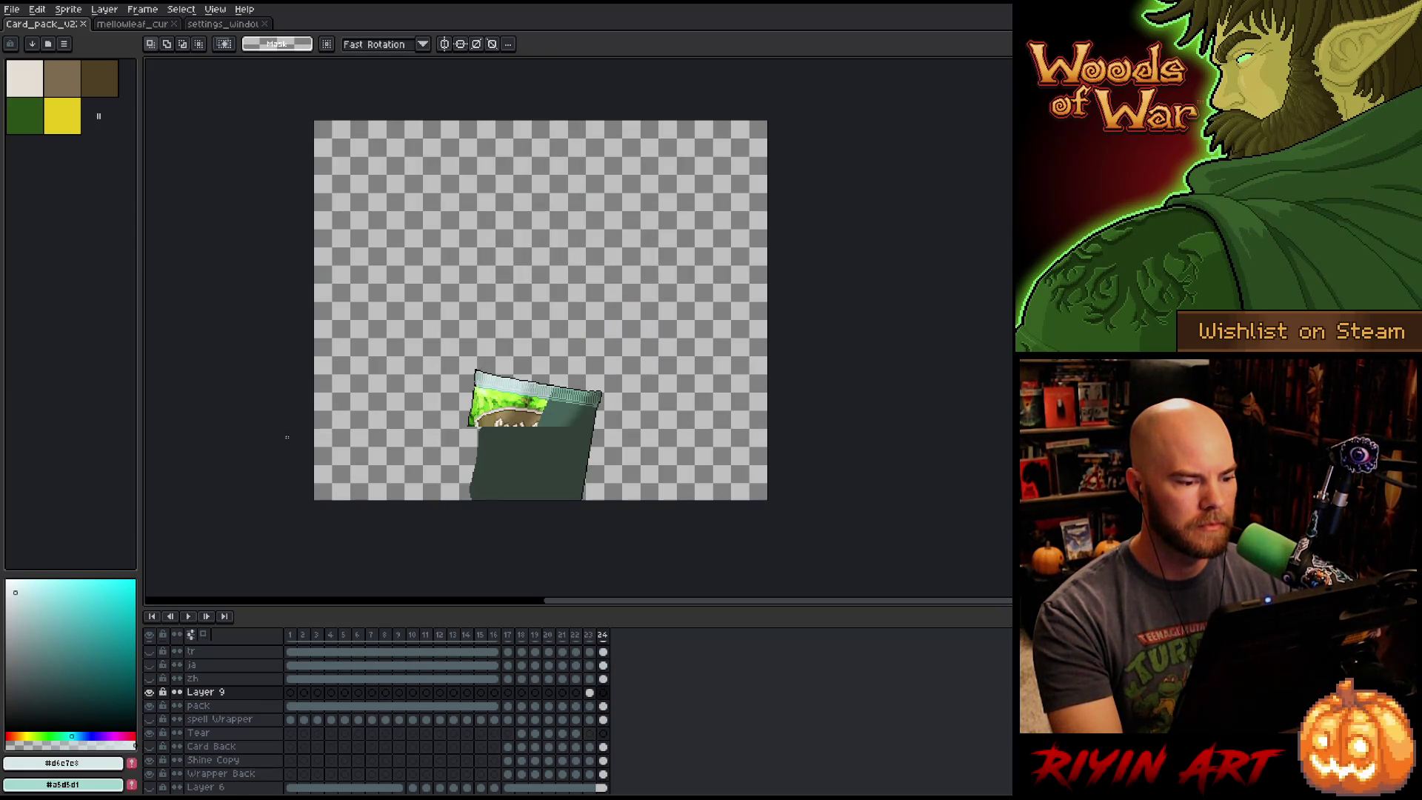
key(Return)
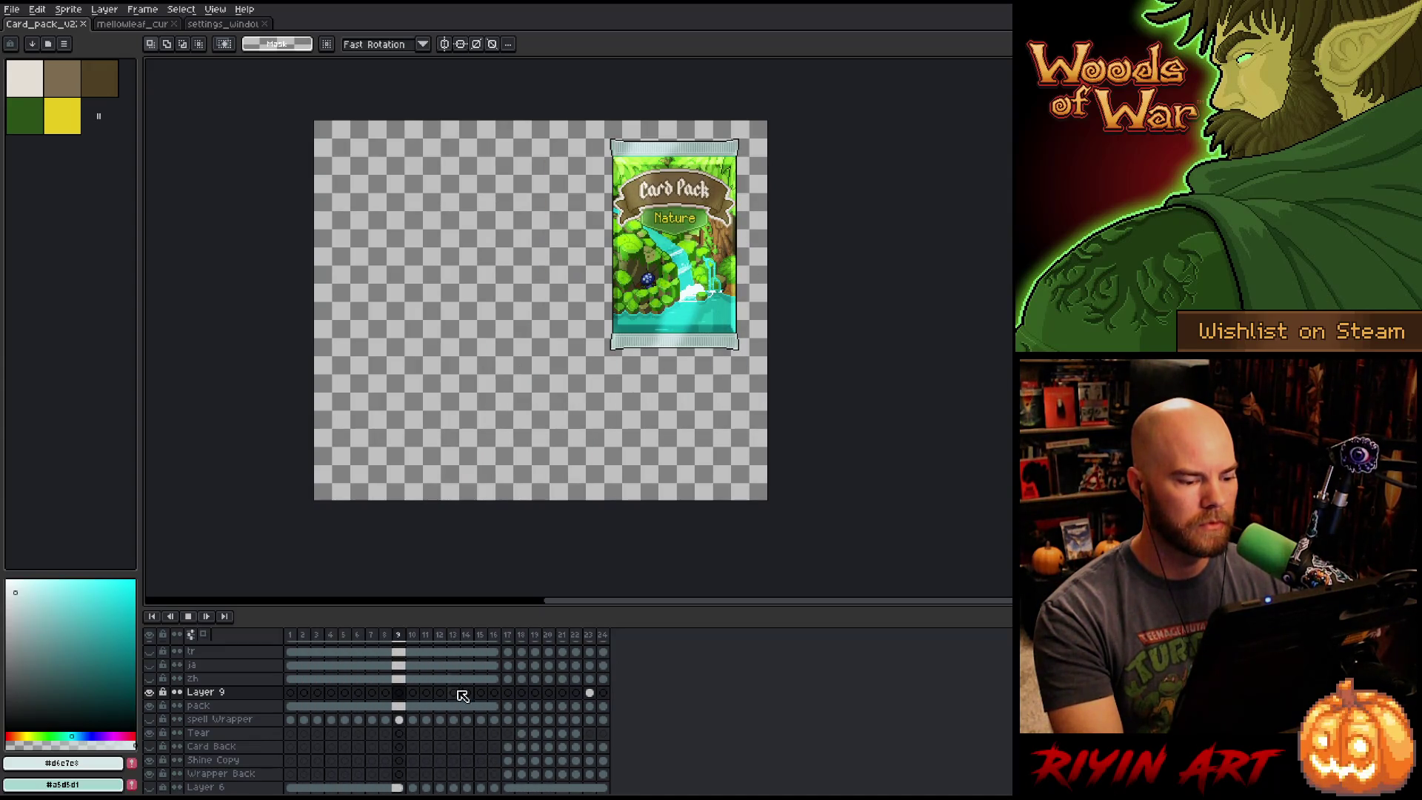
Stop playback on frame 23 and hide the dark green wrapper and Shine Copy layers.
click(590, 692)
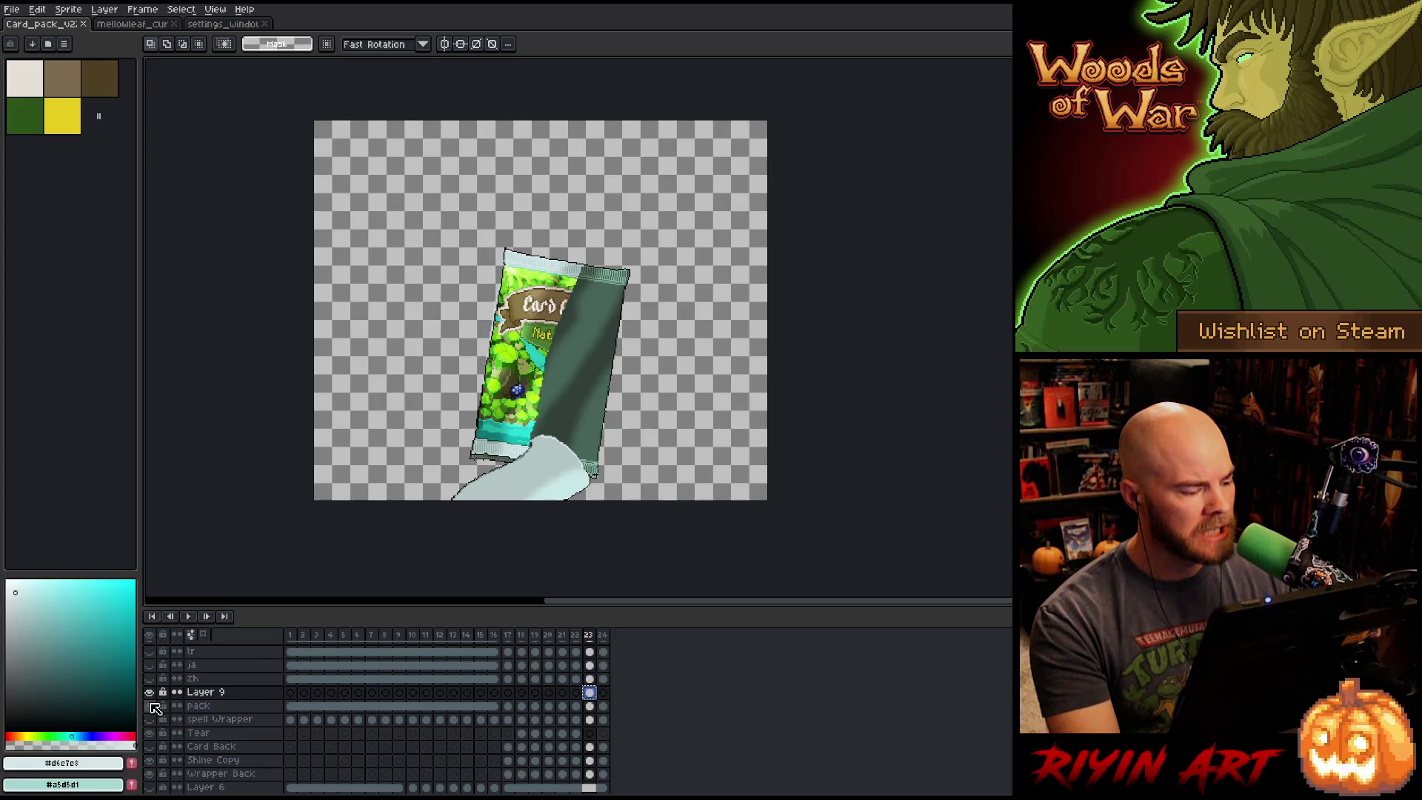
scroll(154, 707, down, 3)
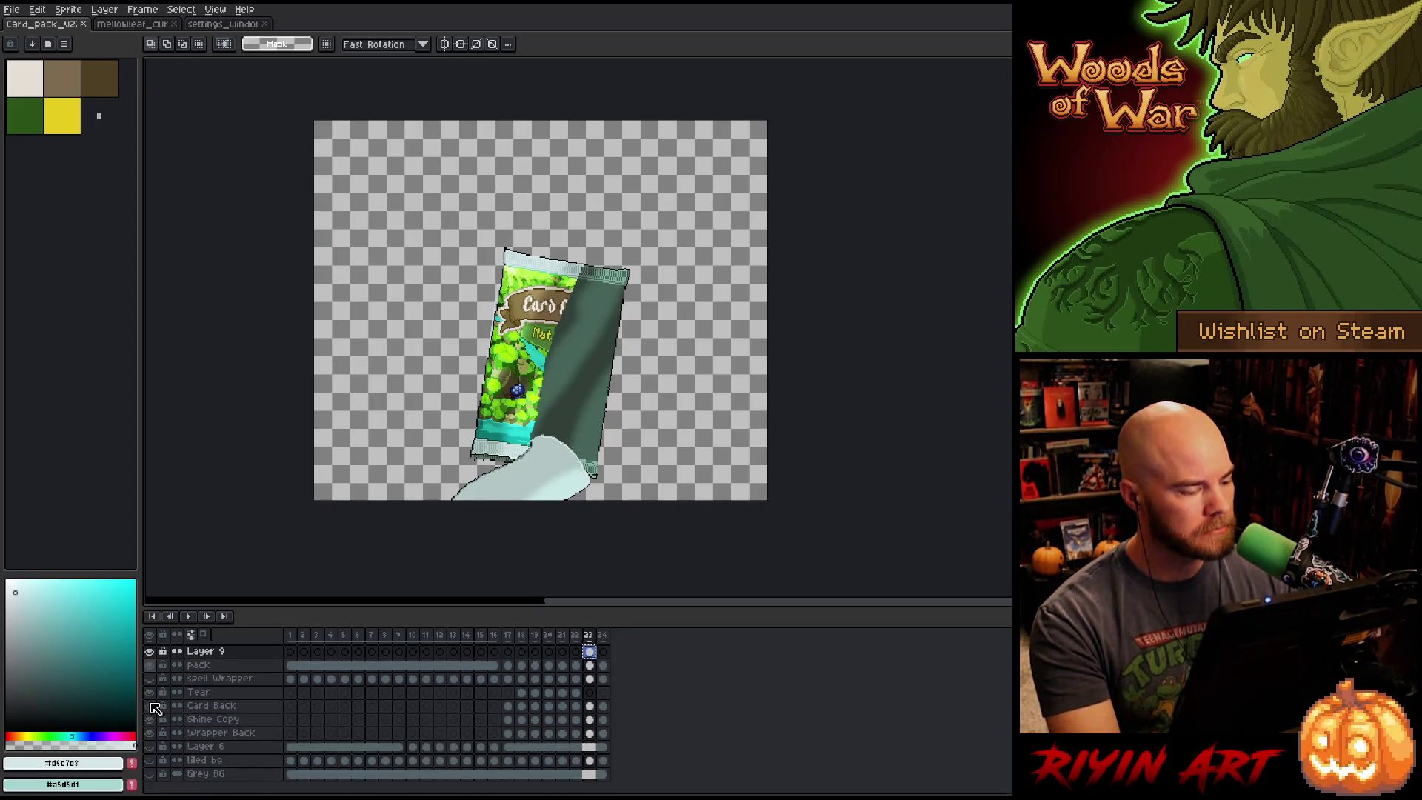
click(154, 727)
click(151, 719)
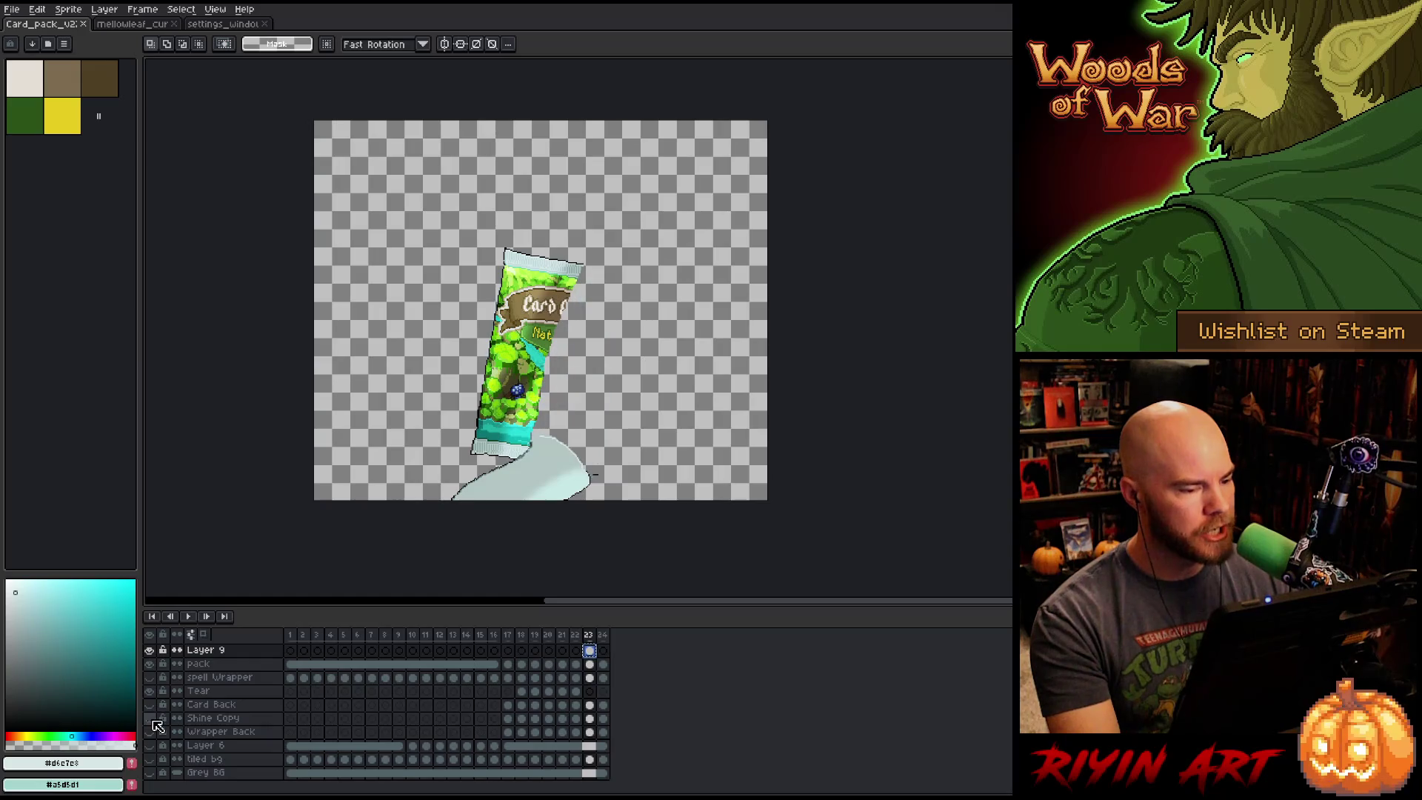
Lasso-select the pack front, show both layers again, and go to frame 24.
key(b)
mouse_move(643, 503)
mouse_down()
mouse_move(674, 267)
mouse_move(371, 489)
mouse_move(459, 503)
mouse_up()
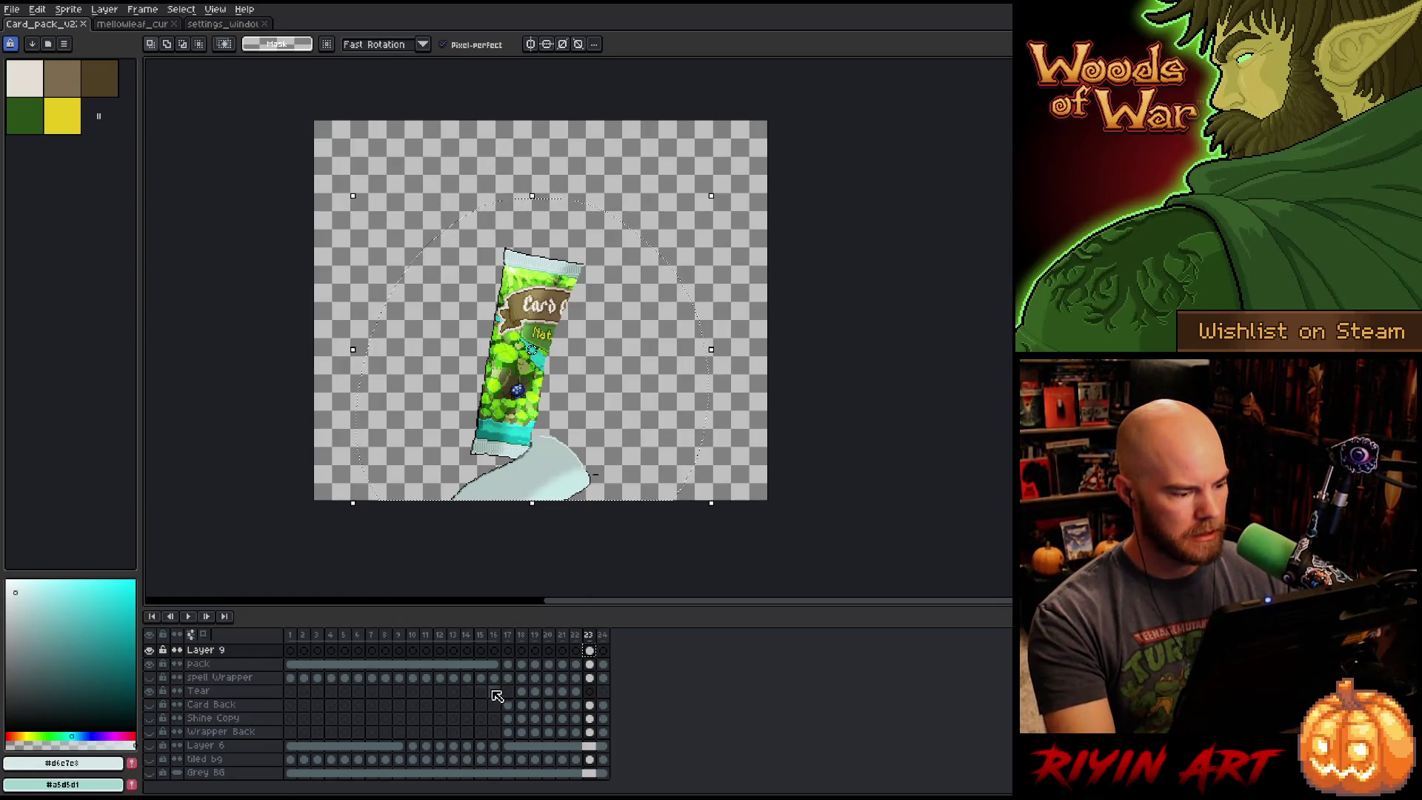
click(149, 731)
click(148, 717)
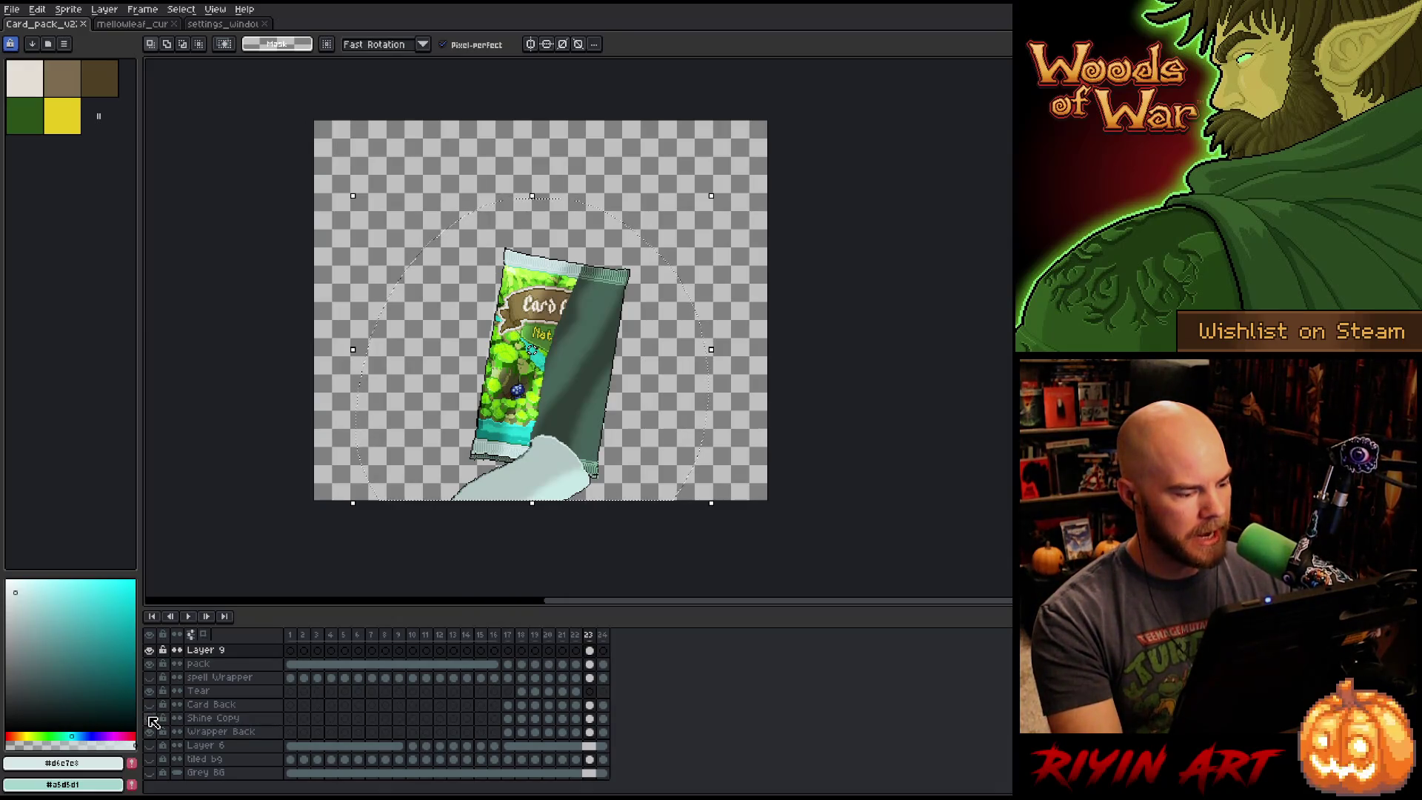
key(Right)
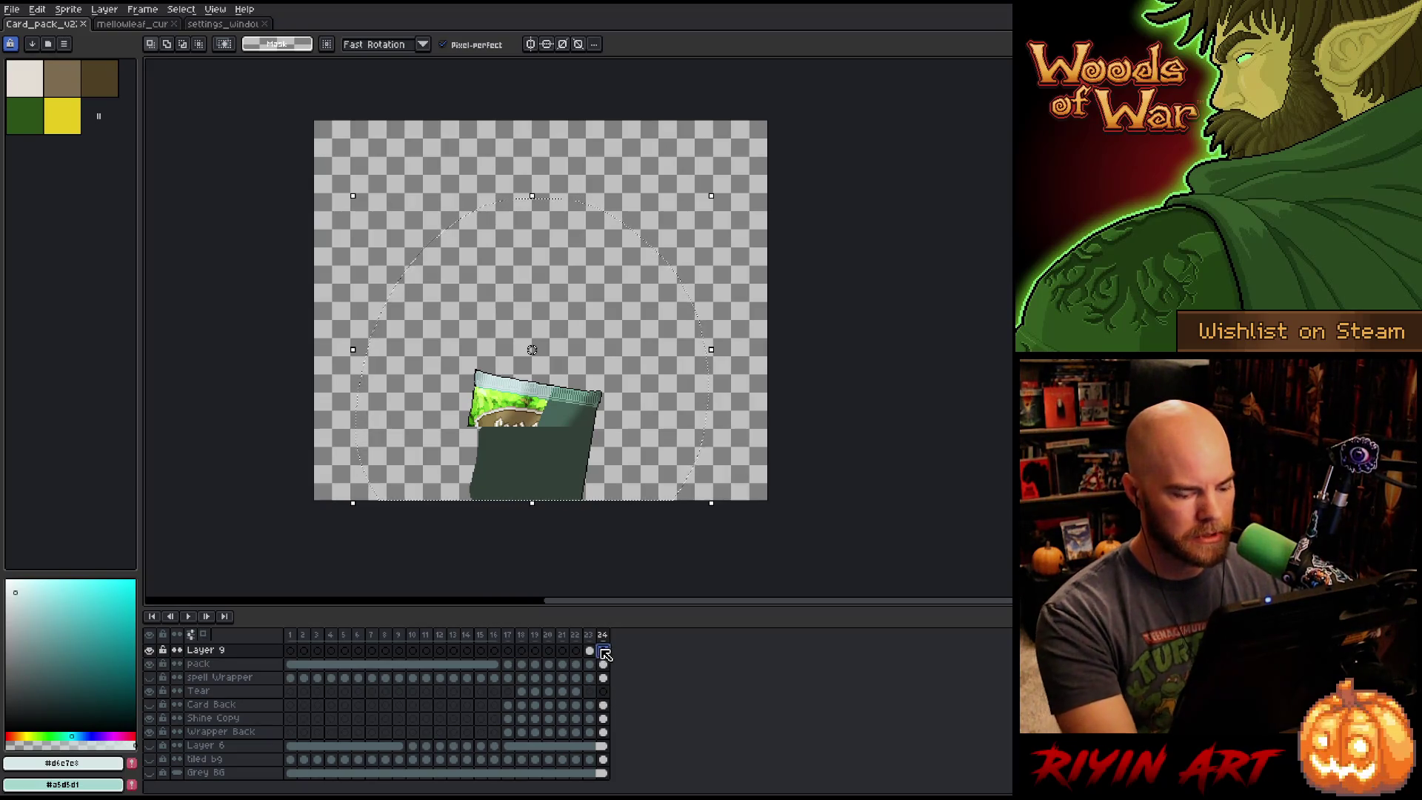
Paste the pack front into frame 24, nudge it to y 178, and commit it in place.
key(ctrl+v)
drag(548, 293, 516, 413)
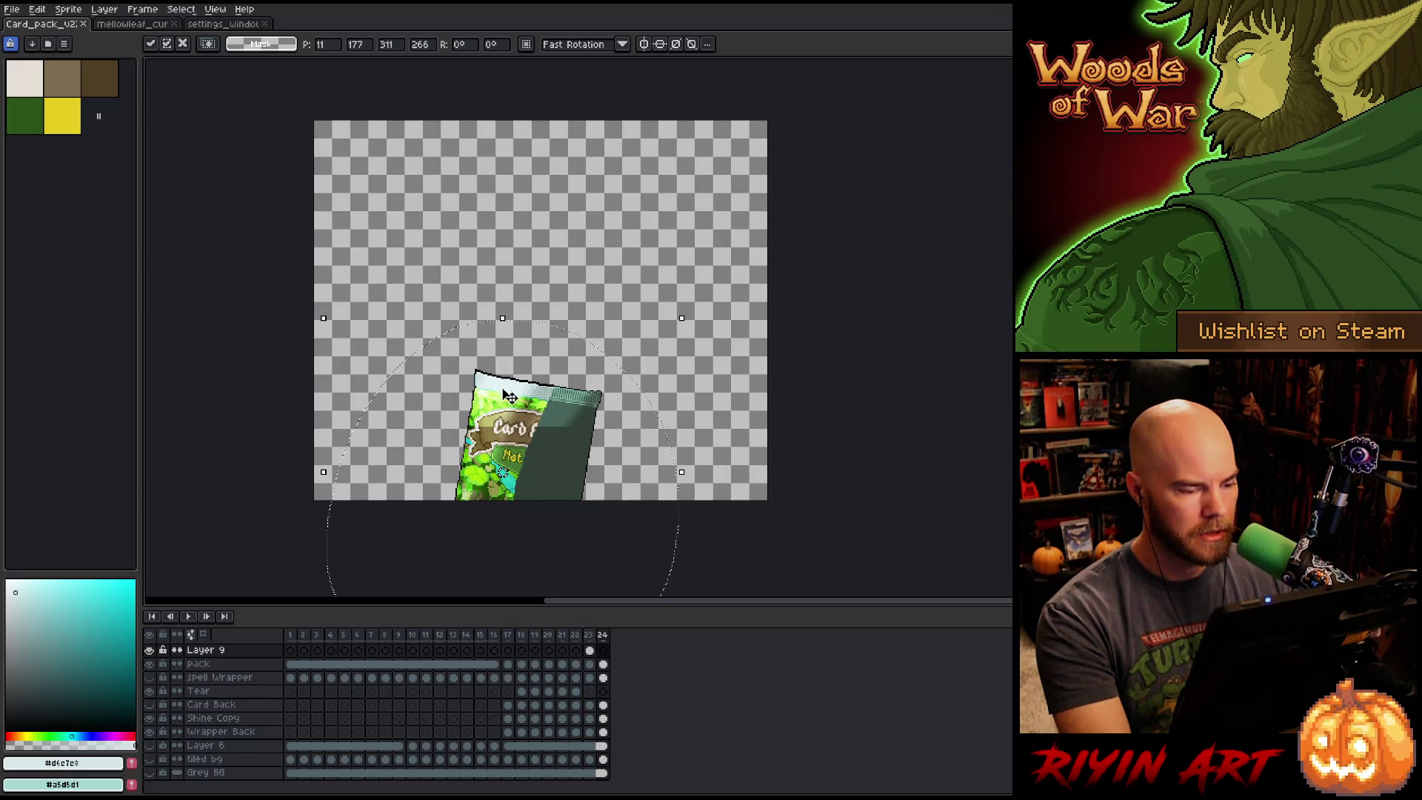
scroll(516, 413, up, 2)
key(Up)
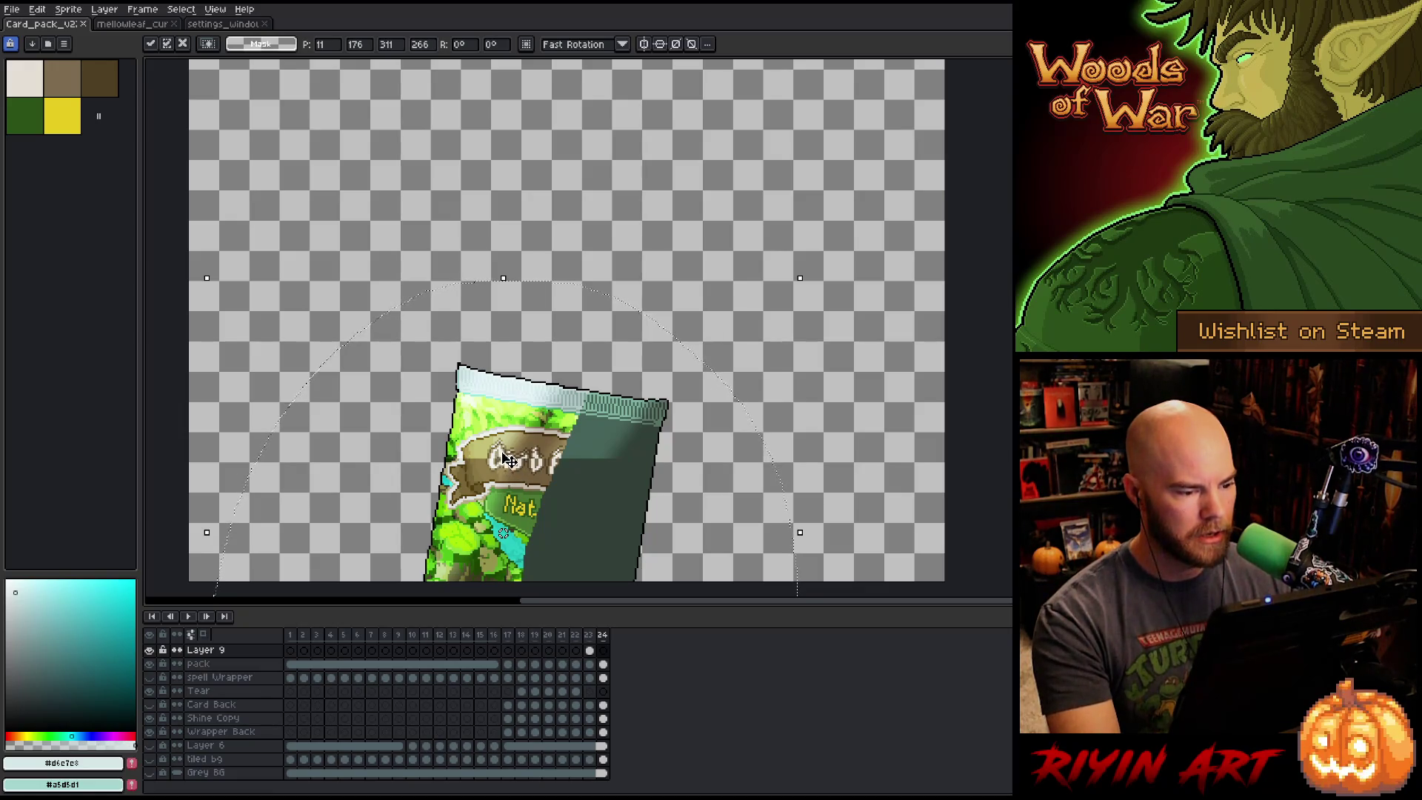
key(Down)
key(Down)
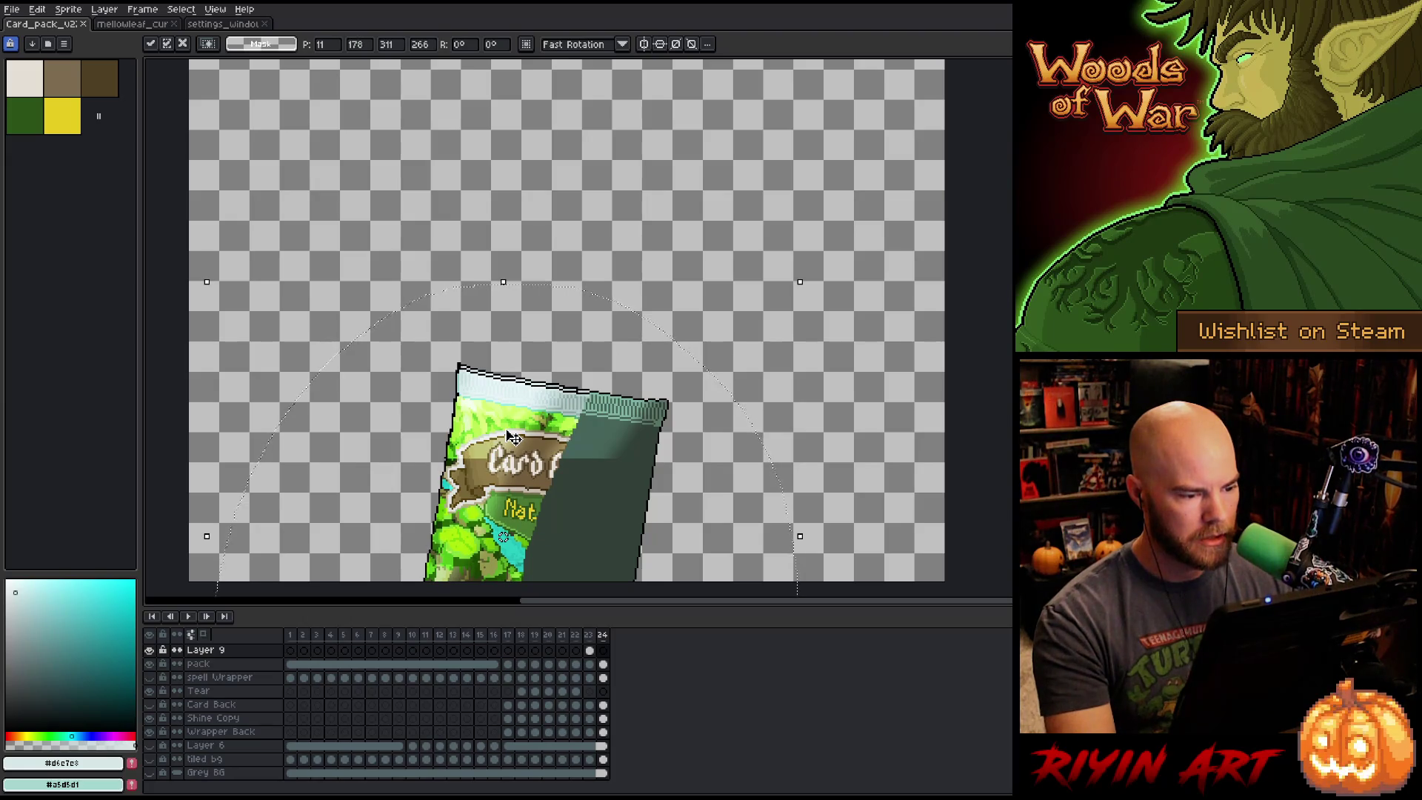
key(Up)
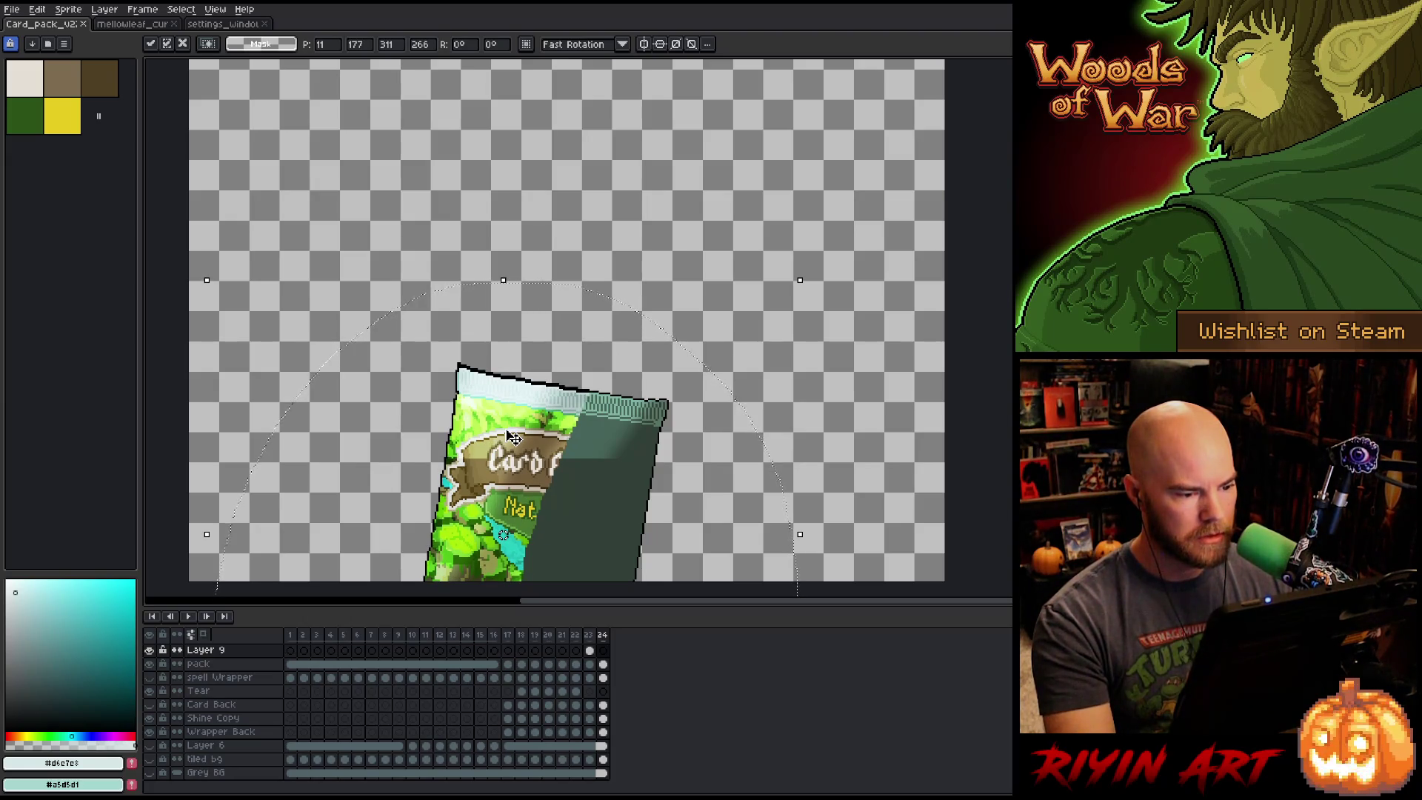
key(Down)
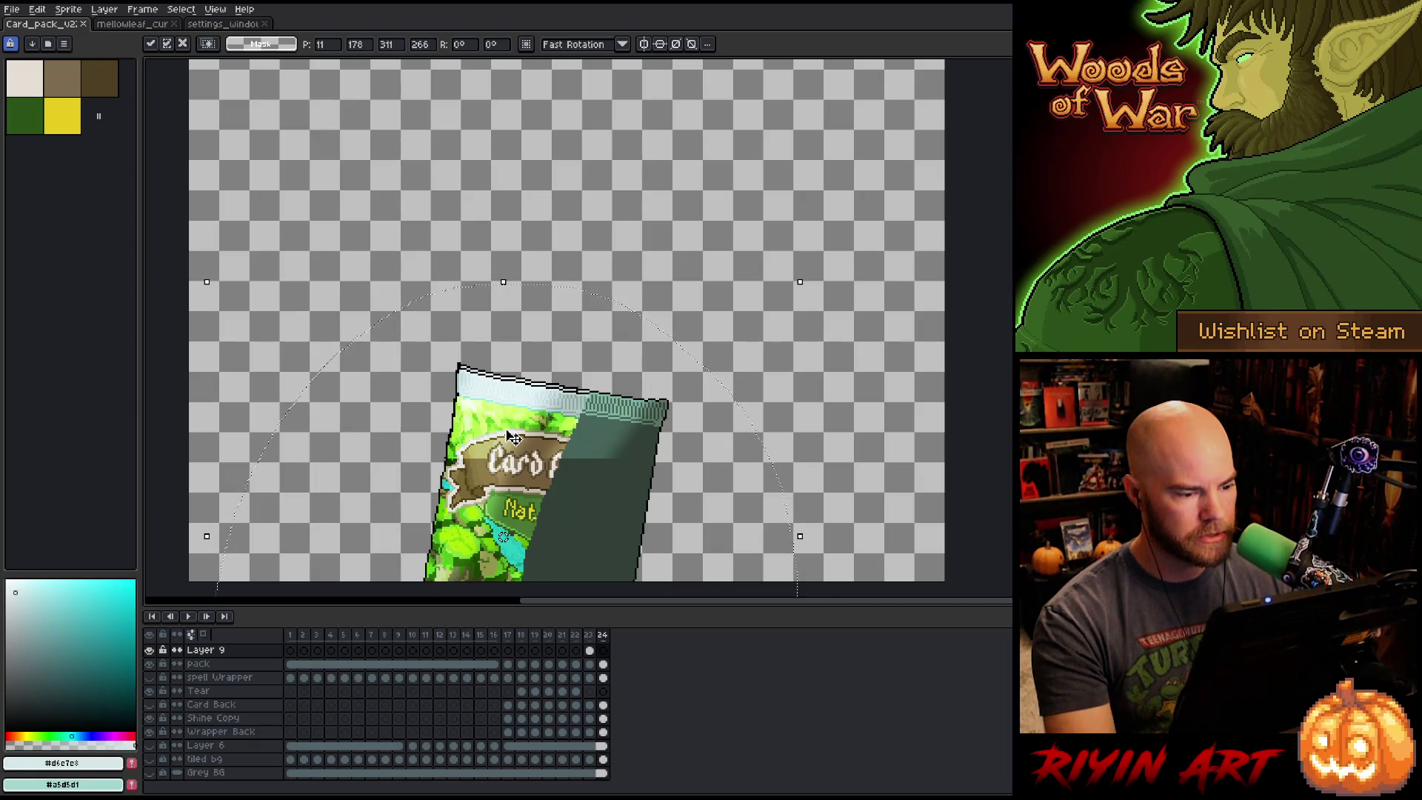
key(Return)
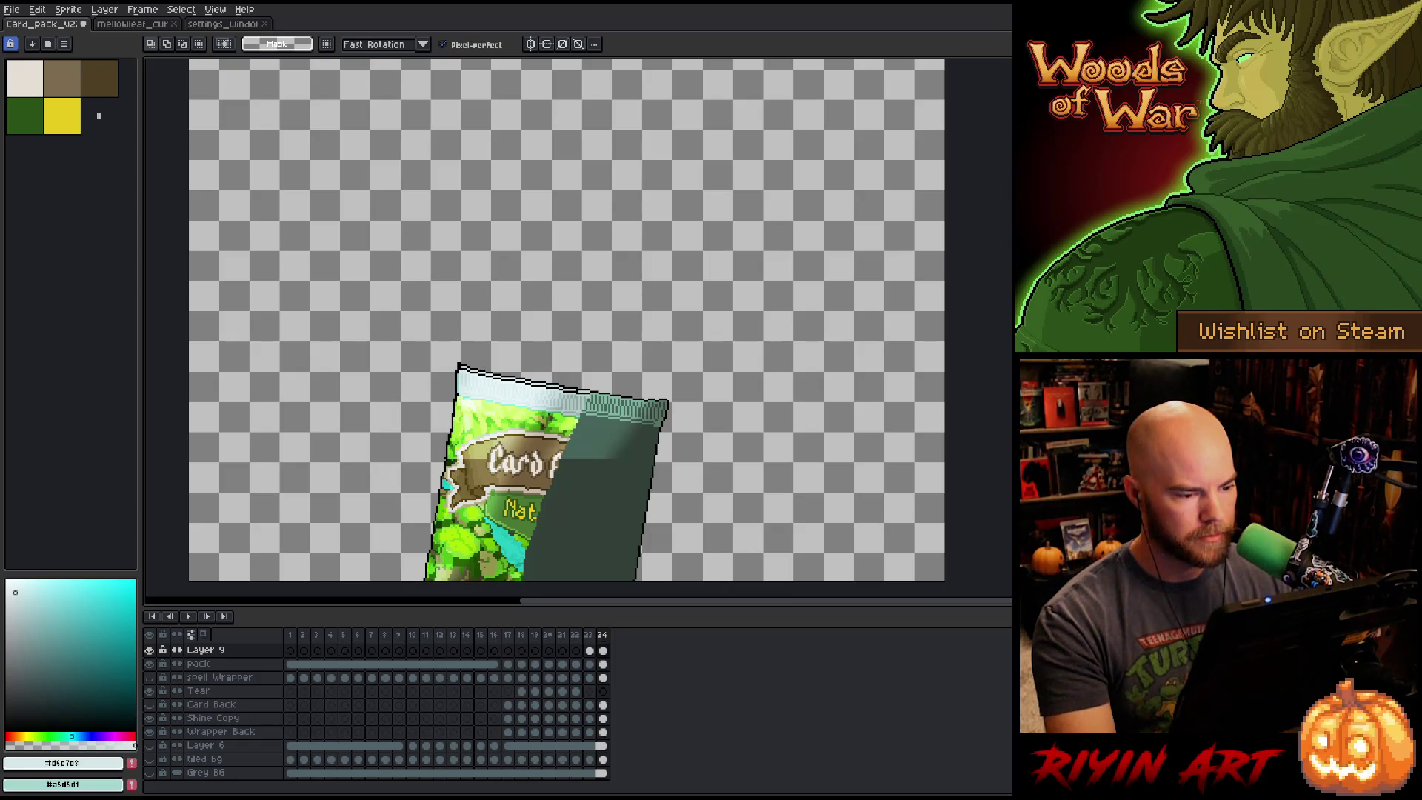
key(v)
scroll(585, 433, up, 4)
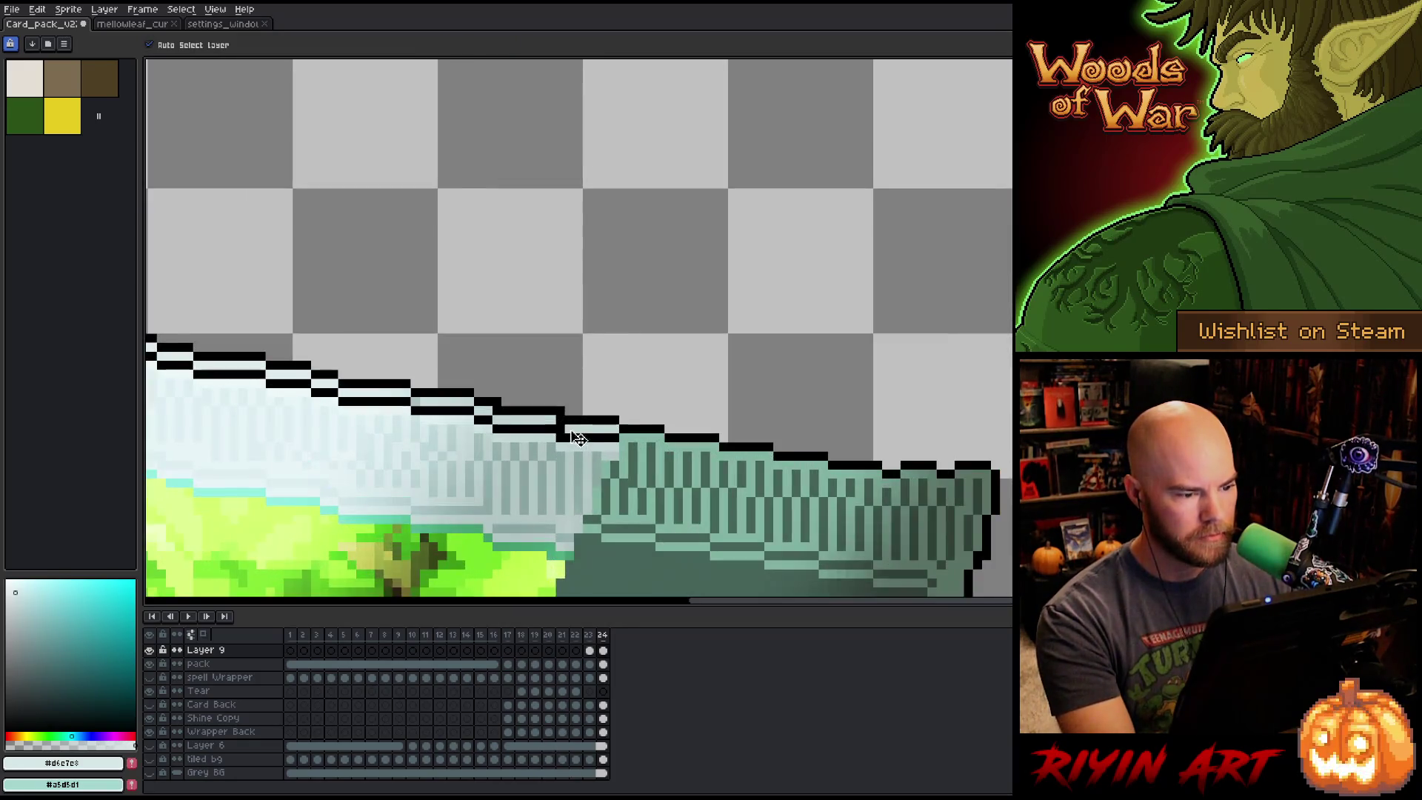
click(585, 433)
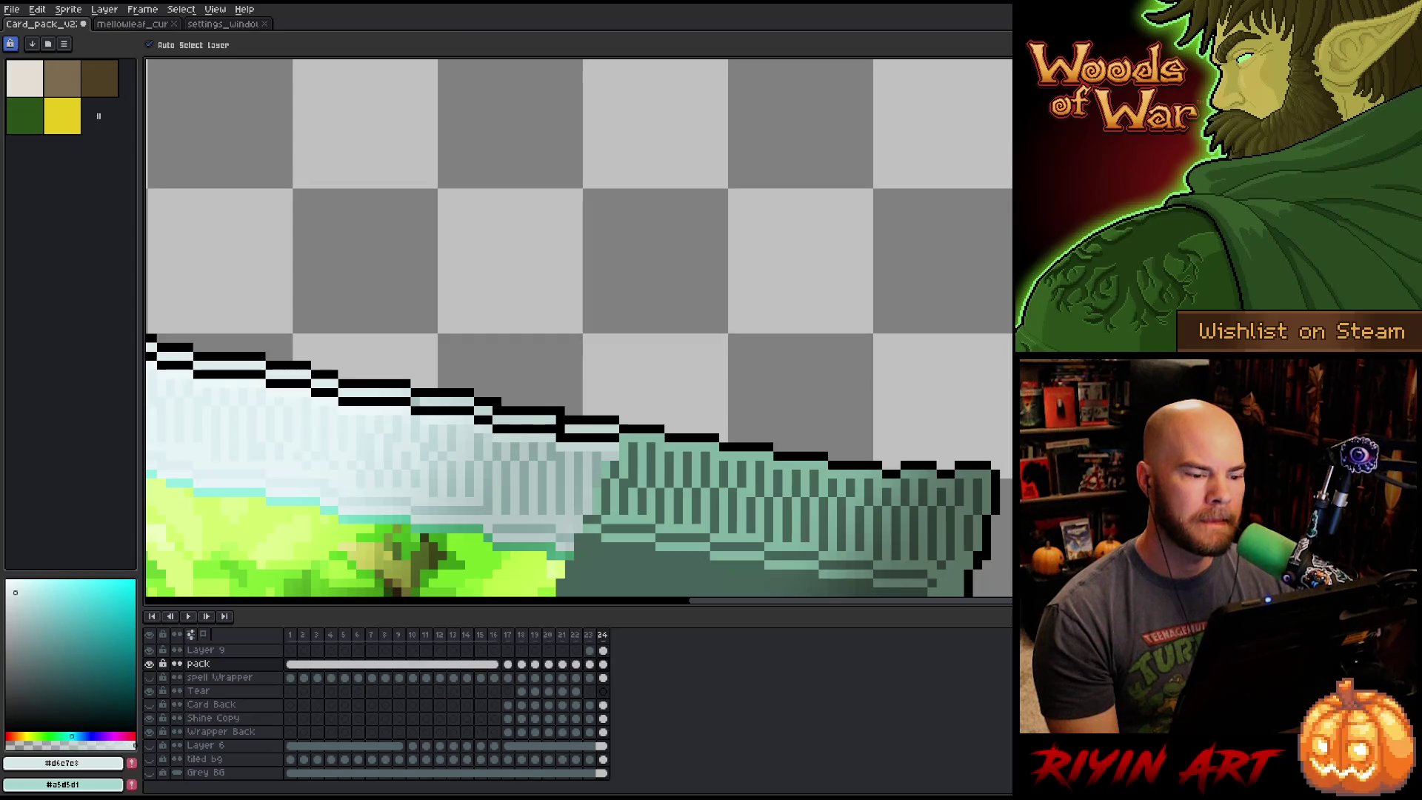
click(604, 428)
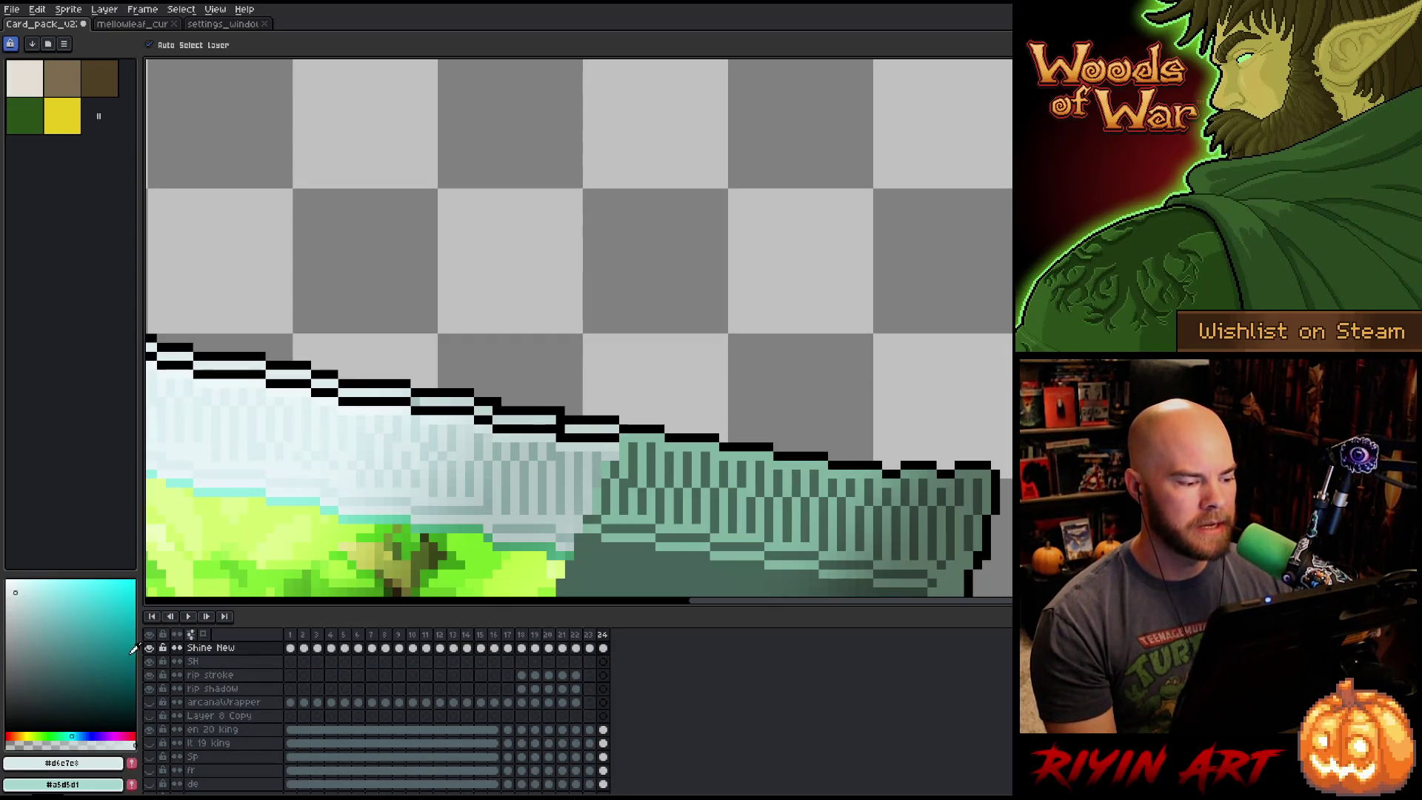
click(149, 647)
click(149, 647)
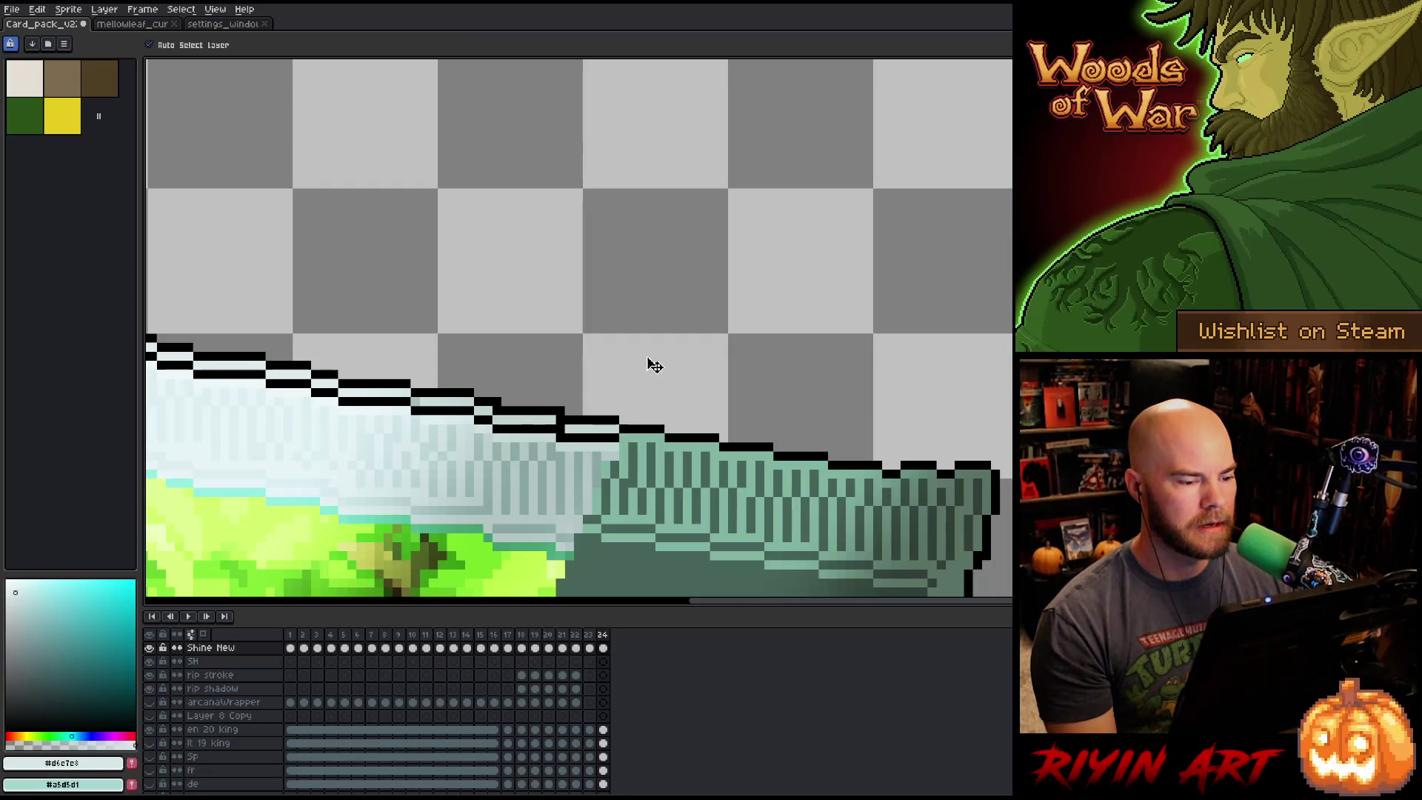
click(602, 422)
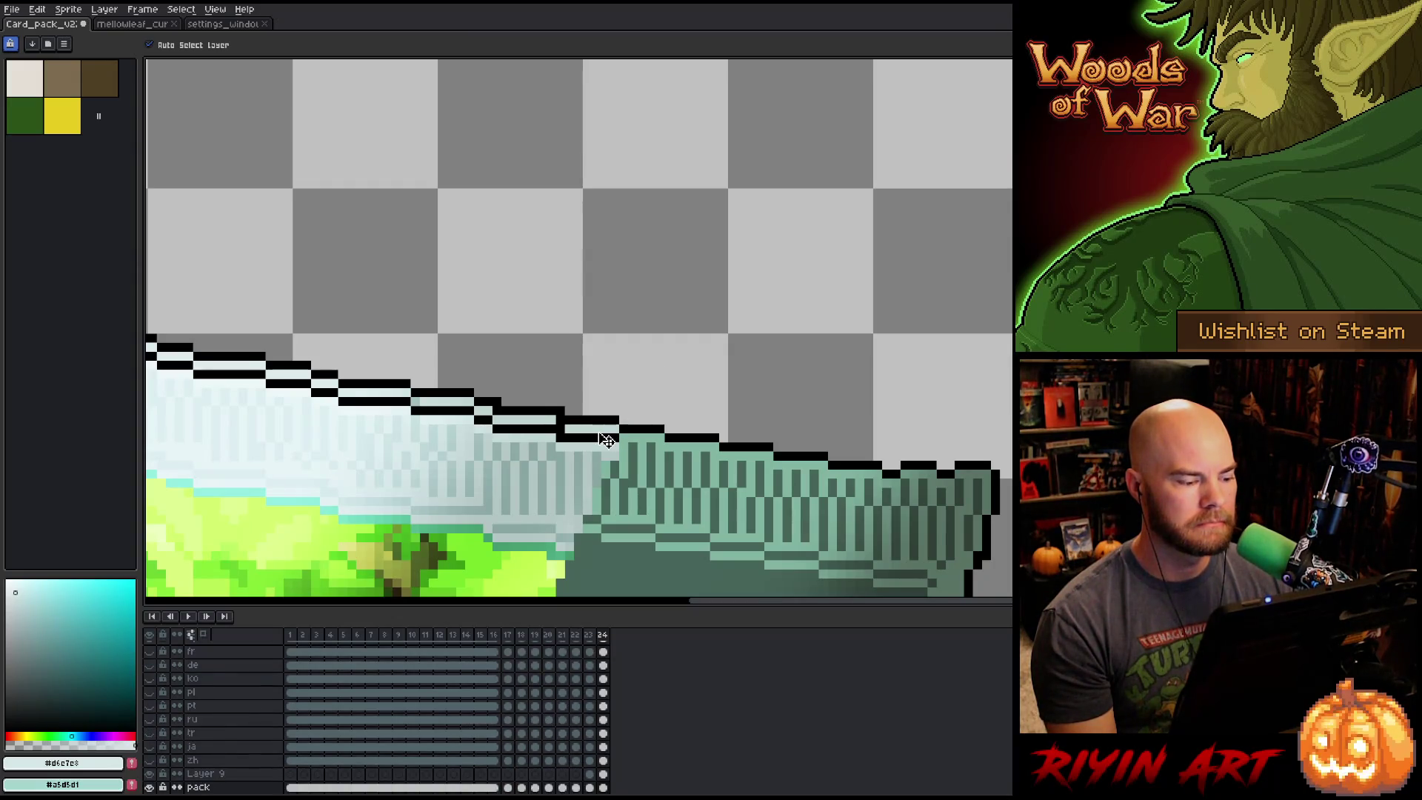
scroll(607, 441, down, 3)
scroll(606, 440, up, 2)
drag(606, 440, 719, 265)
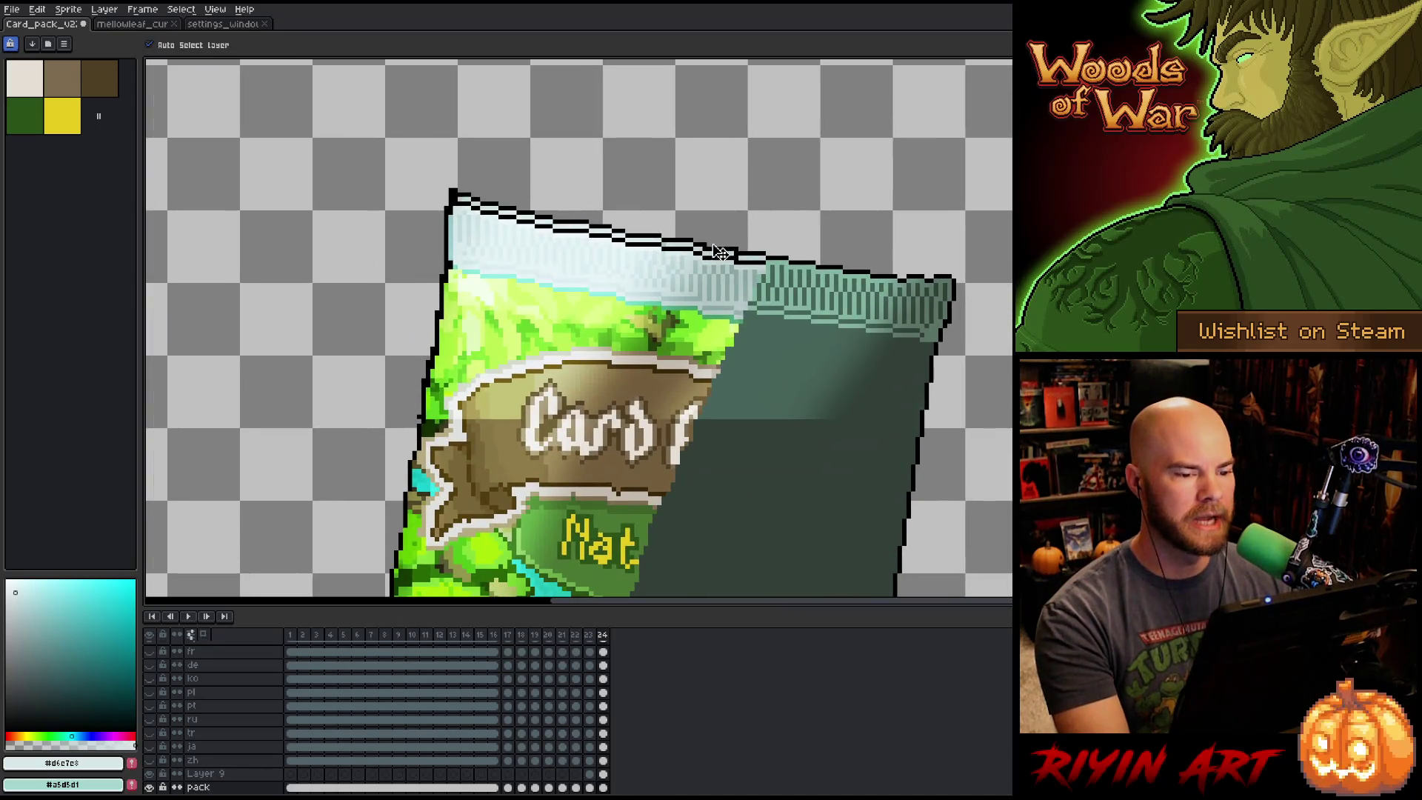
click(763, 265)
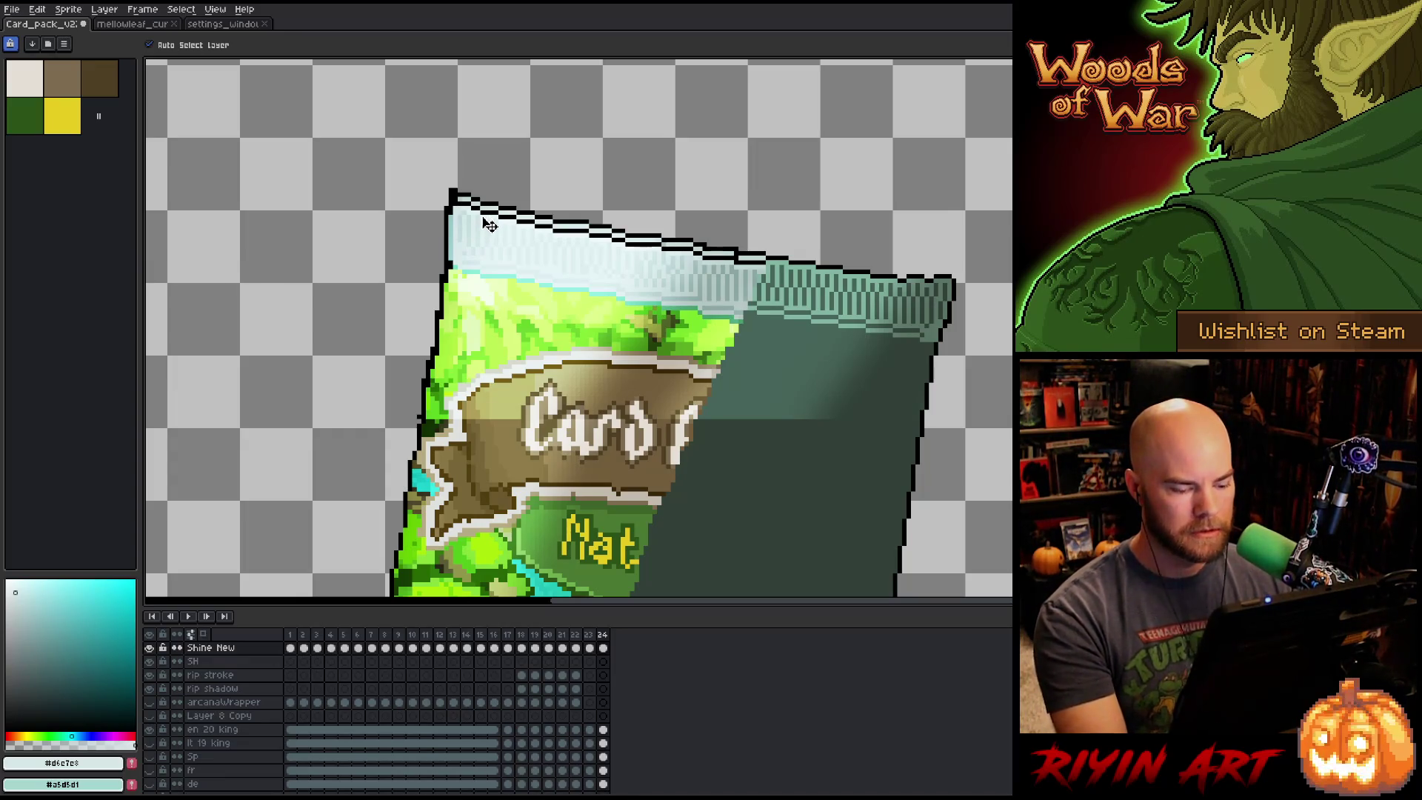
scroll(492, 225, down, 3)
scroll(518, 226, up, 2)
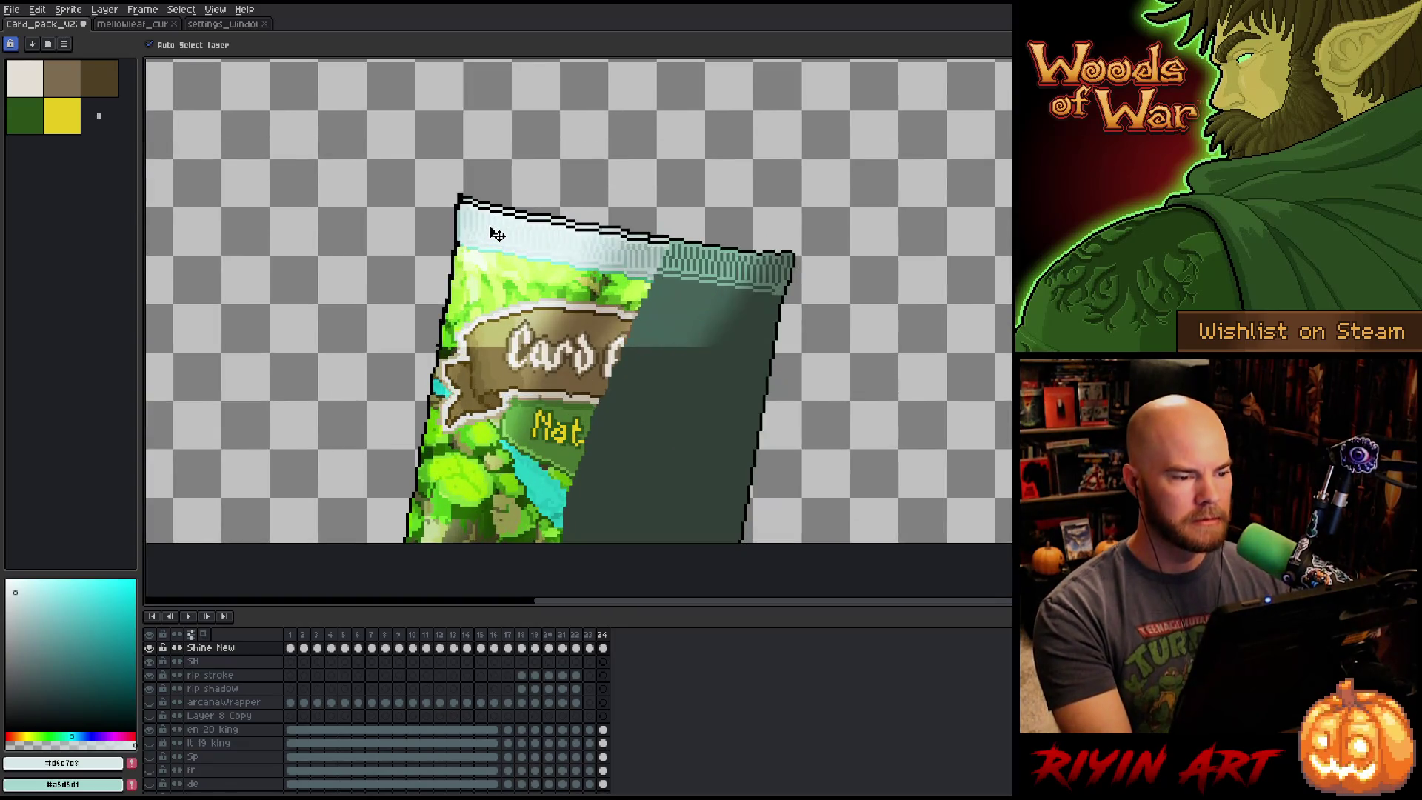
scroll(567, 226, up, 2)
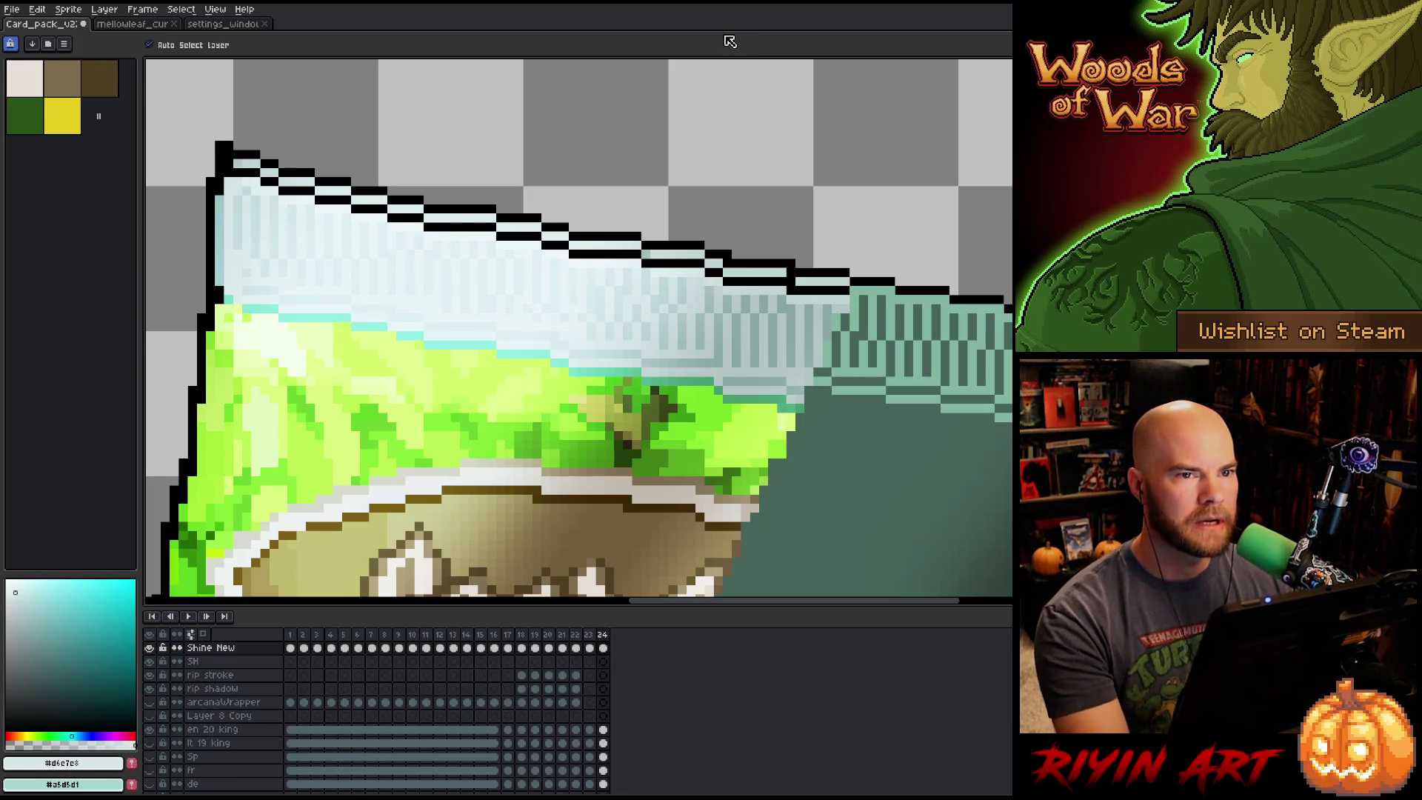
scroll(537, 382, down, 3)
scroll(493, 363, up, 3)
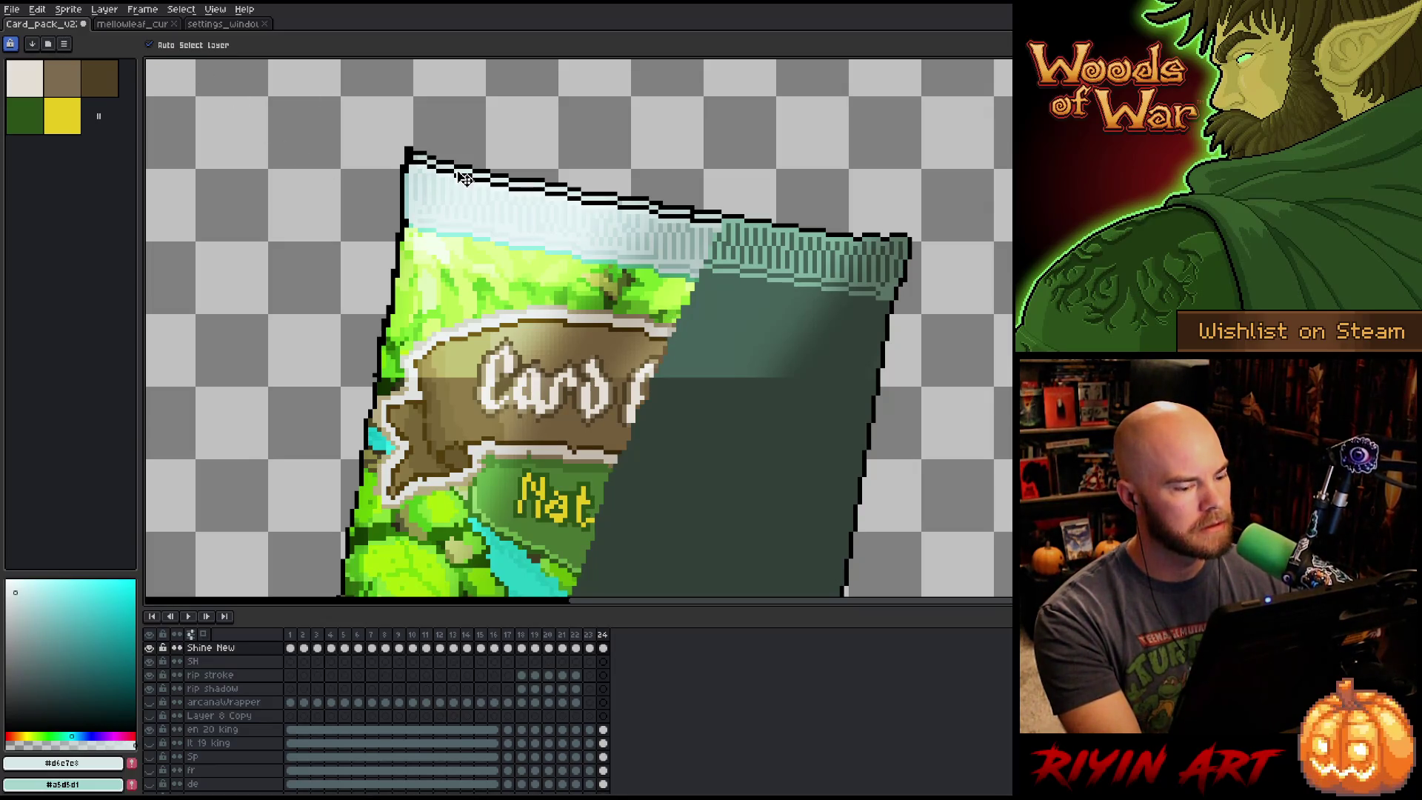
click(150, 648)
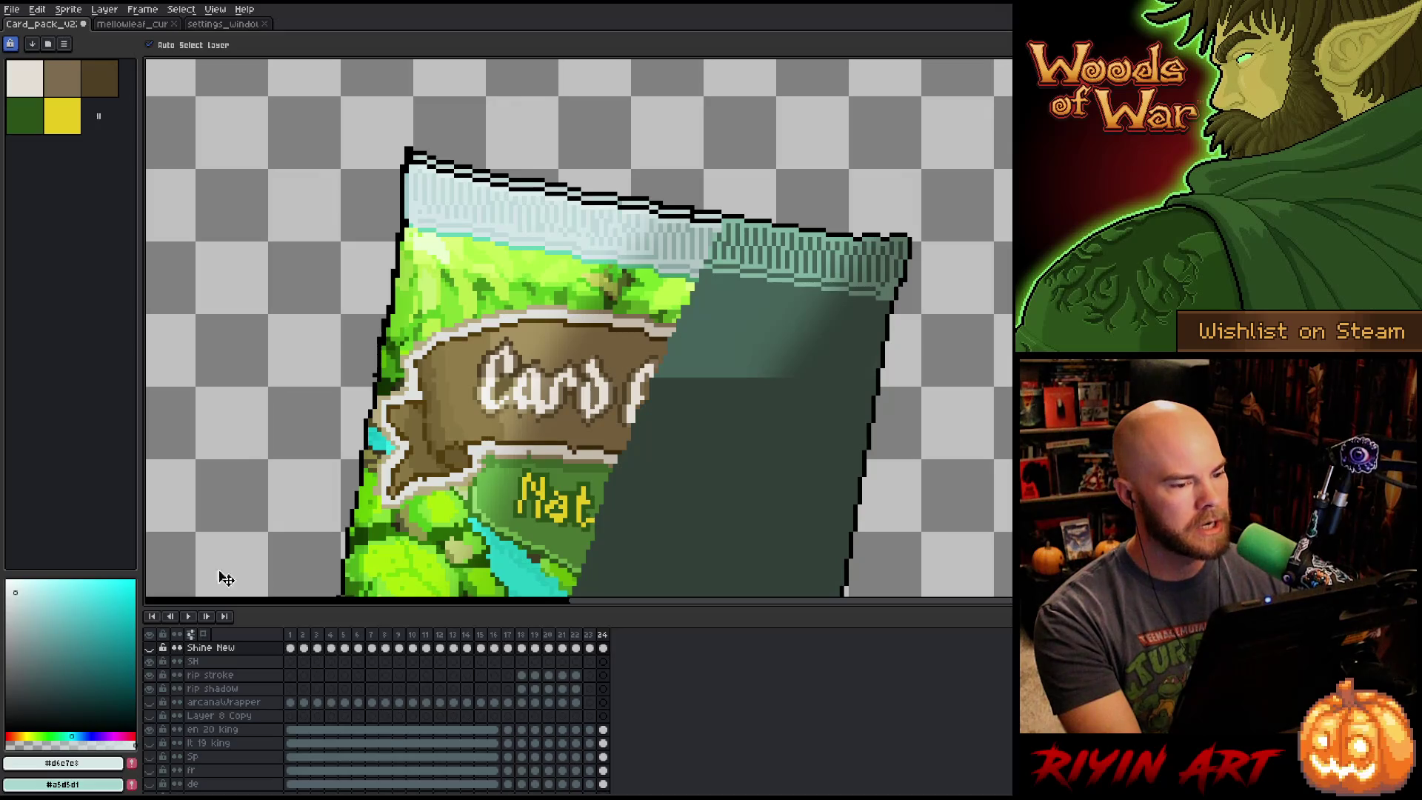
click(480, 177)
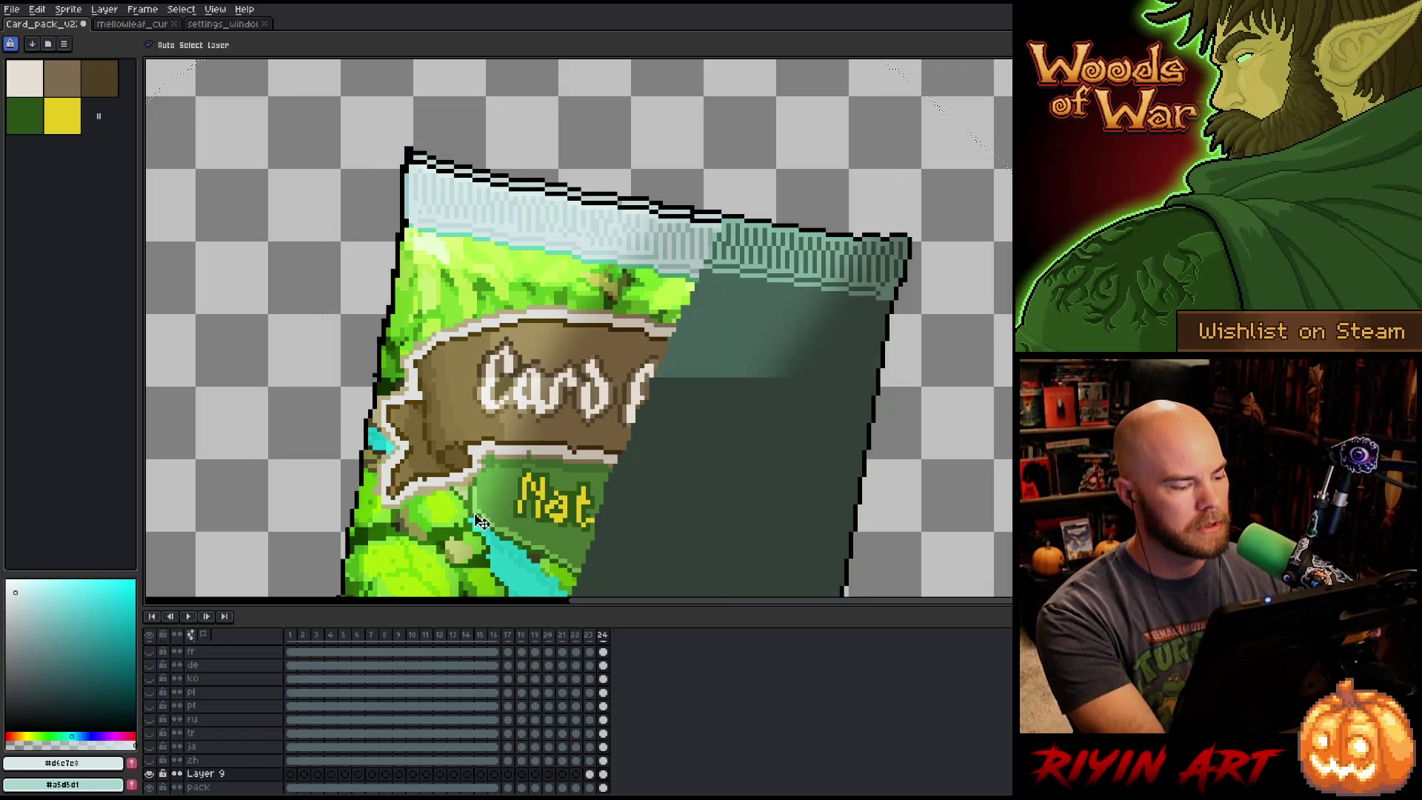
scroll(410, 681, up, 3)
scroll(409, 681, up, 3)
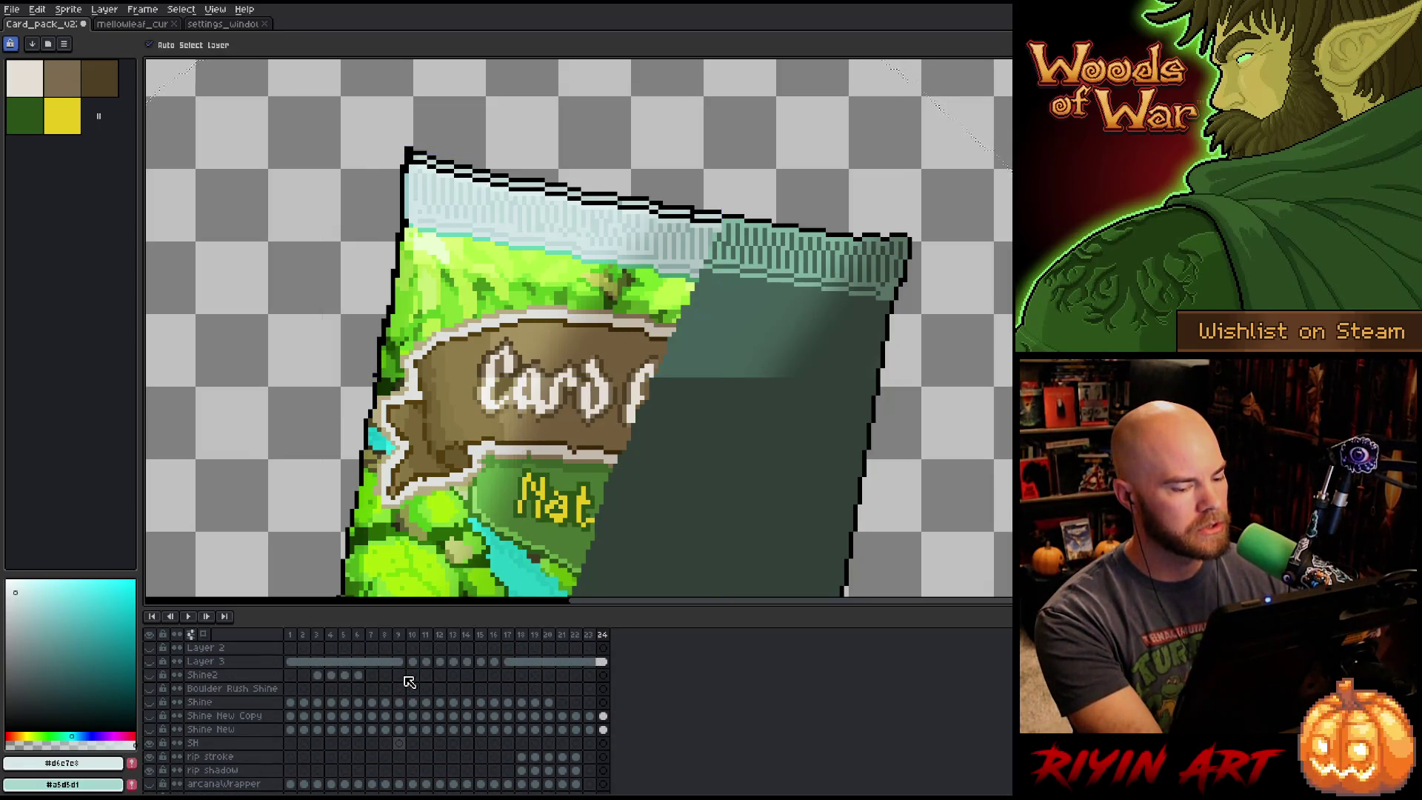
click(152, 733)
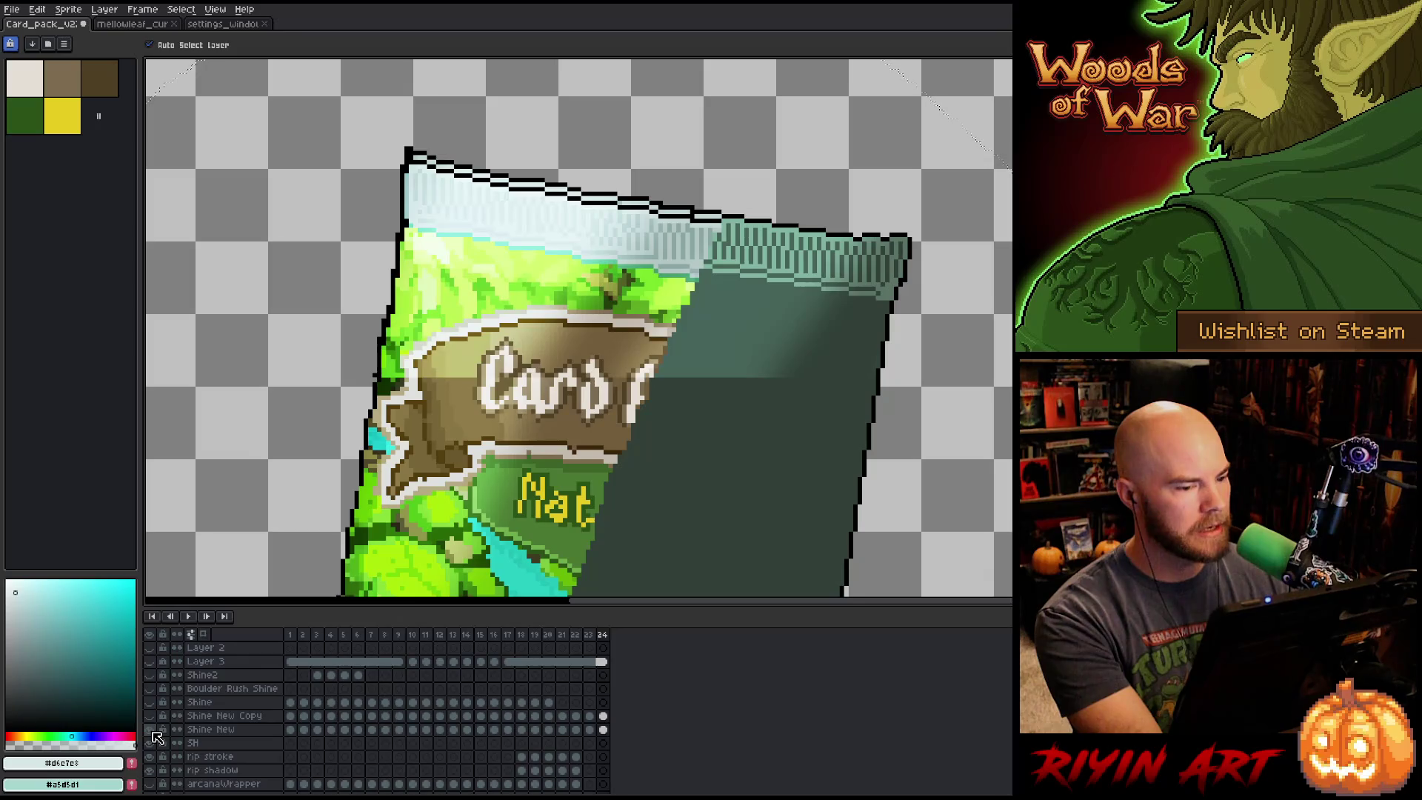
click(150, 730)
click(150, 731)
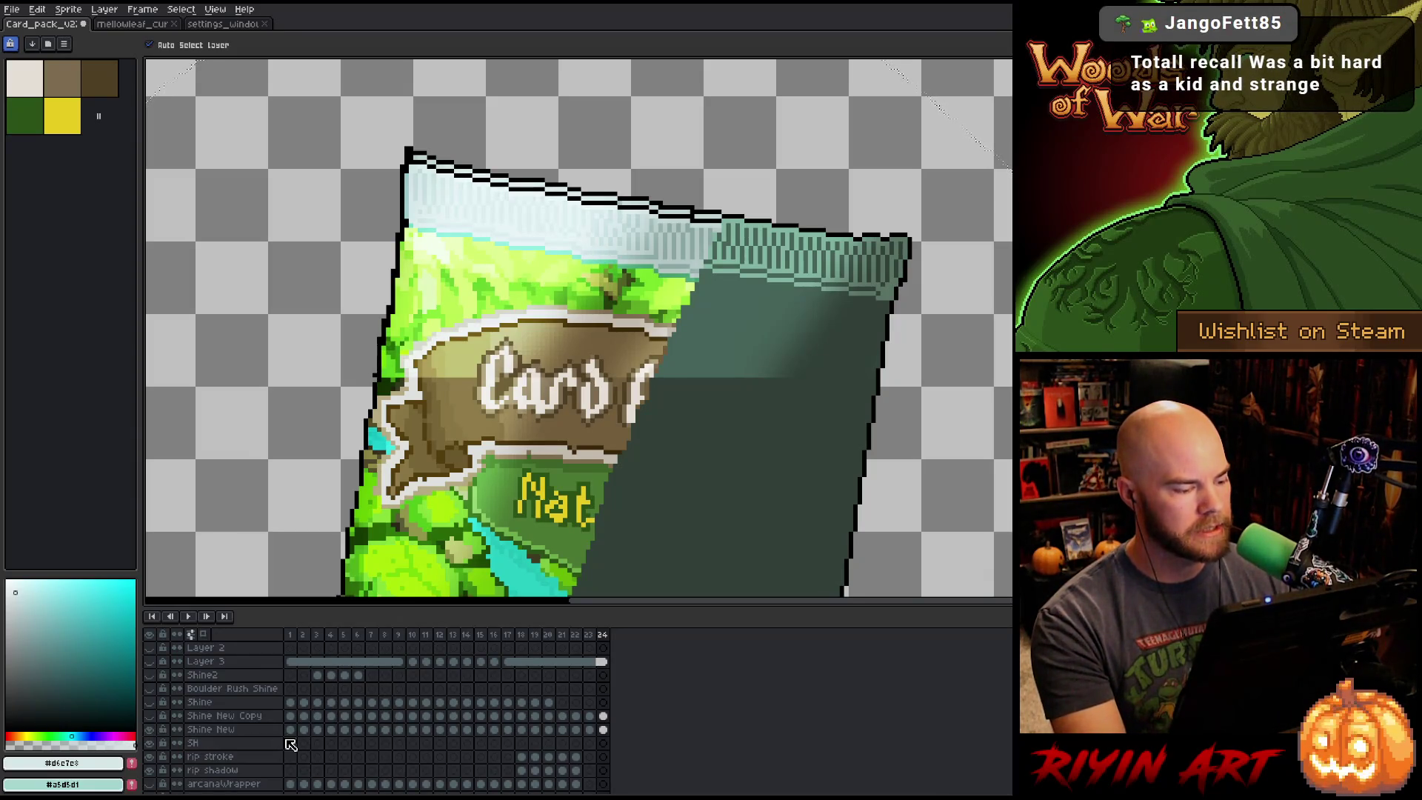
key(ctrl+z)
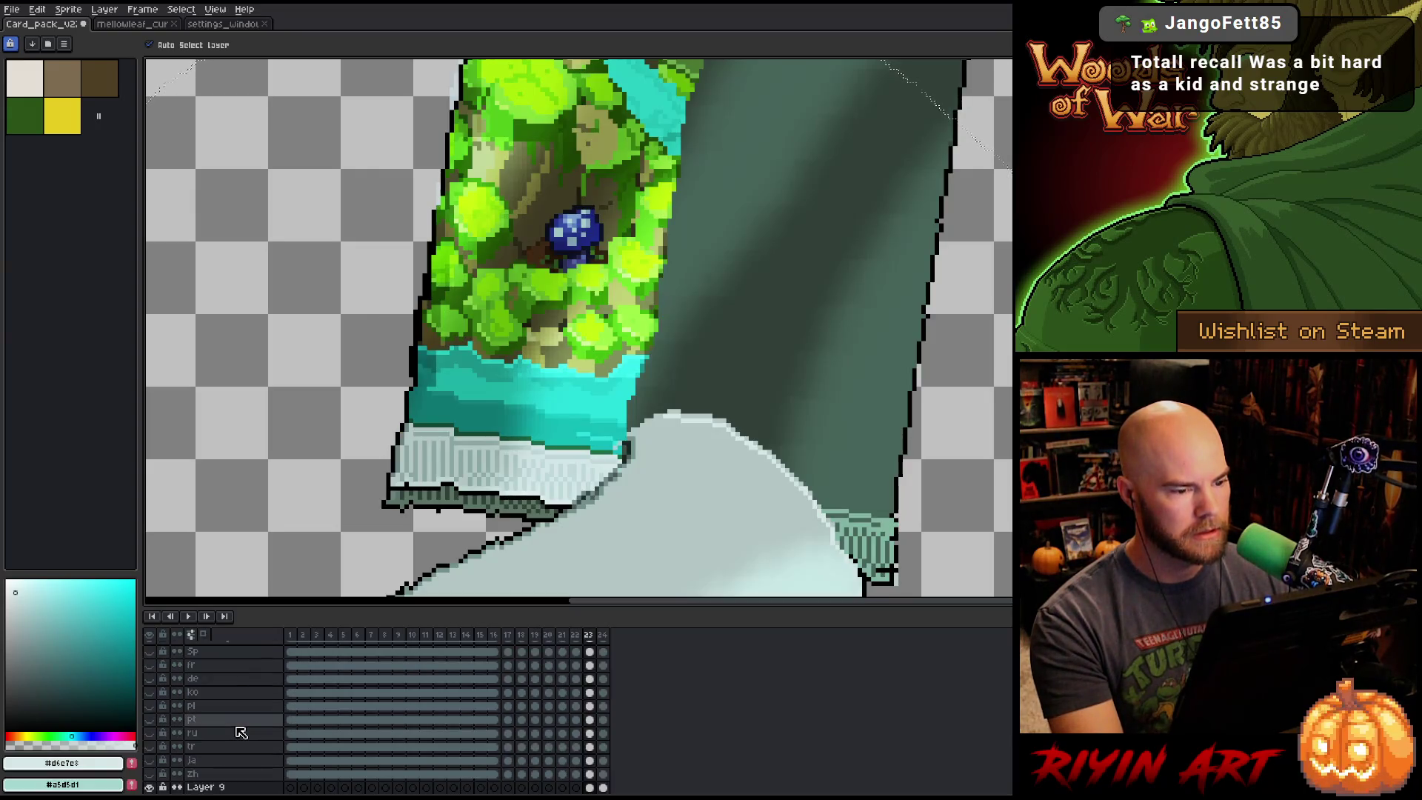
scroll(589, 298, down, 3)
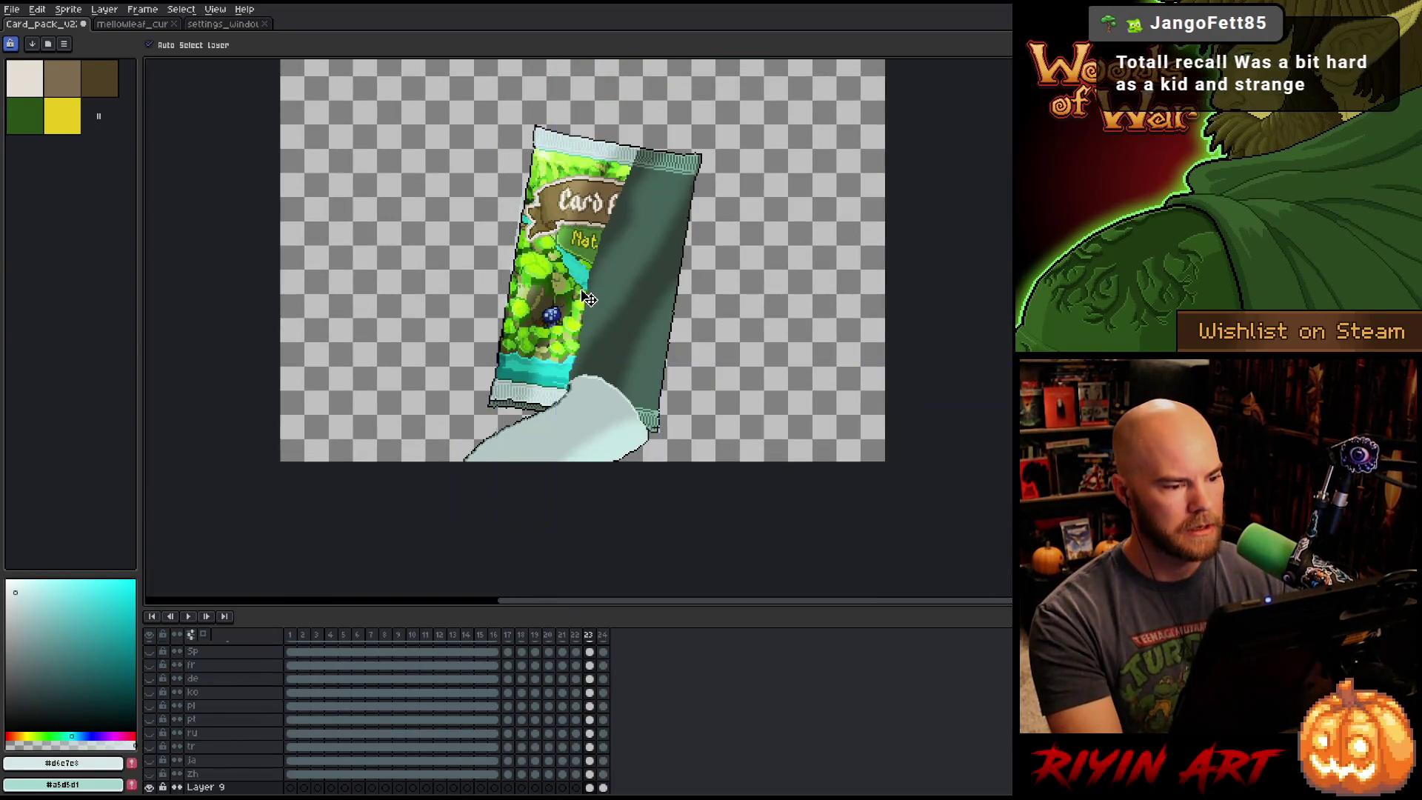
key(period)
scroll(588, 299, up, 4)
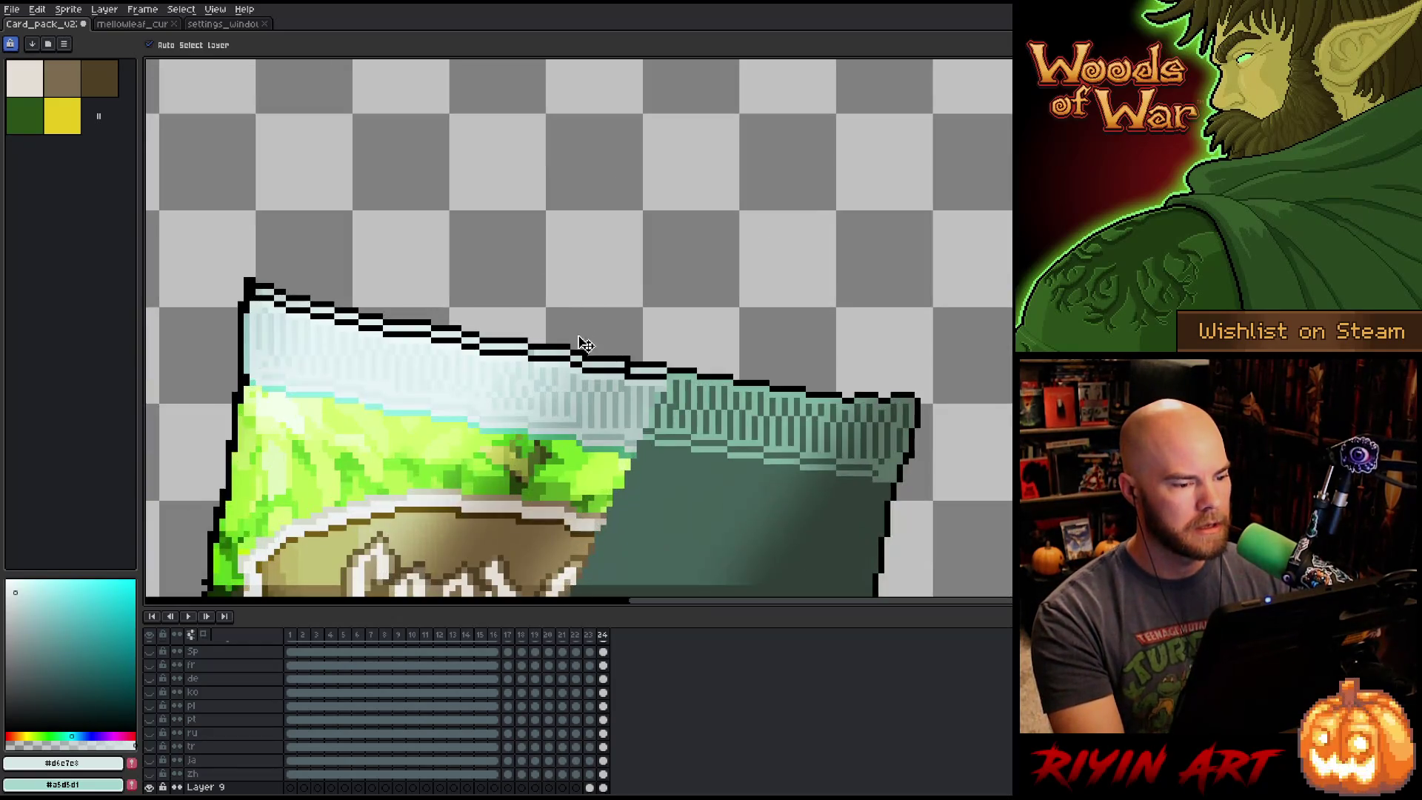
key(ctrl+z)
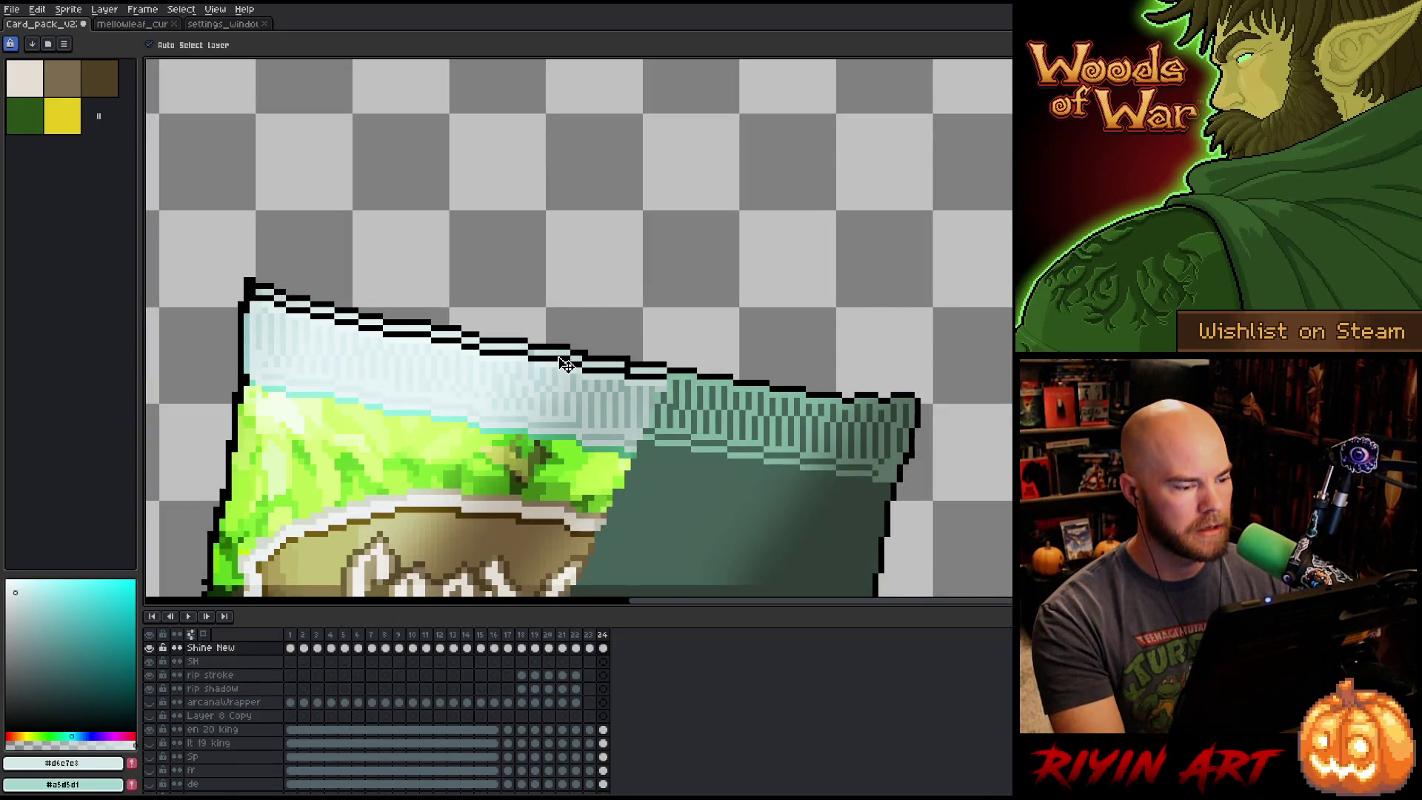
scroll(564, 738, down, 5)
scroll(564, 738, down, 2)
click(602, 701)
scroll(621, 438, up, 3)
drag(620, 438, 818, 545)
scroll(831, 545, down, 2)
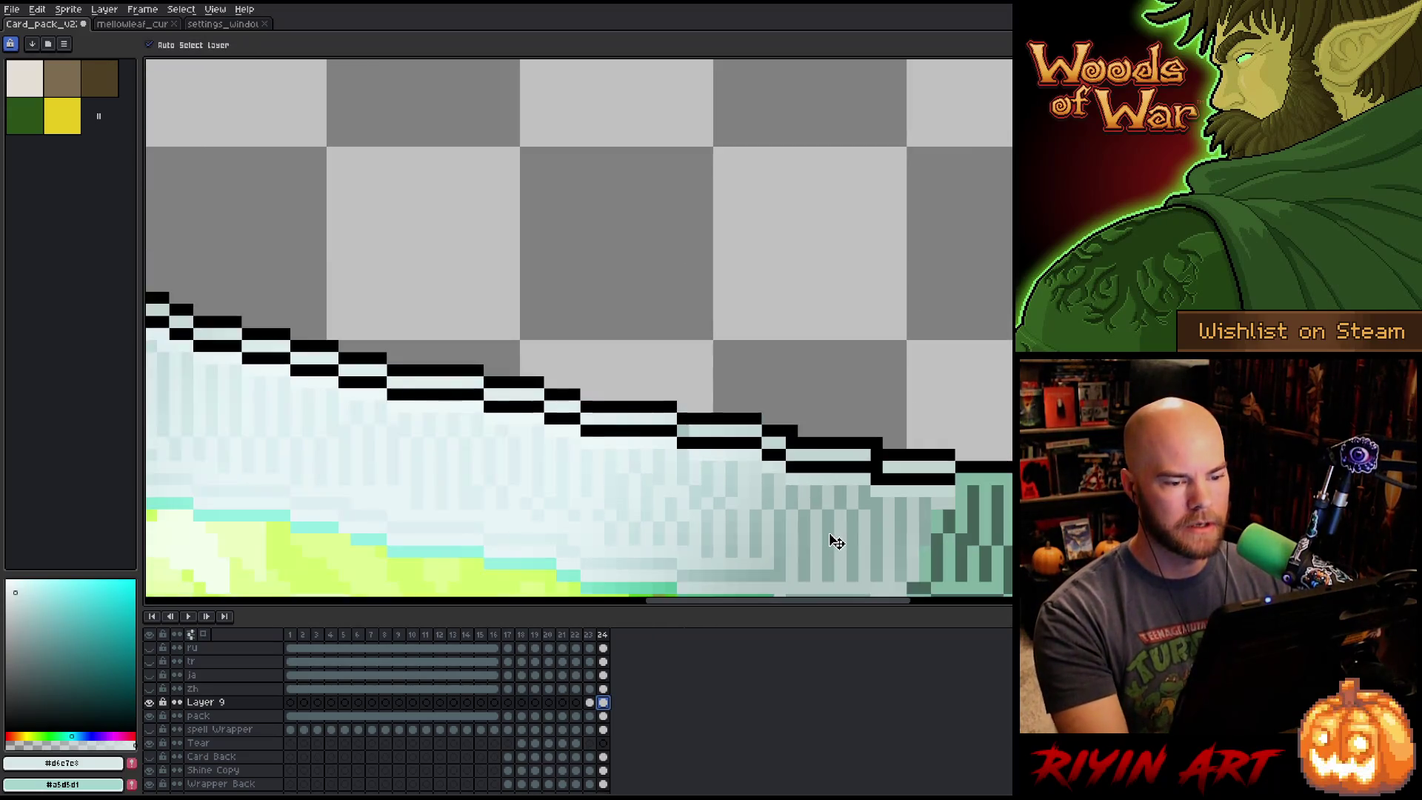
key(b)
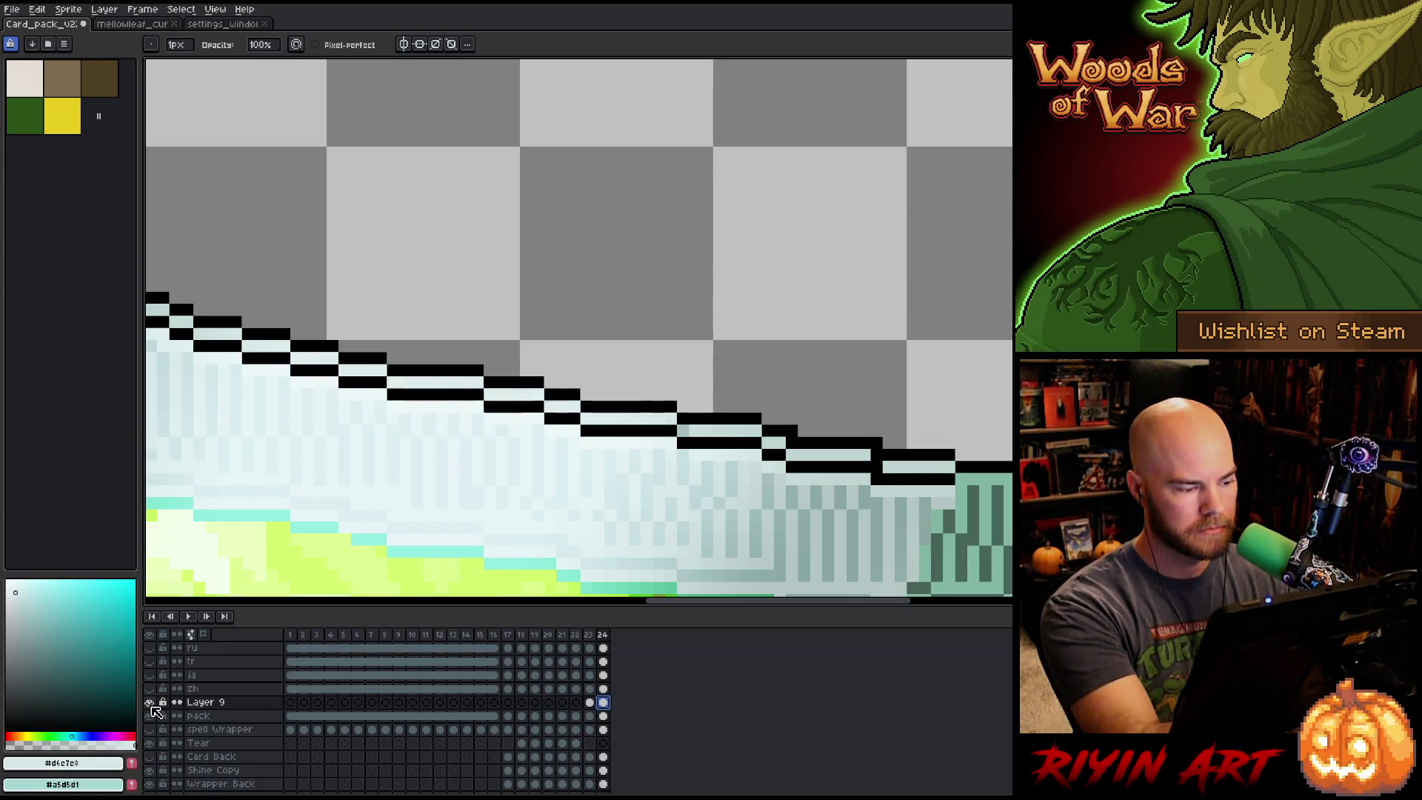
Hide the layer below Layer 9 and fill the black top-edge outline segments with the pale wrapper colour.
click(149, 703)
alt+click(925, 492)
click(925, 479)
key(g)
click(943, 479)
click(815, 468)
click(774, 455)
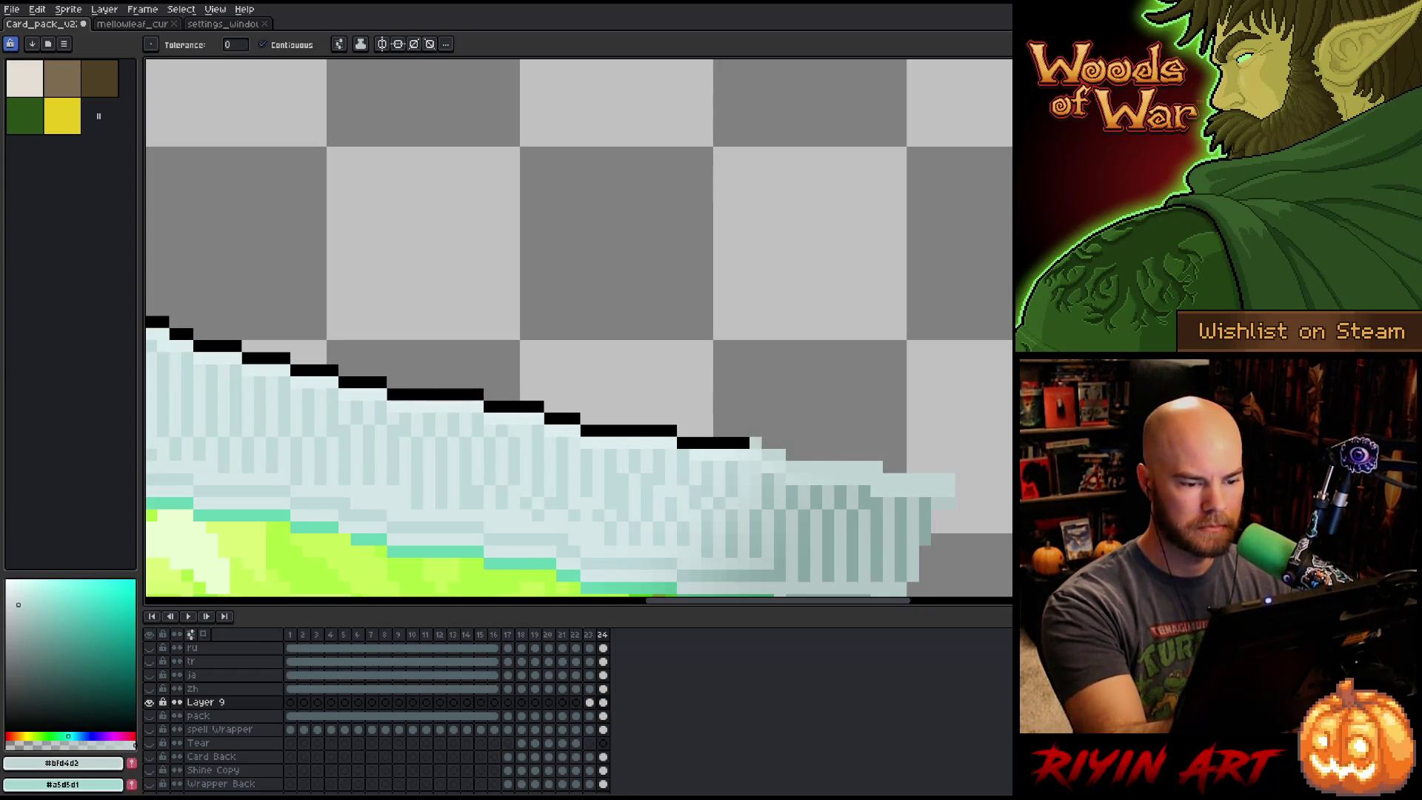
click(740, 442)
click(635, 430)
click(563, 418)
click(537, 406)
click(502, 406)
click(465, 393)
click(363, 383)
click(313, 369)
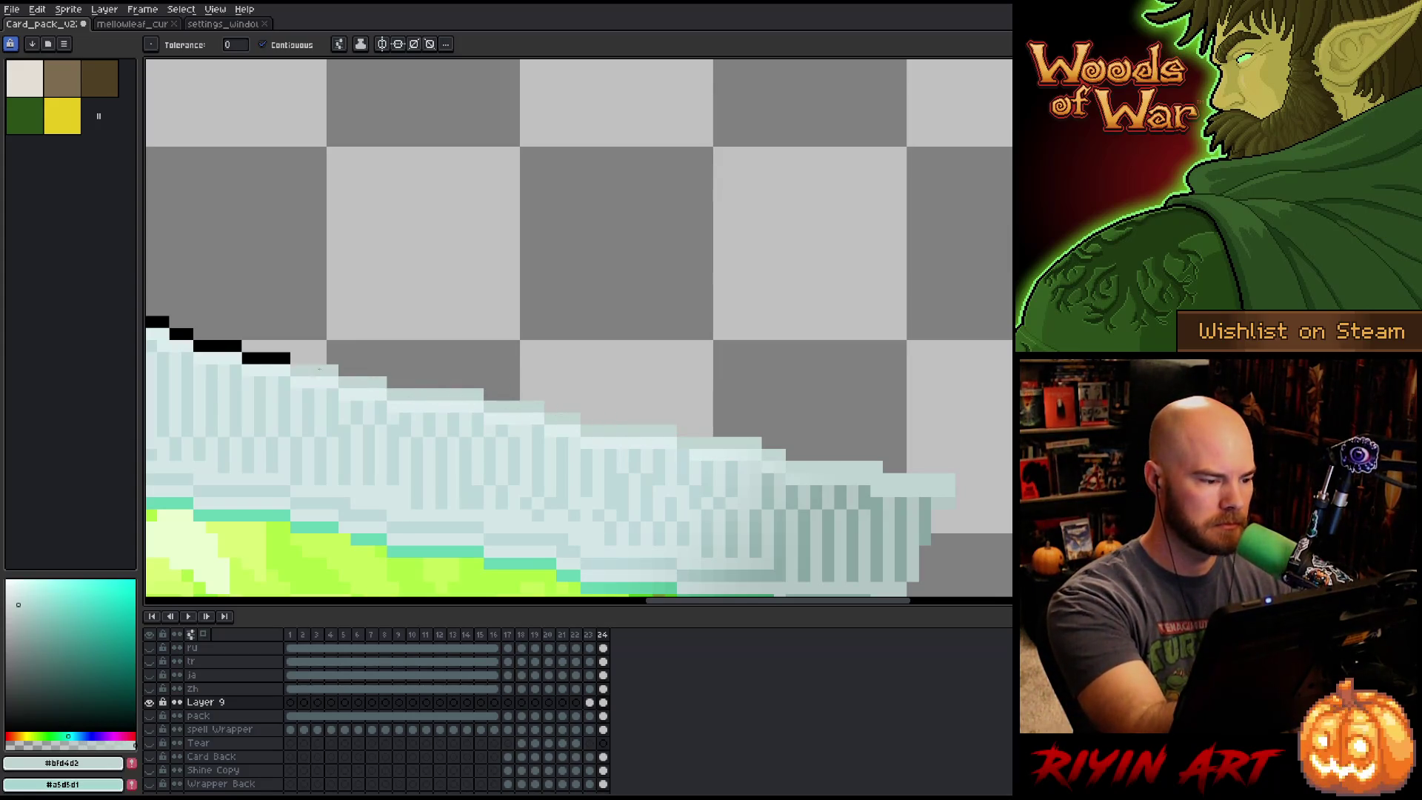
click(273, 356)
click(222, 347)
Paint the remaining black top-left outline pixels in the pale wrapper colour.
drag(312, 311, 756, 343)
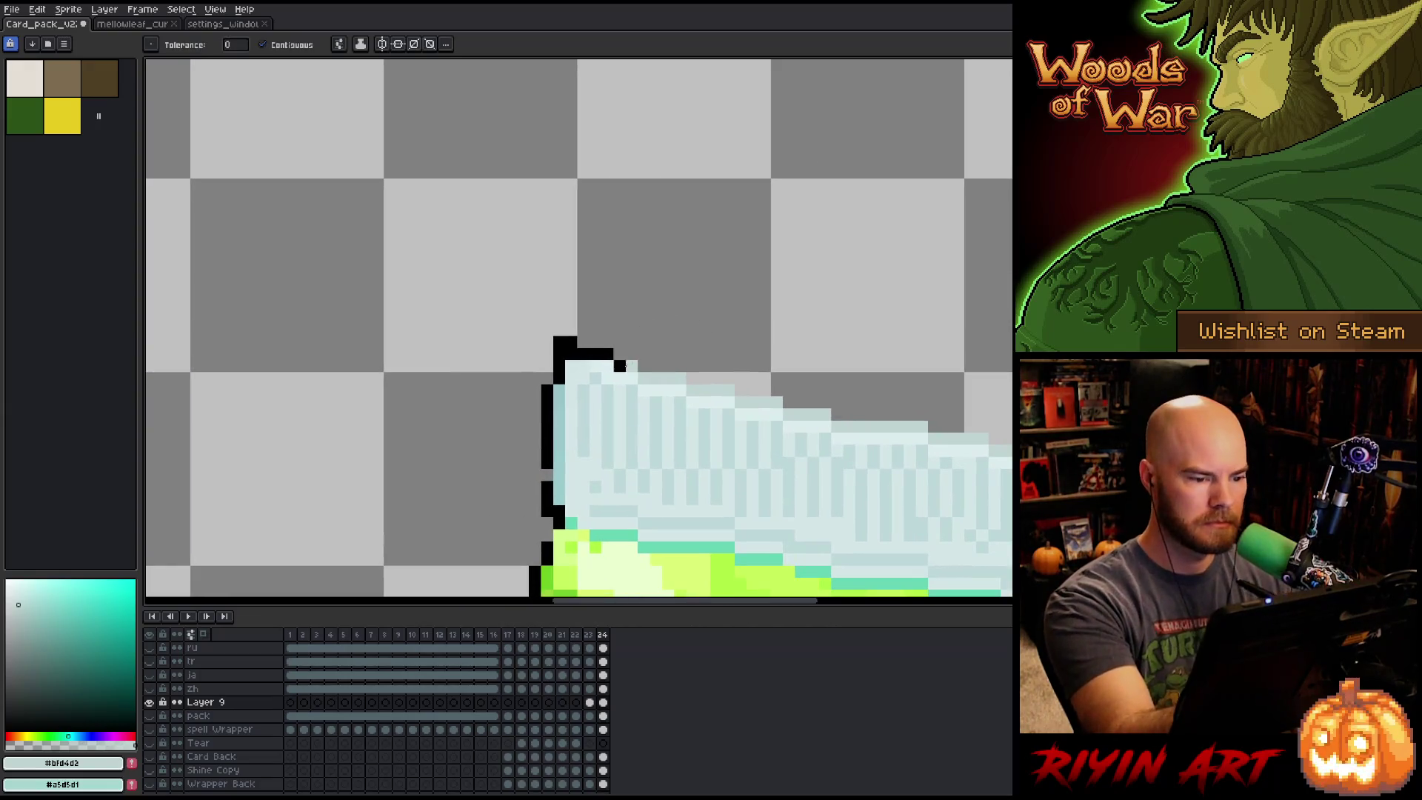
key(b)
drag(582, 353, 607, 353)
click(595, 353)
alt+click(607, 343)
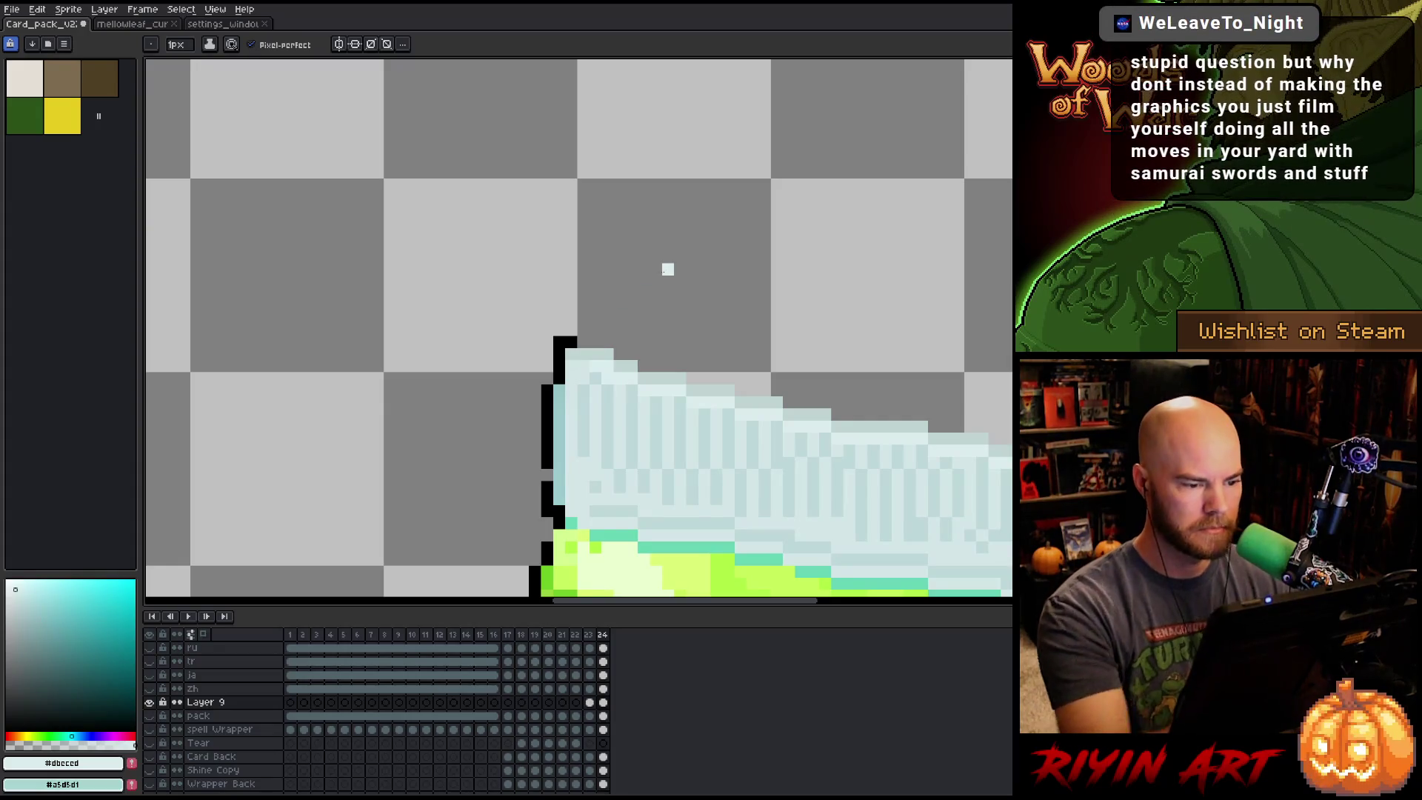
Show the pack layer's dark green back panel, frame the whole pack, and play the animation.
scroll(667, 269, down, 3)
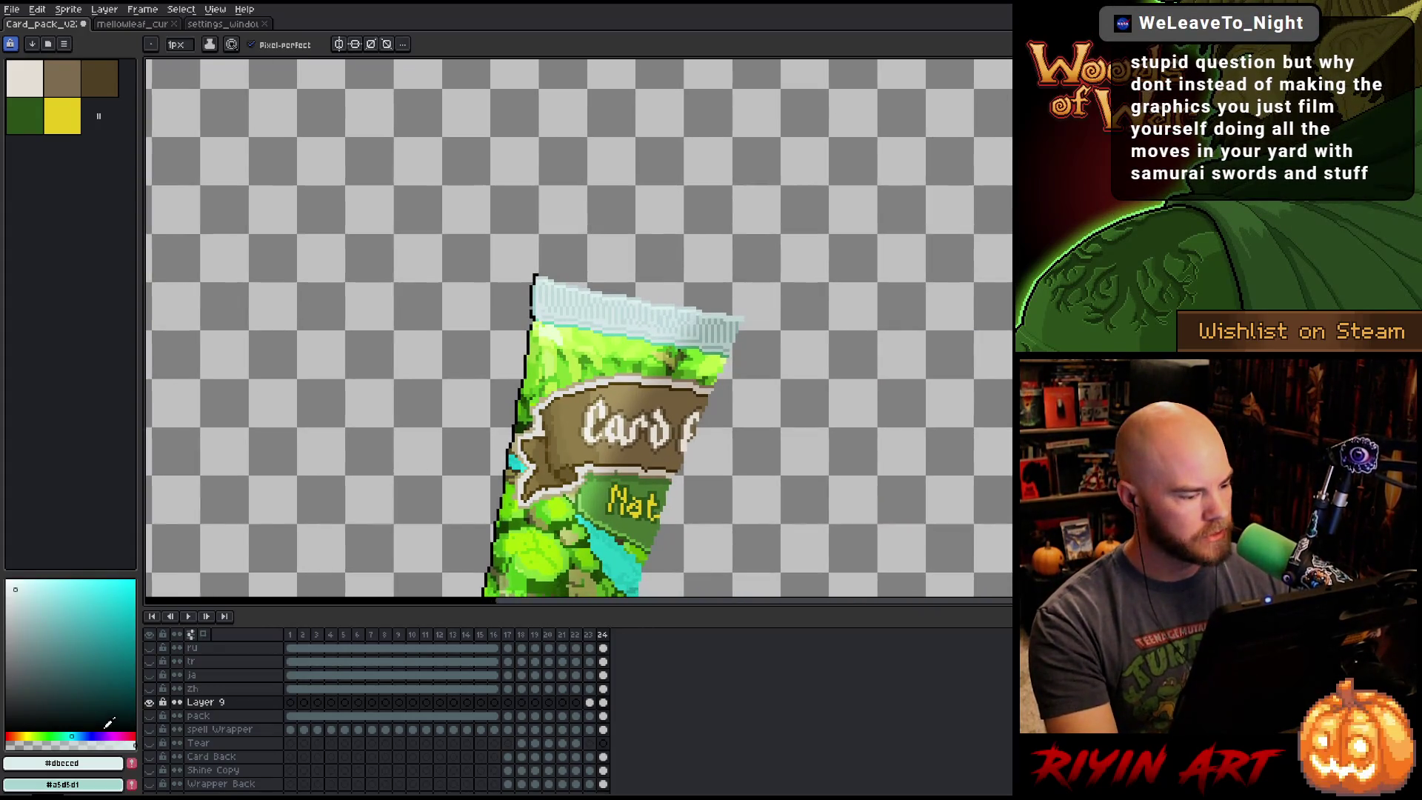
click(149, 716)
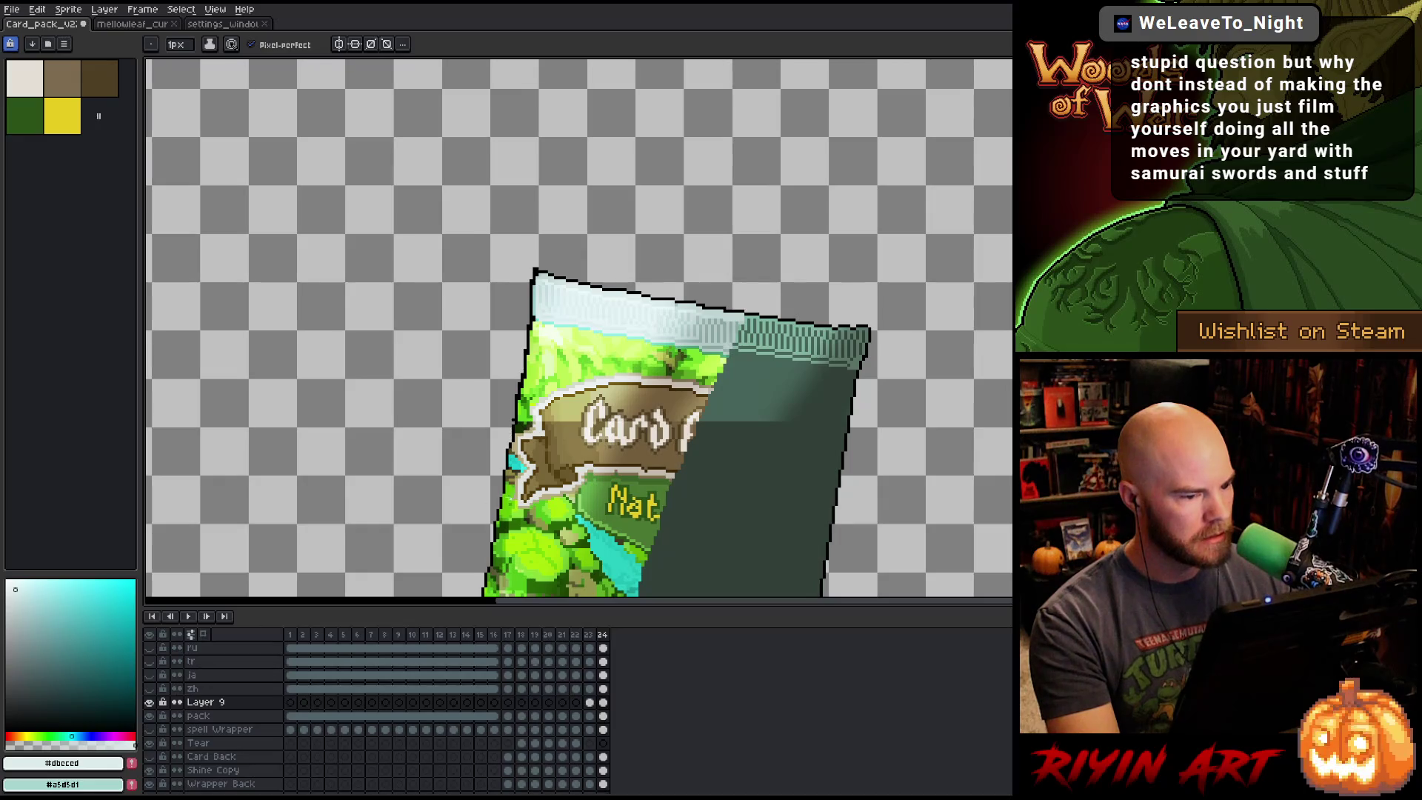
scroll(554, 496, down, 2)
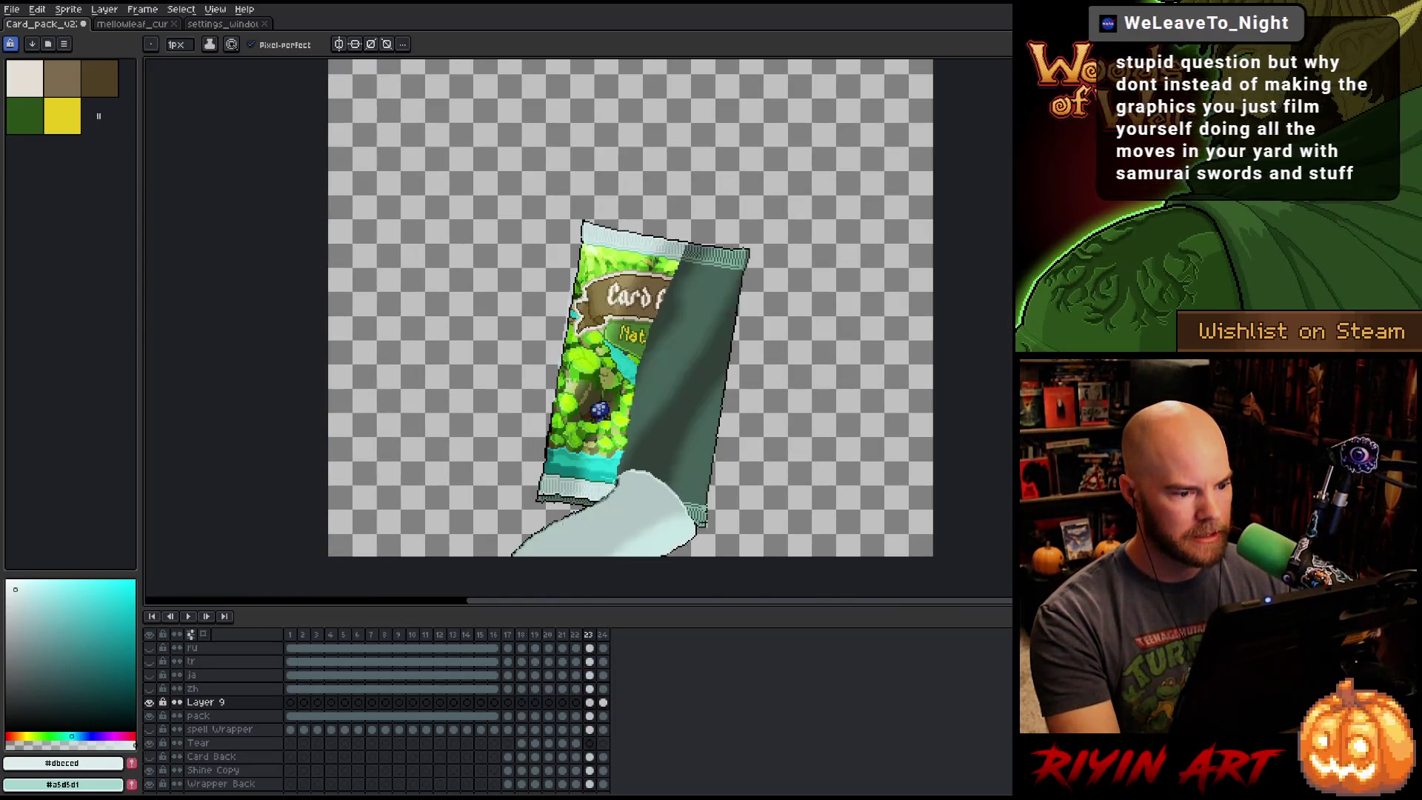
scroll(630, 499, down, 2)
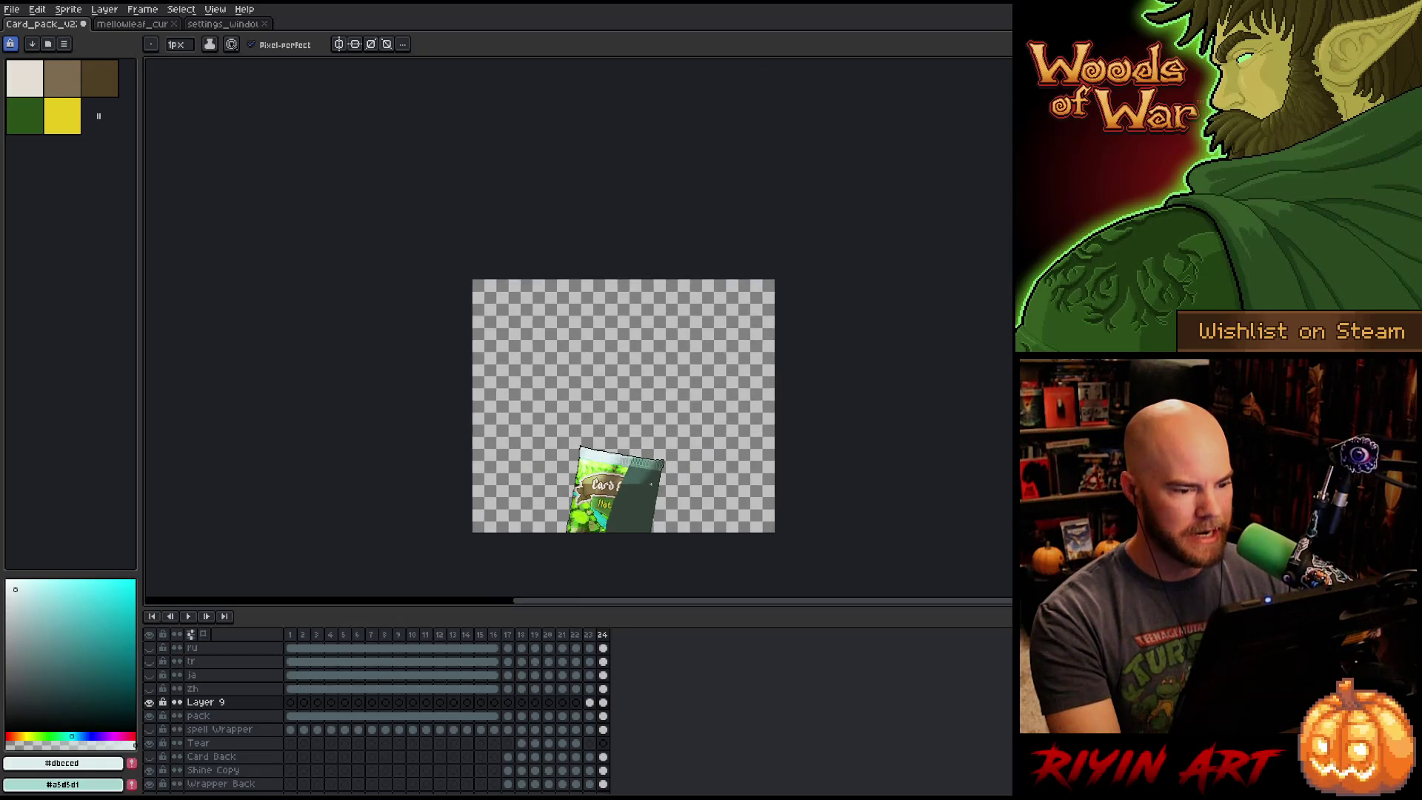
scroll(655, 471, up, 2)
key(space)
drag(653, 473, 661, 432)
key(Return)
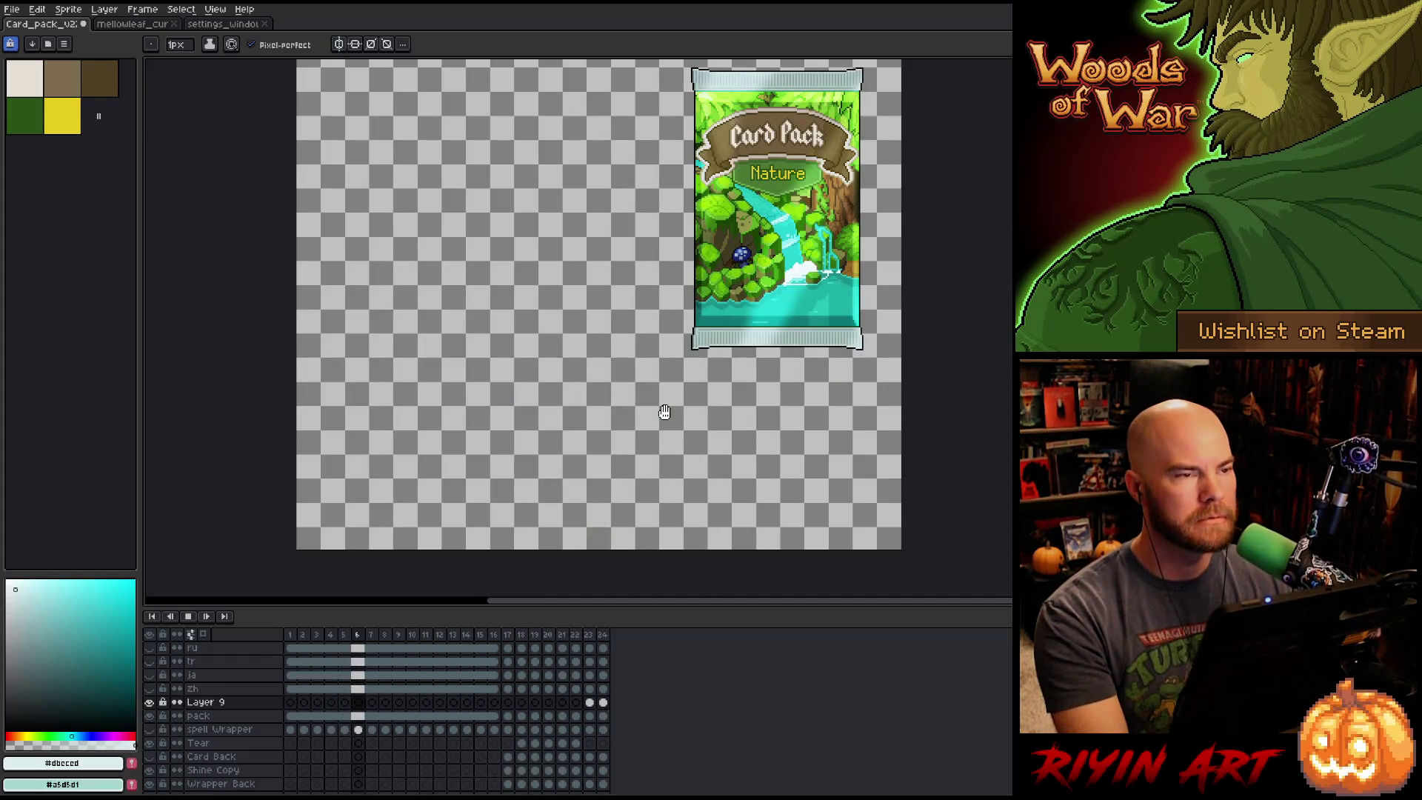
scroll(671, 397, down, 2)
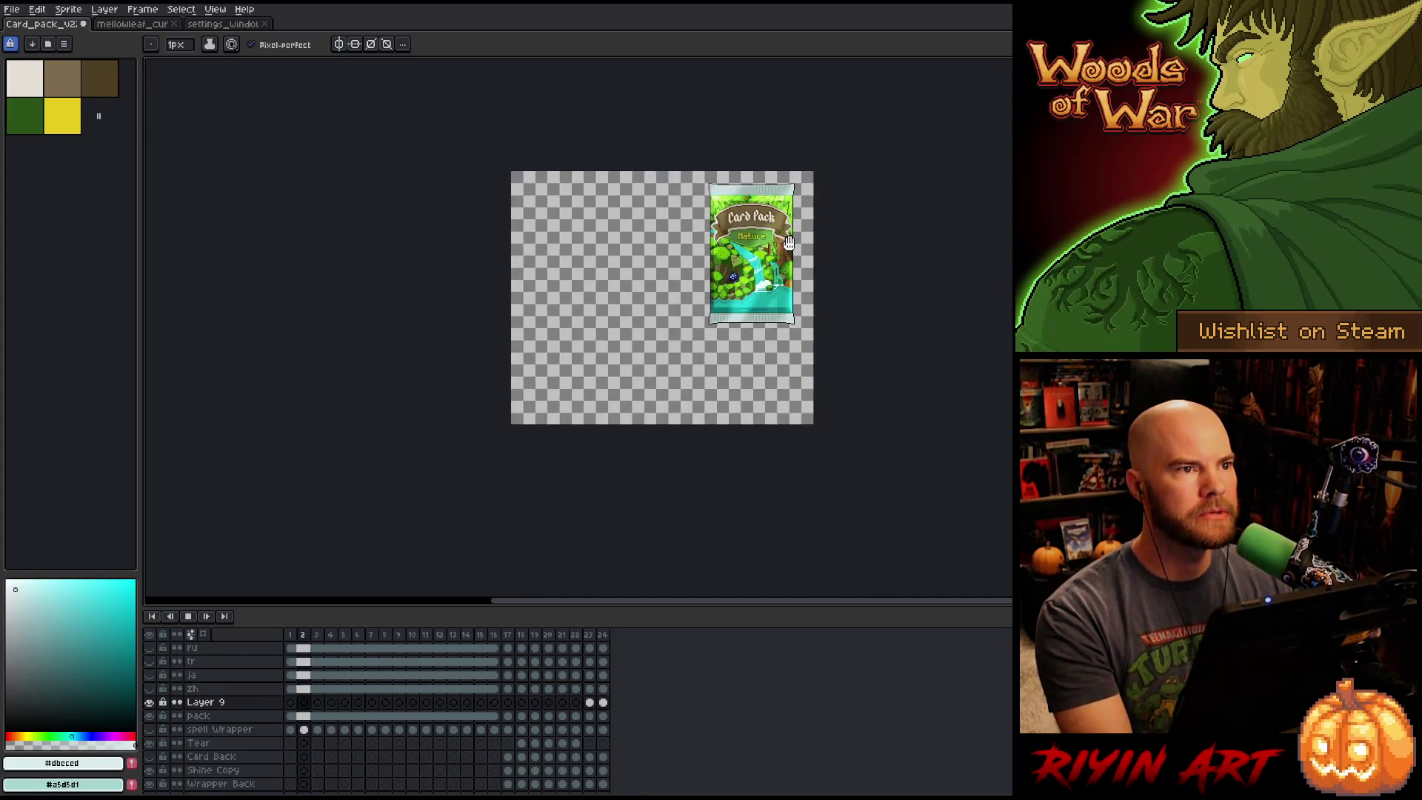
scroll(736, 361, up, 2)
scroll(746, 370, down, 1)
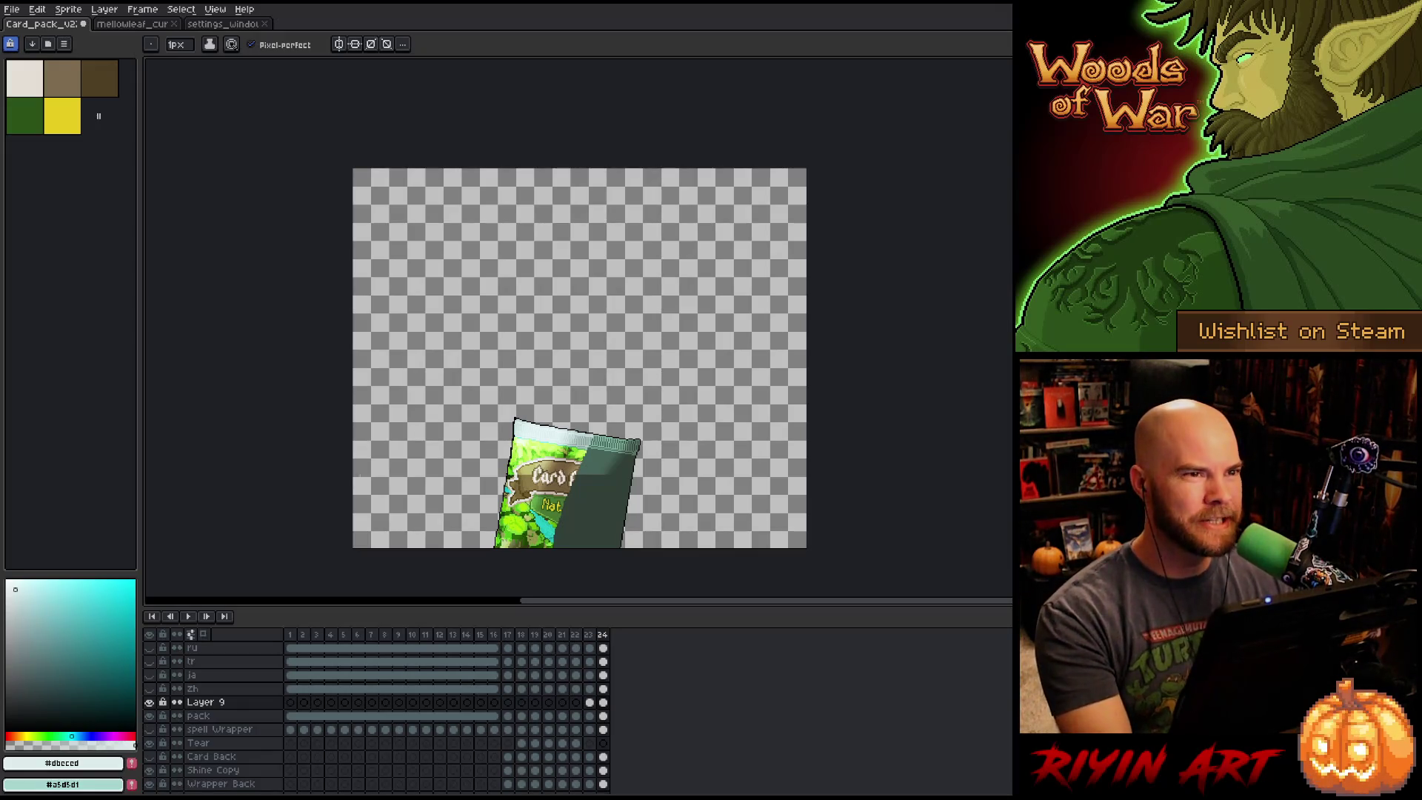
scroll(600, 374, up, 3)
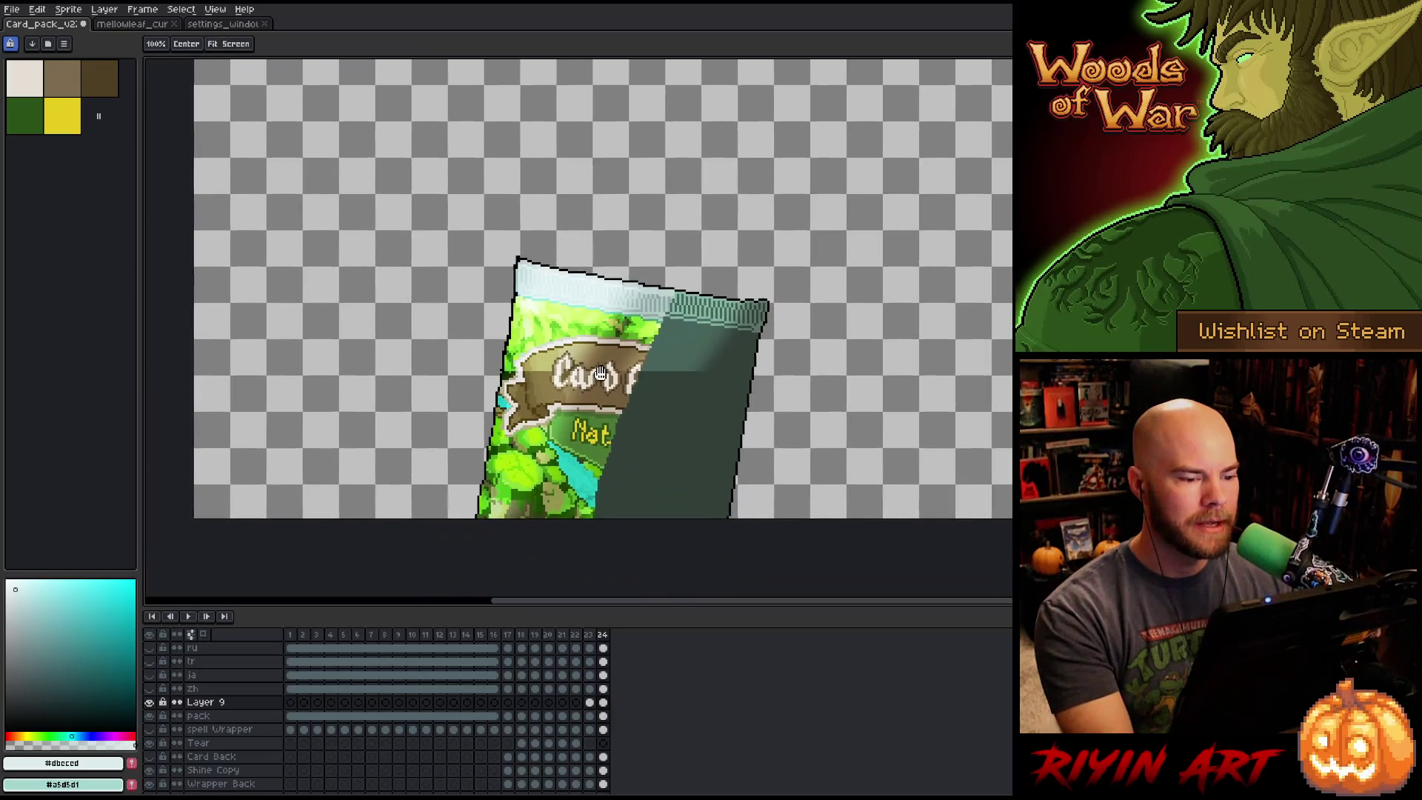
drag(599, 374, 602, 371)
key(v)
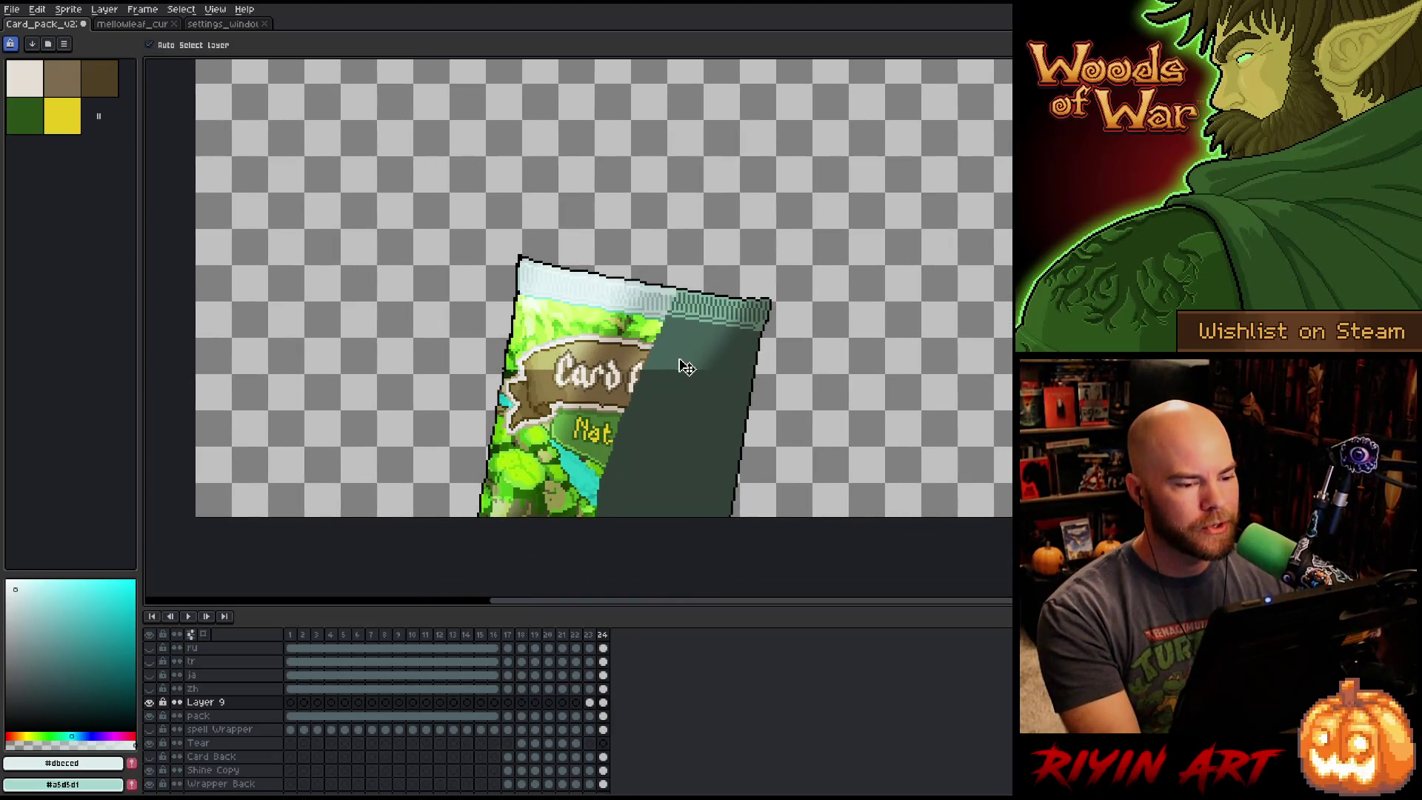
scroll(678, 364, up, 1)
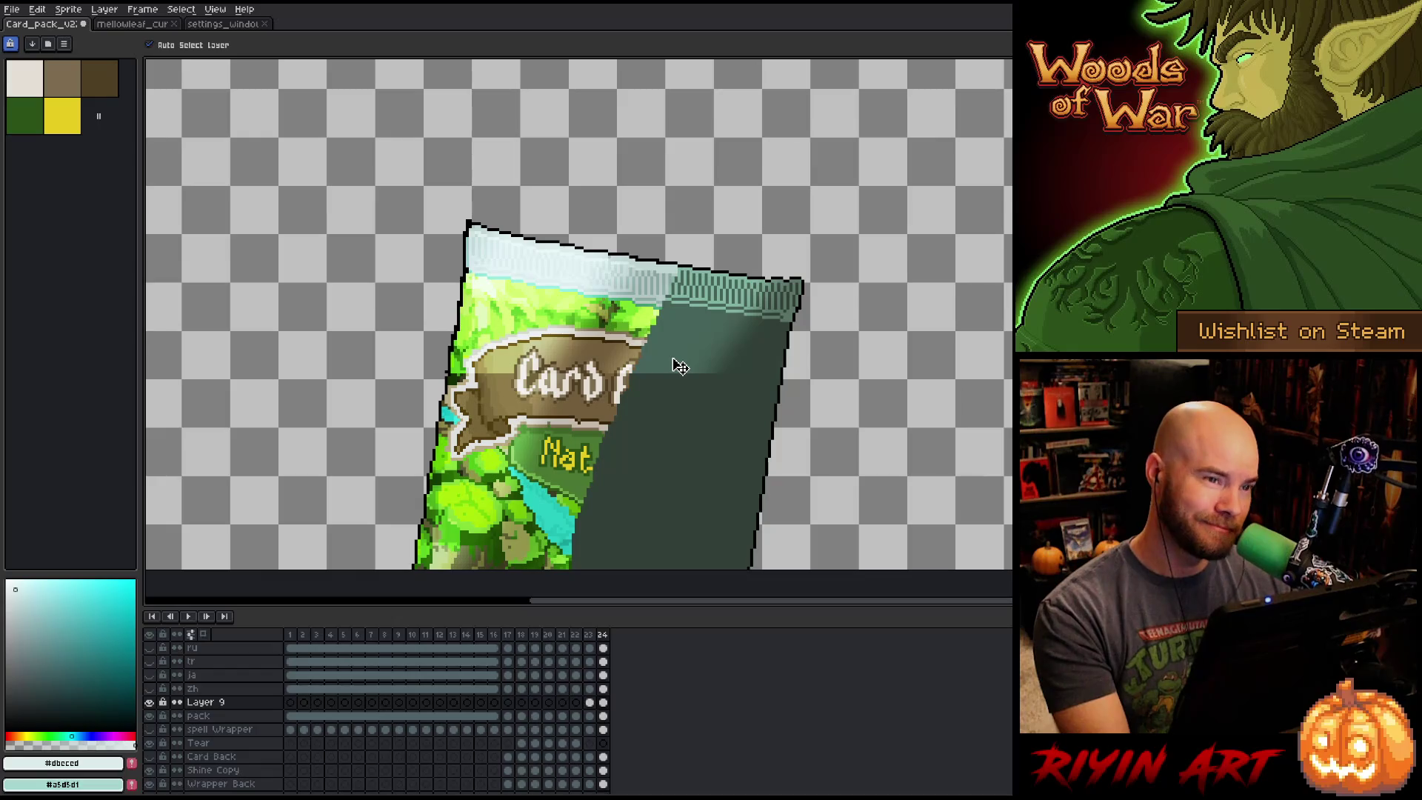
scroll(680, 366, down, 2)
scroll(679, 367, up, 1)
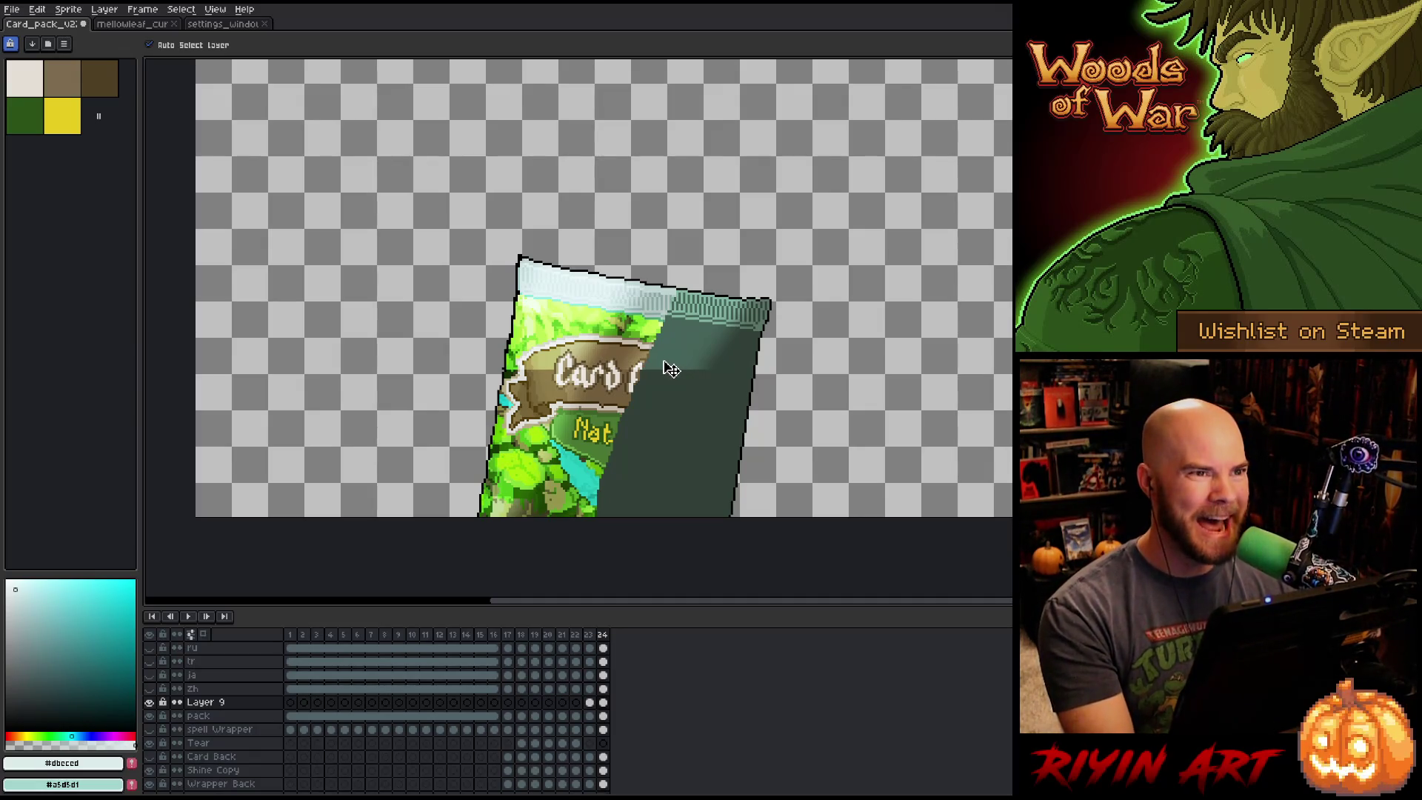
Centre the pack and make Shine Copy the active layer by clicking its shine.
scroll(669, 368, up, 1)
scroll(666, 368, down, 1)
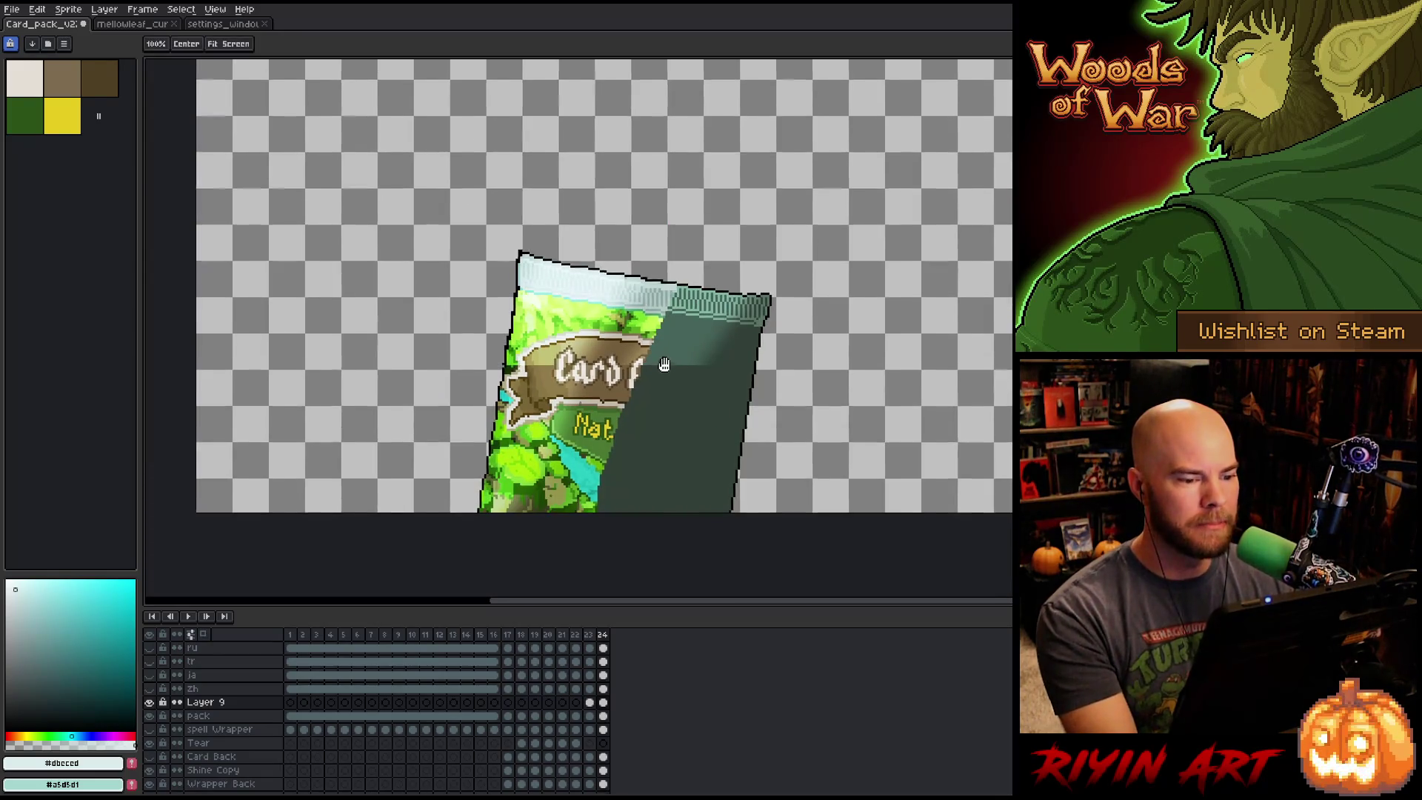
drag(666, 368, 684, 339)
scroll(685, 339, up, 1)
click(679, 352)
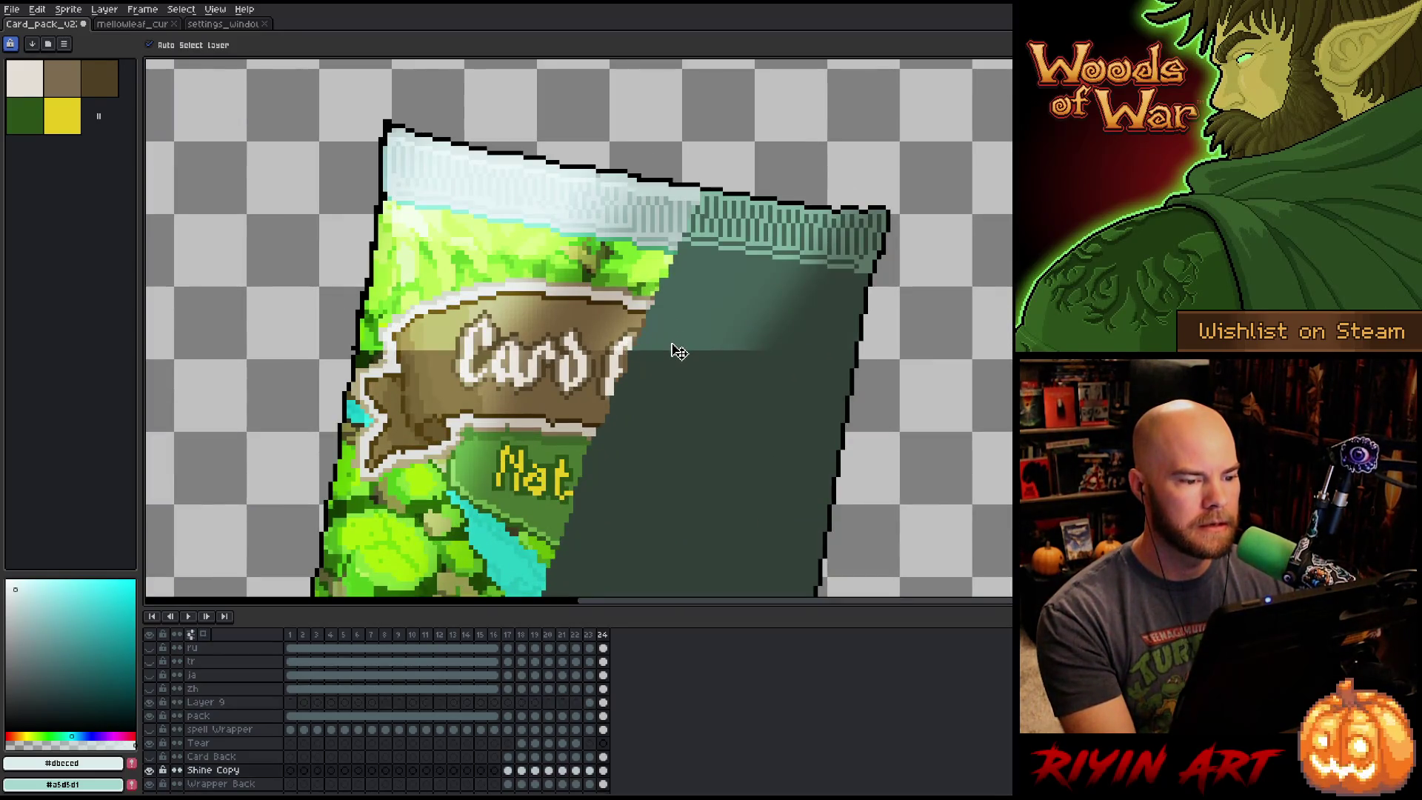
mouse_move(679, 352)
mouse_down()
mouse_move(695, 273)
mouse_move(697, 285)
mouse_up()
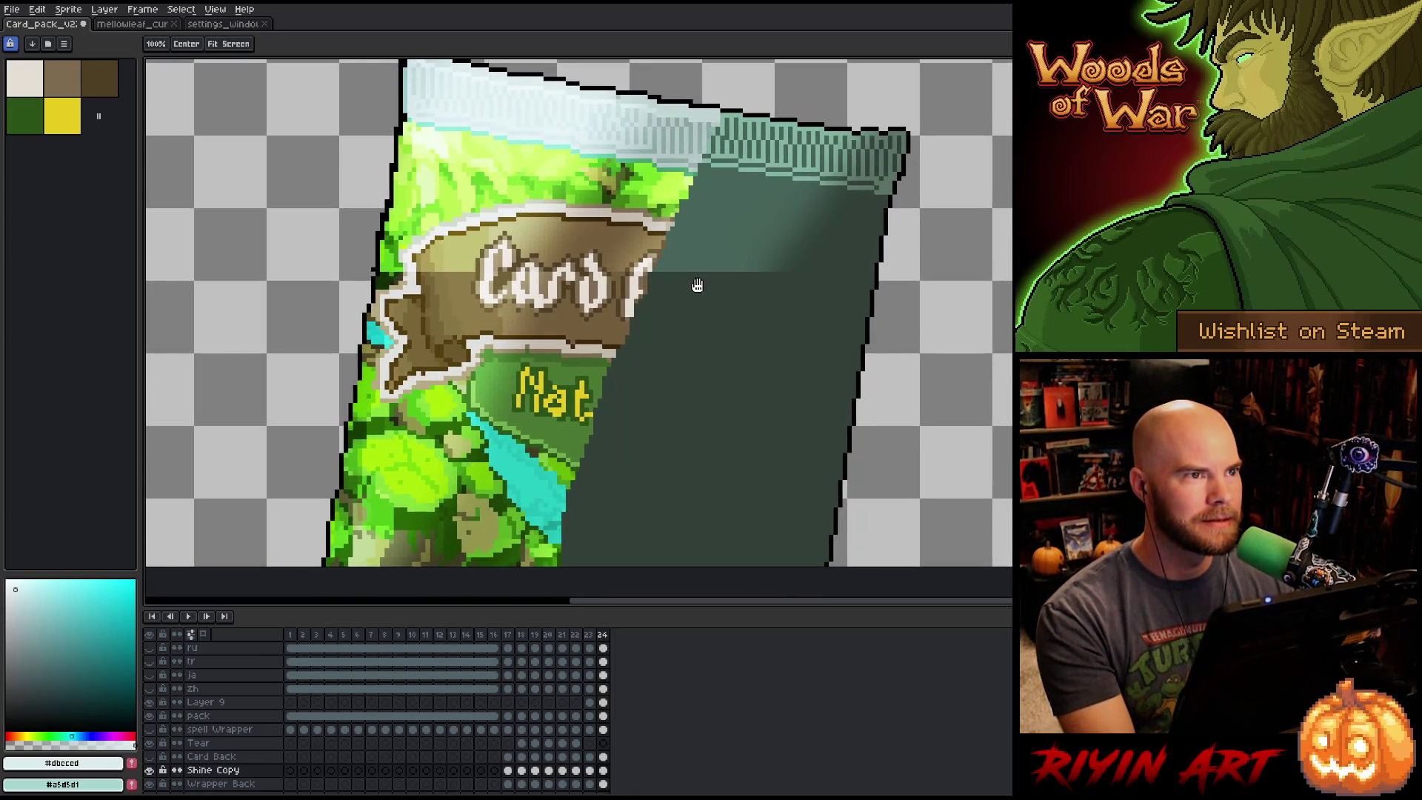
Toggle the Shine Copy layer off and on to compare the pack with and without its shine.
click(153, 770)
click(153, 771)
click(152, 770)
click(153, 770)
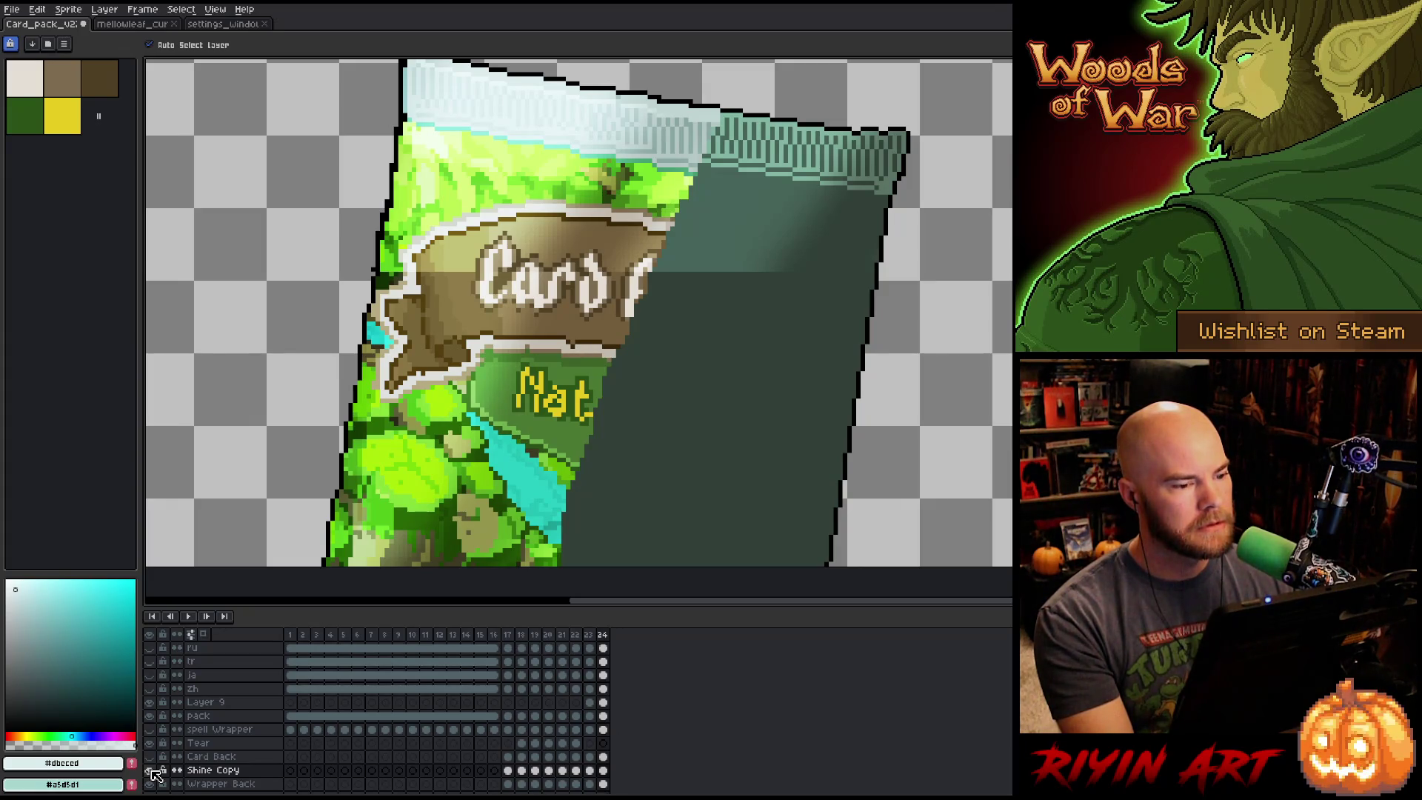
click(152, 770)
click(153, 770)
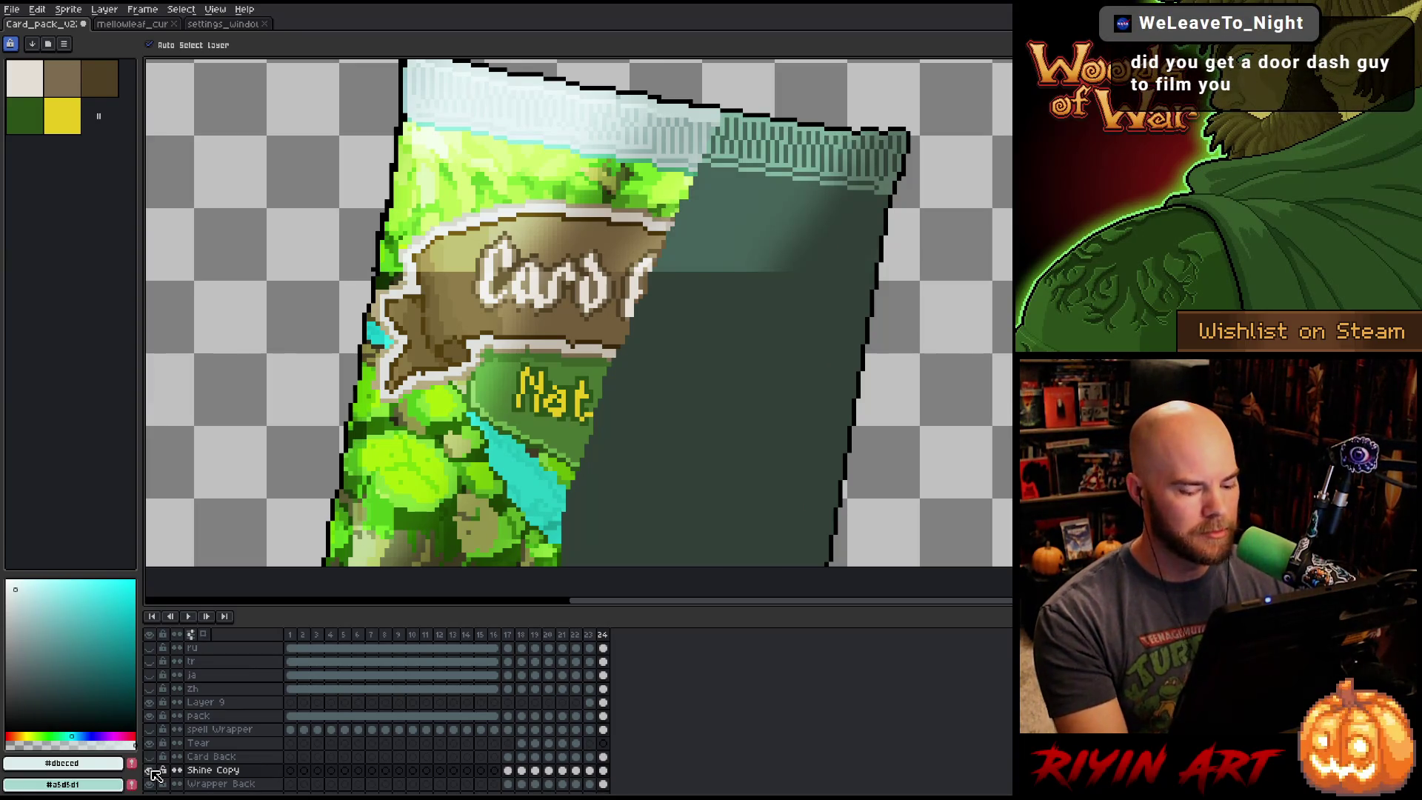
Step back to frame 23 and frame the whole pack and hand in view.
key(Left)
scroll(600, 353, down, 3)
drag(670, 300, 613, 333)
key(v)
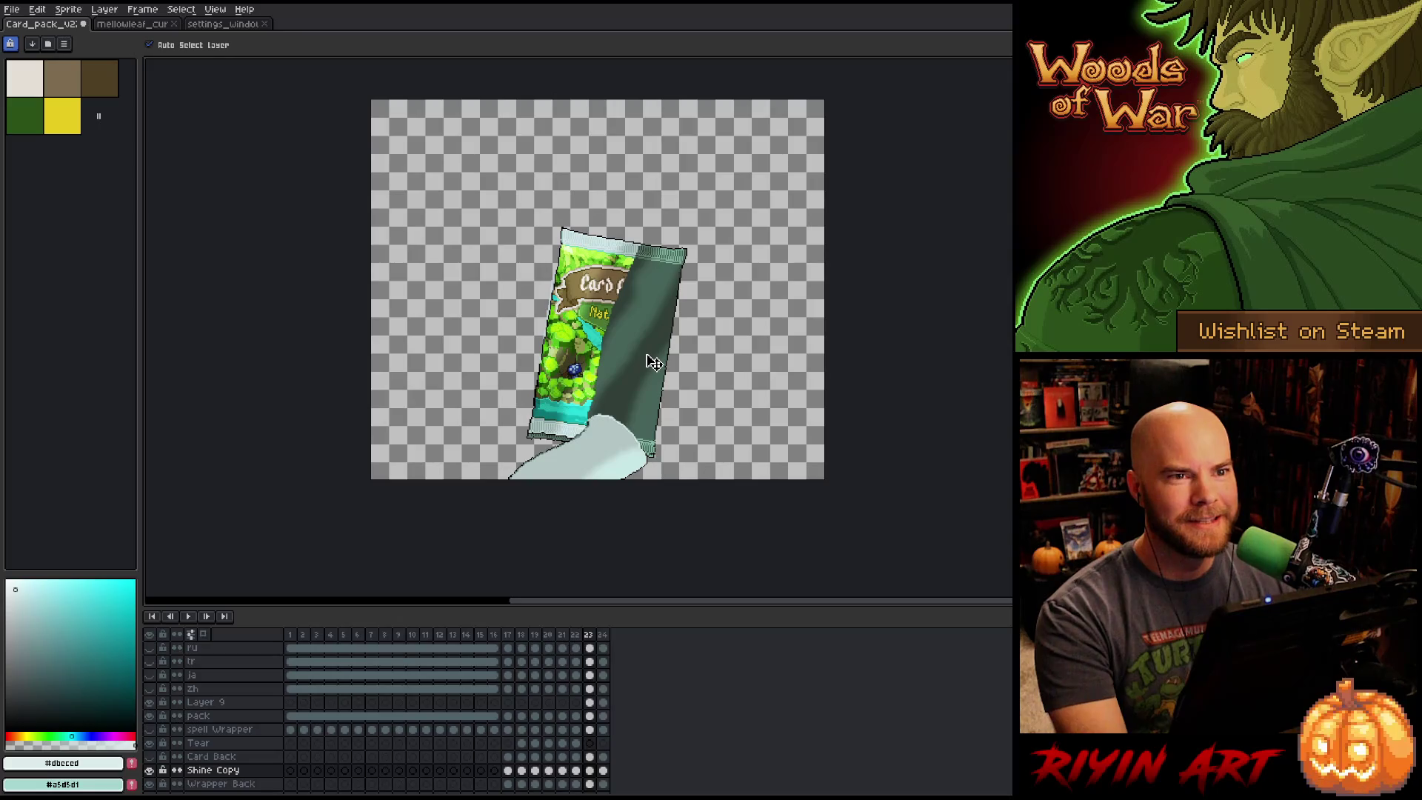
Advance to frame 24 and zoom and pan to bring the pack's top edge into view.
scroll(654, 362, up, 2)
key(Right)
mouse_move(654, 385)
mouse_down()
mouse_move(653, 406)
mouse_move(670, 409)
mouse_up()
scroll(670, 409, up, 2)
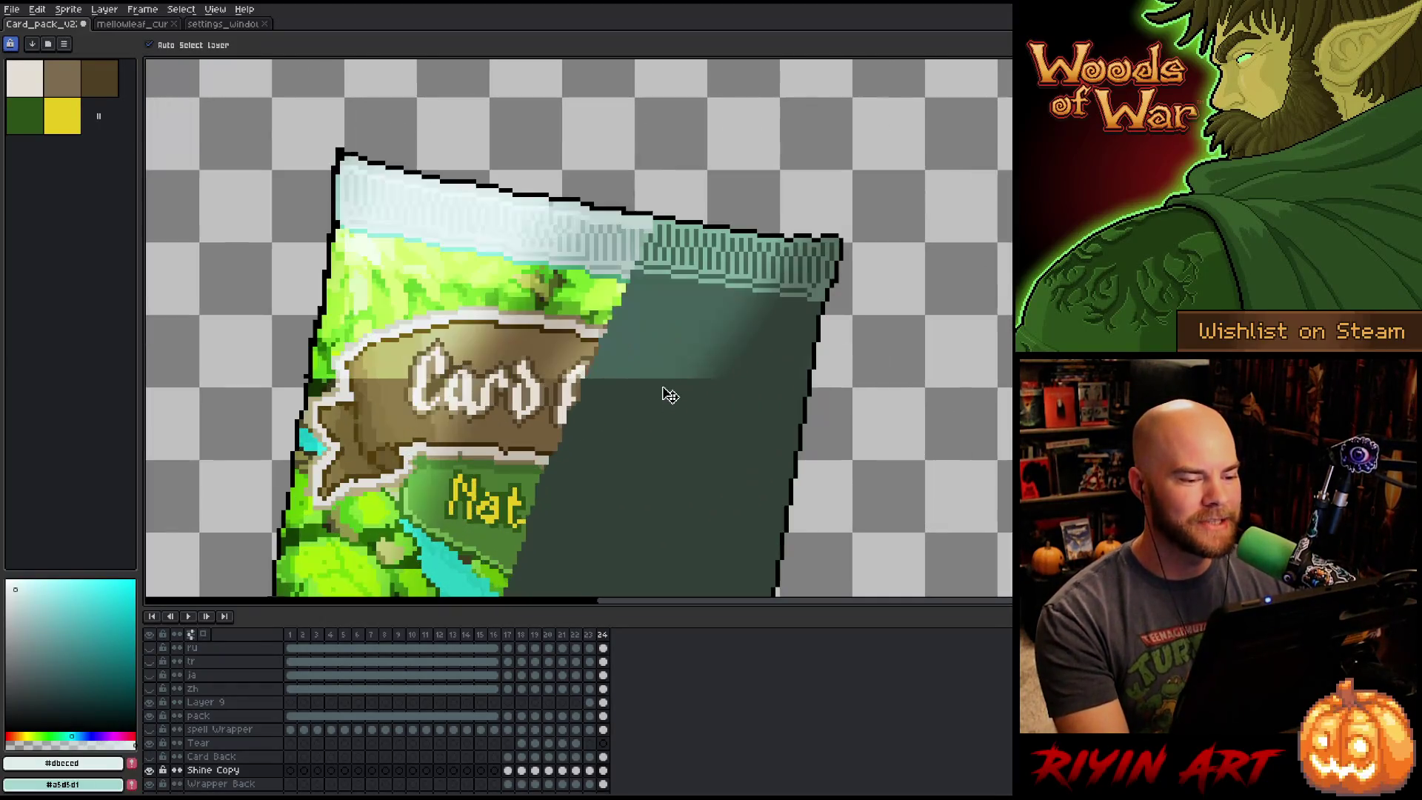
scroll(670, 396, down, 2)
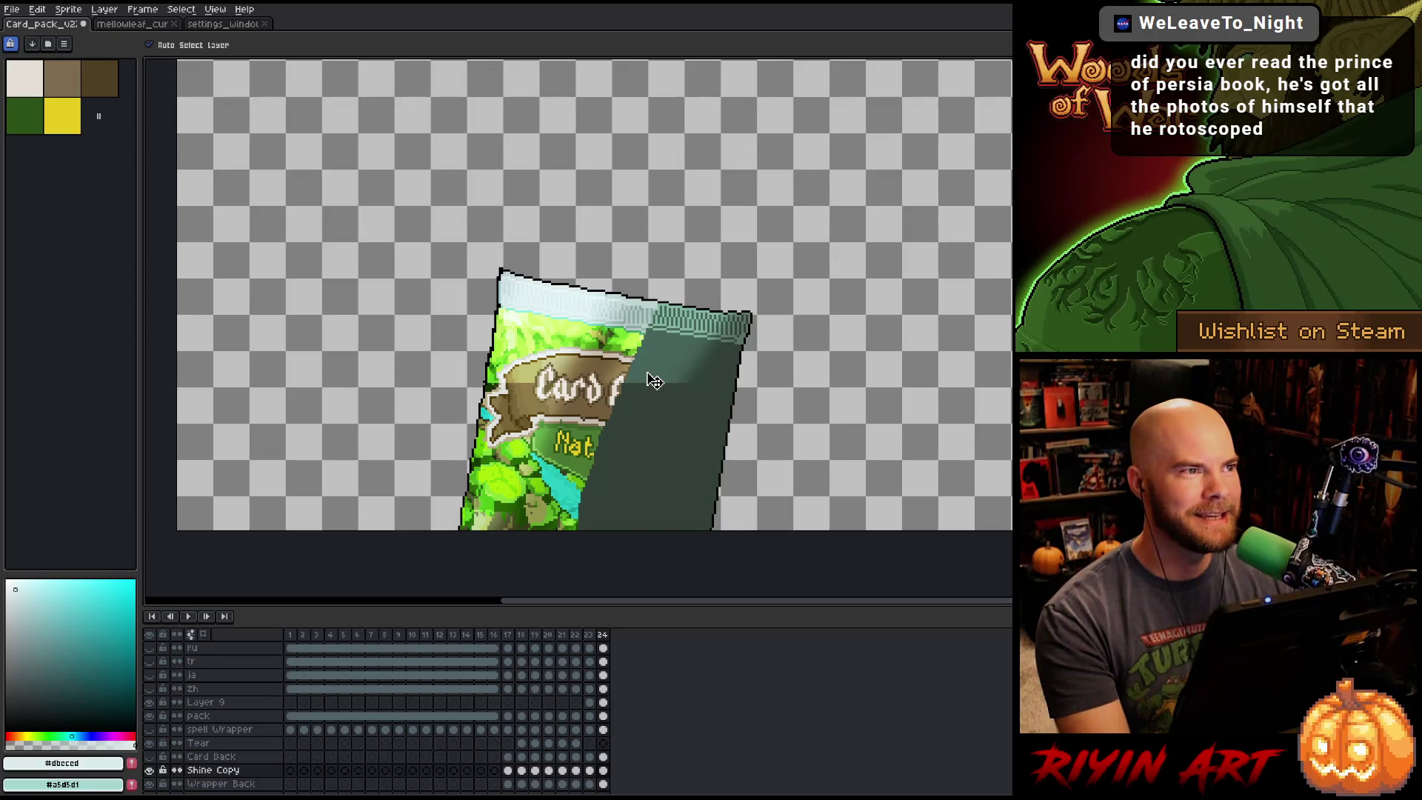
scroll(648, 379, up, 2)
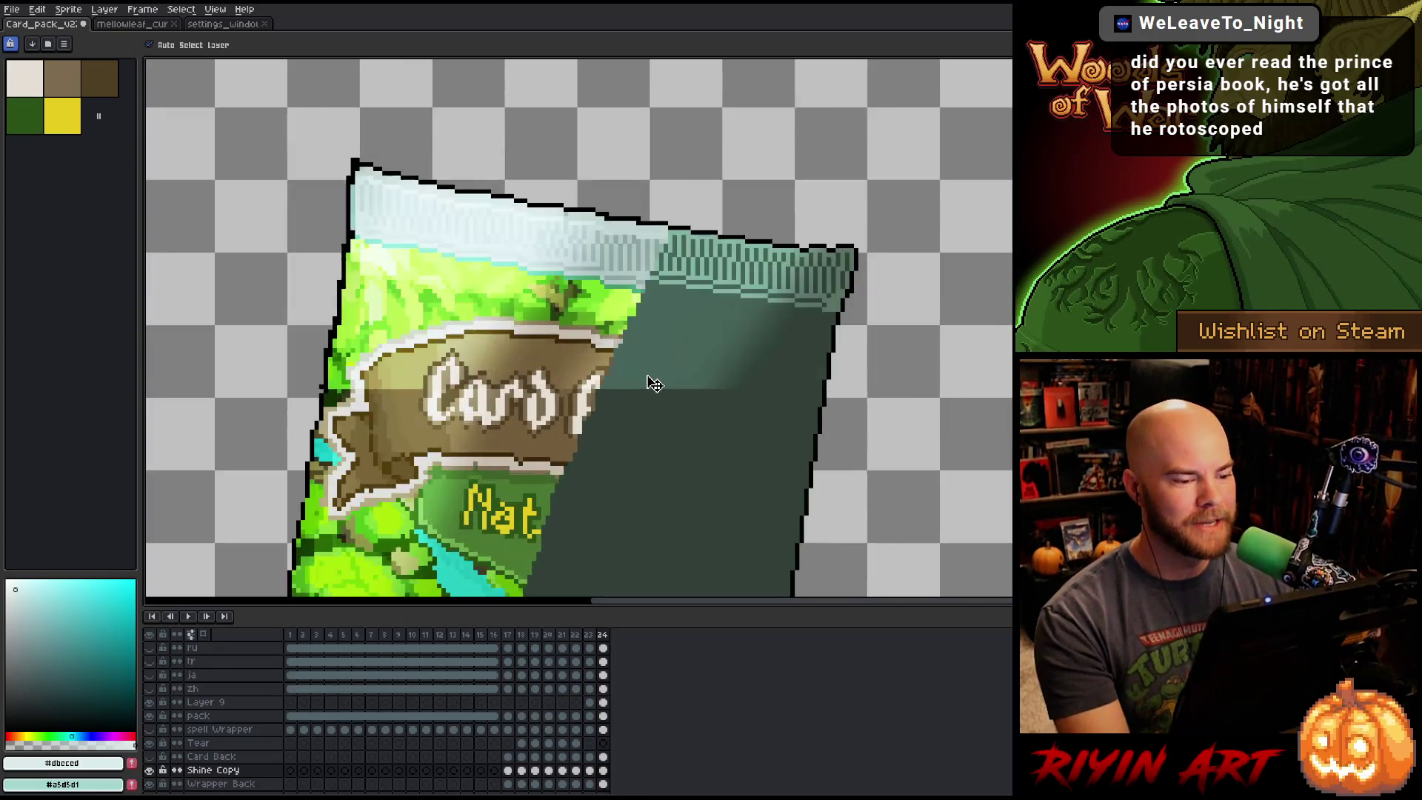
key(space)
drag(631, 406, 657, 351)
scroll(671, 334, down, 1)
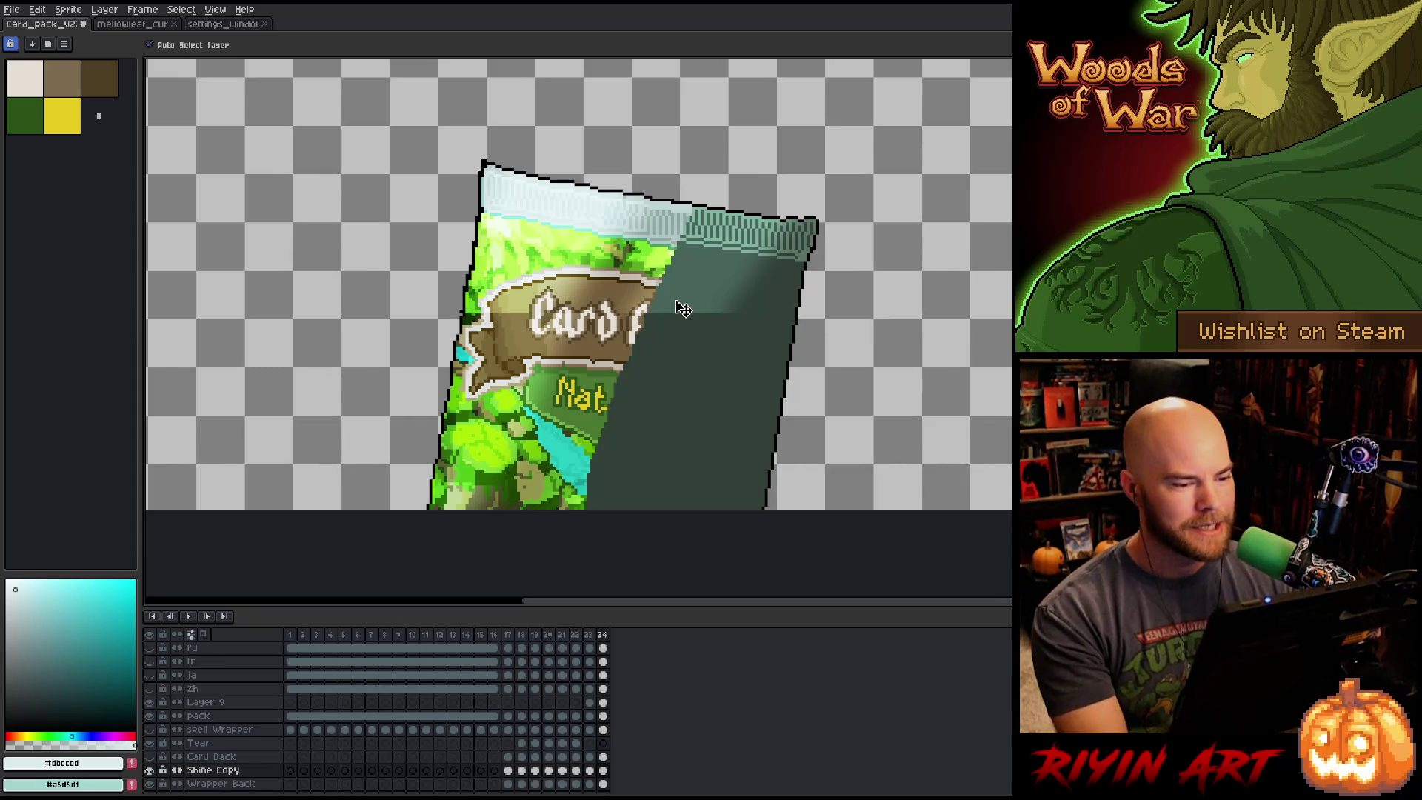
scroll(684, 309, up, 1)
scroll(686, 309, down, 1)
scroll(689, 309, up, 1)
scroll(688, 309, down, 1)
scroll(368, 261, up, 4)
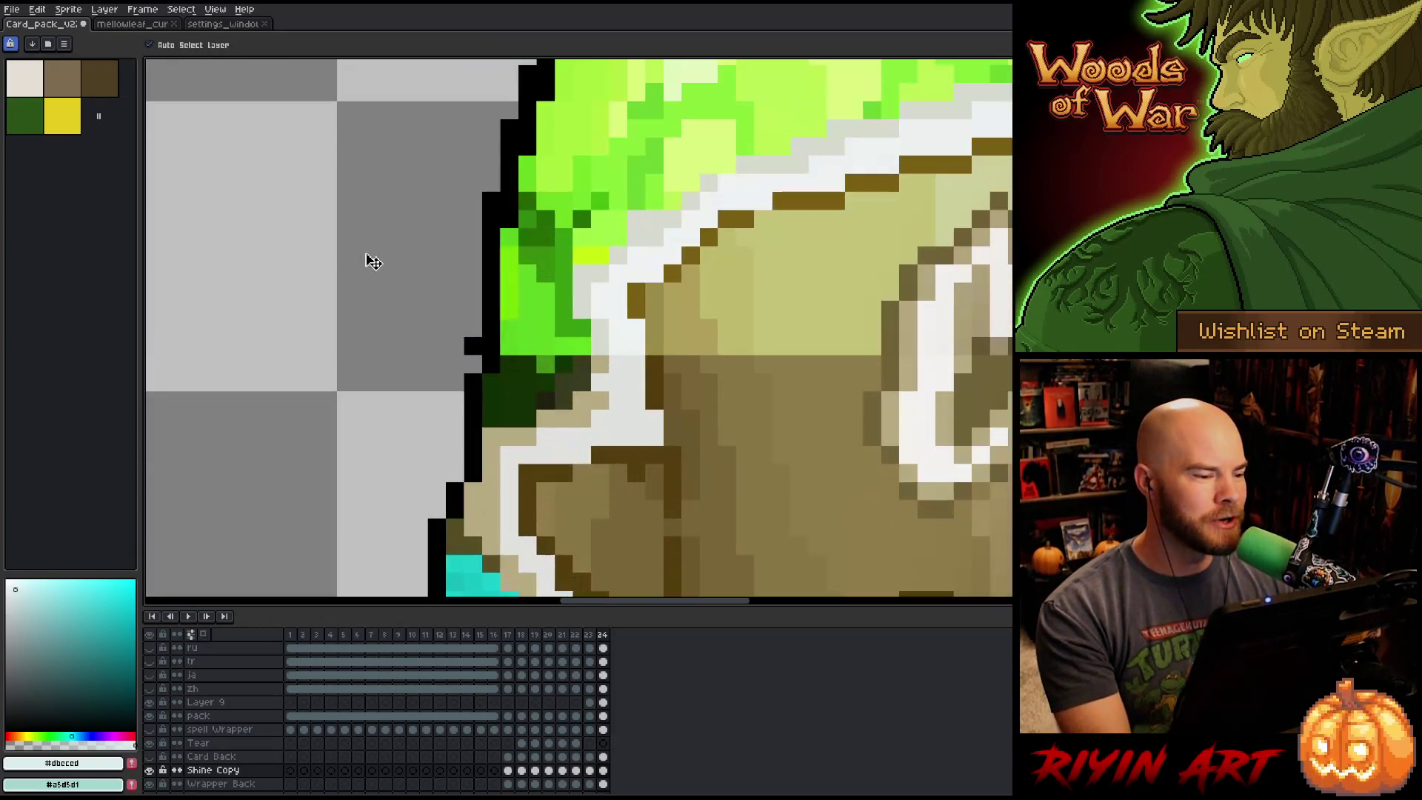
scroll(419, 299, down, 1)
scroll(419, 299, up, 1)
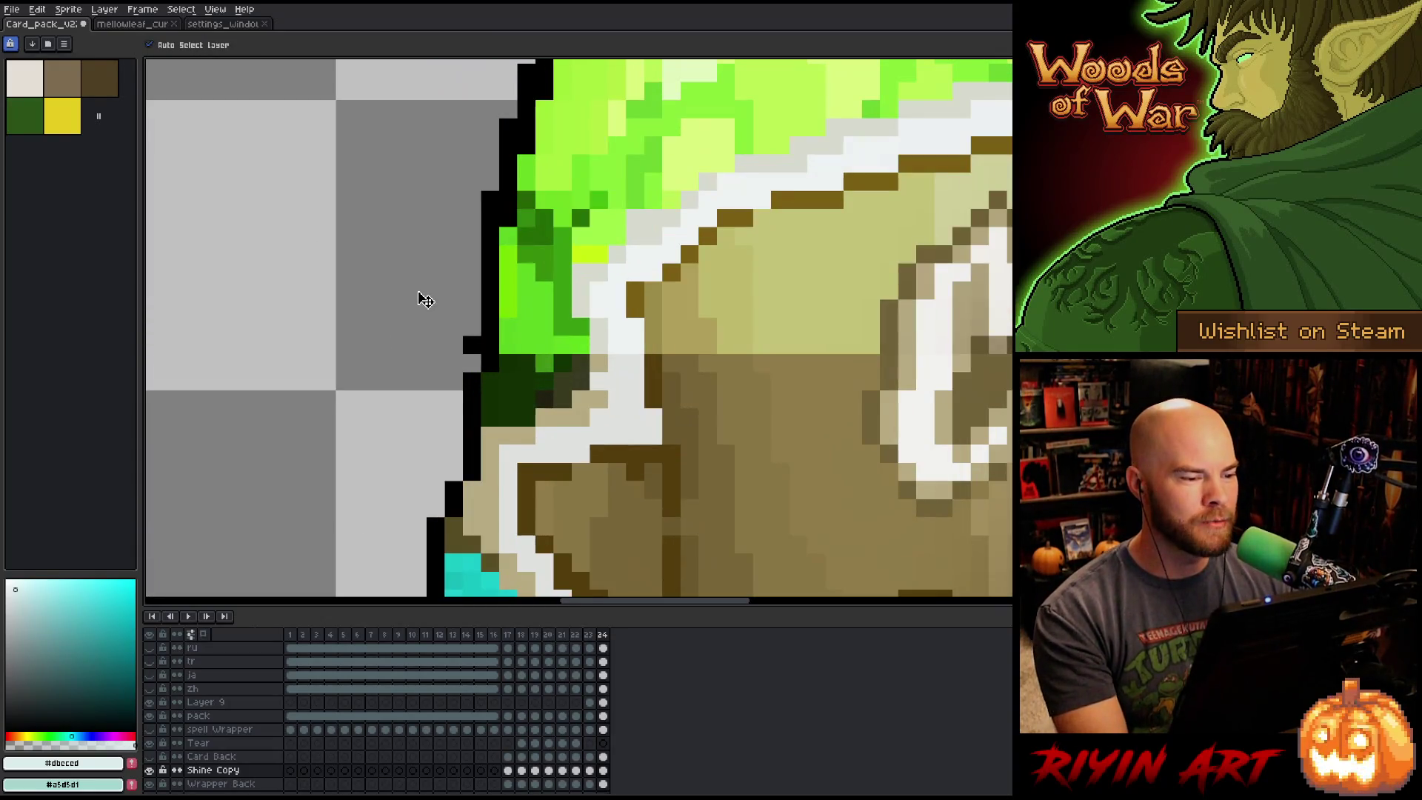
click(483, 354)
key(b)
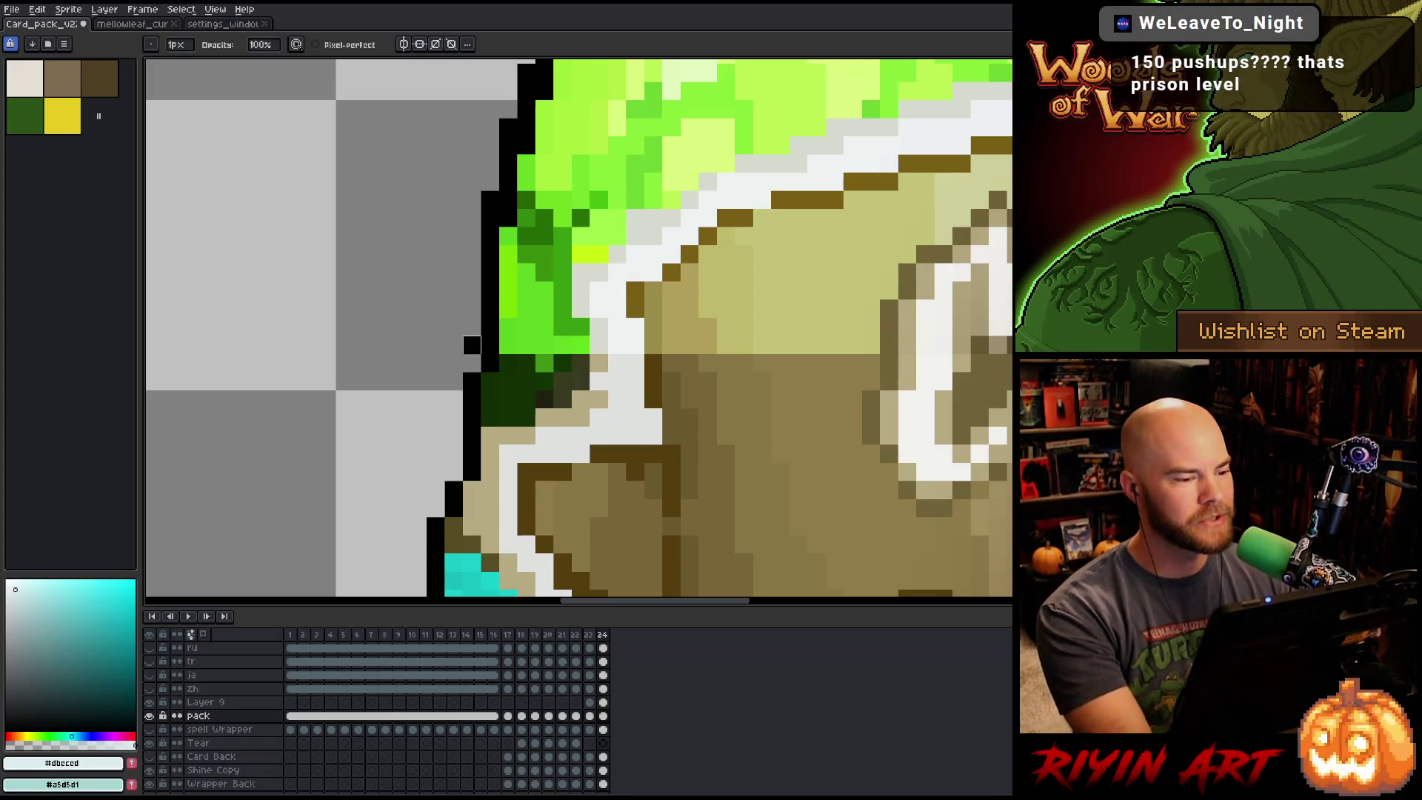
scroll(472, 345, down, 4)
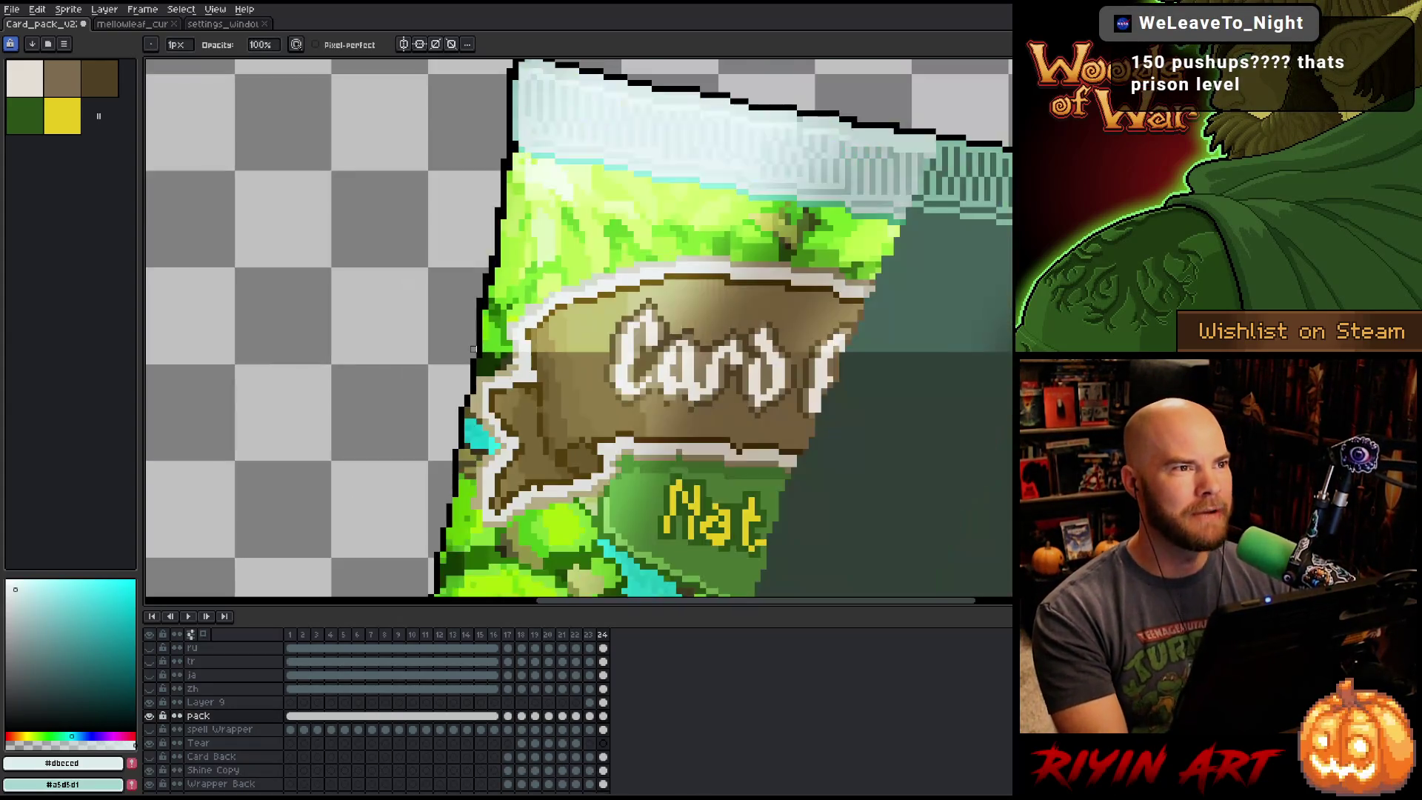
mouse_move(606, 462)
mouse_down()
mouse_move(592, 433)
mouse_move(674, 448)
mouse_up()
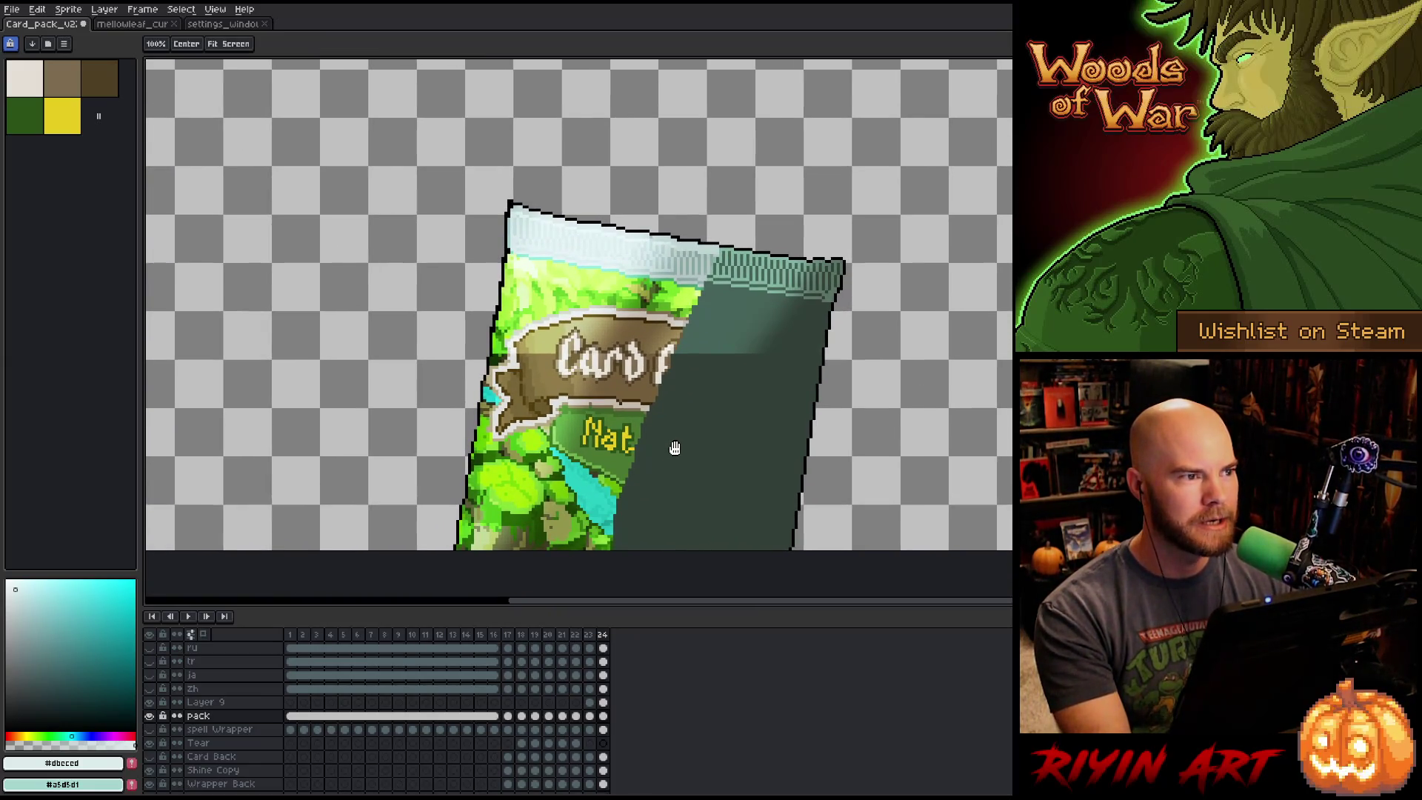
key(b)
scroll(731, 429, up, 2)
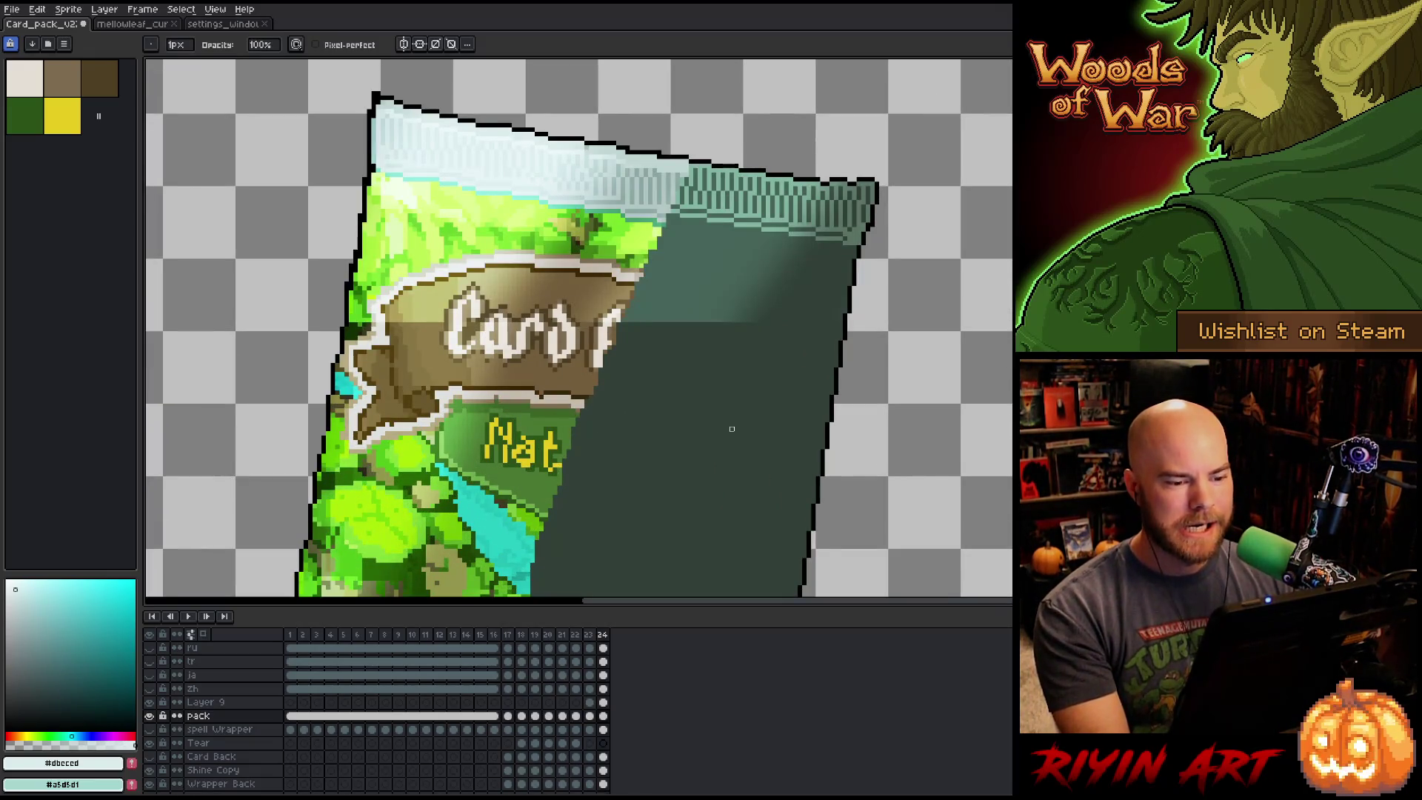
scroll(732, 429, down, 1)
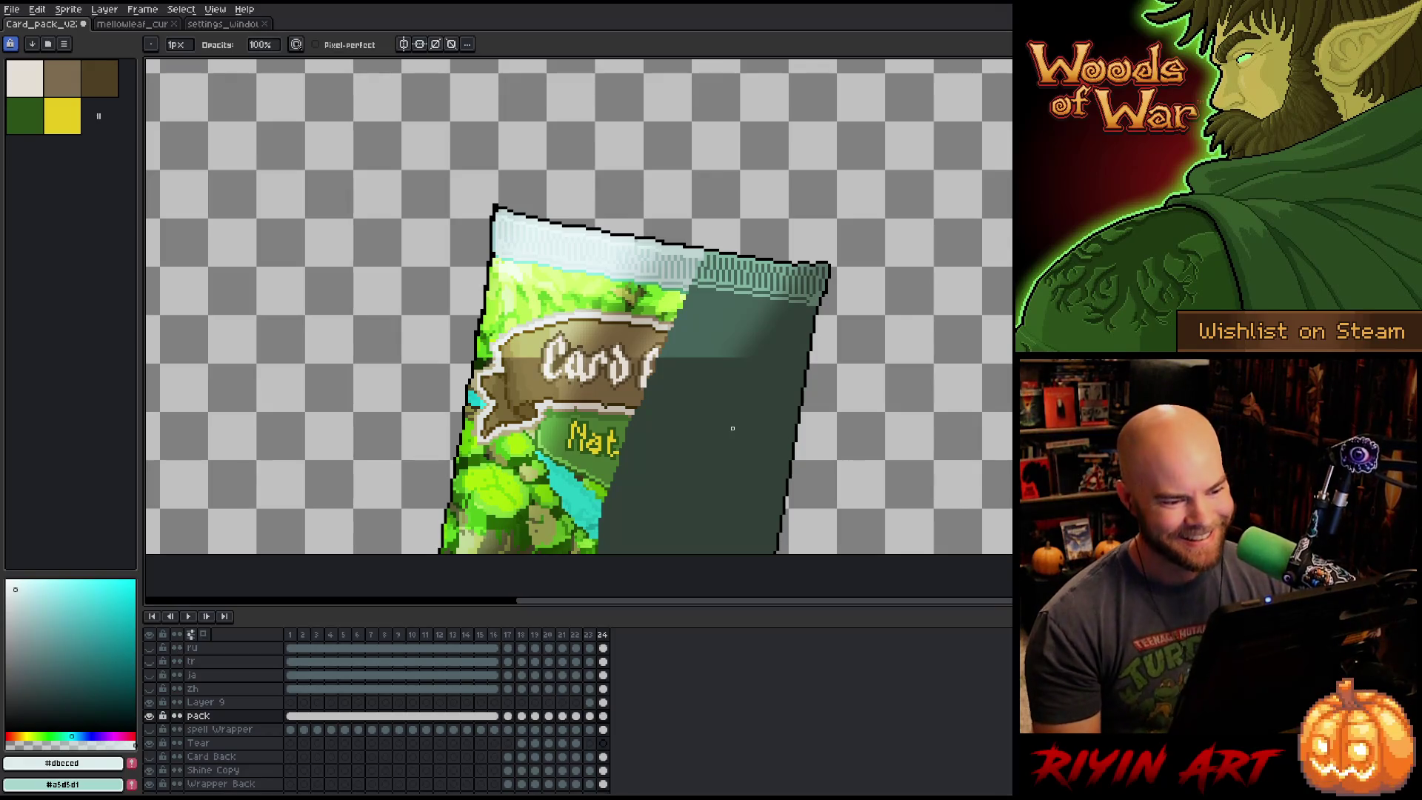
scroll(736, 418, down, 1)
scroll(740, 408, up, 2)
key(space)
drag(676, 403, 720, 349)
scroll(725, 357, down, 1)
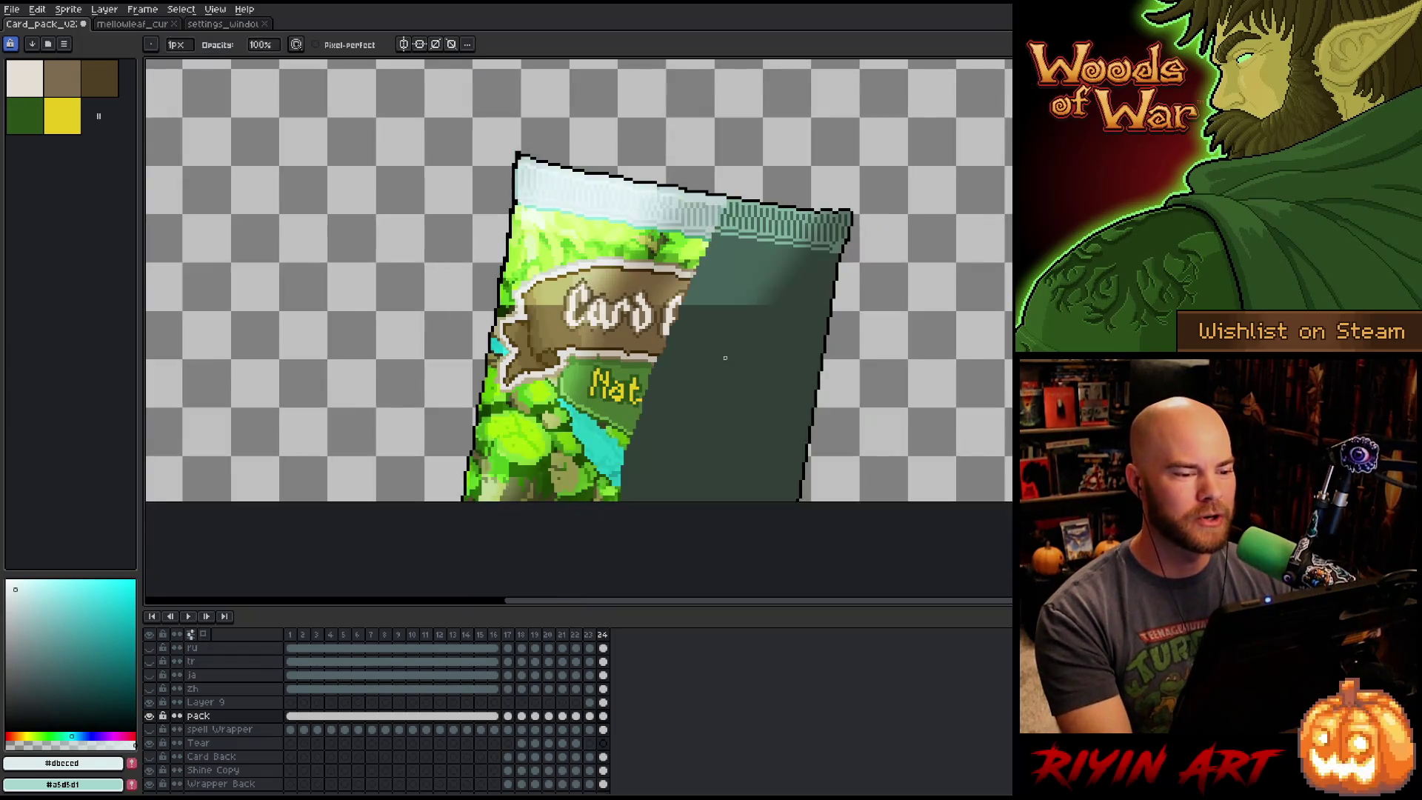
key(v)
click(724, 297)
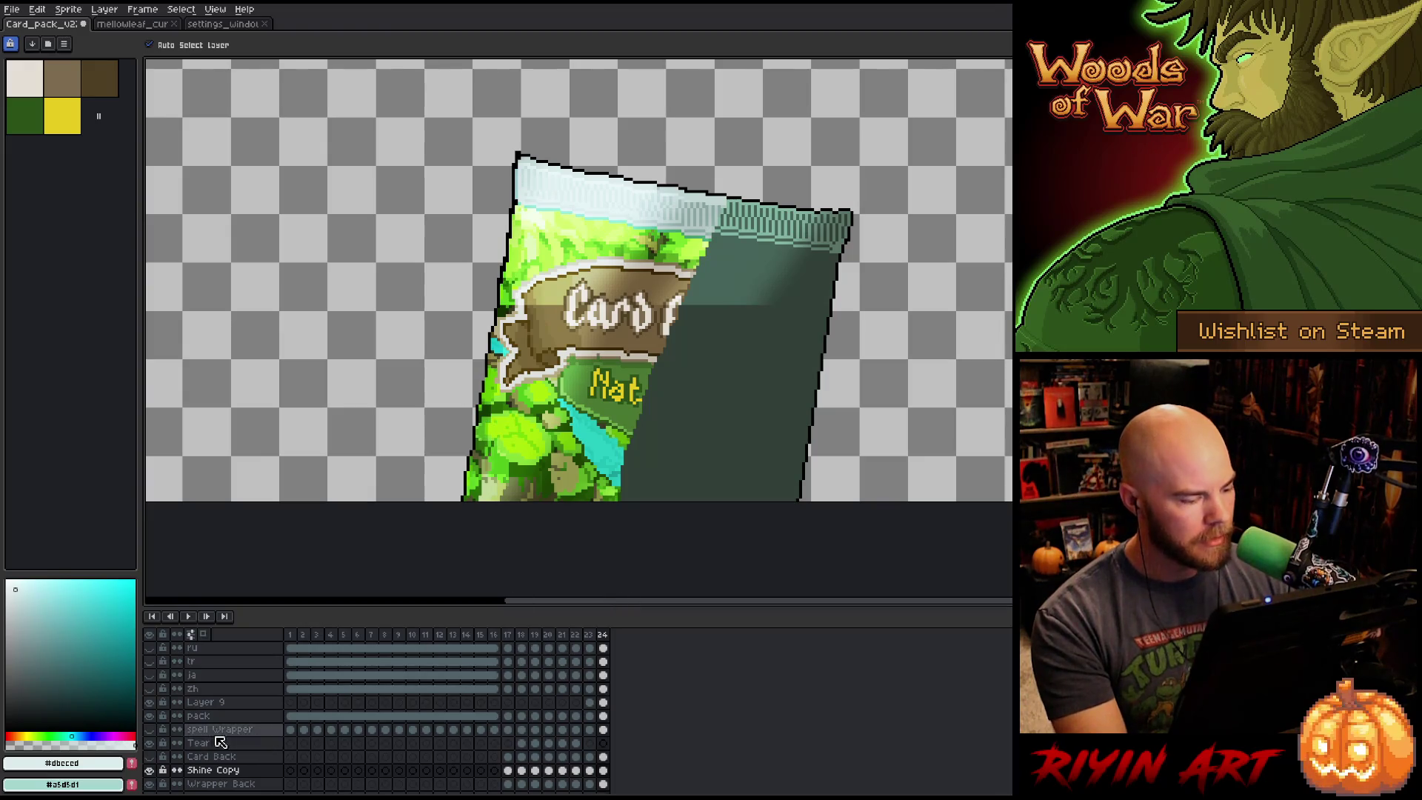
click(150, 770)
click(151, 770)
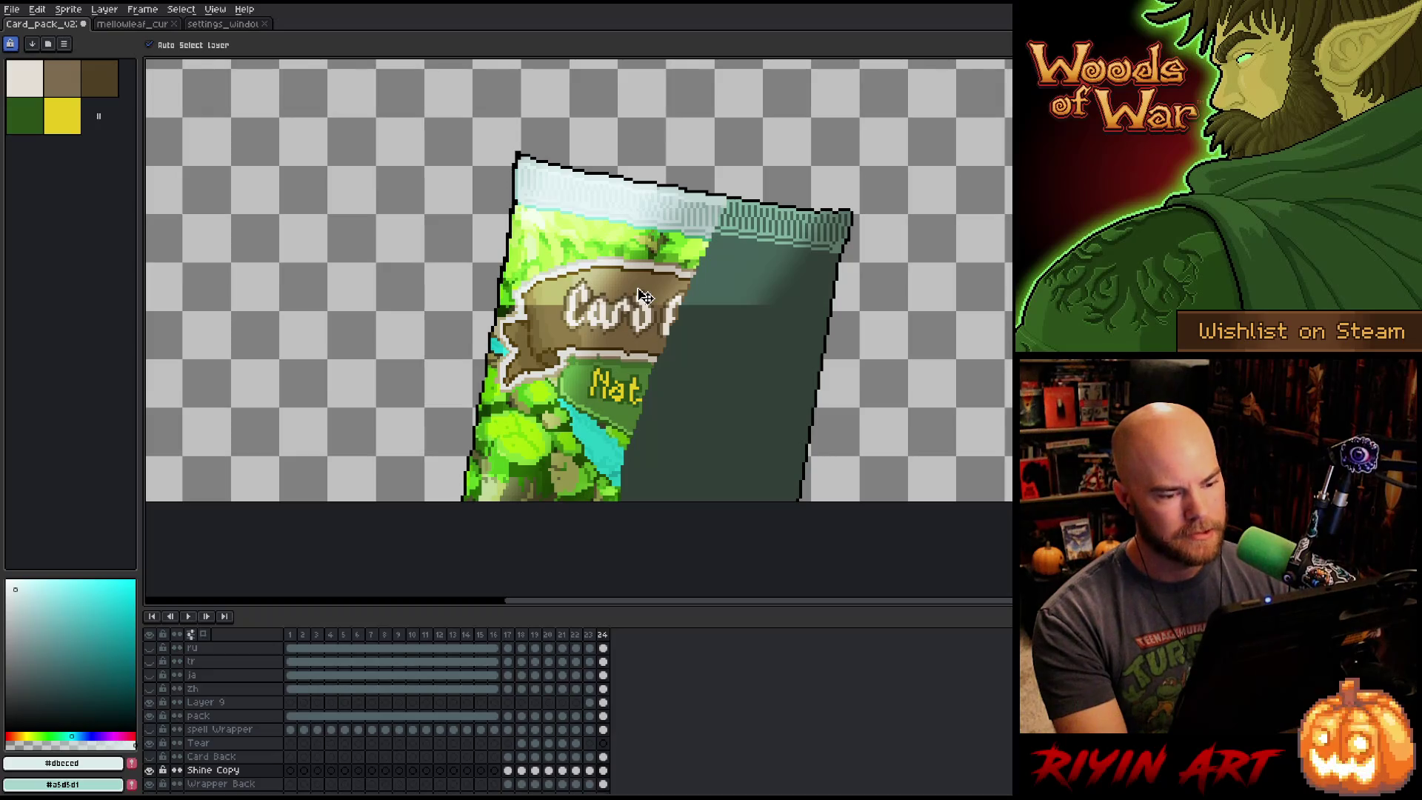
key(m)
drag(815, 307, 685, 300)
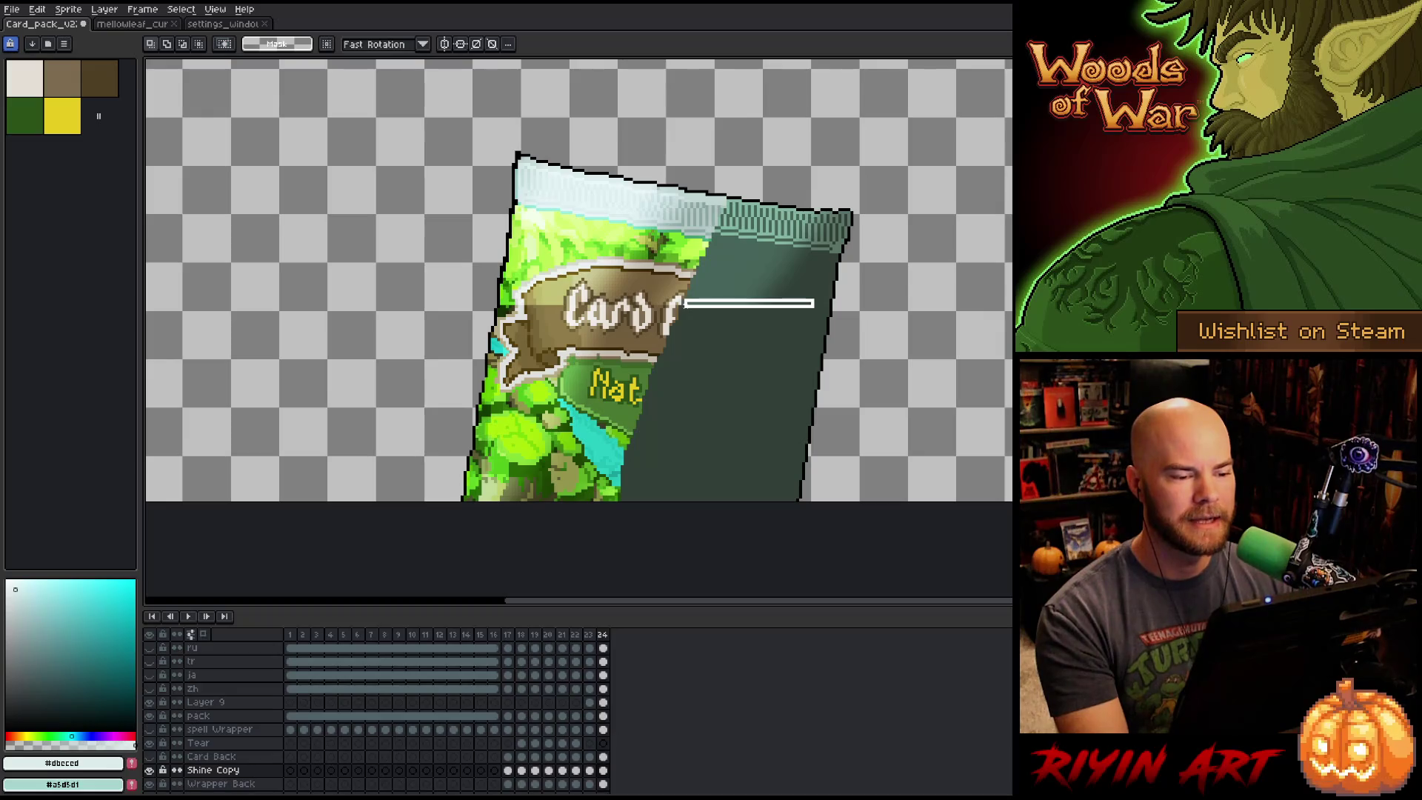
click(919, 291)
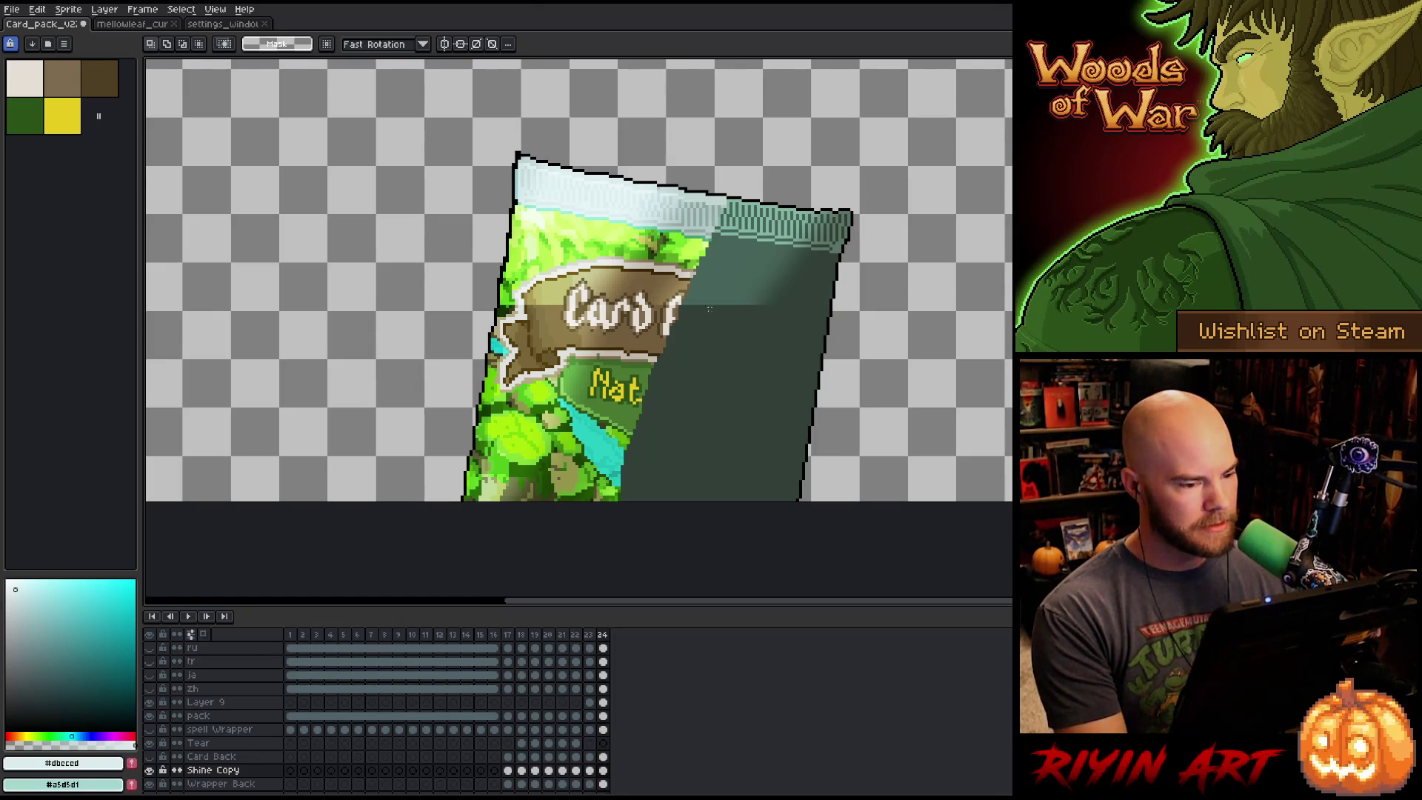
key(v)
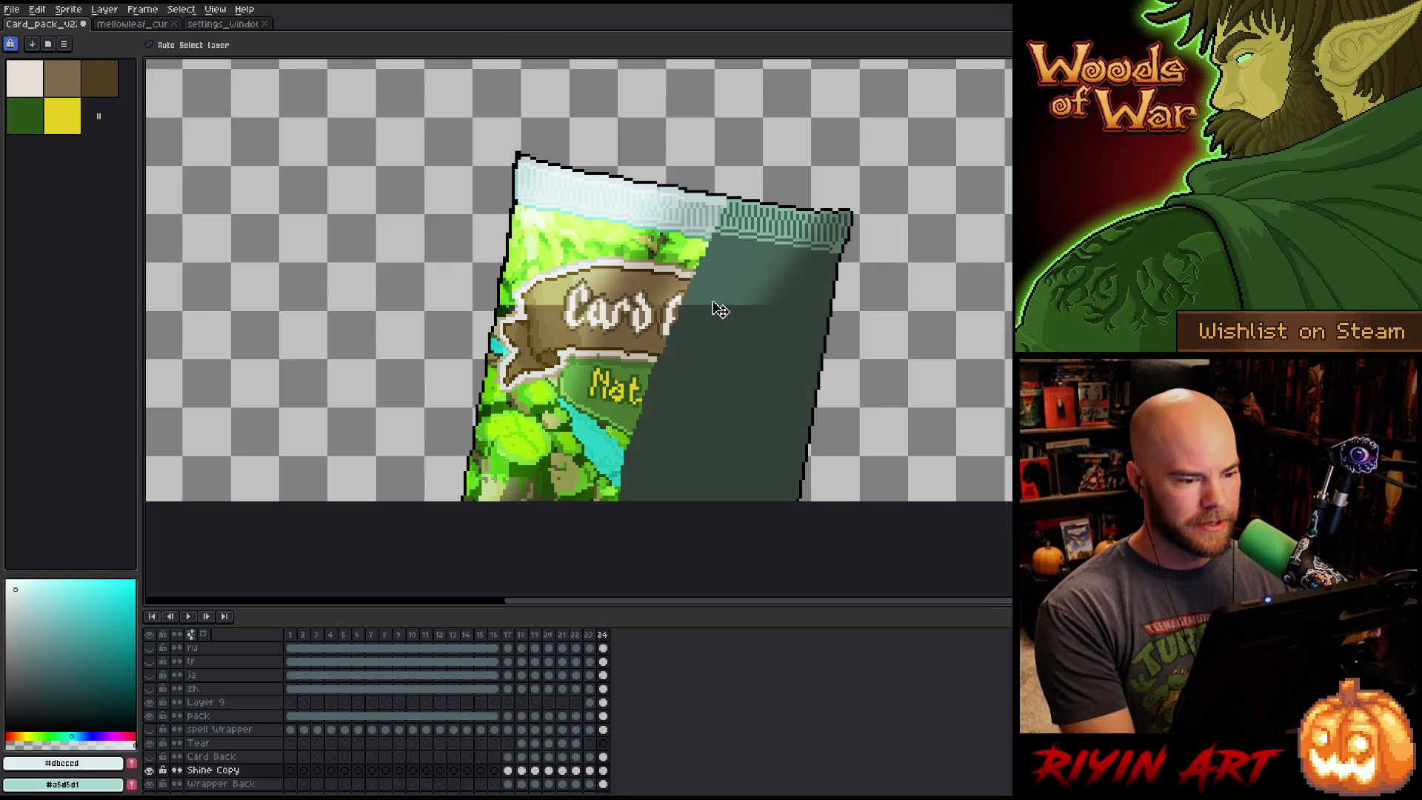
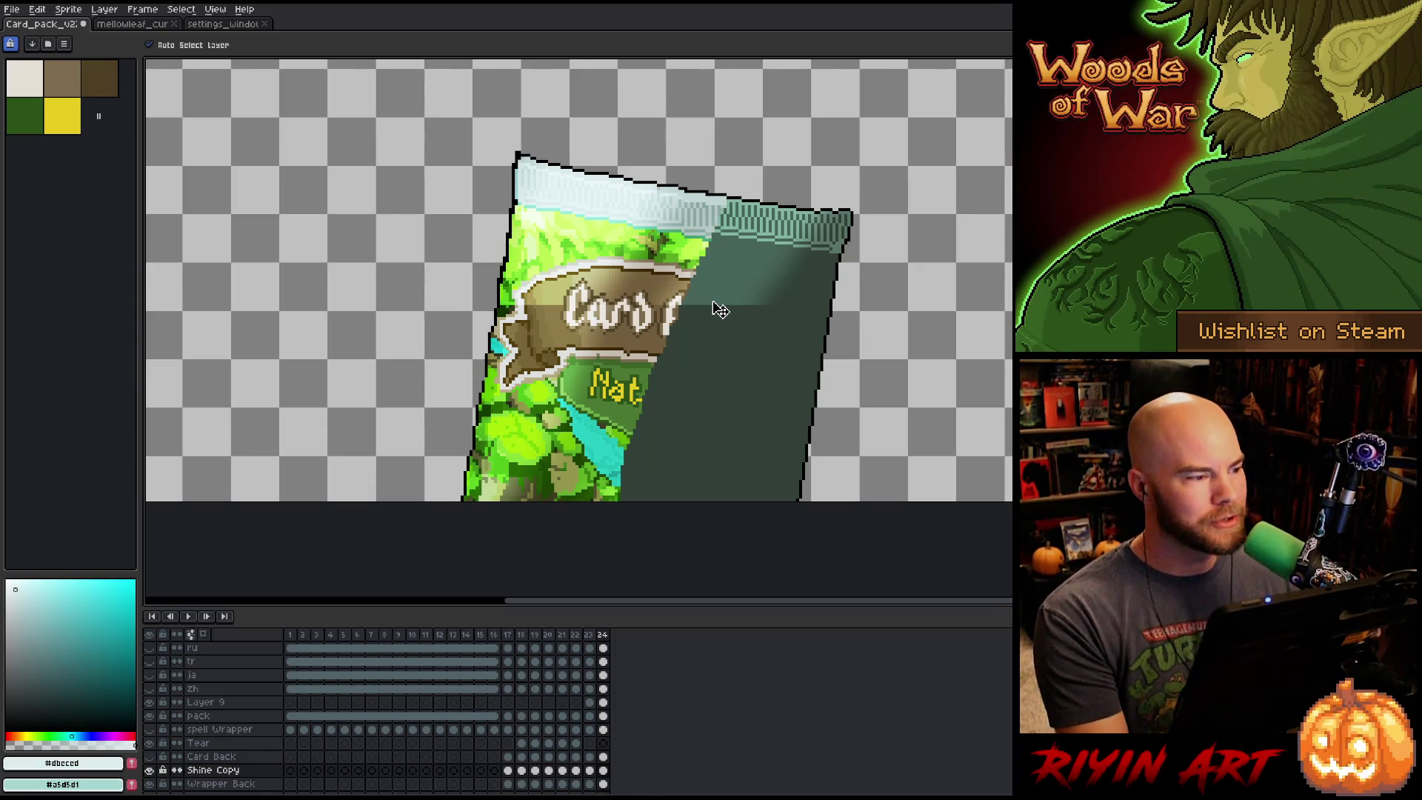
Save the Card_pack file, then briefly hide the Shine Copy layer to compare.
scroll(718, 308, down, 1)
scroll(722, 305, up, 1)
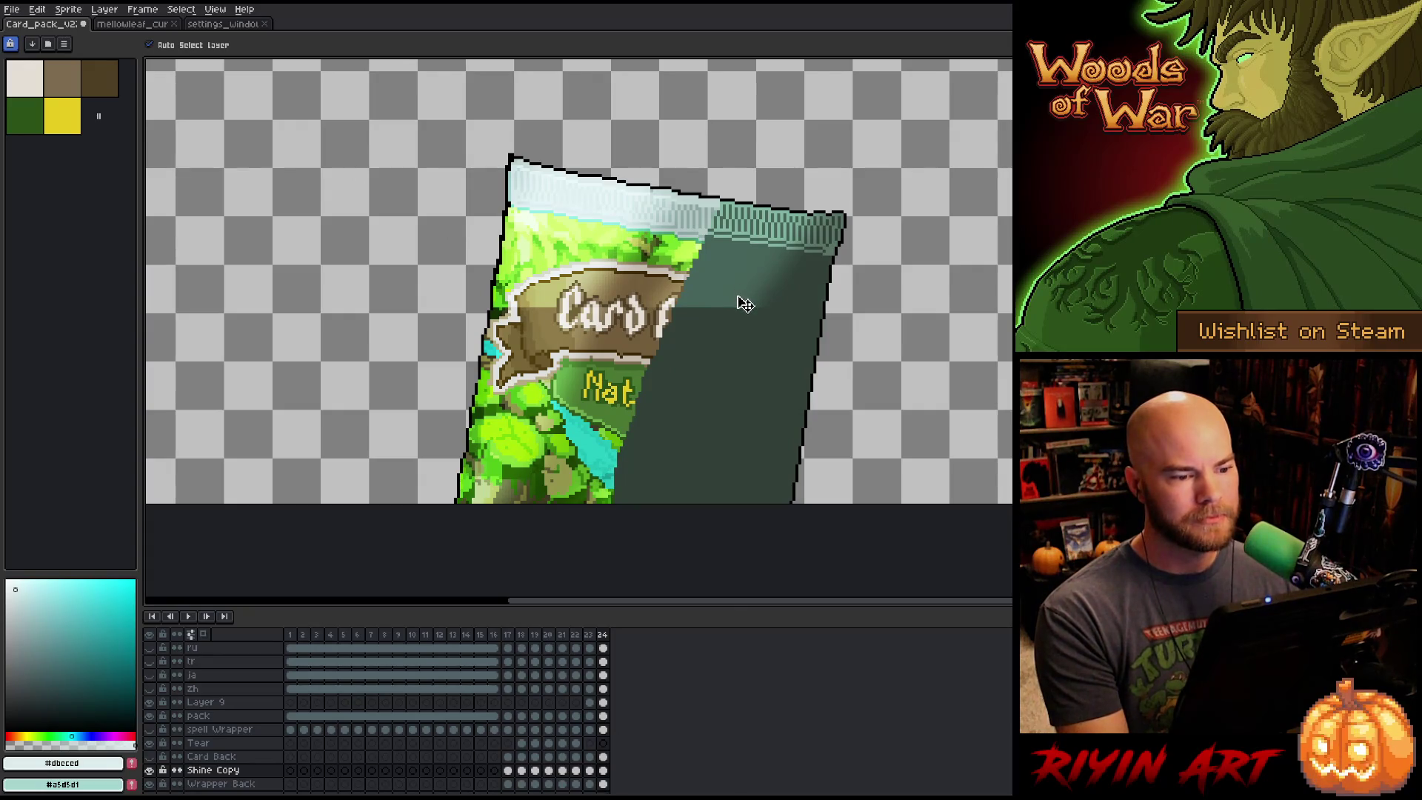
scroll(722, 300, down, 1)
scroll(712, 285, up, 1)
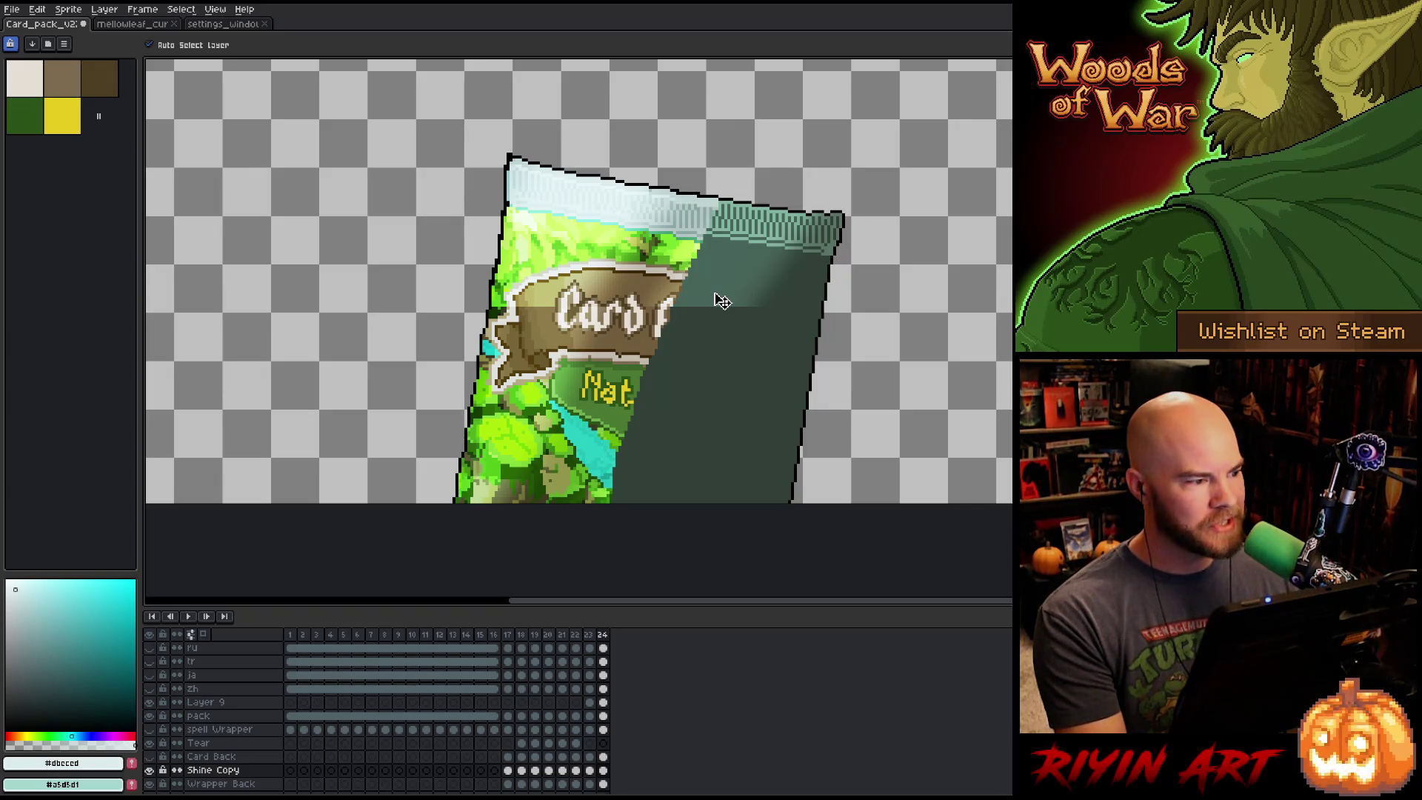
key(ctrl+s)
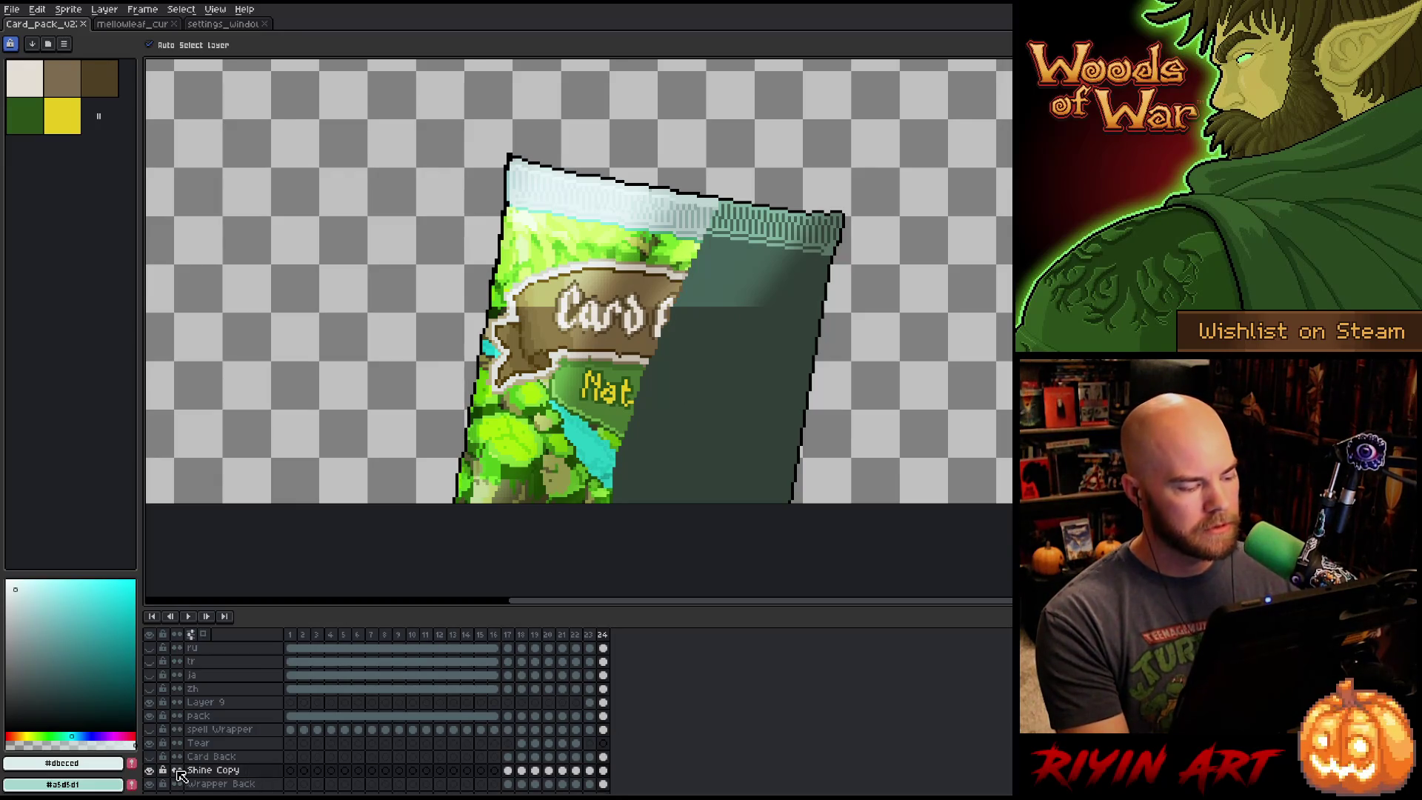
double_click(151, 771)
On frame 24, move the Shine Copy cel down onto the lowered pack.
double_click(151, 772)
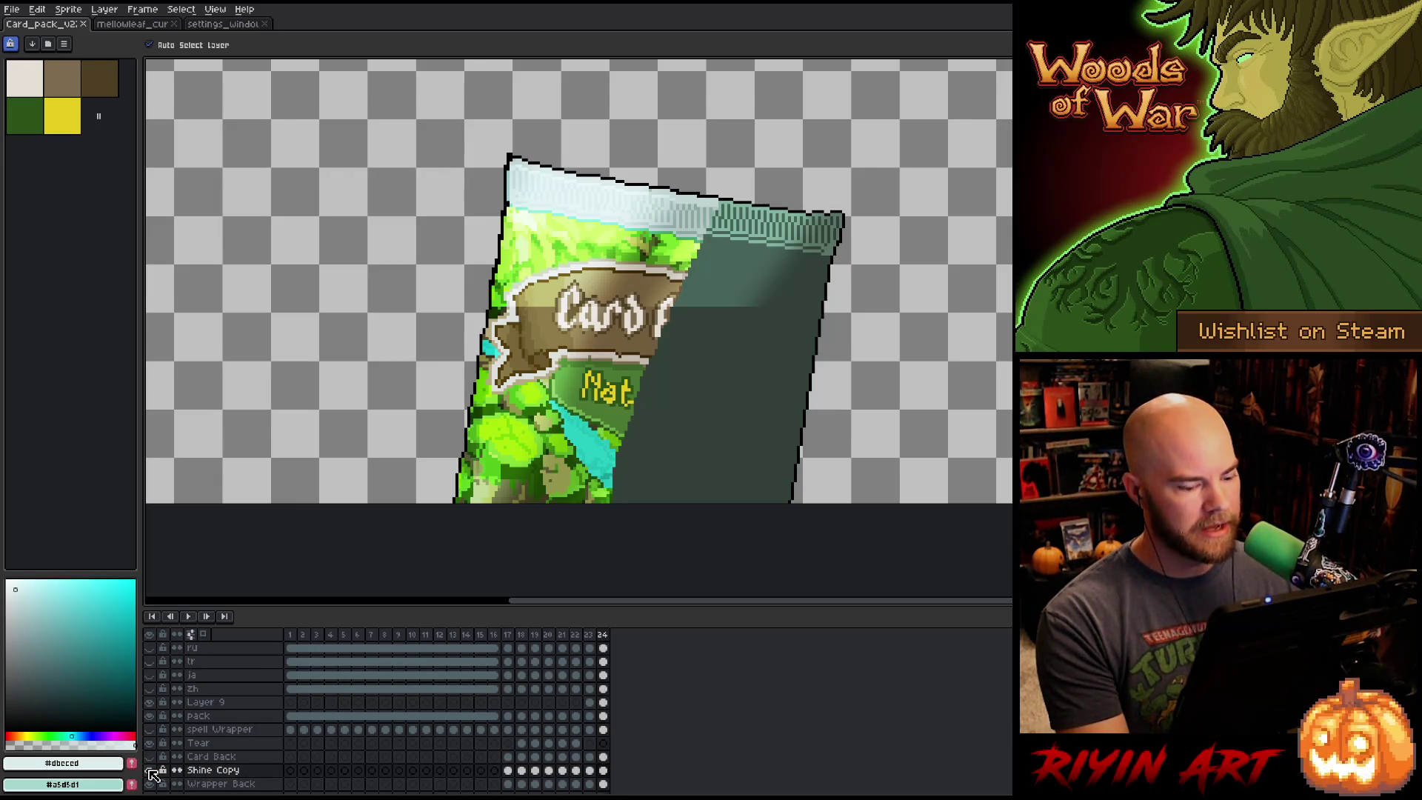
key(Left)
key(minus)
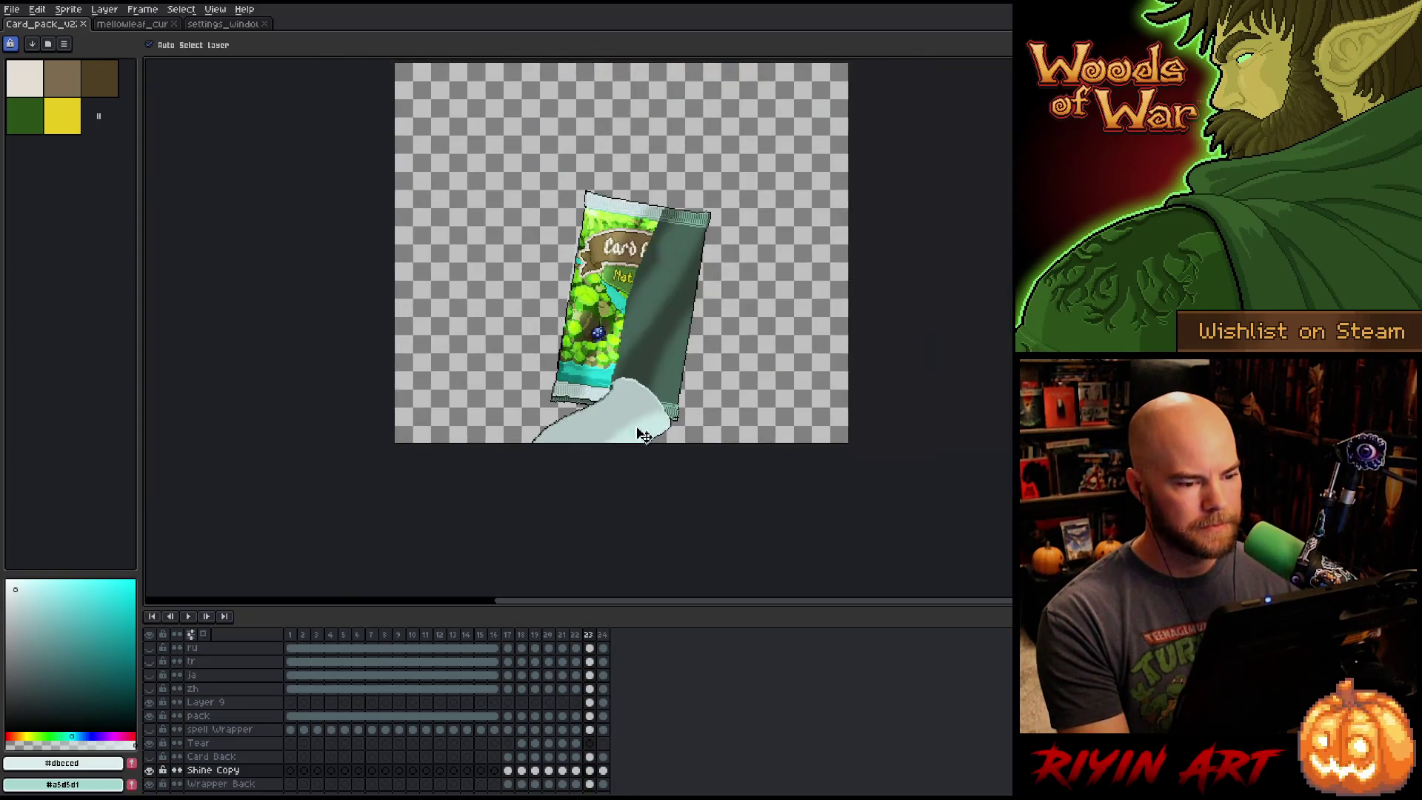
click(604, 771)
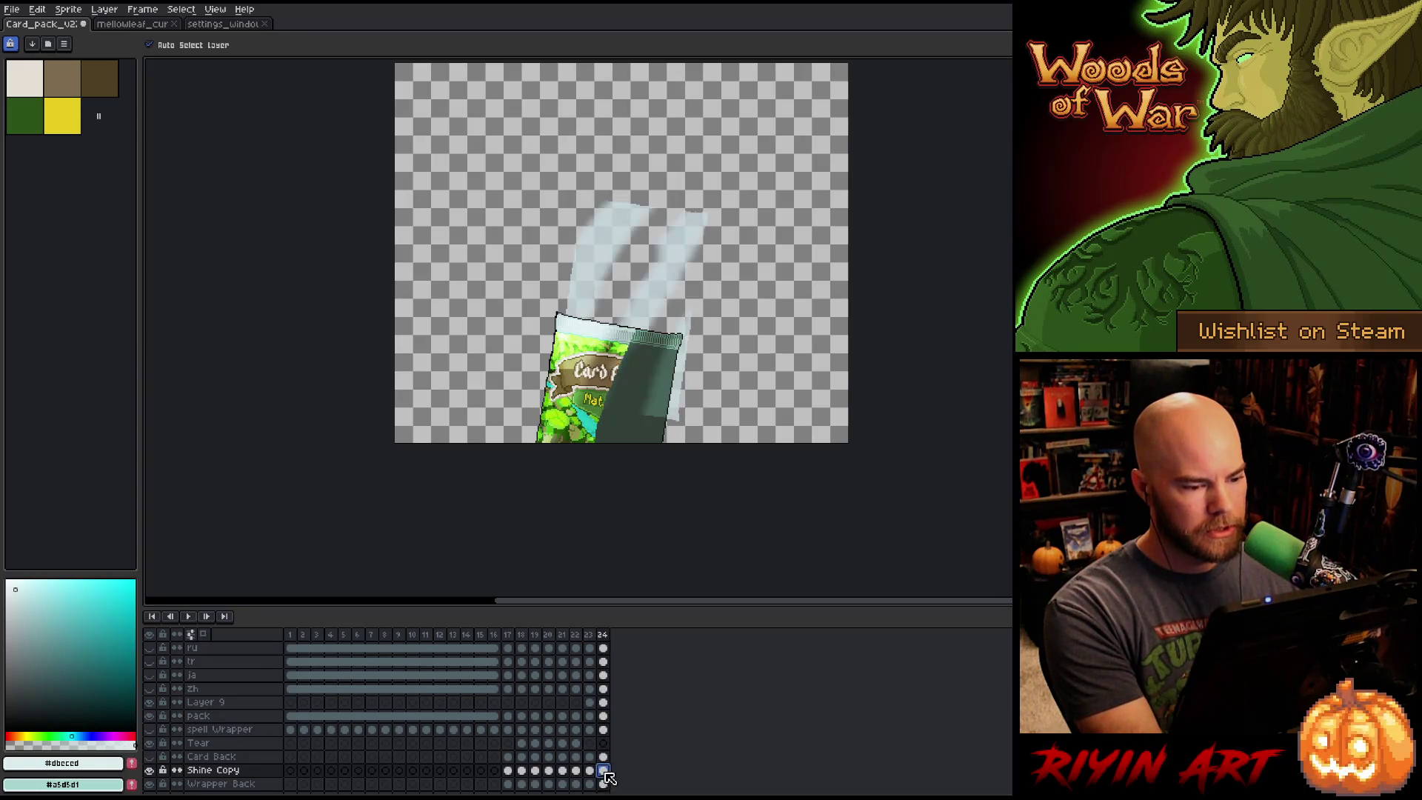
mouse_move(683, 247)
mouse_down()
mouse_move(644, 375)
mouse_move(684, 324)
mouse_up()
Add a 1px pencil pixel at the pack's top-right outline corner and select the Shine New layer.
scroll(662, 337, up, 2)
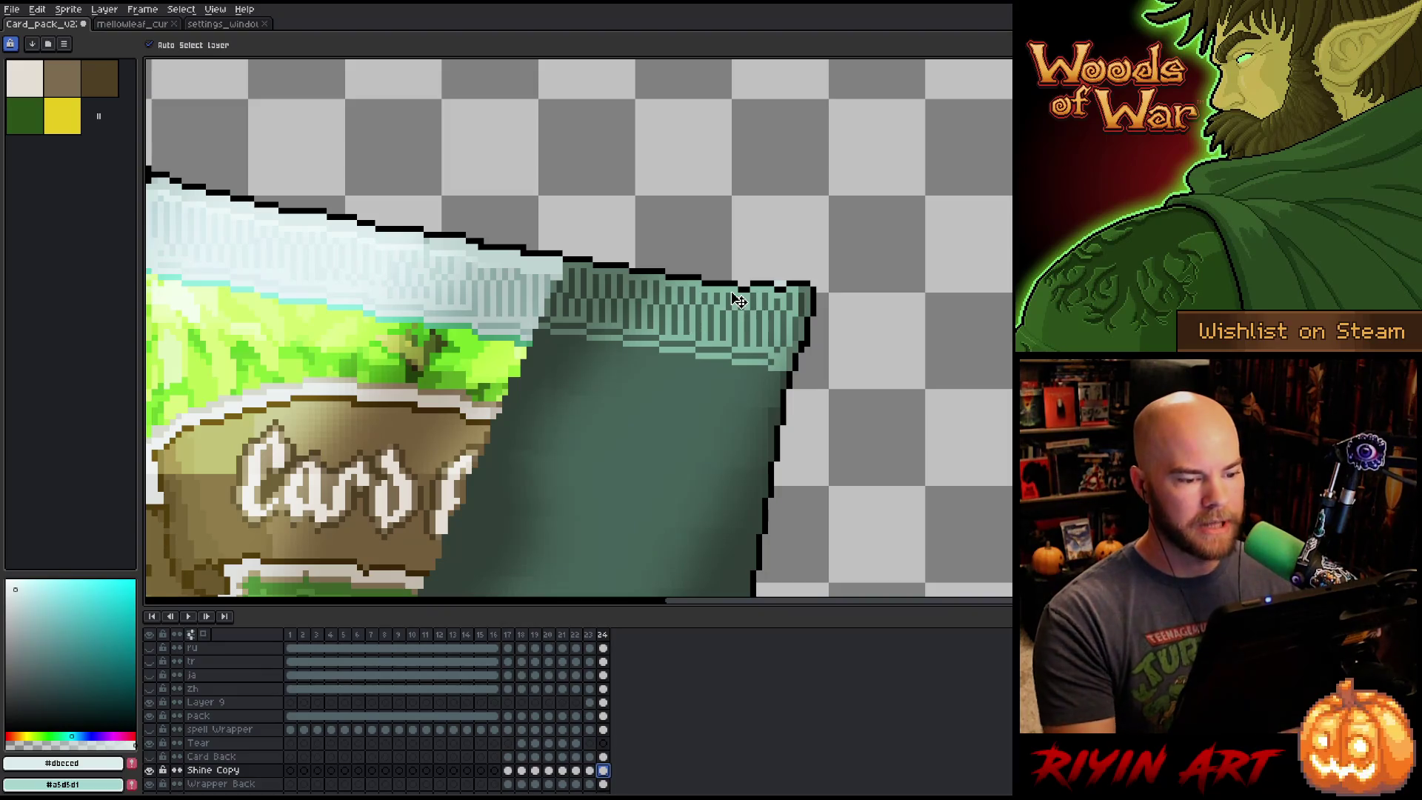
key(b)
click(813, 277)
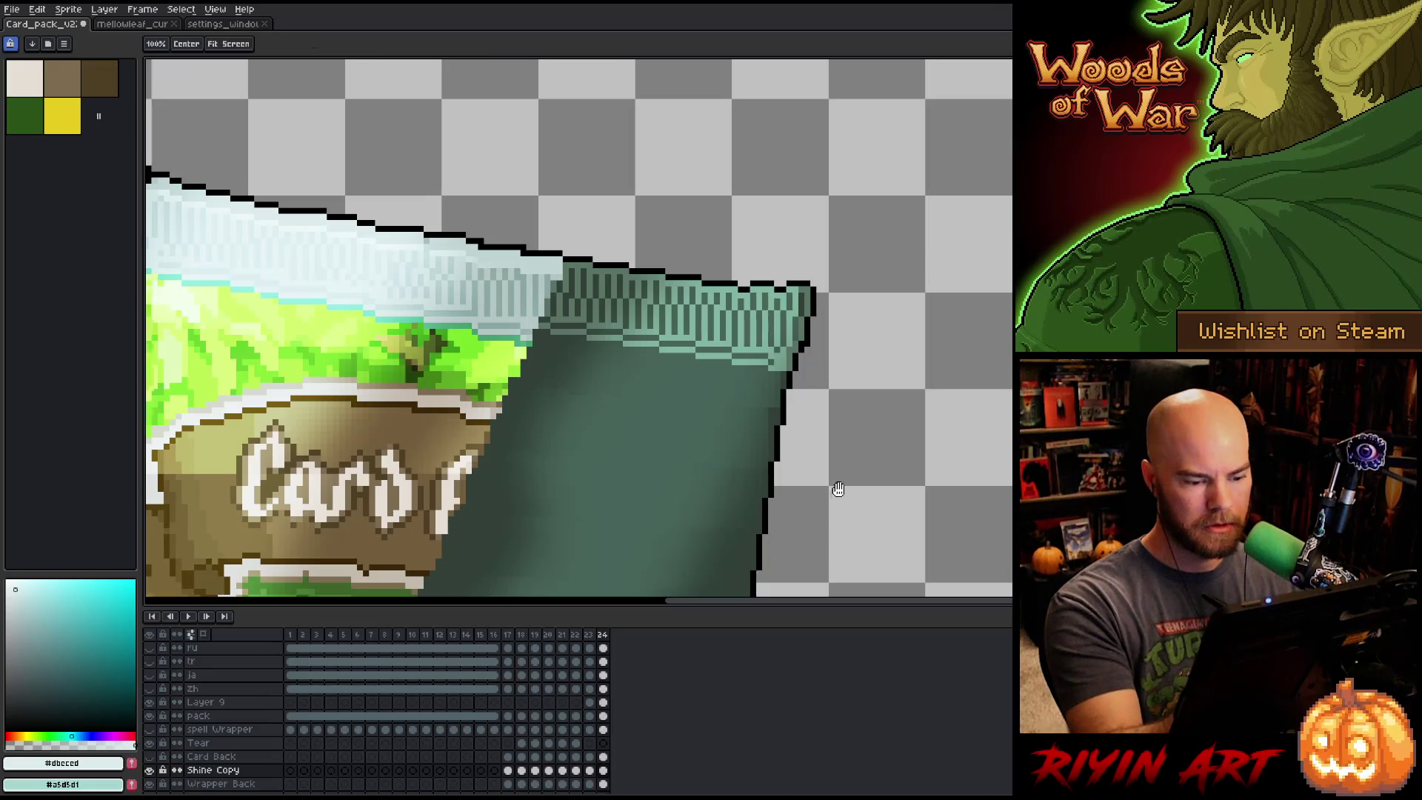
scroll(874, 311, down, 5)
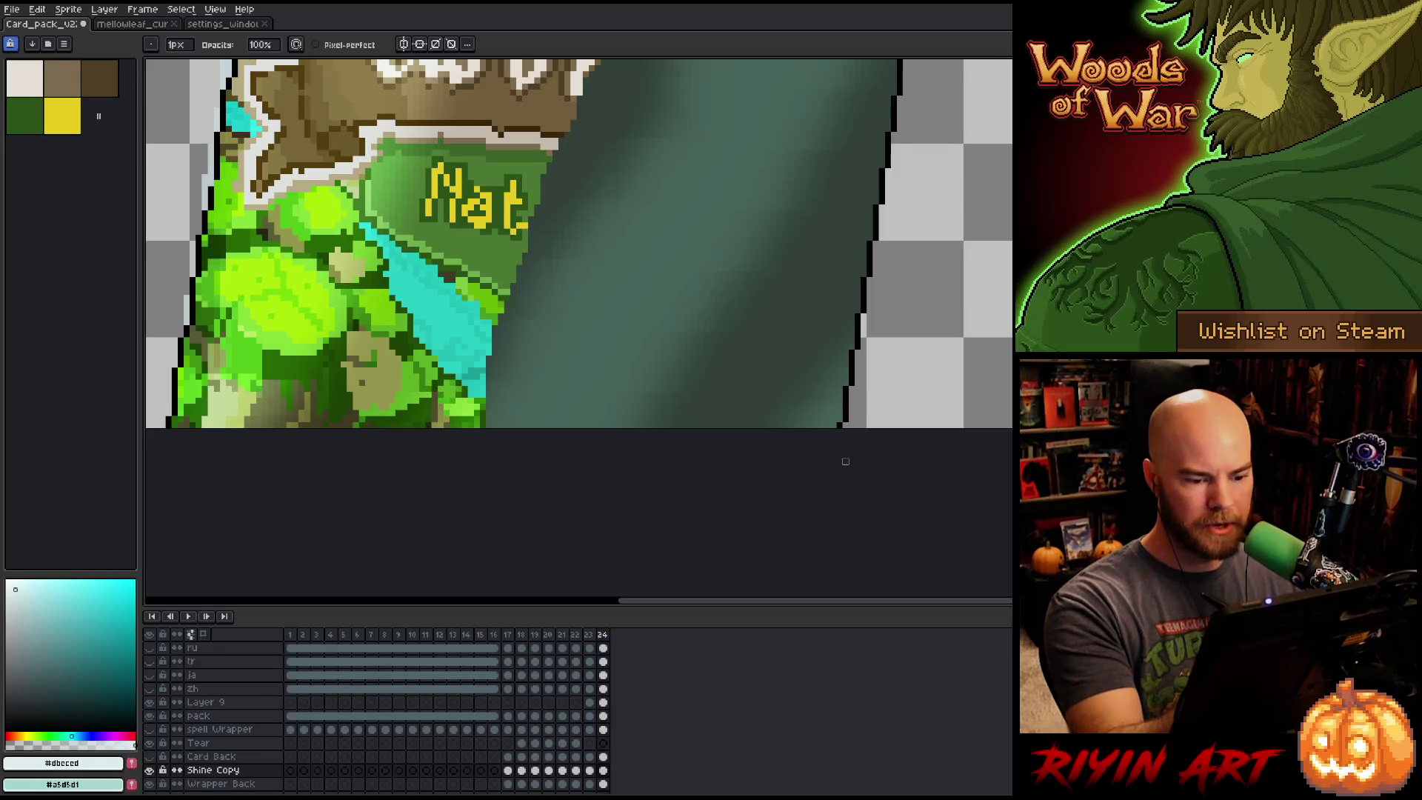
scroll(888, 402, up, 4)
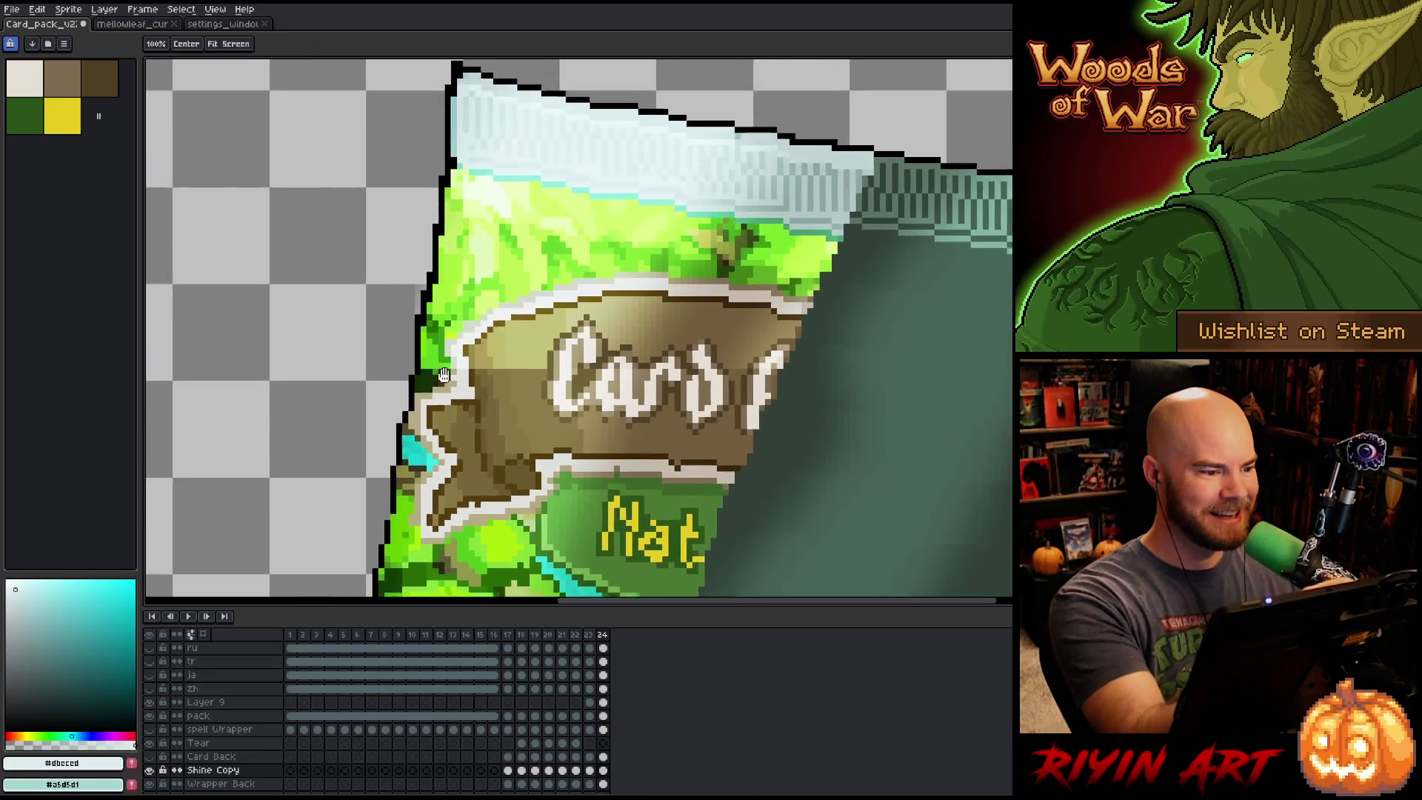
drag(354, 144, 413, 296)
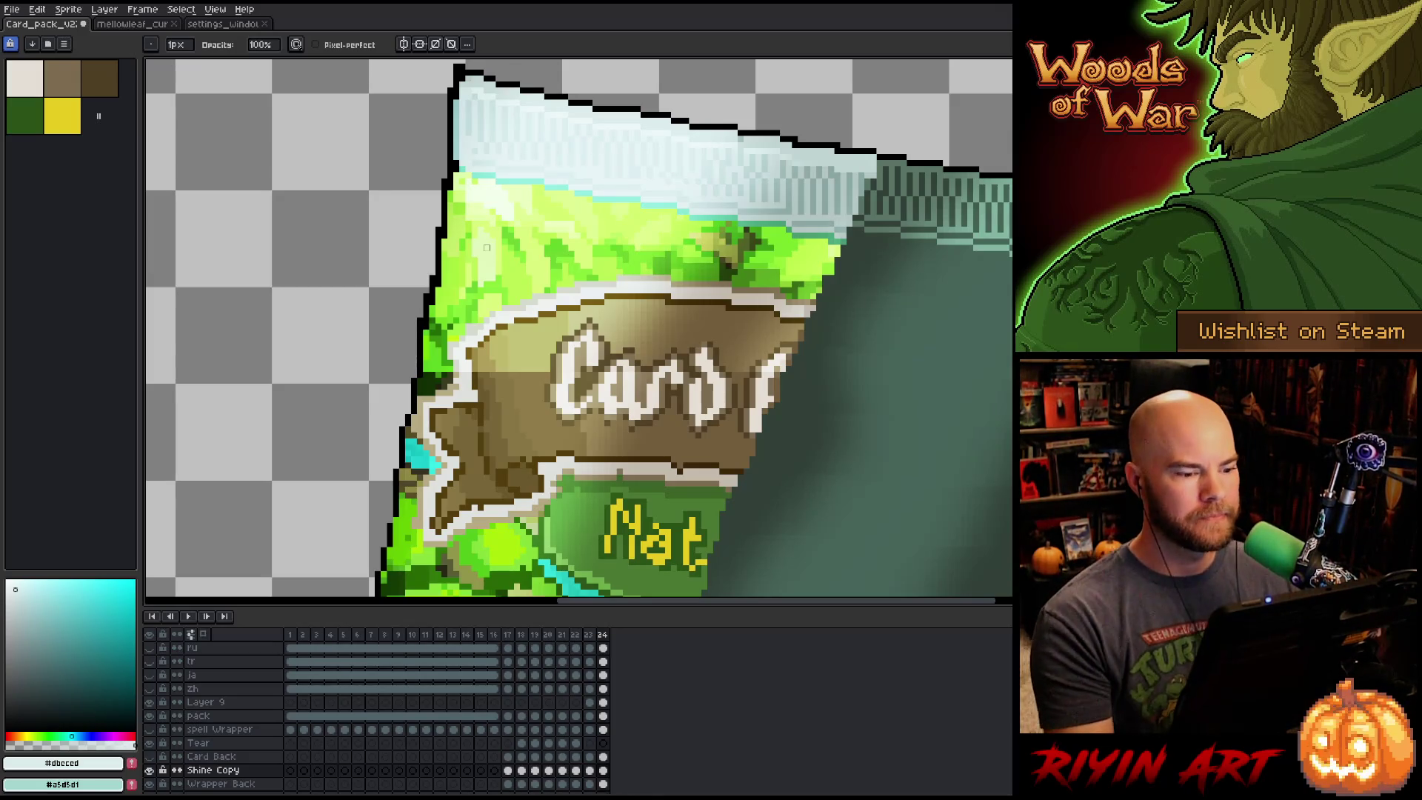
scroll(801, 350, down, 3)
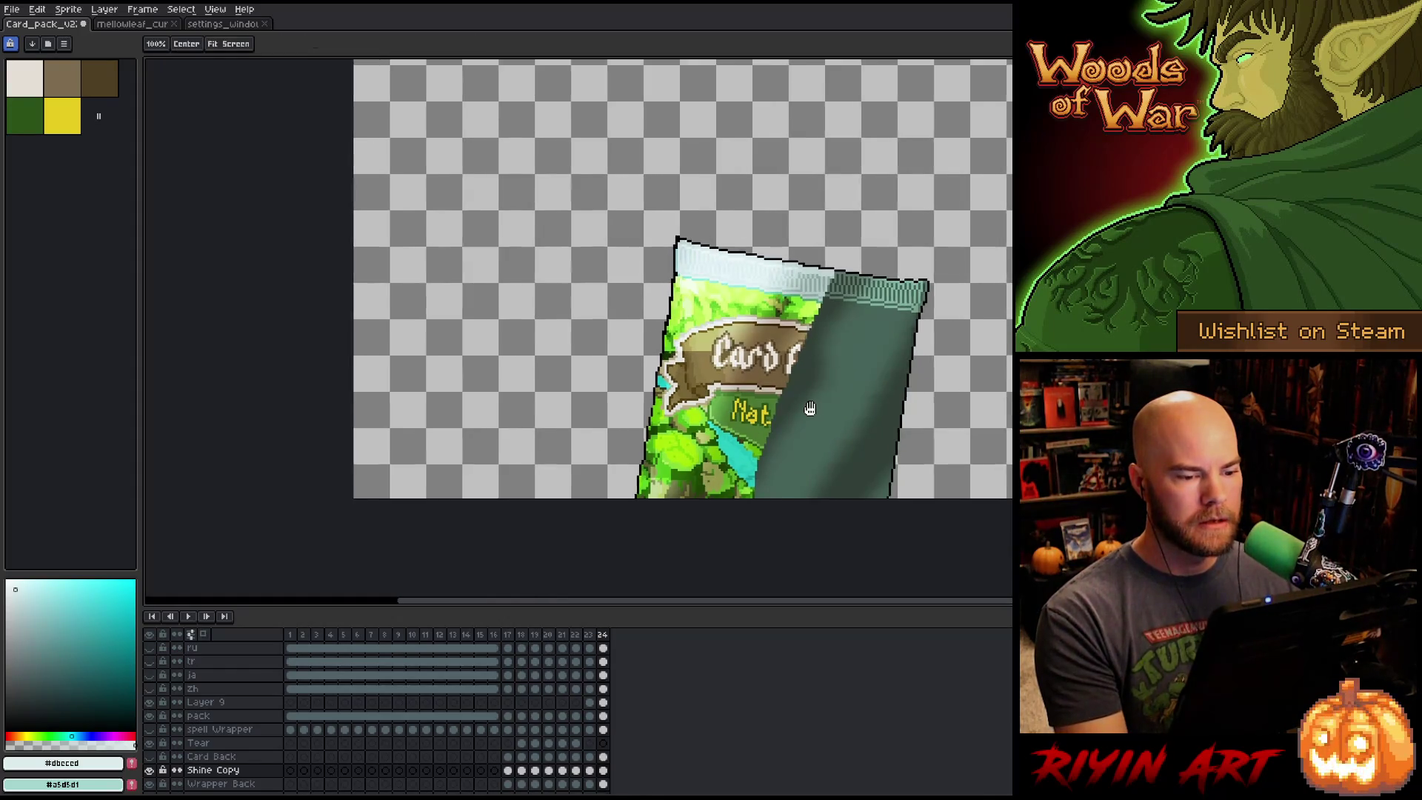
drag(810, 407, 619, 397)
scroll(648, 399, up, 1)
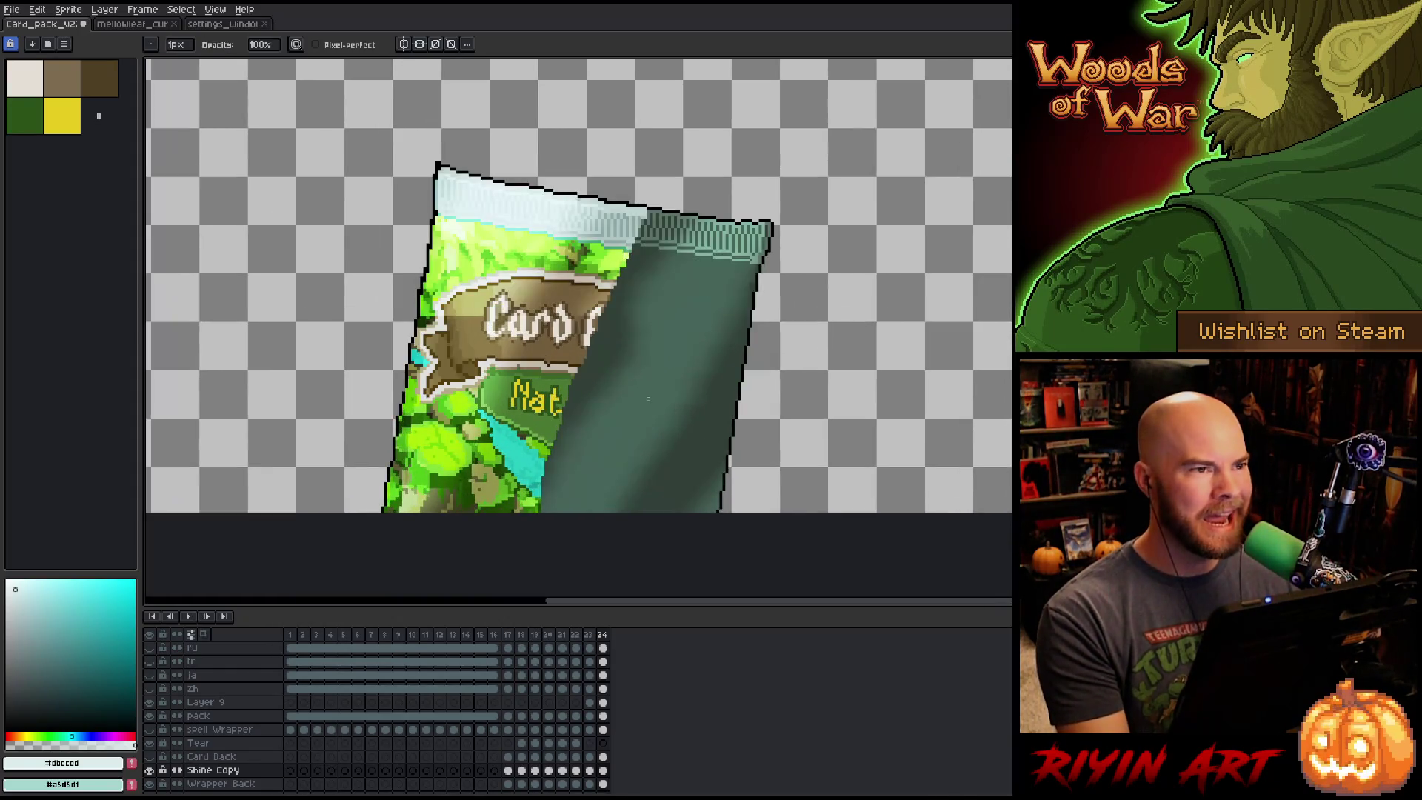
scroll(763, 513, up, 3)
scroll(714, 470, down, 3)
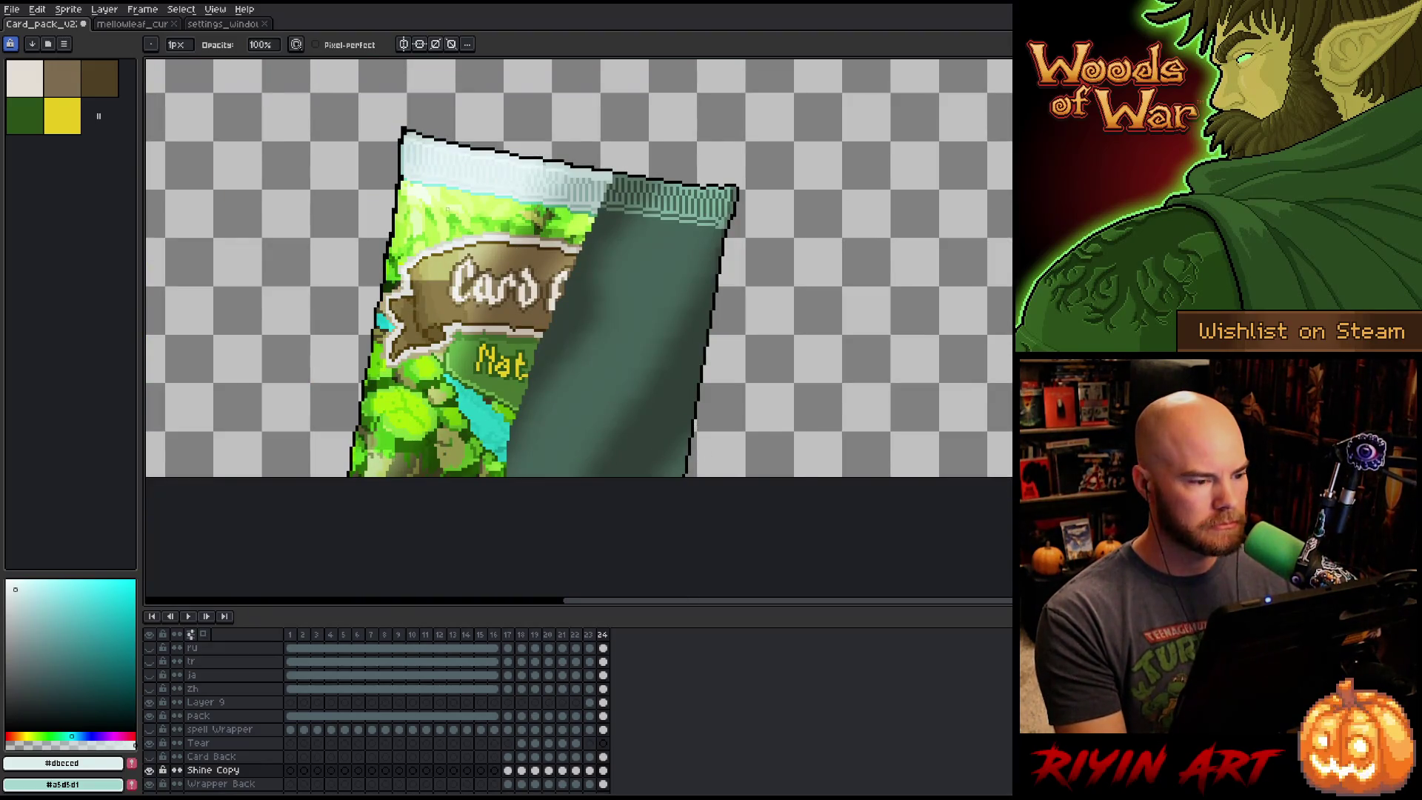
key(v)
click(456, 252)
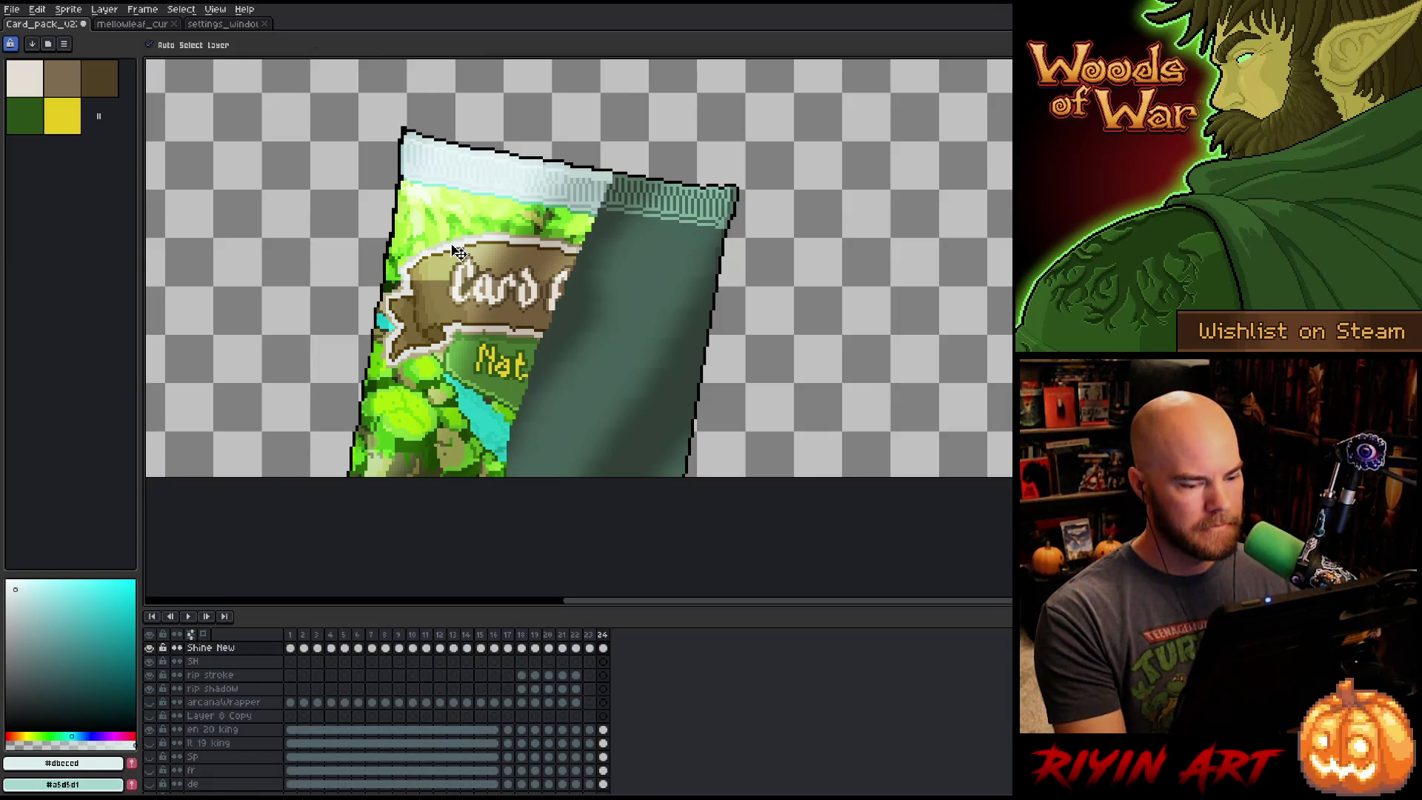
Try pasting the shine strip into frame 24's Shine New cel, then discard it.
key(m)
mouse_move(318, 105)
mouse_down()
mouse_move(535, 271)
mouse_move(675, 322)
mouse_up()
key(ctrl+d)
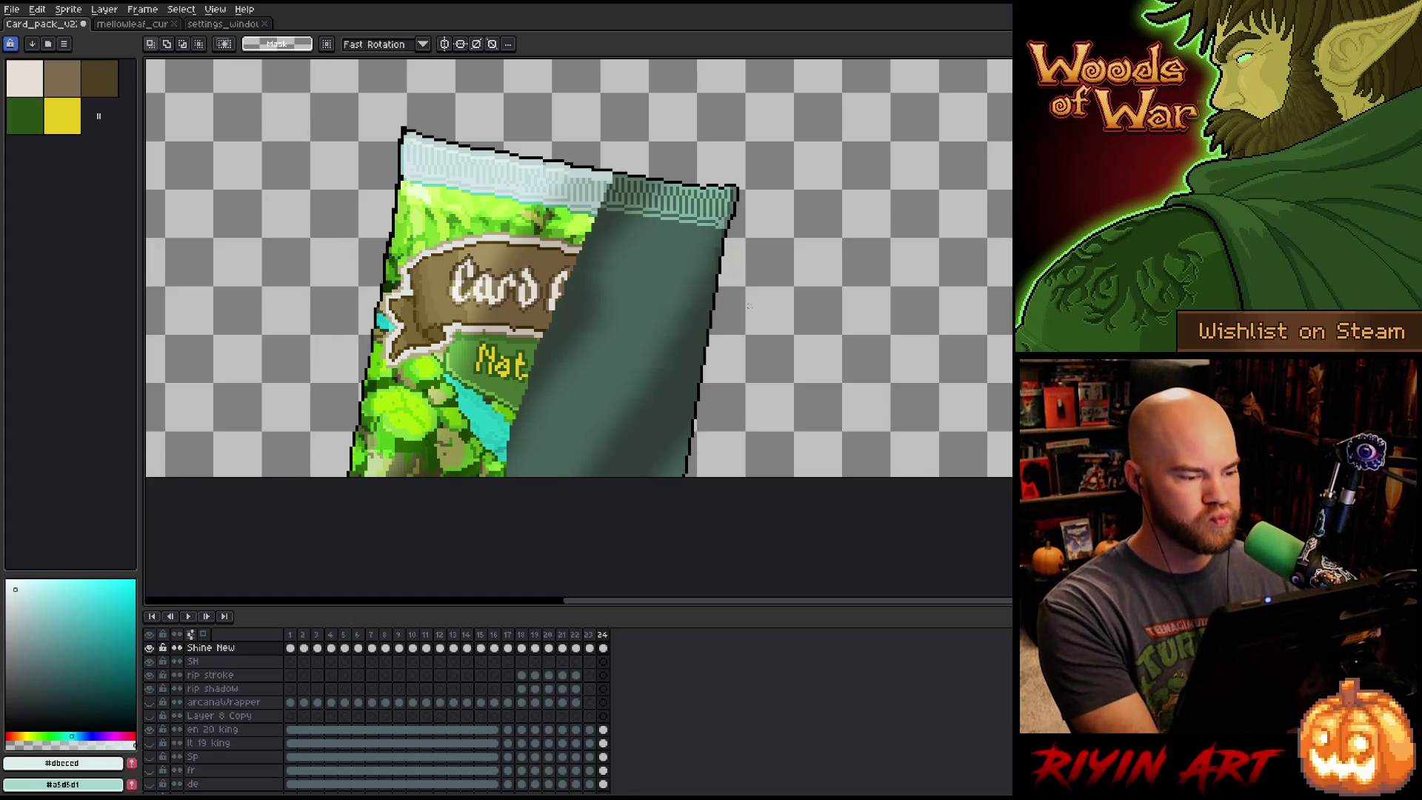
key(Left)
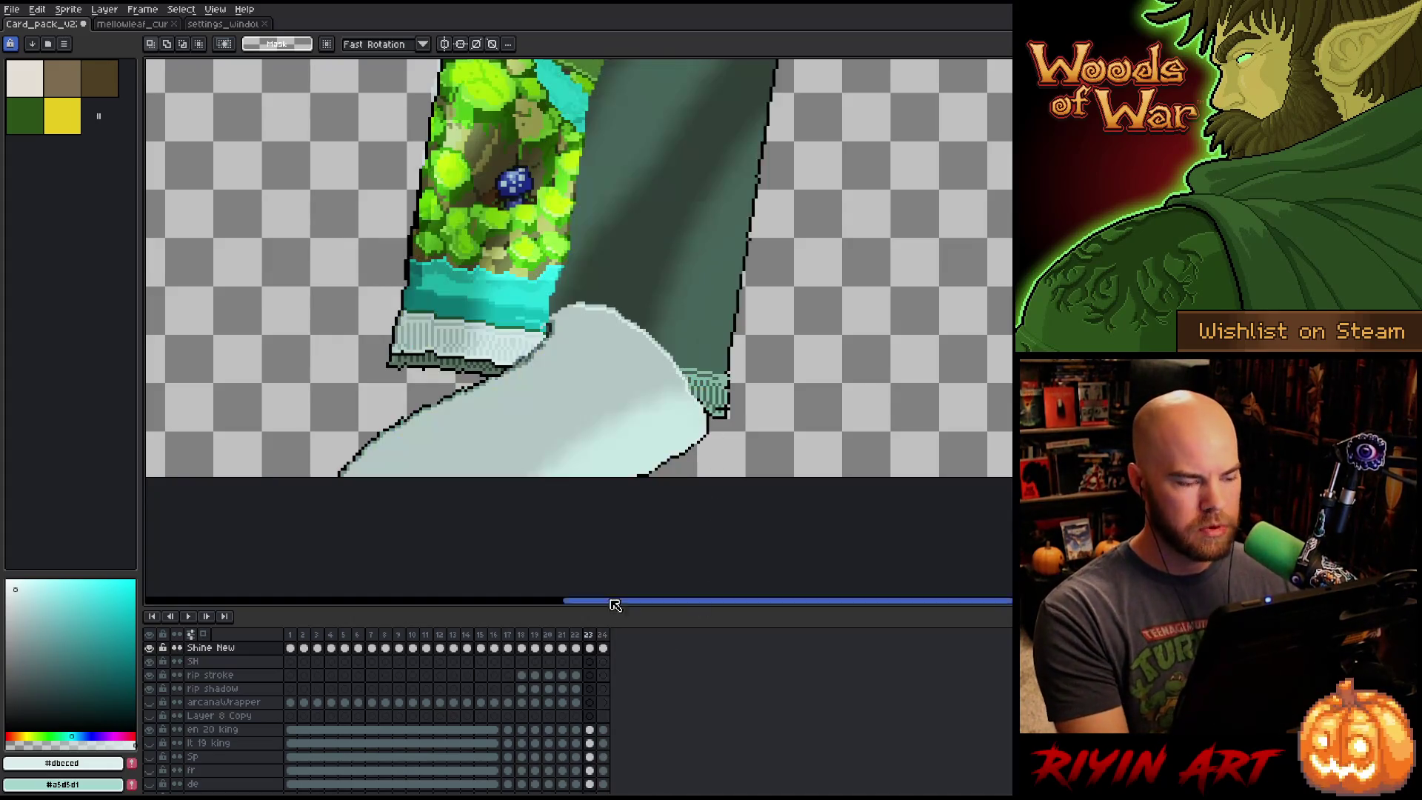
scroll(626, 244, down, 2)
key(h)
drag(627, 240, 627, 342)
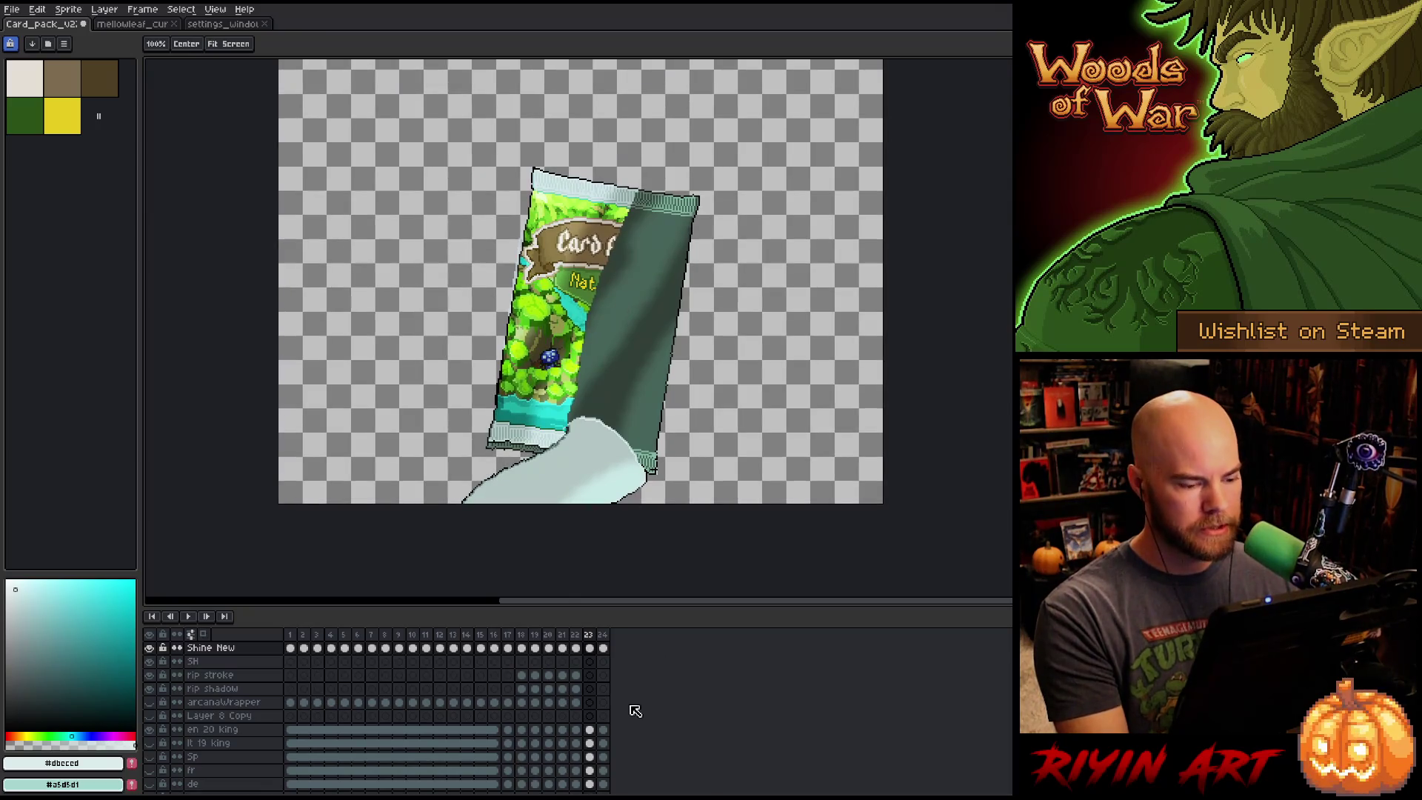
click(604, 649)
key(ctrl+v)
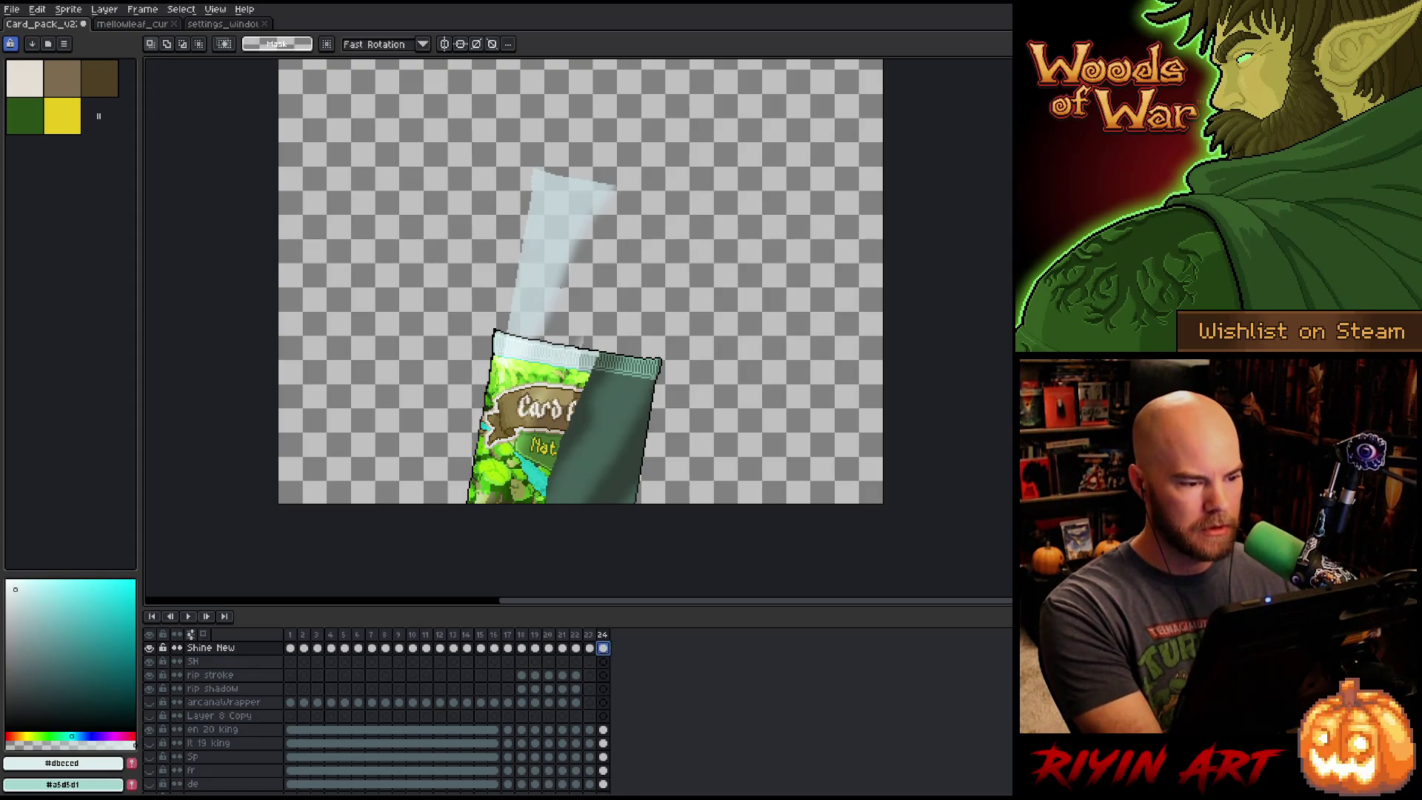
key(Escape)
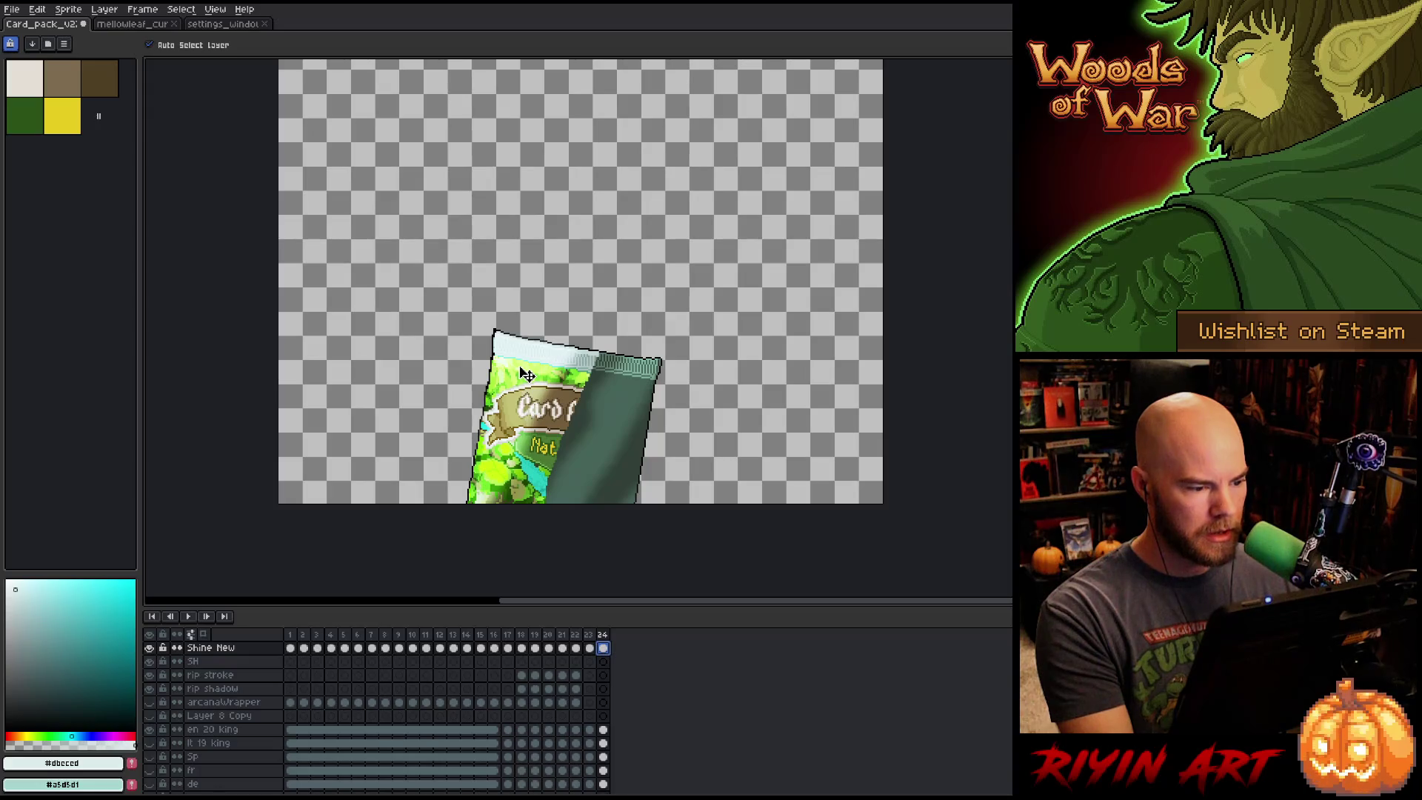
Flip between frames 23 and 24 to compare, ending back on frame 24.
key(Right)
key(Left)
key(Left)
key(Left)
key(Right)
key(Right)
key(Left)
key(Right)
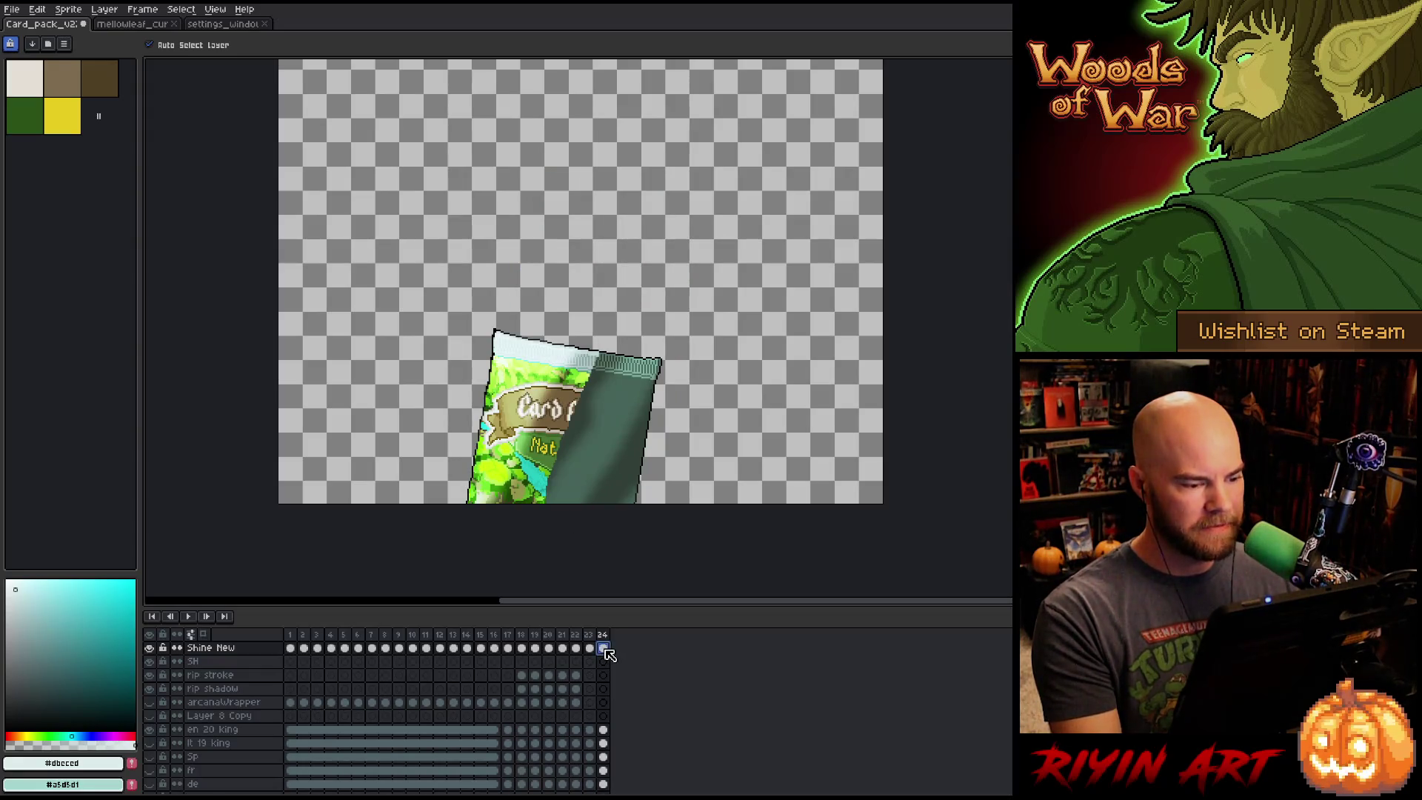
key(Left)
key(Right)
key(Left)
click(605, 649)
Save the card pack file.
scroll(645, 492, down, 3)
scroll(657, 333, up, 2)
scroll(652, 307, down, 3)
scroll(646, 281, up, 1)
scroll(638, 320, down, 1)
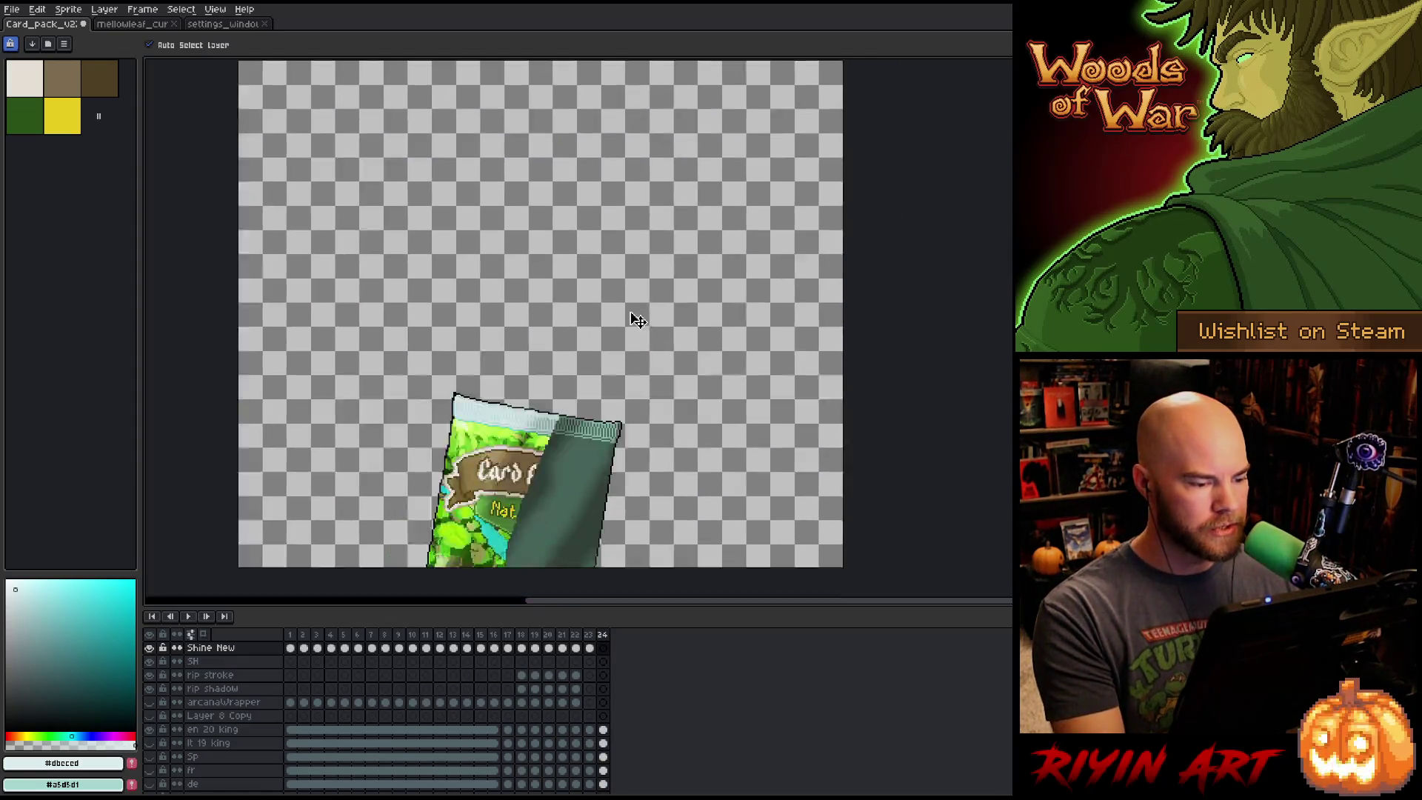
scroll(555, 741, up, 3)
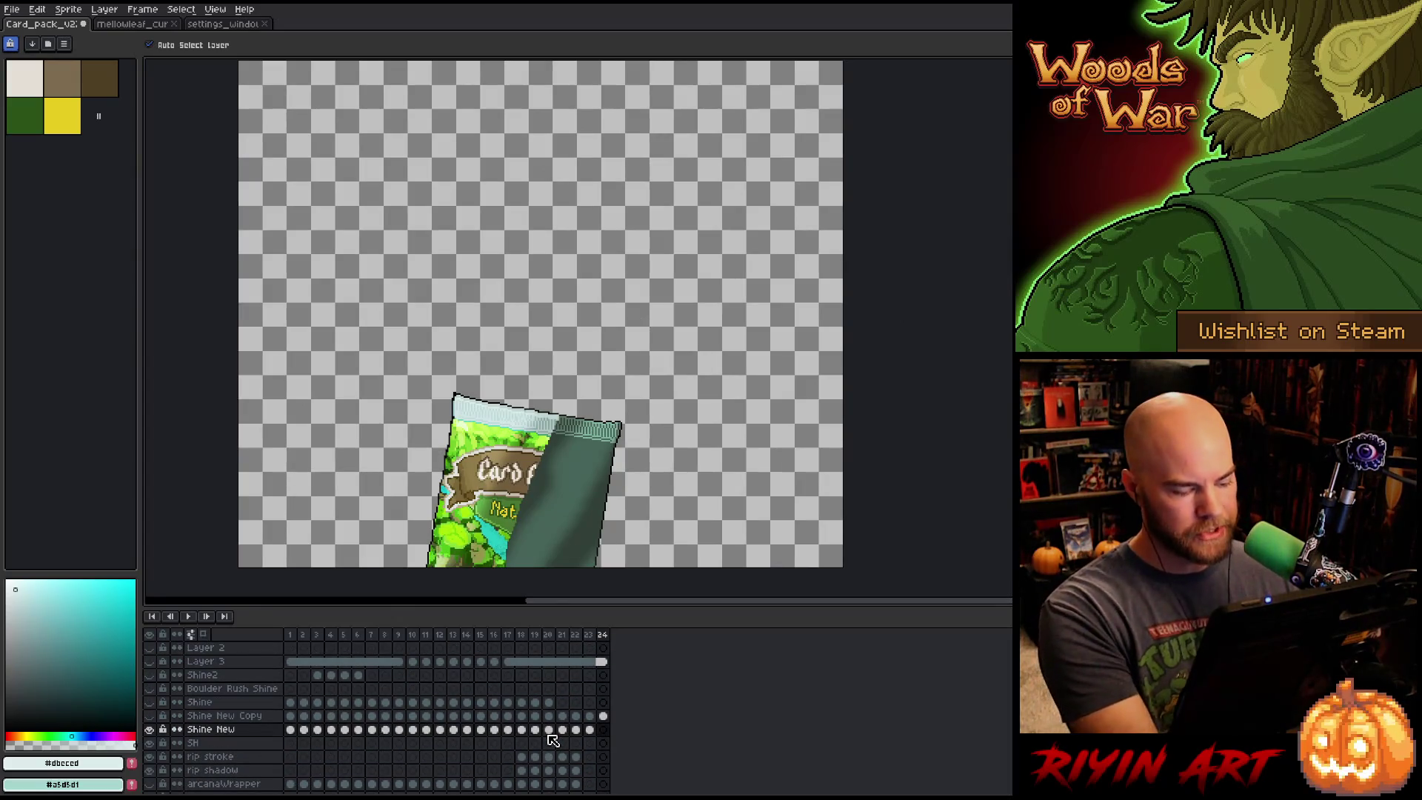
key(ctrl+s)
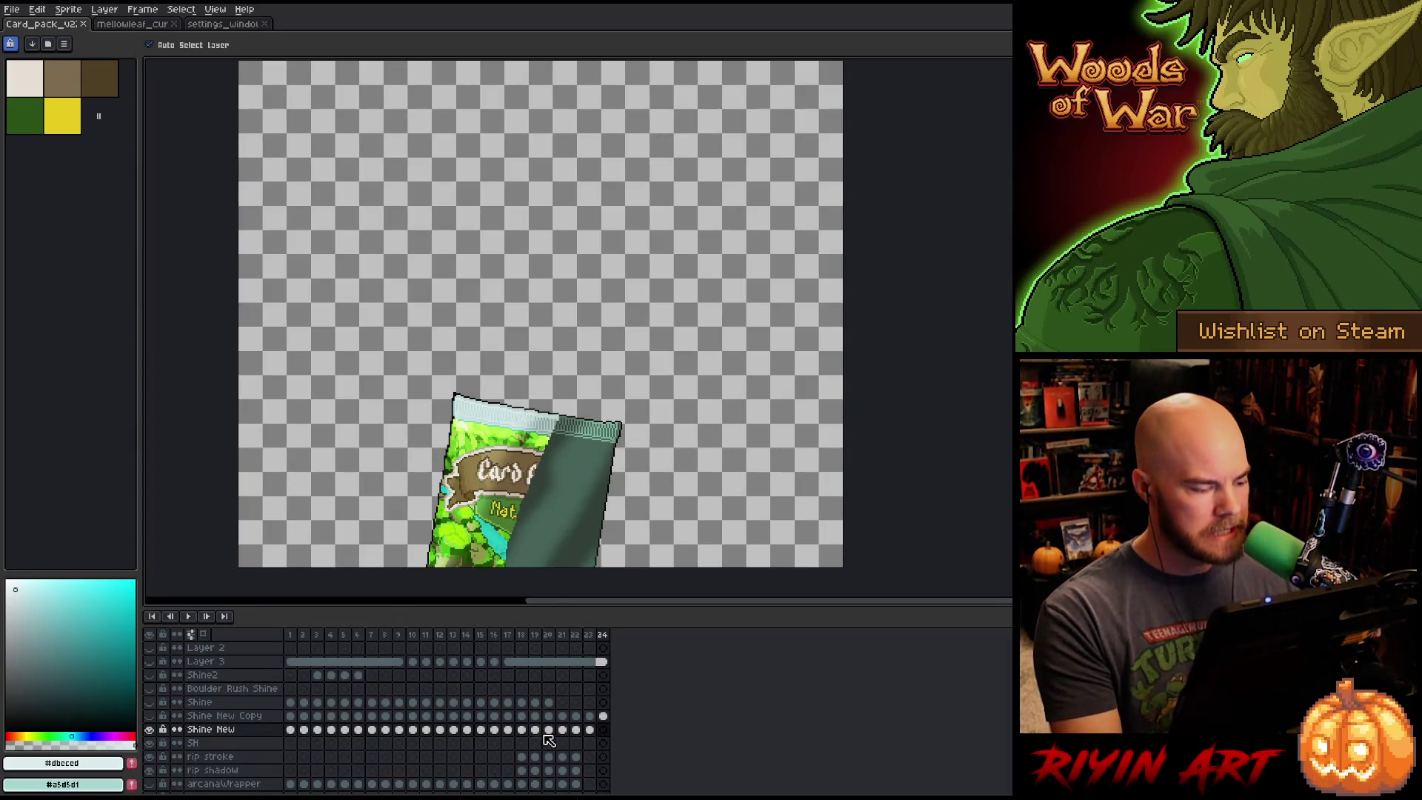
Drag the timeline splitter up to list more layers, then pan the canvas up and left.
scroll(518, 721, up, 5)
scroll(519, 722, down, 2)
scroll(650, 472, down, 1)
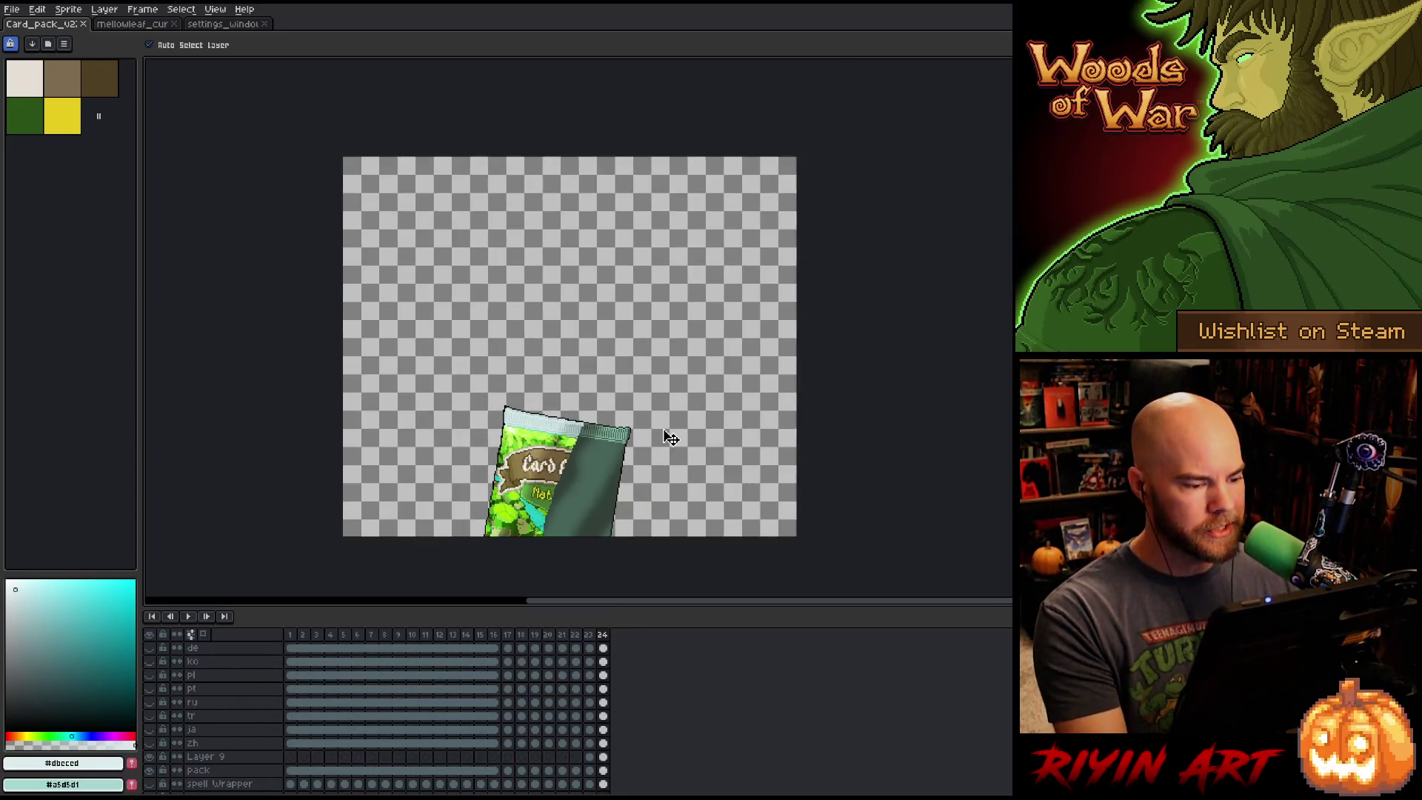
drag(777, 404, 727, 388)
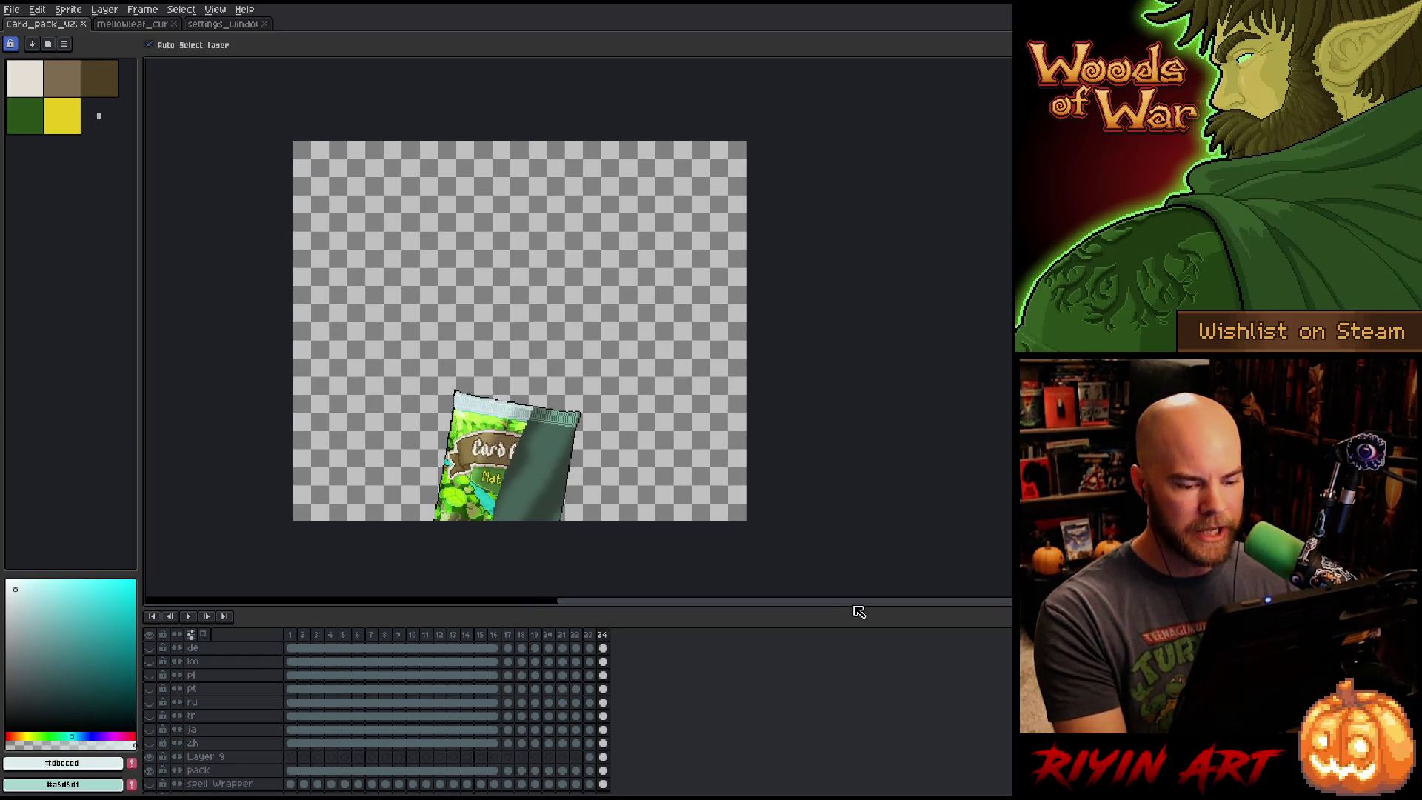
drag(859, 608, 850, 543)
drag(754, 468, 719, 429)
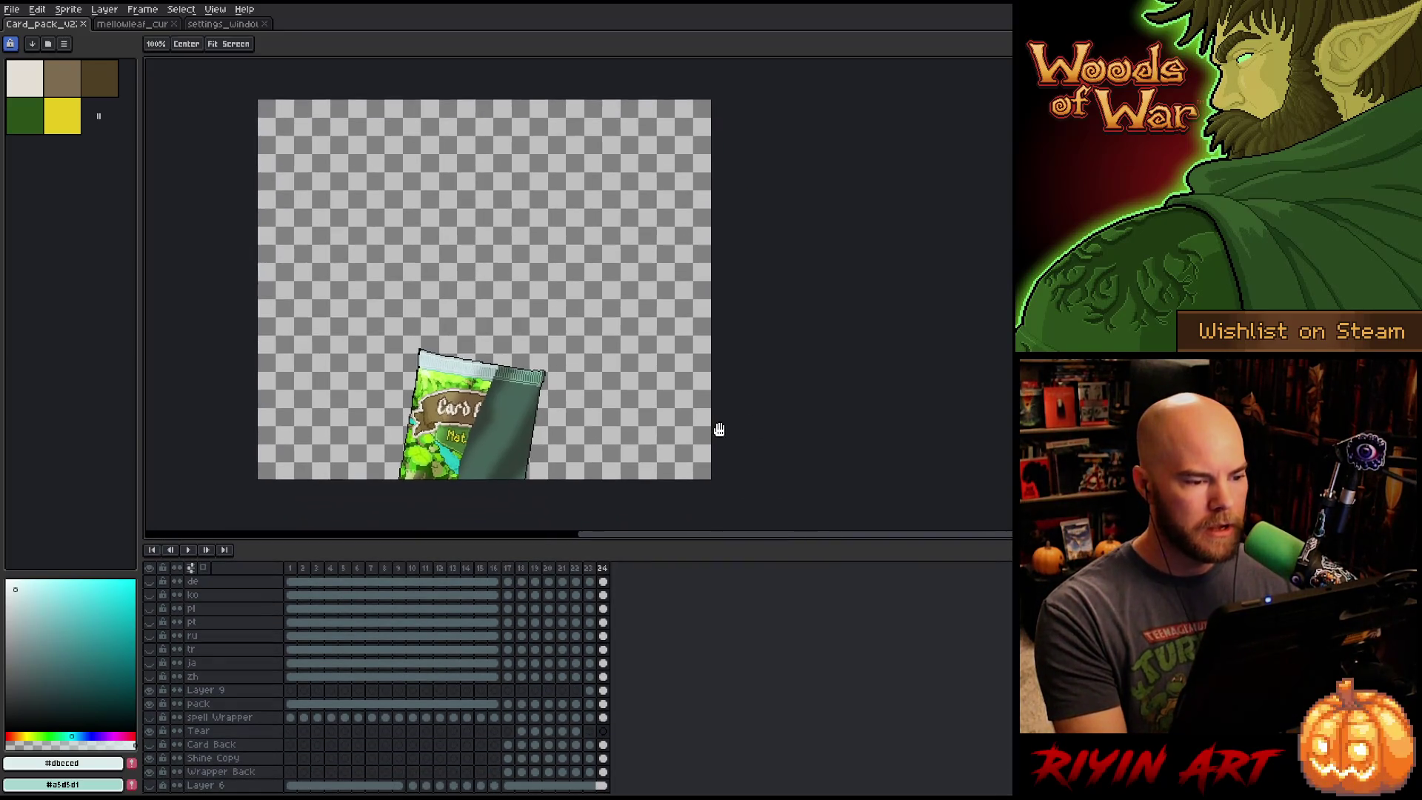
Toggle visibility of the en 20 king, Italian and Sp title layers to compare banner titles.
scroll(572, 692, up, 4)
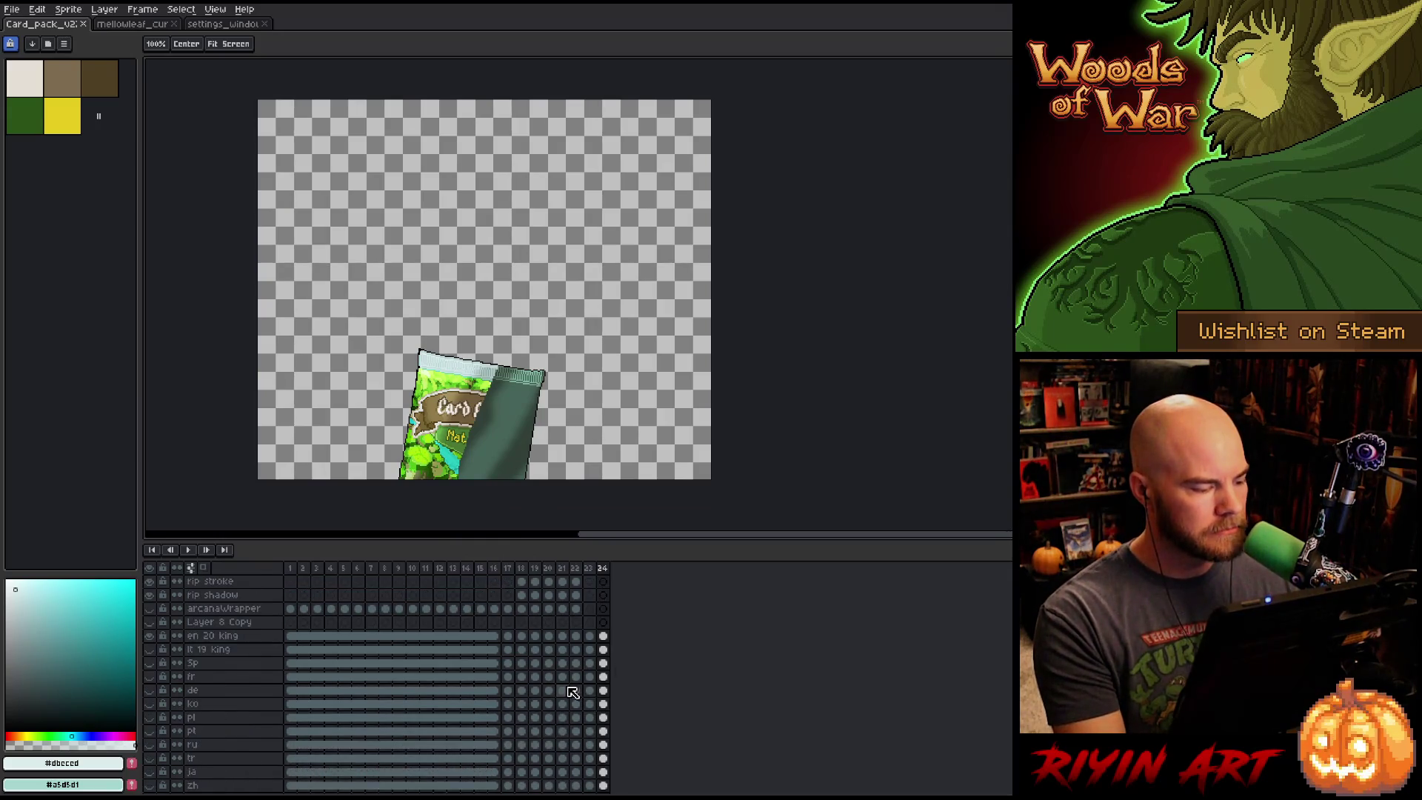
scroll(266, 678, down, 1)
click(155, 609)
click(154, 623)
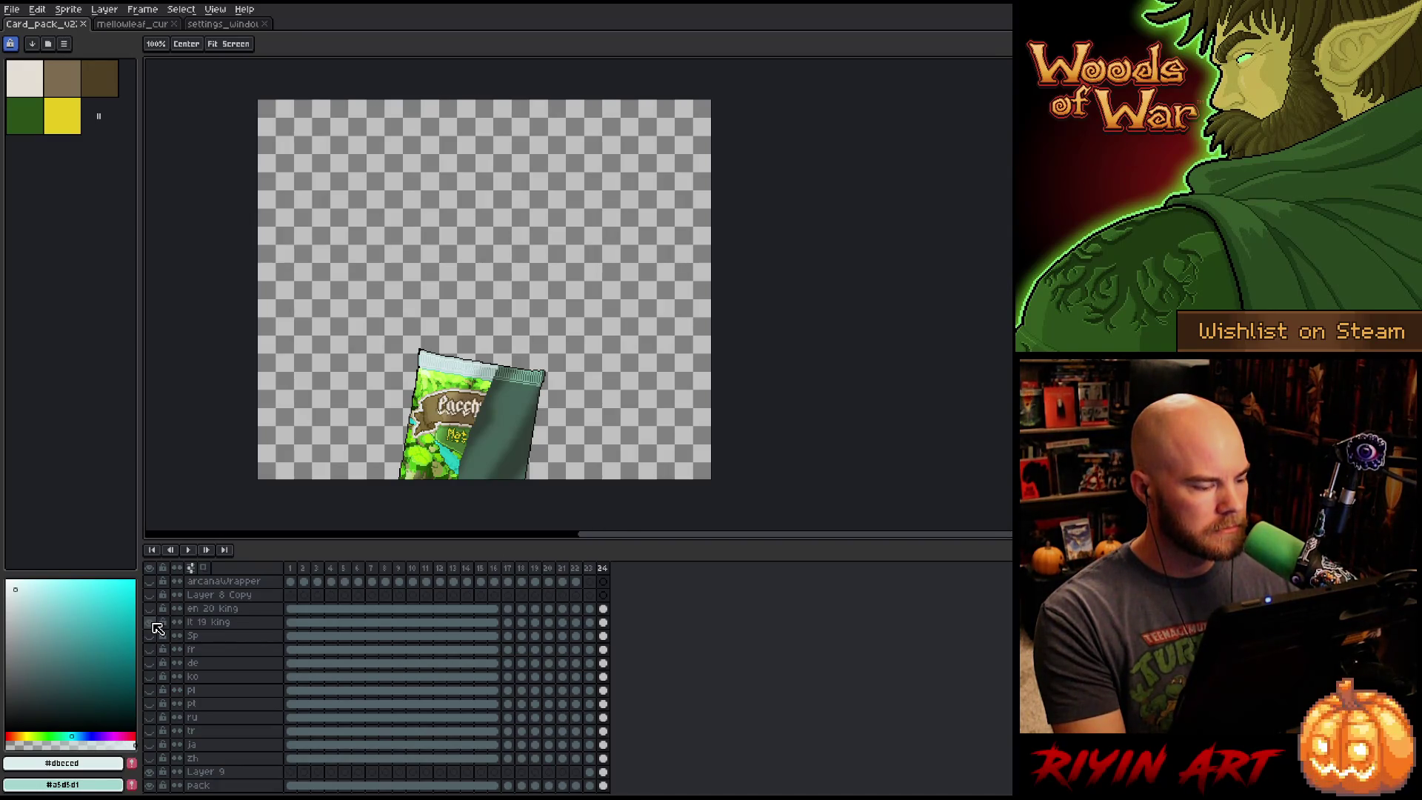
click(153, 622)
click(153, 609)
alt+click(152, 609)
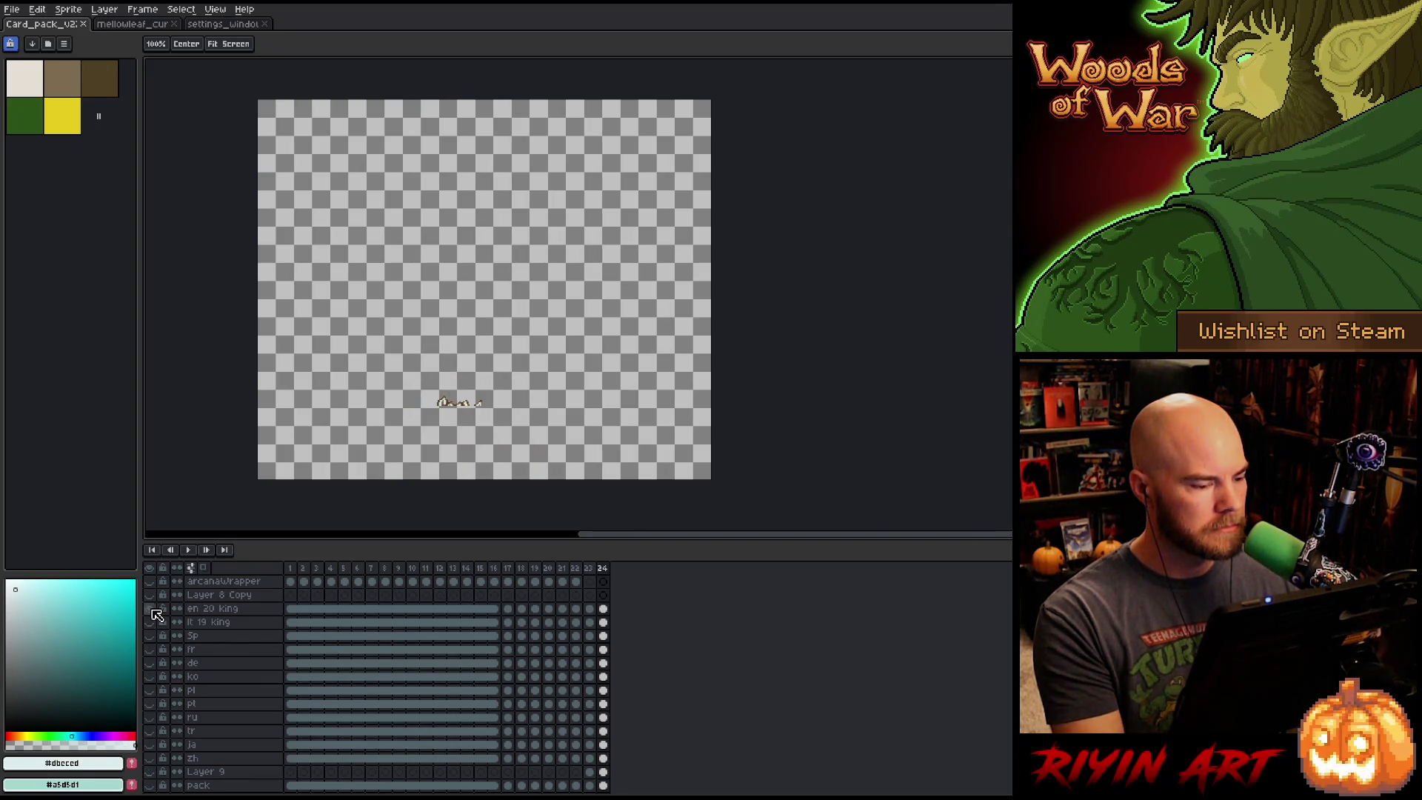
alt+click(155, 614)
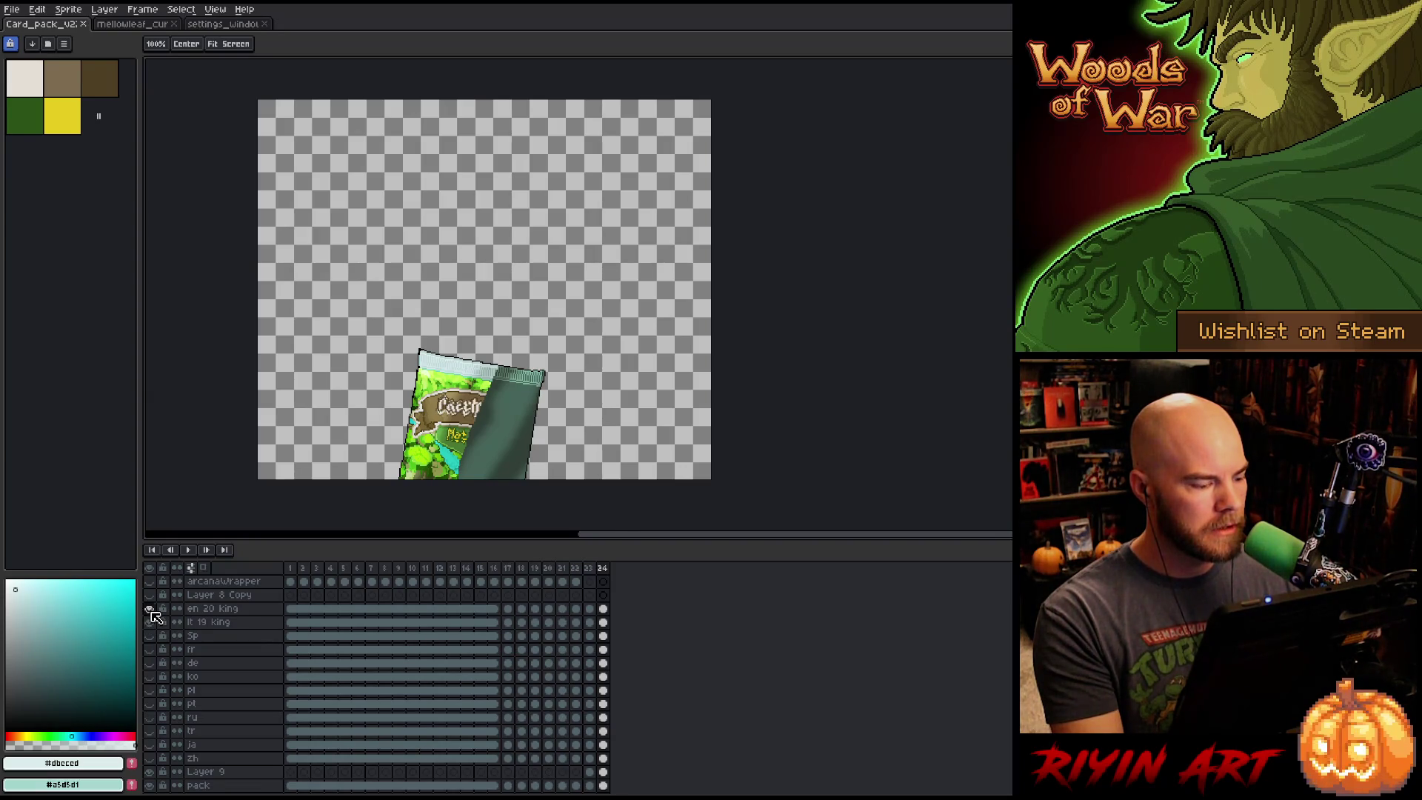
click(150, 635)
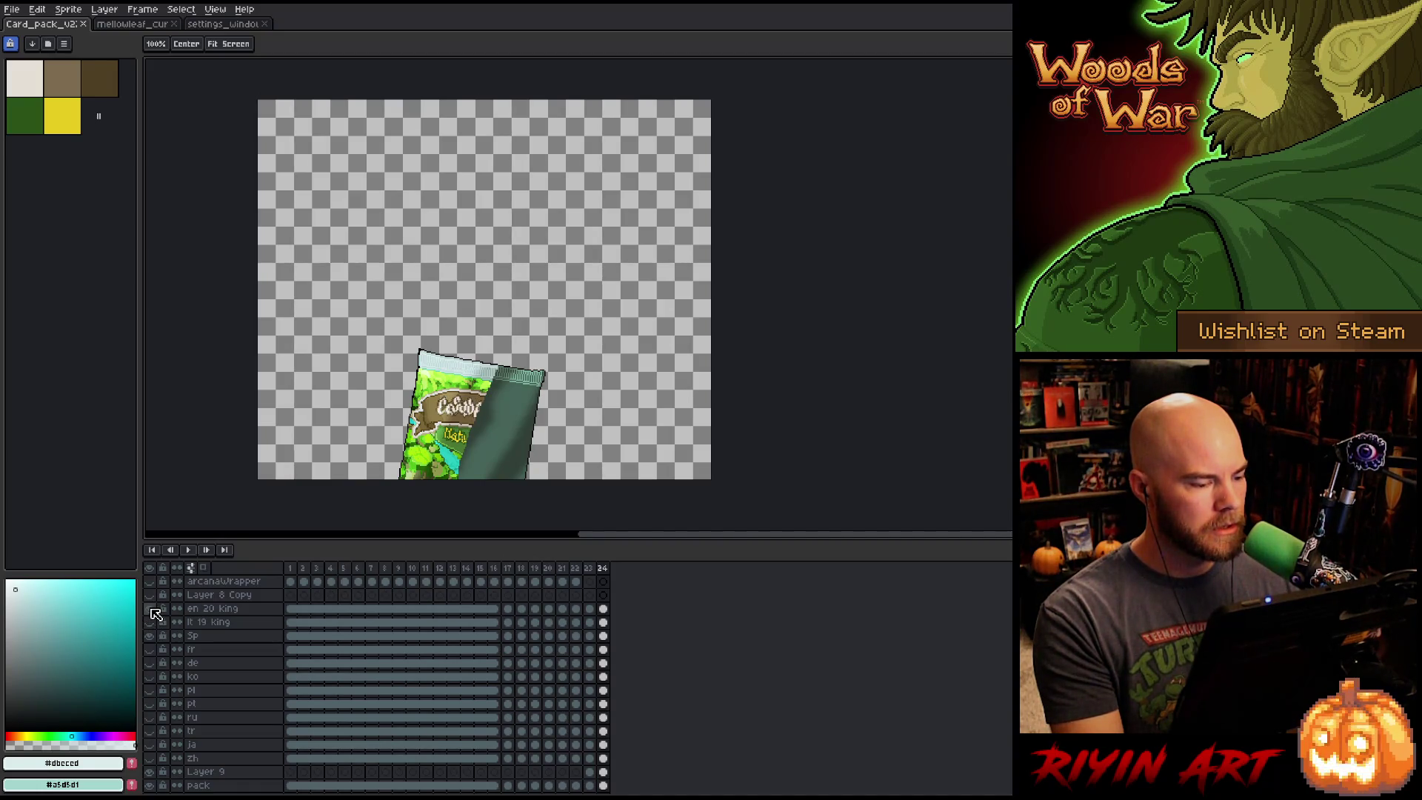
click(152, 624)
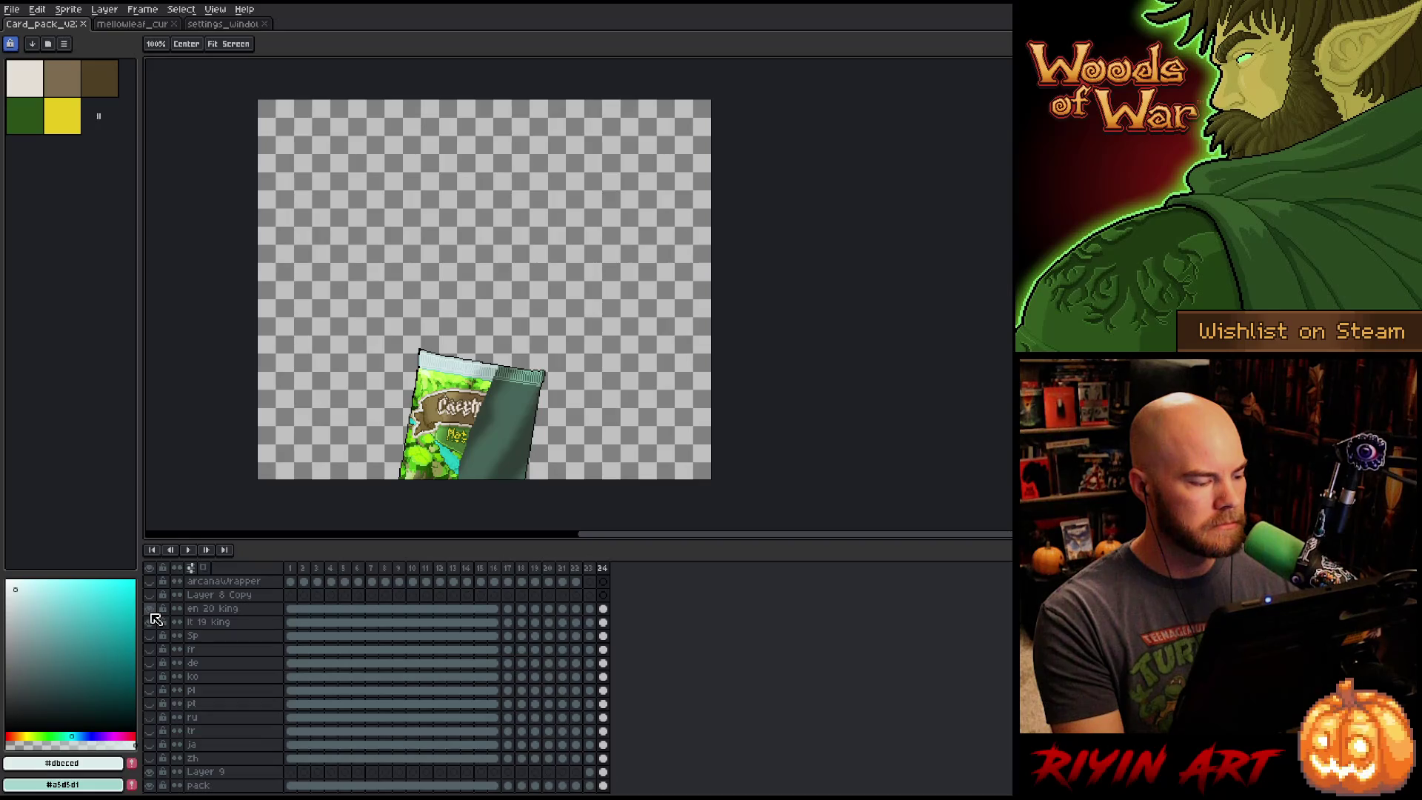
Step to frame 23 and make the en 20 king layer active.
key(v)
scroll(444, 414, up, 3)
key(Left)
scroll(554, 295, down, 3)
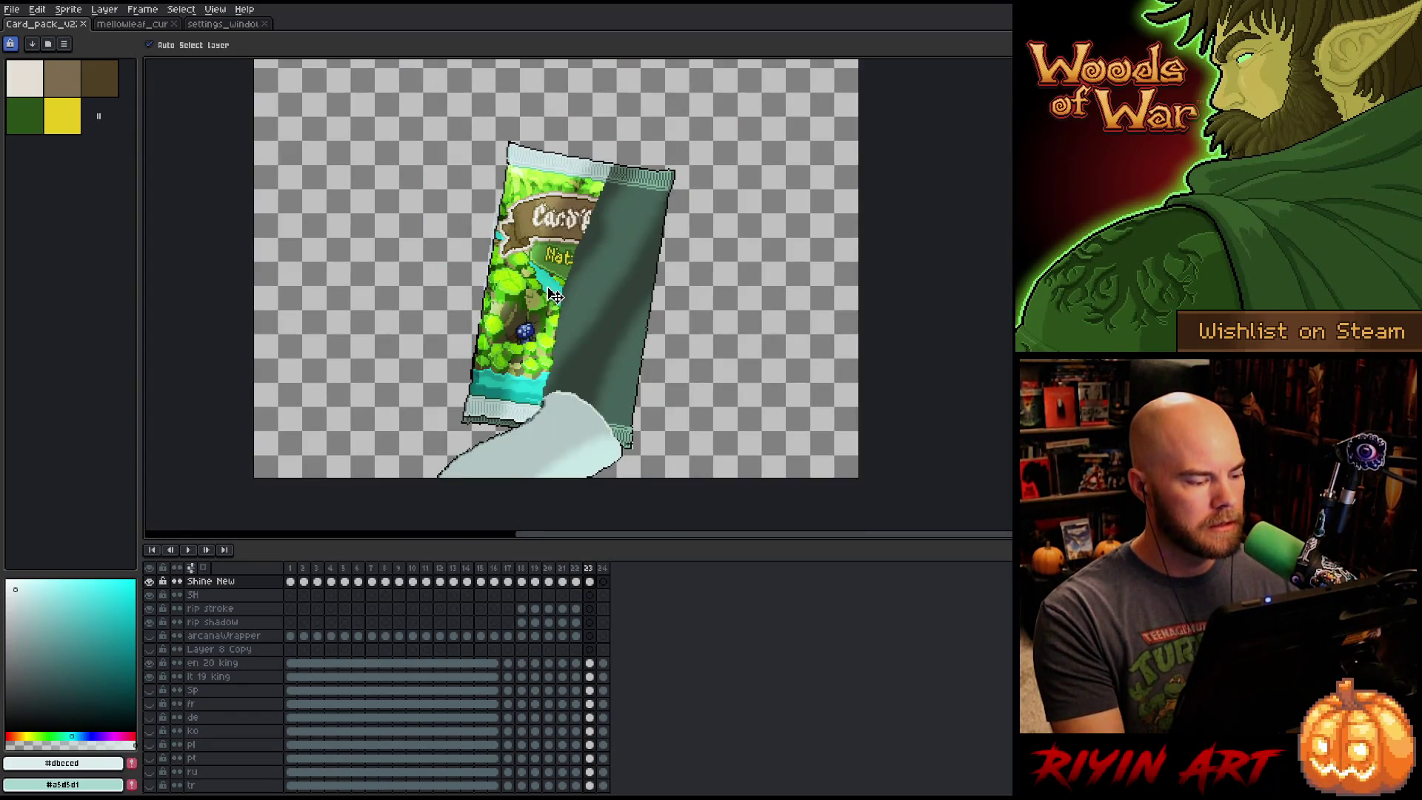
scroll(553, 295, down, 1)
scroll(554, 296, up, 4)
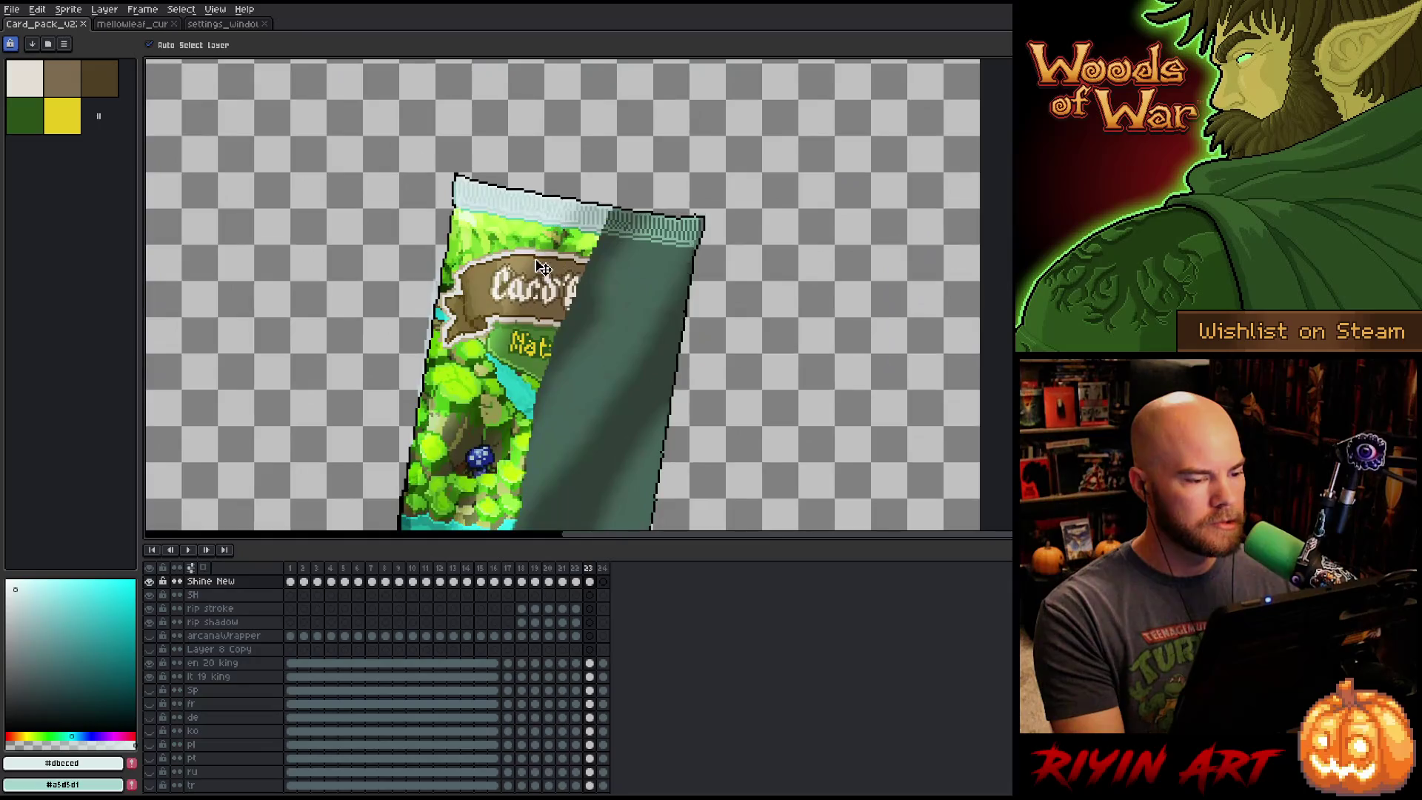
scroll(554, 303, down, 2)
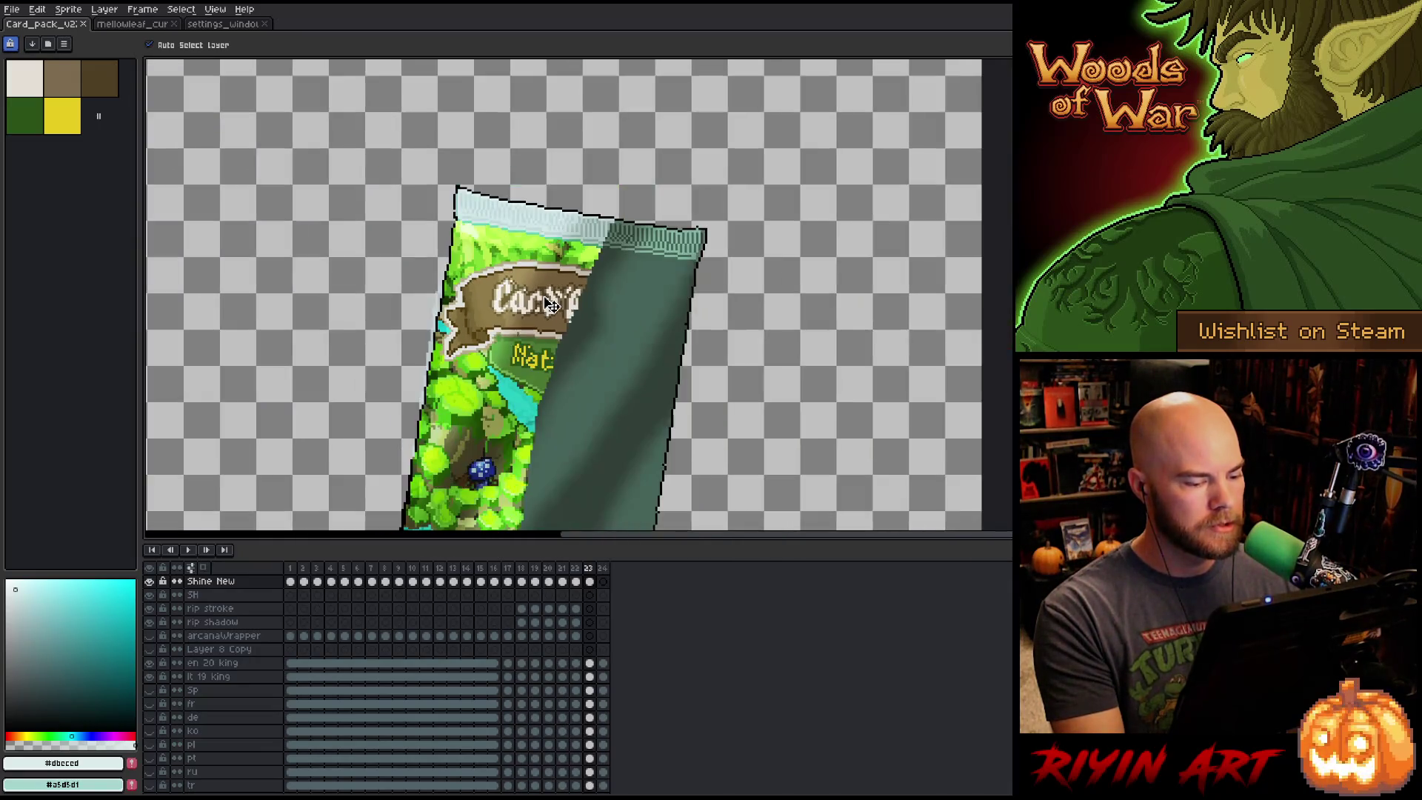
scroll(552, 305, up, 1)
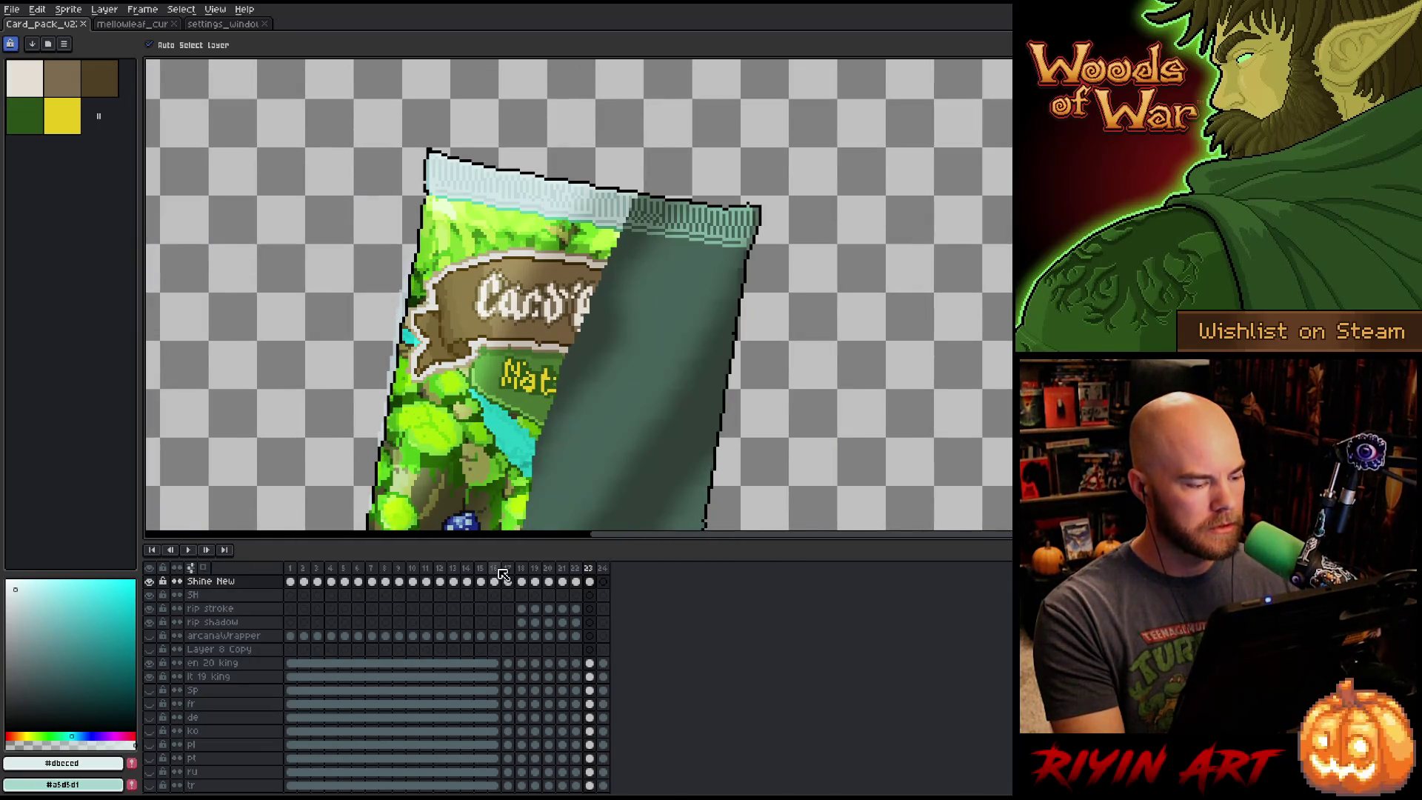
click(235, 663)
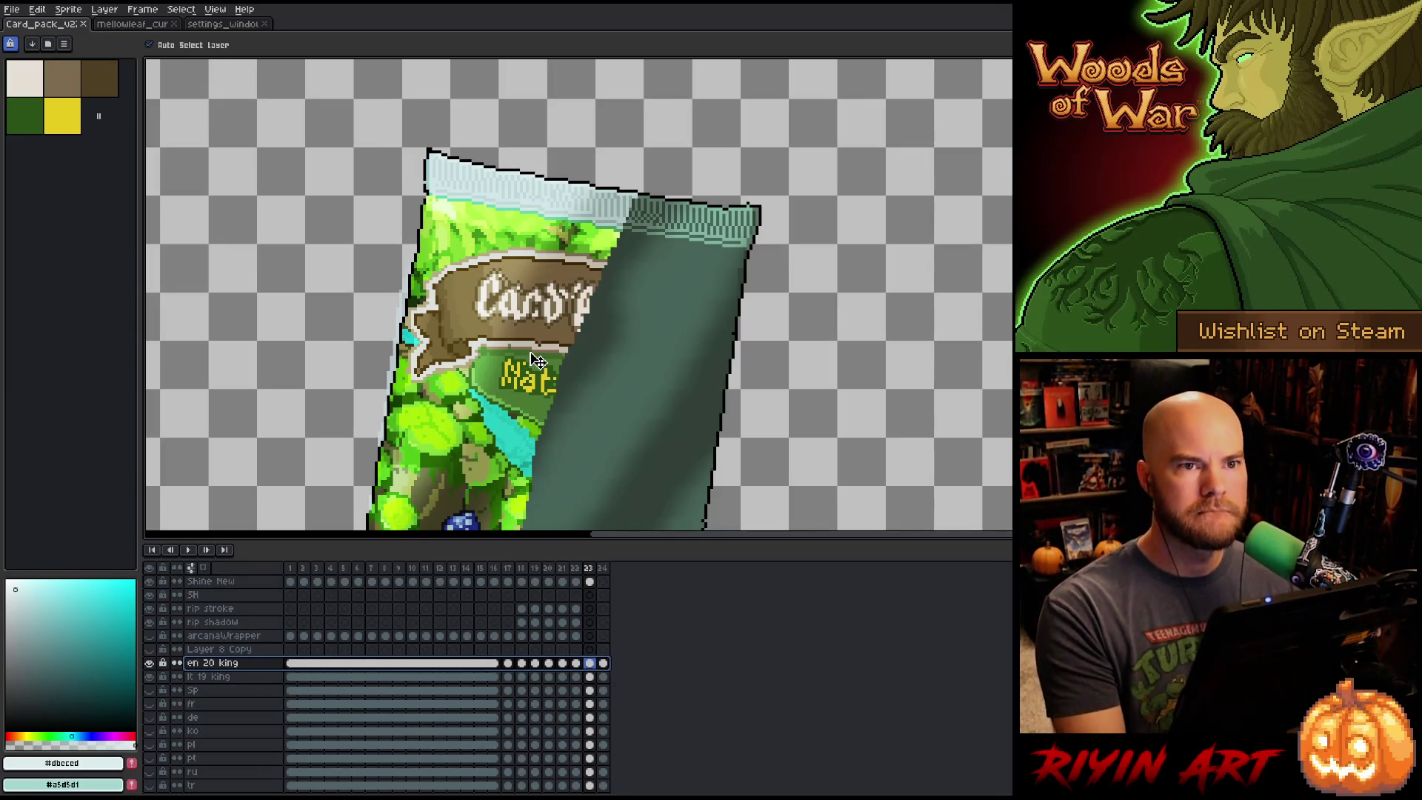
scroll(546, 345, down, 1)
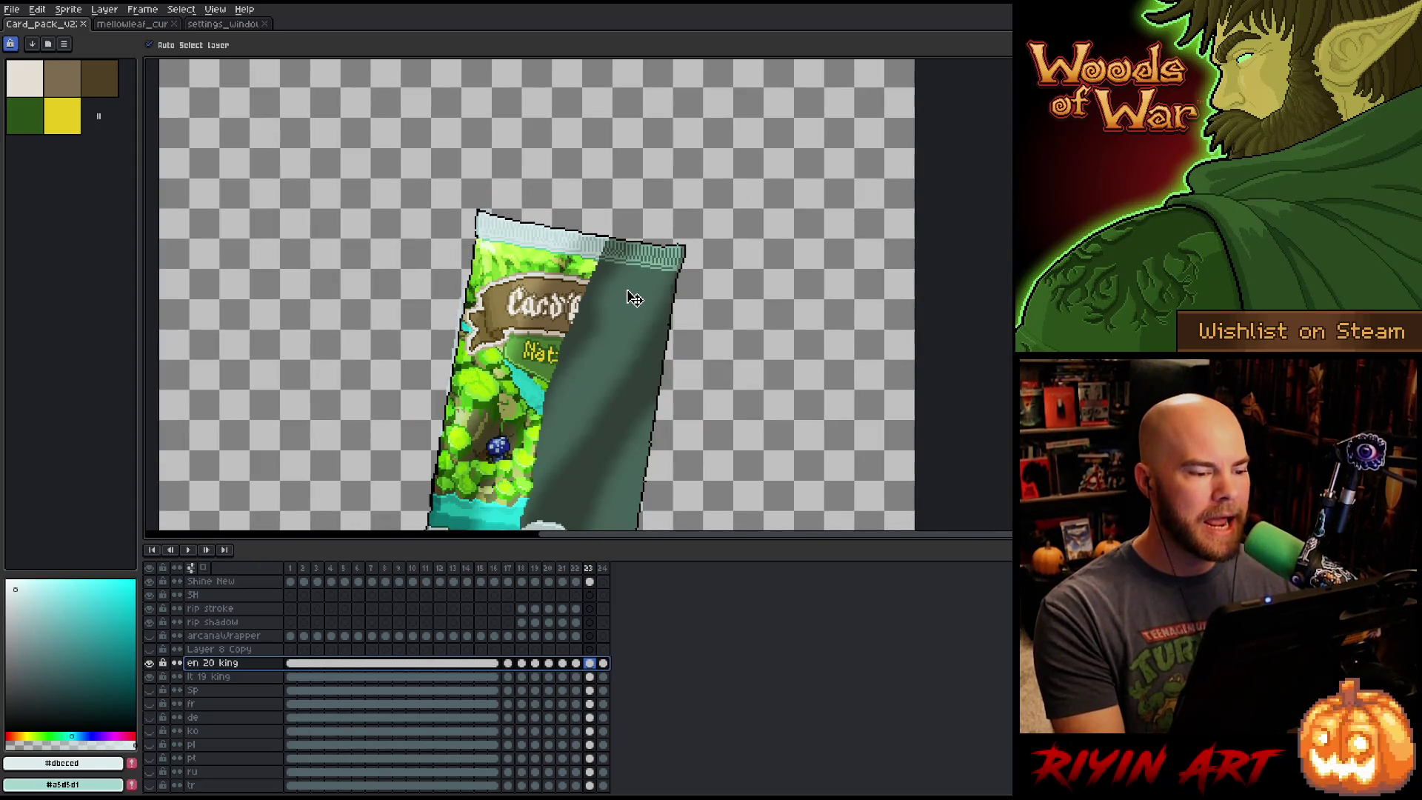
On frame 20, hide the English and Italian title layers so the banner is blank.
key(Left)
scroll(622, 244, down, 1)
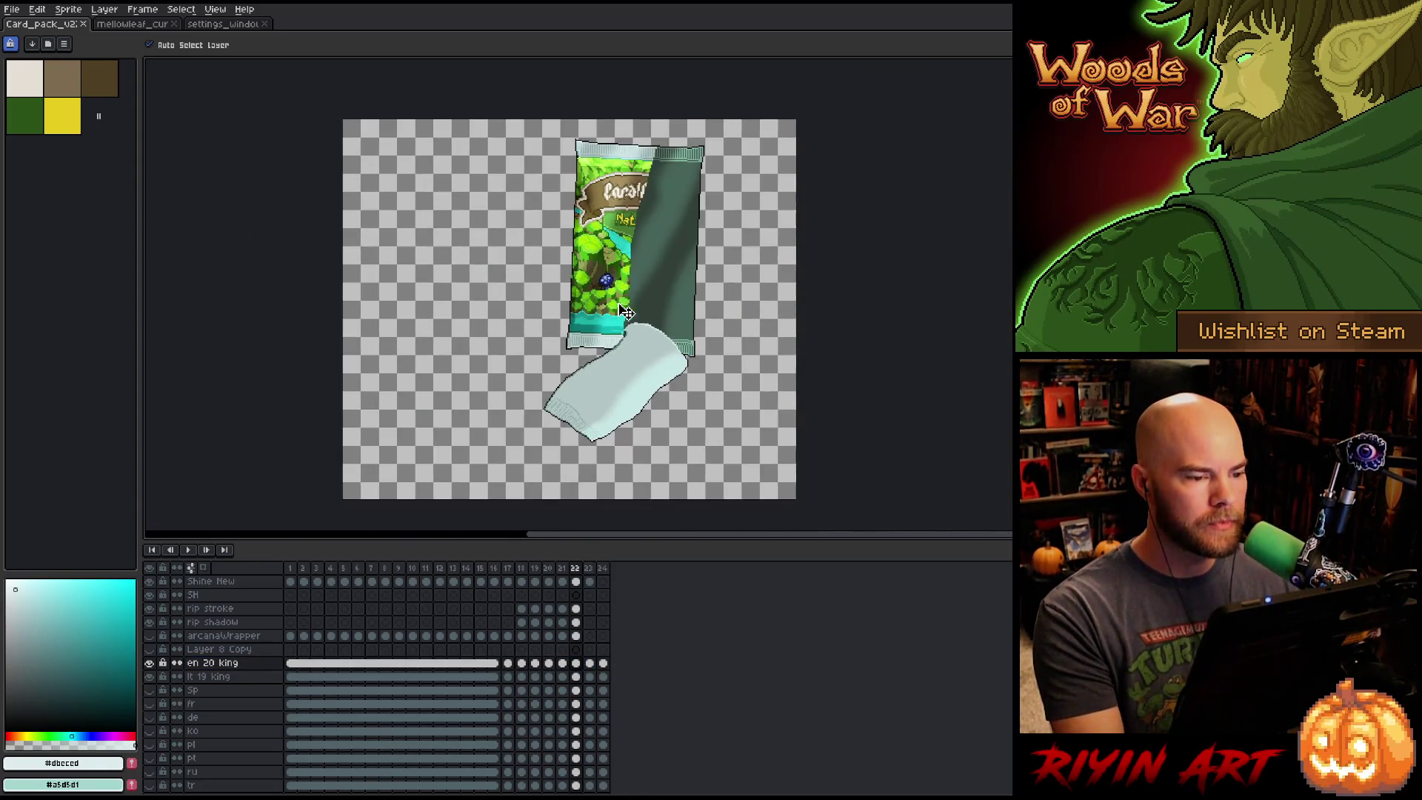
key(Left)
key(Left)
key(Right)
key(Right)
key(Right)
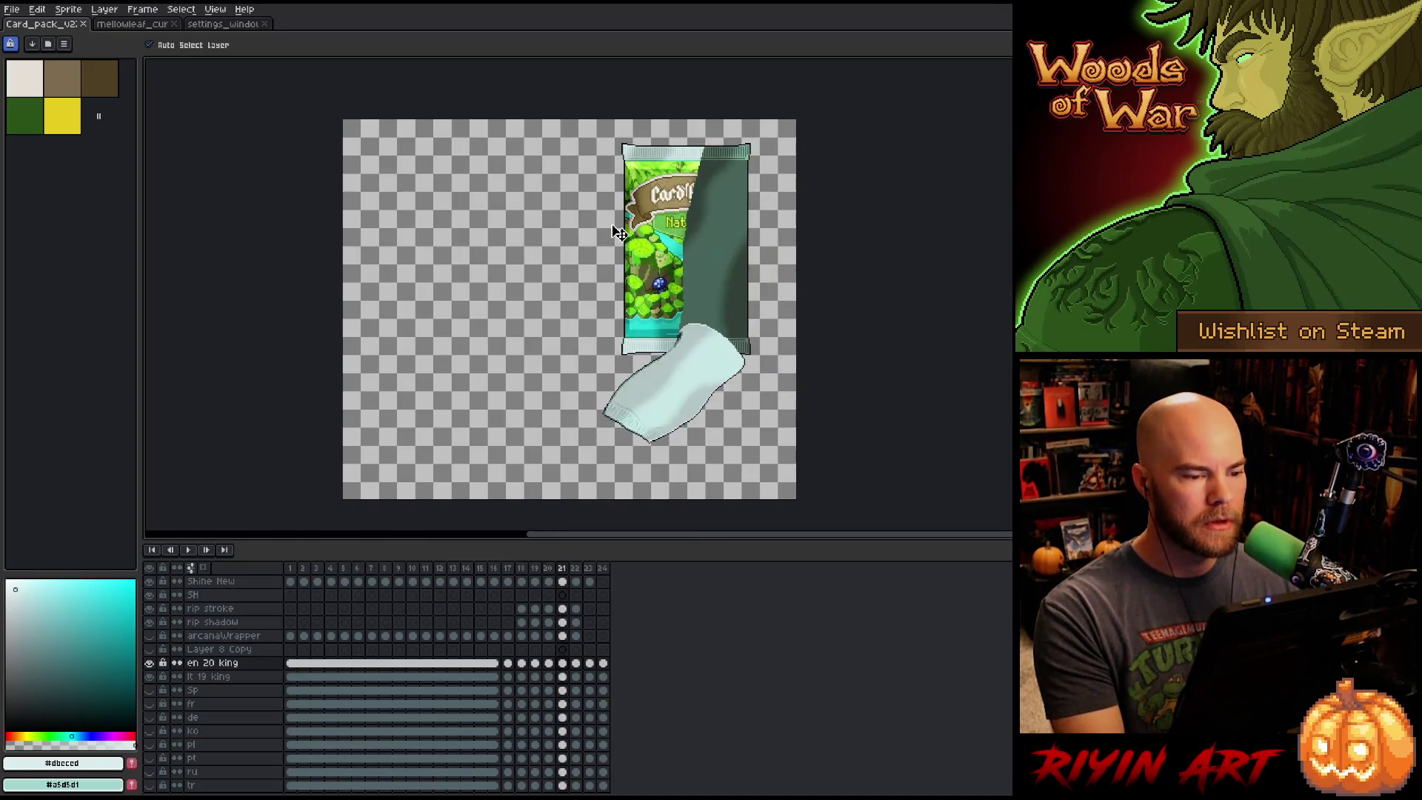
key(Left)
key(Left)
key(Left)
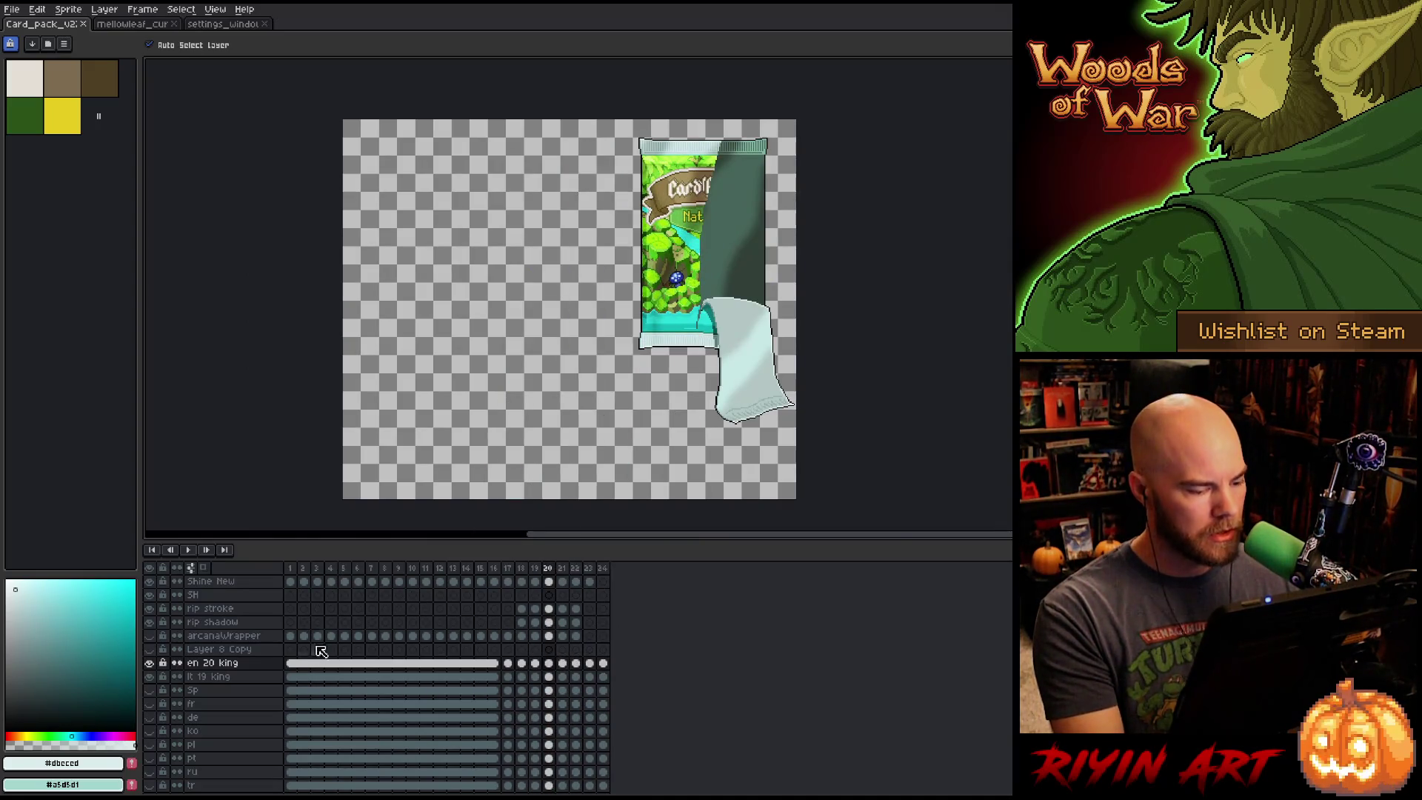
click(150, 664)
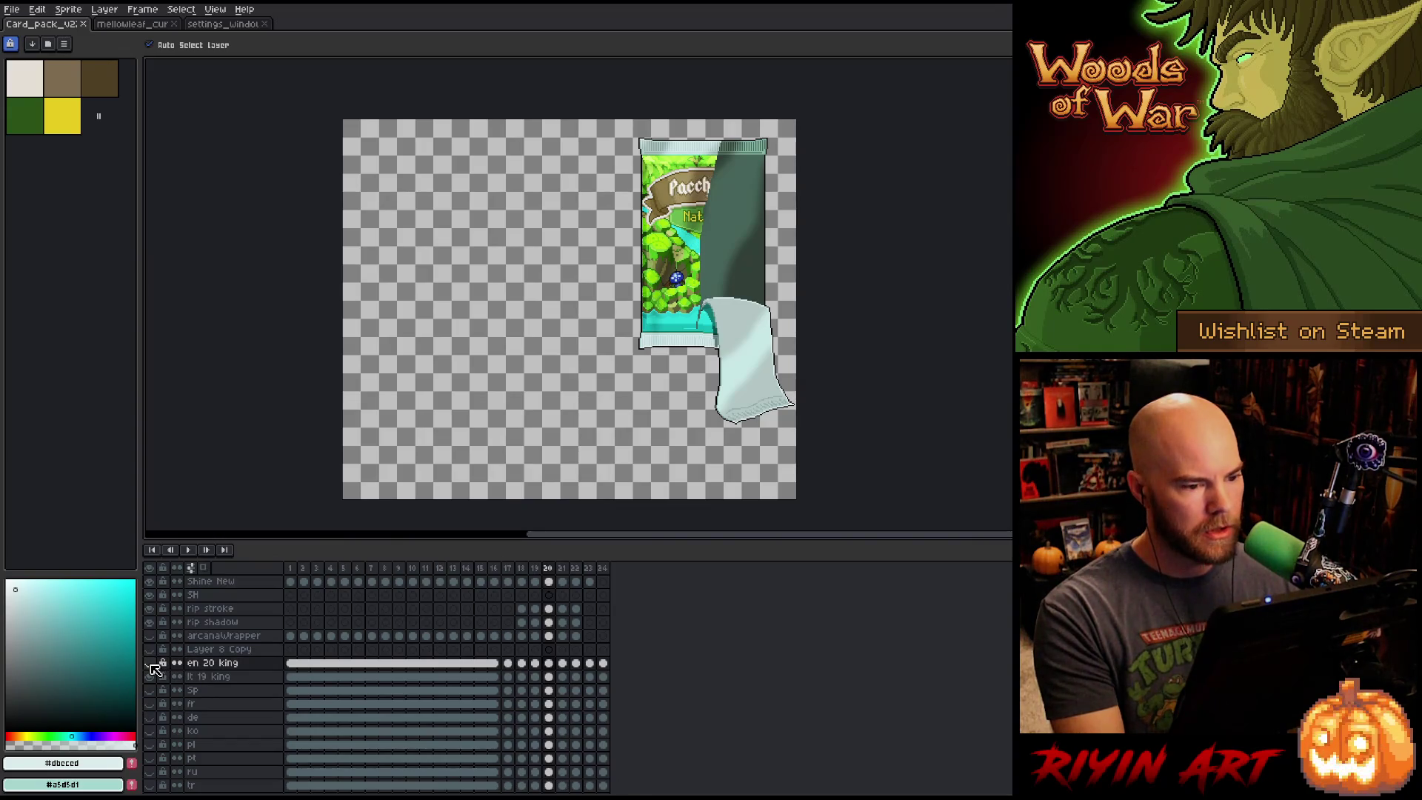
click(151, 676)
Step between frames 23 and 24 to compare the tilted pack's banner.
key(Right)
key(Right)
key(Right)
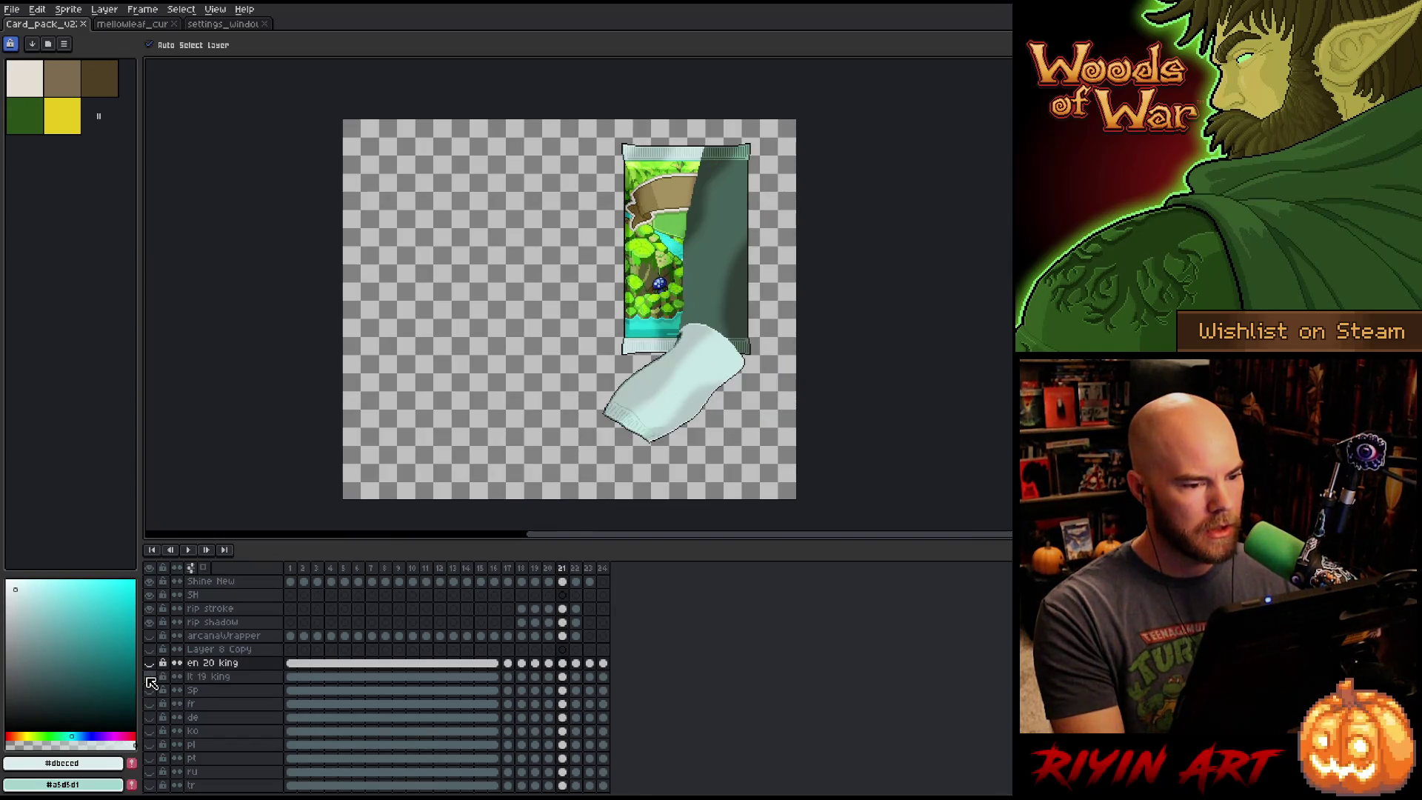
key(Right)
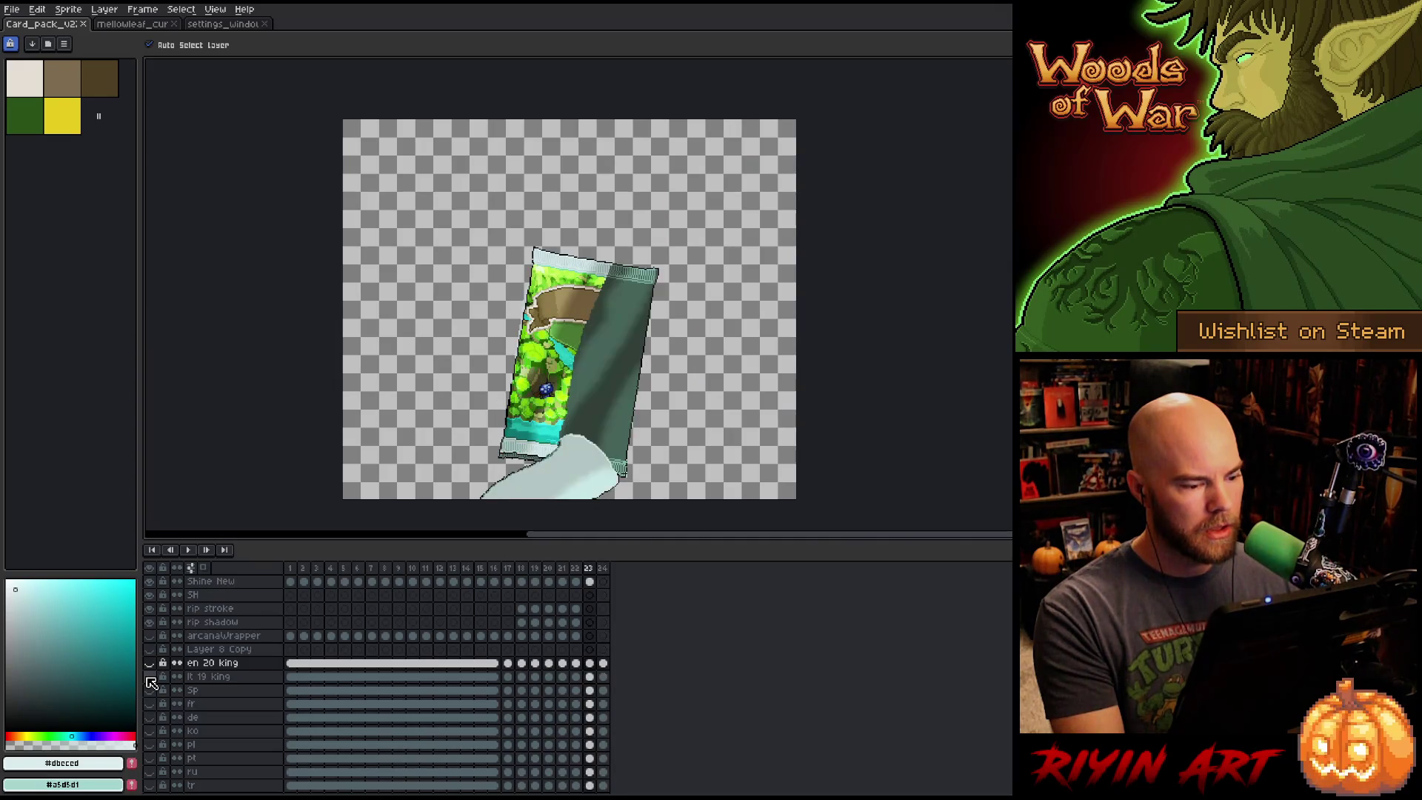
drag(551, 399, 585, 339)
scroll(585, 339, up, 3)
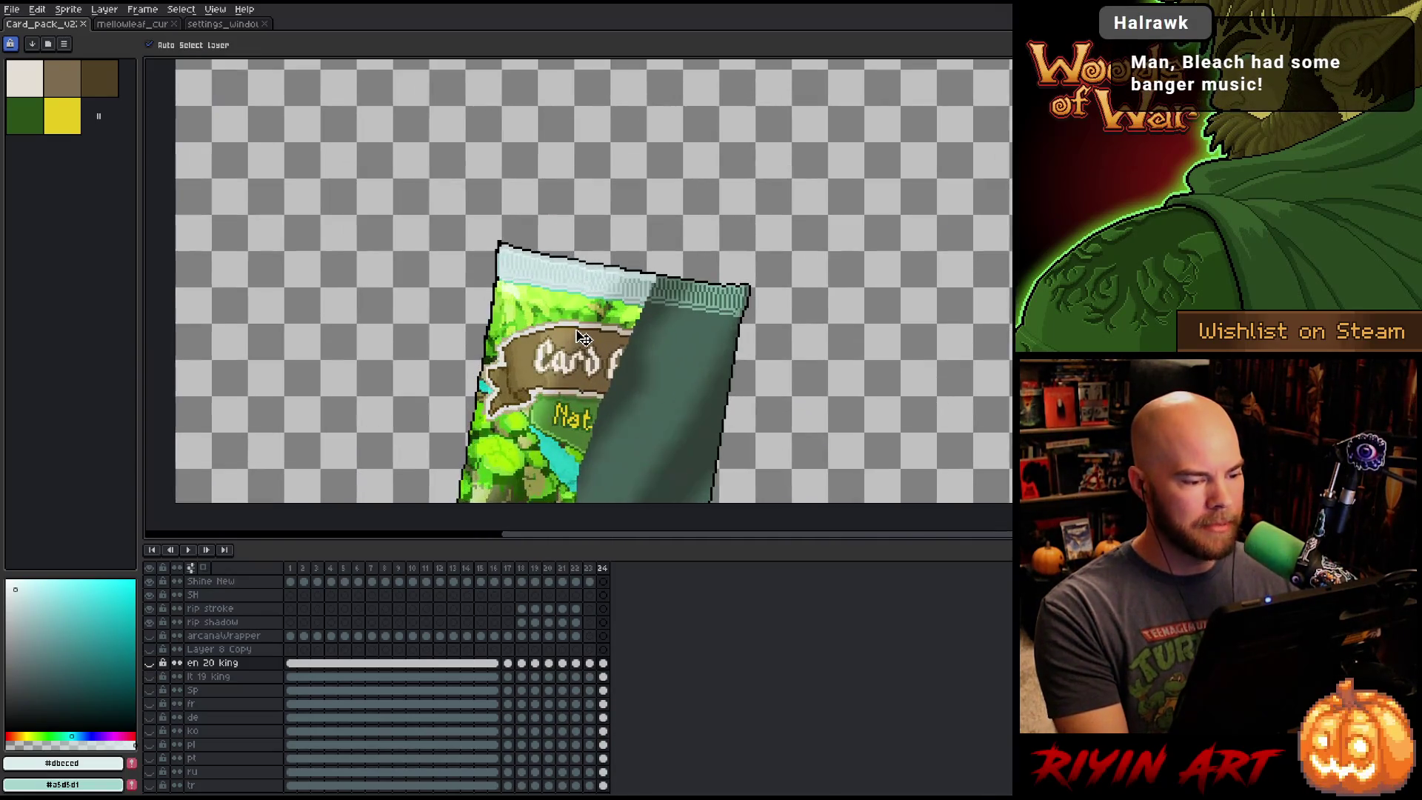
scroll(584, 337, down, 3)
key(Left)
key(Right)
key(Left)
key(Right)
key(Right)
key(Left)
key(Left)
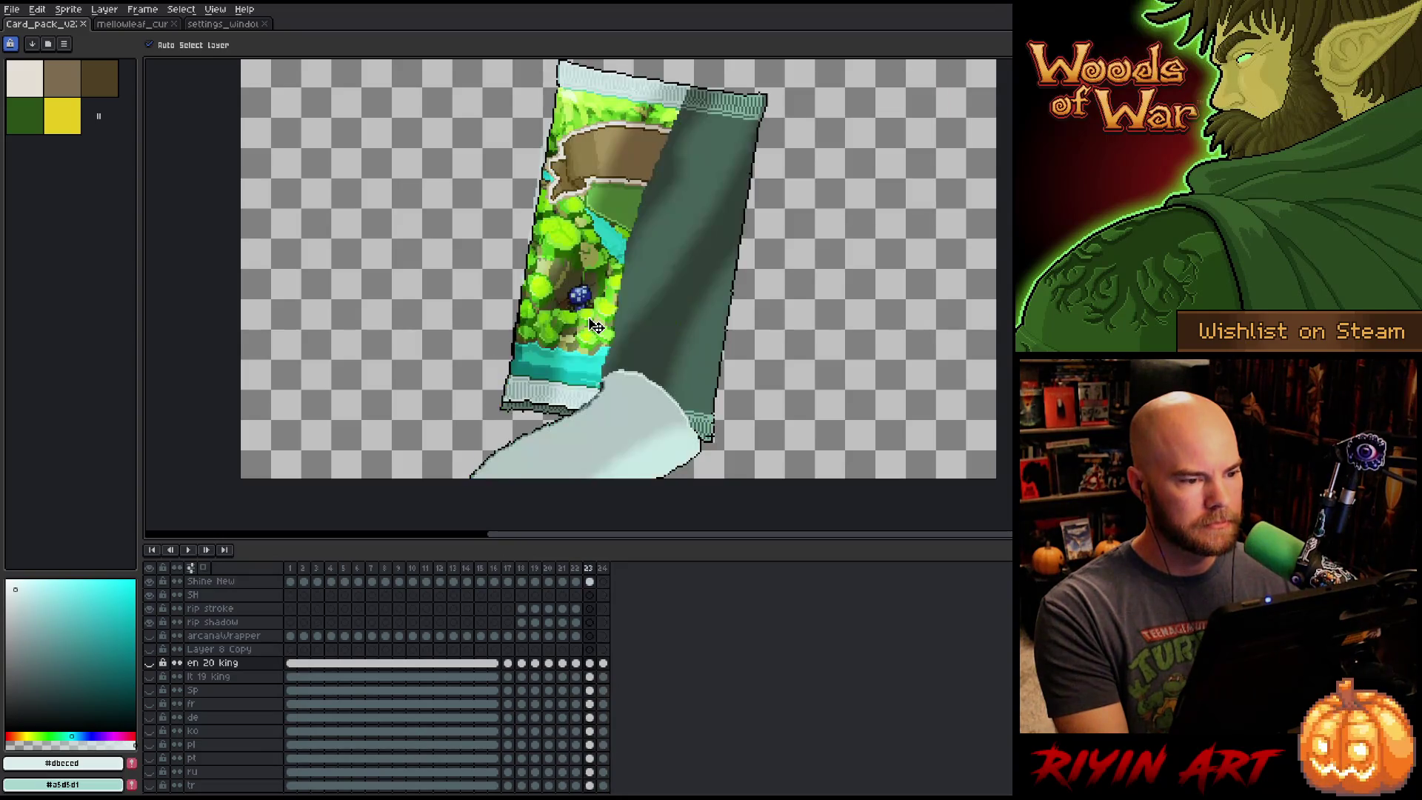
scroll(630, 239, down, 3)
key(Right)
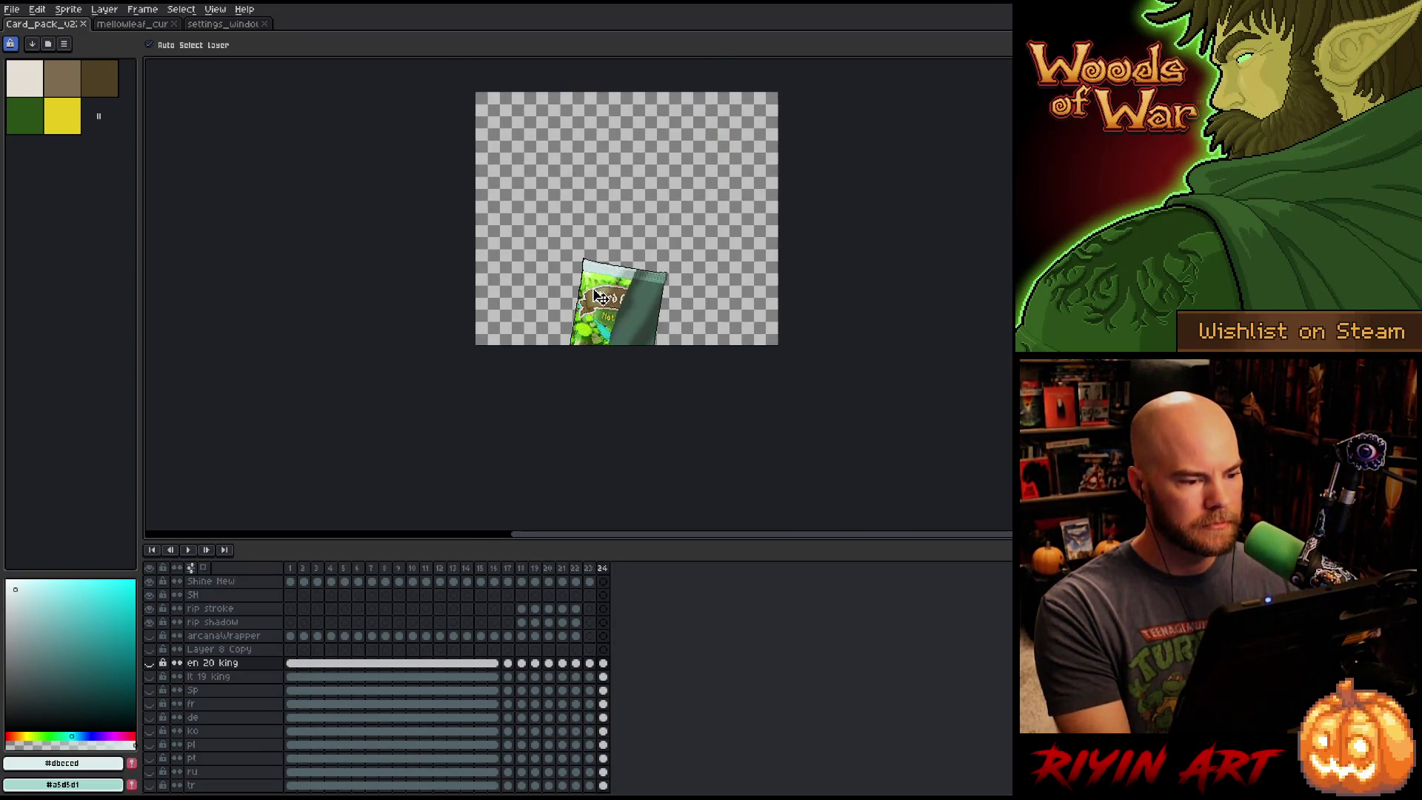
scroll(615, 281, up, 5)
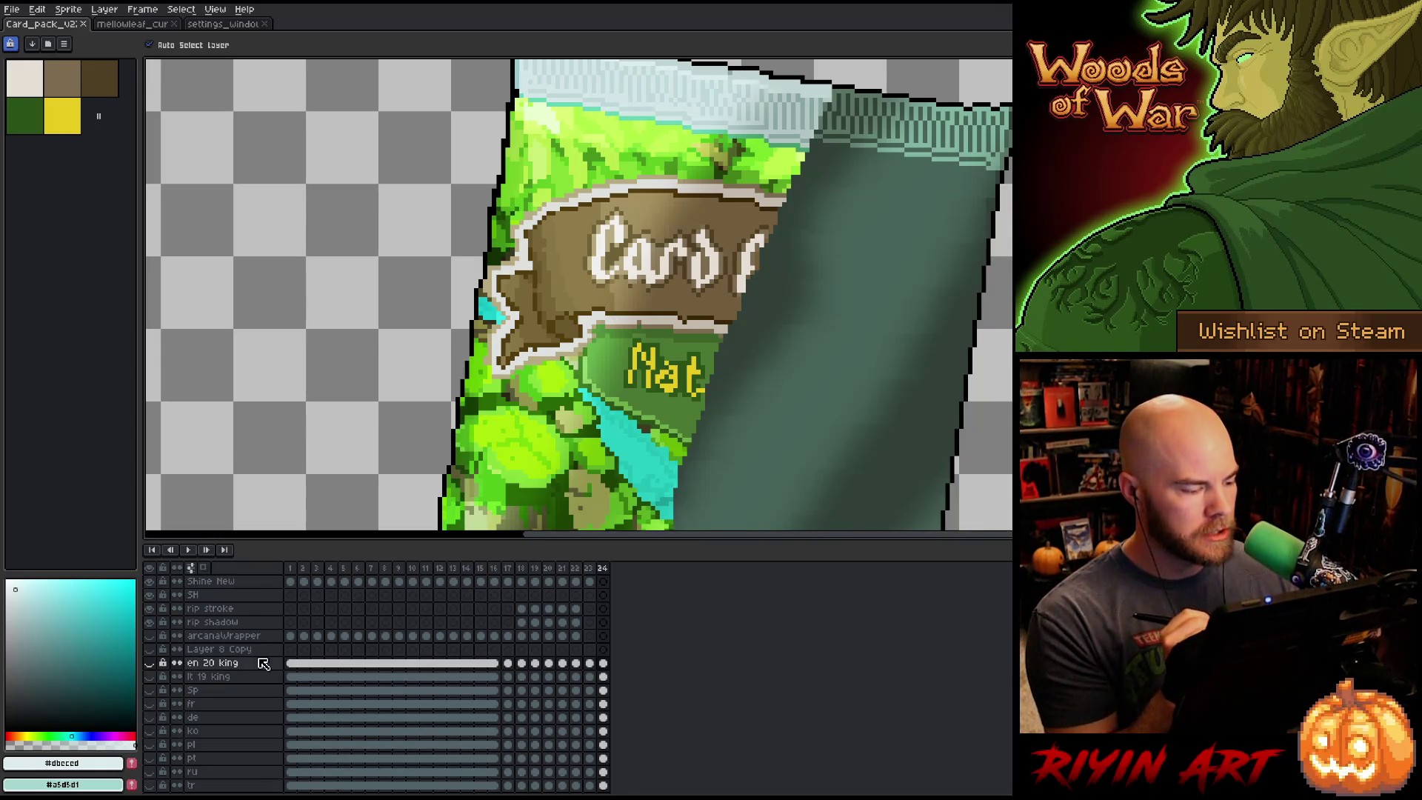
Select the en 20 king cels on frames 23 and 24, then return to frame 23.
click(590, 662)
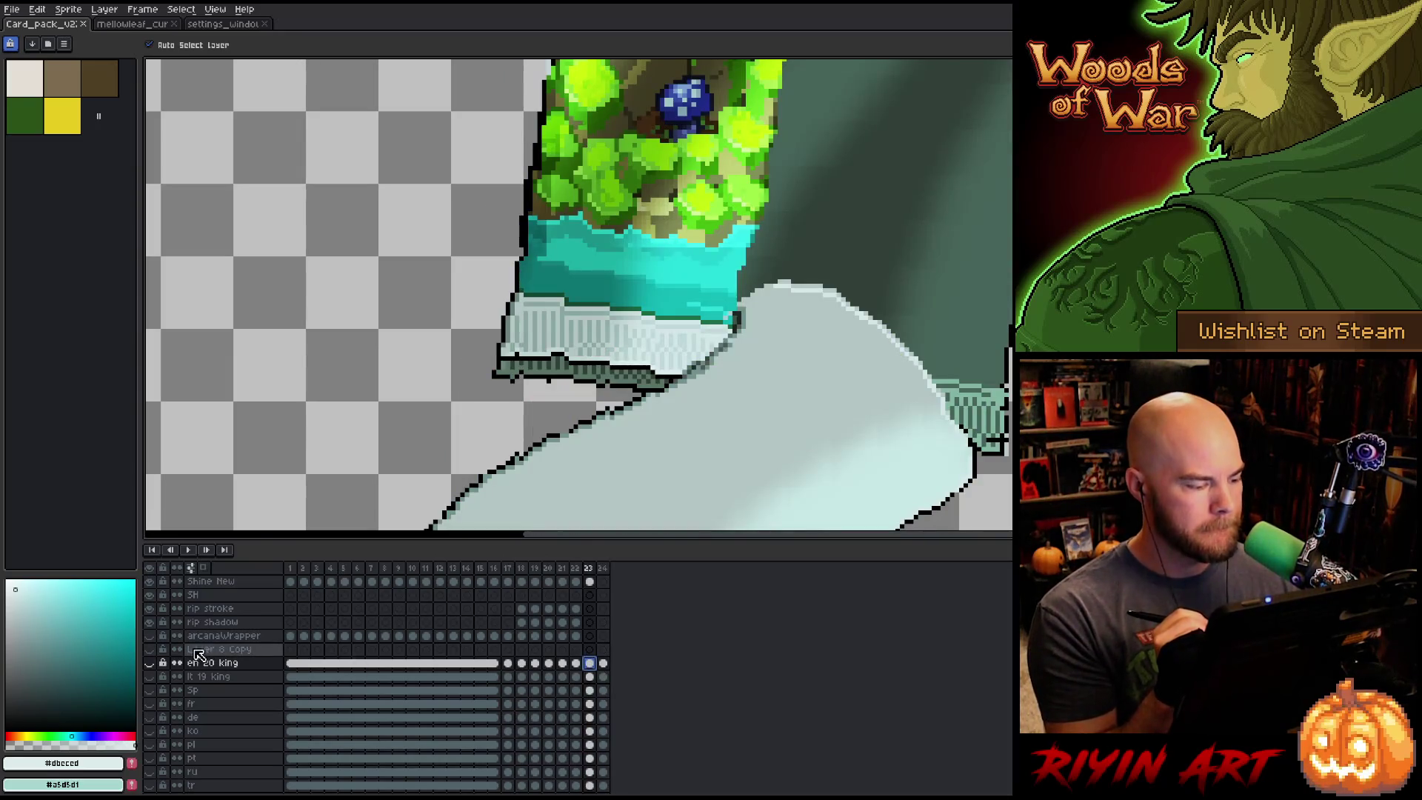
click(603, 663)
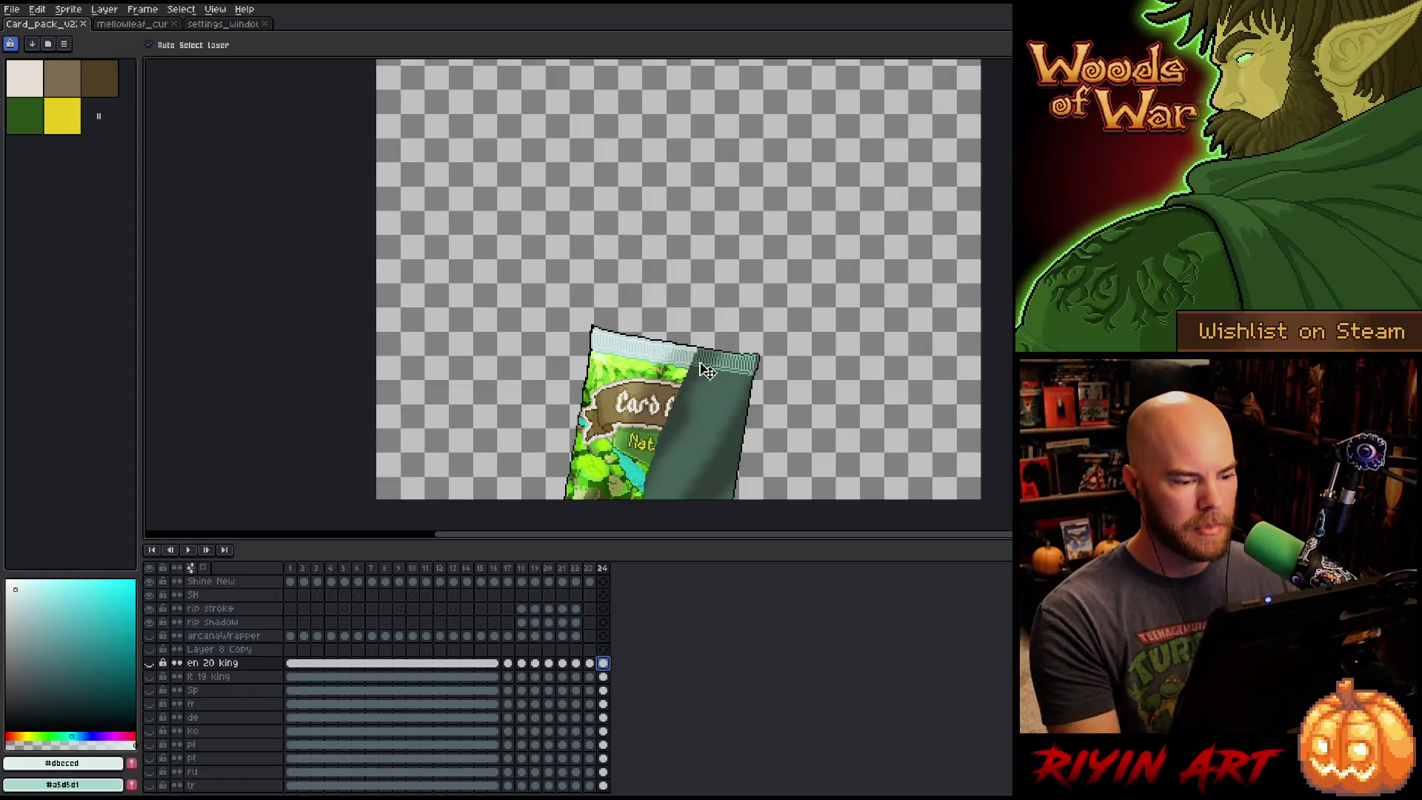
scroll(588, 420, down, 2)
scroll(588, 420, up, 1)
scroll(589, 419, down, 1)
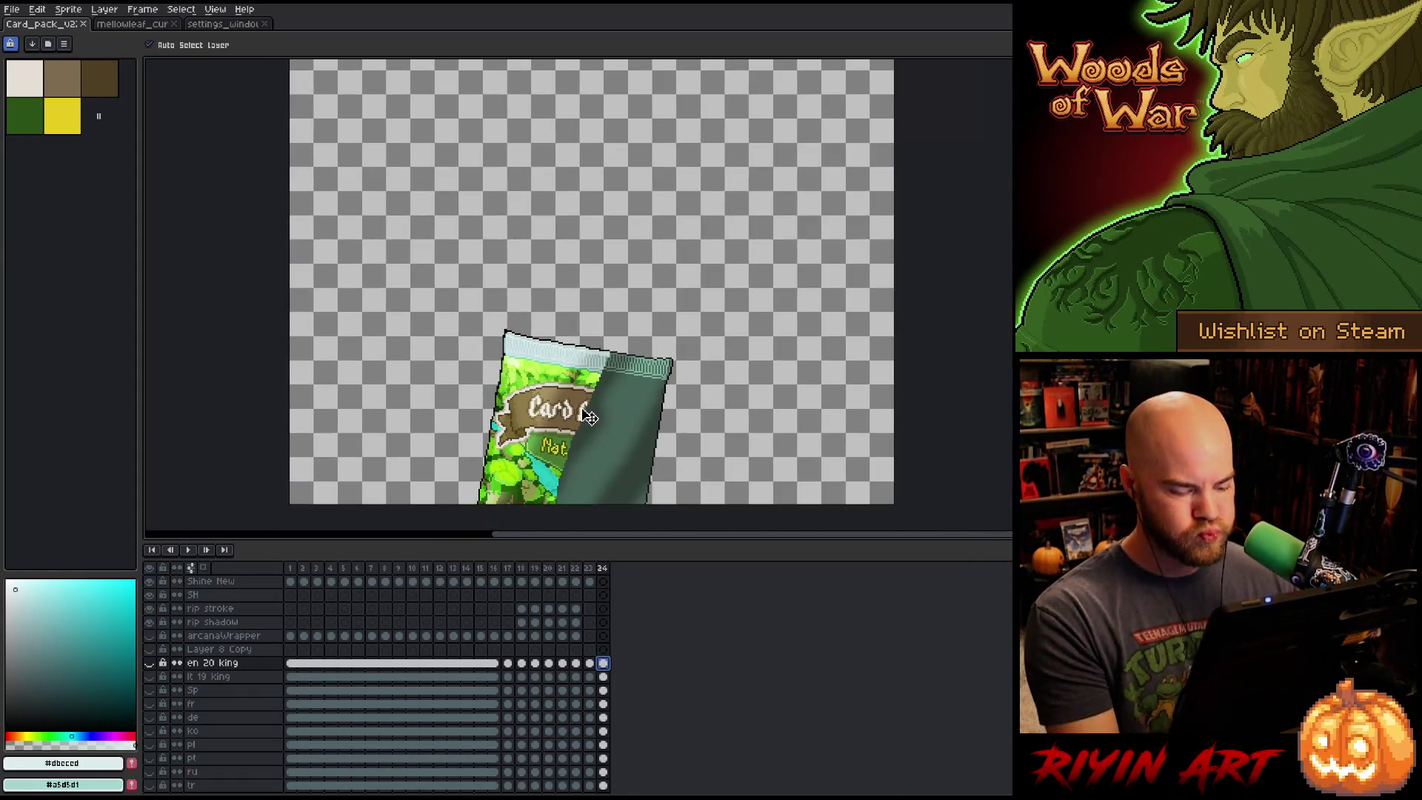
key(Left)
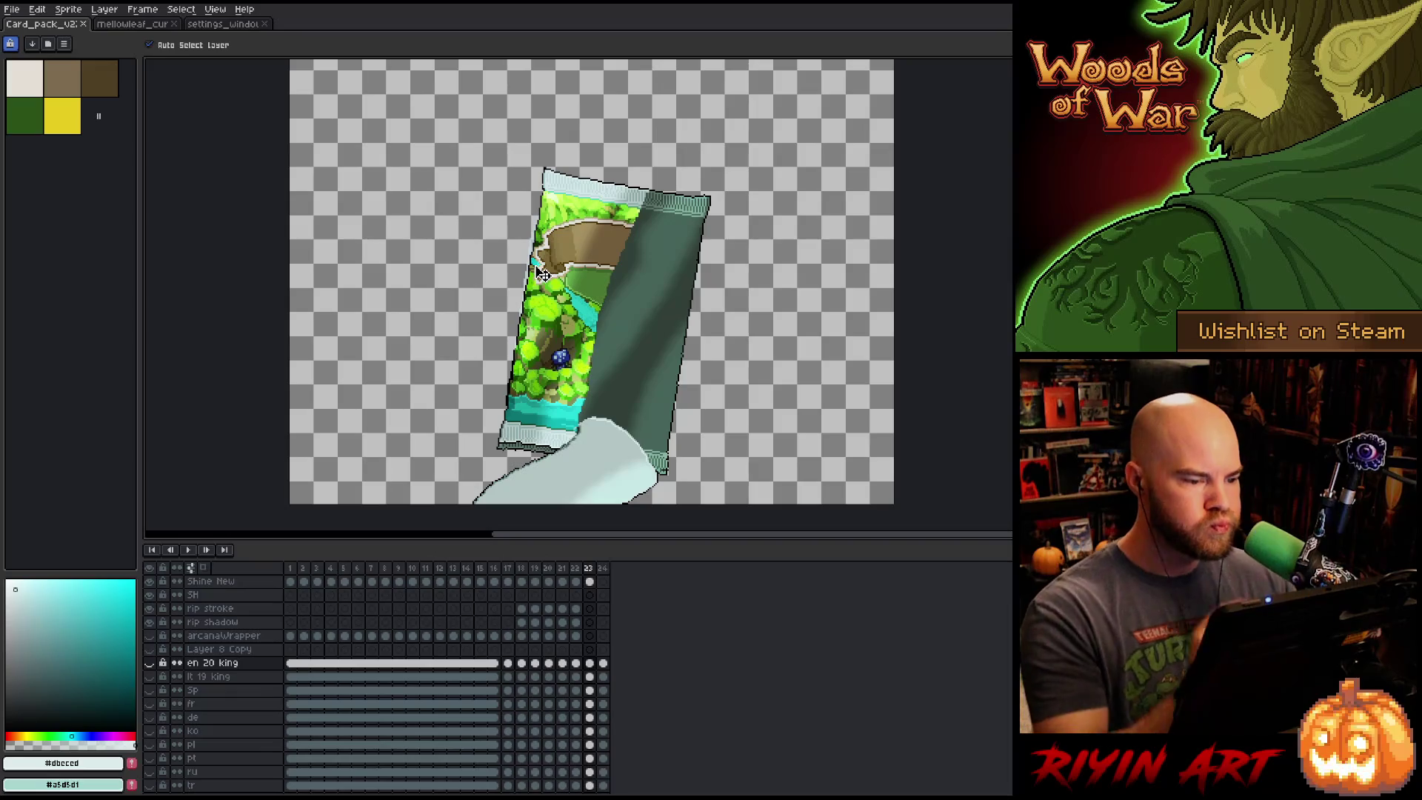
scroll(663, 589, up, 3)
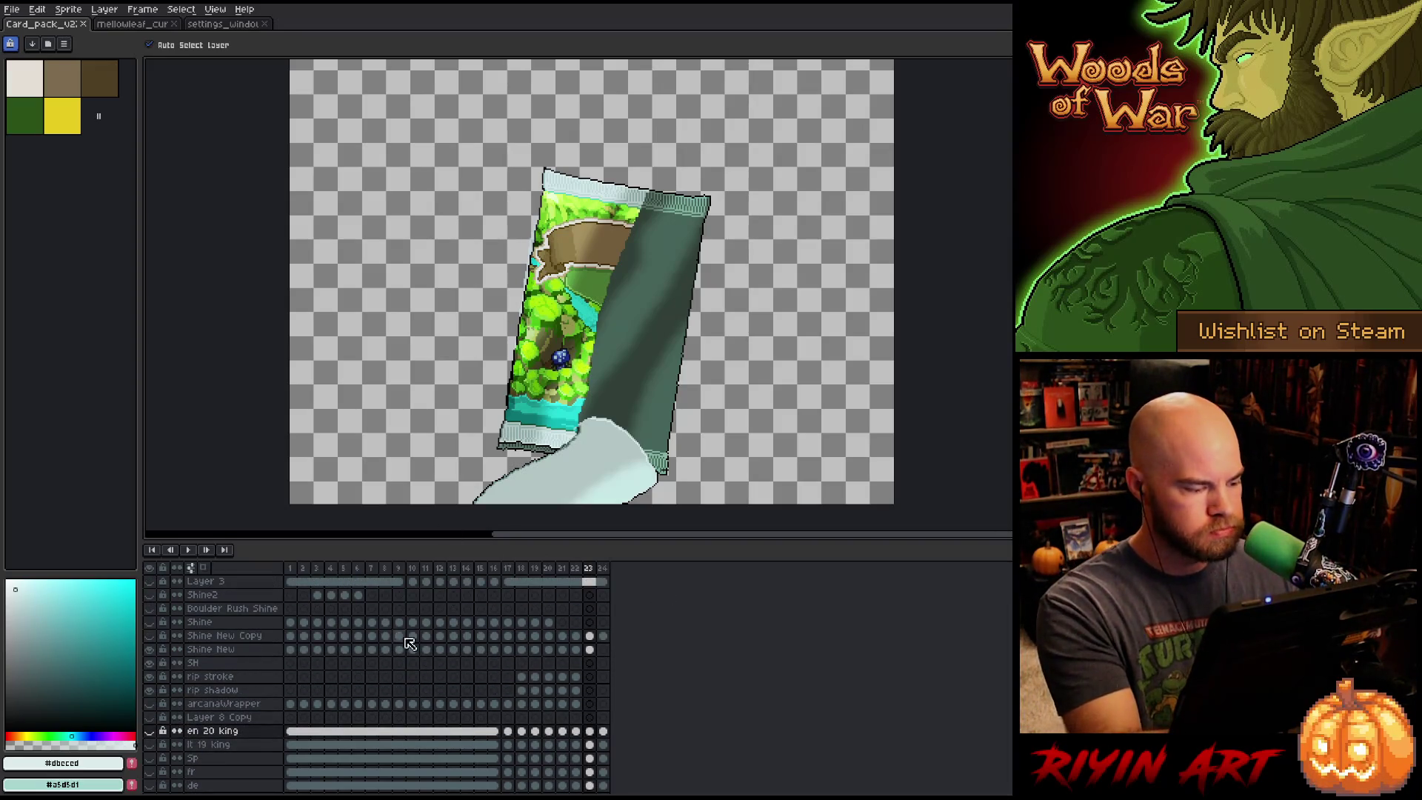
Toggle the Shine New layer and marquee-select the blank brown banner on frame 23.
click(150, 650)
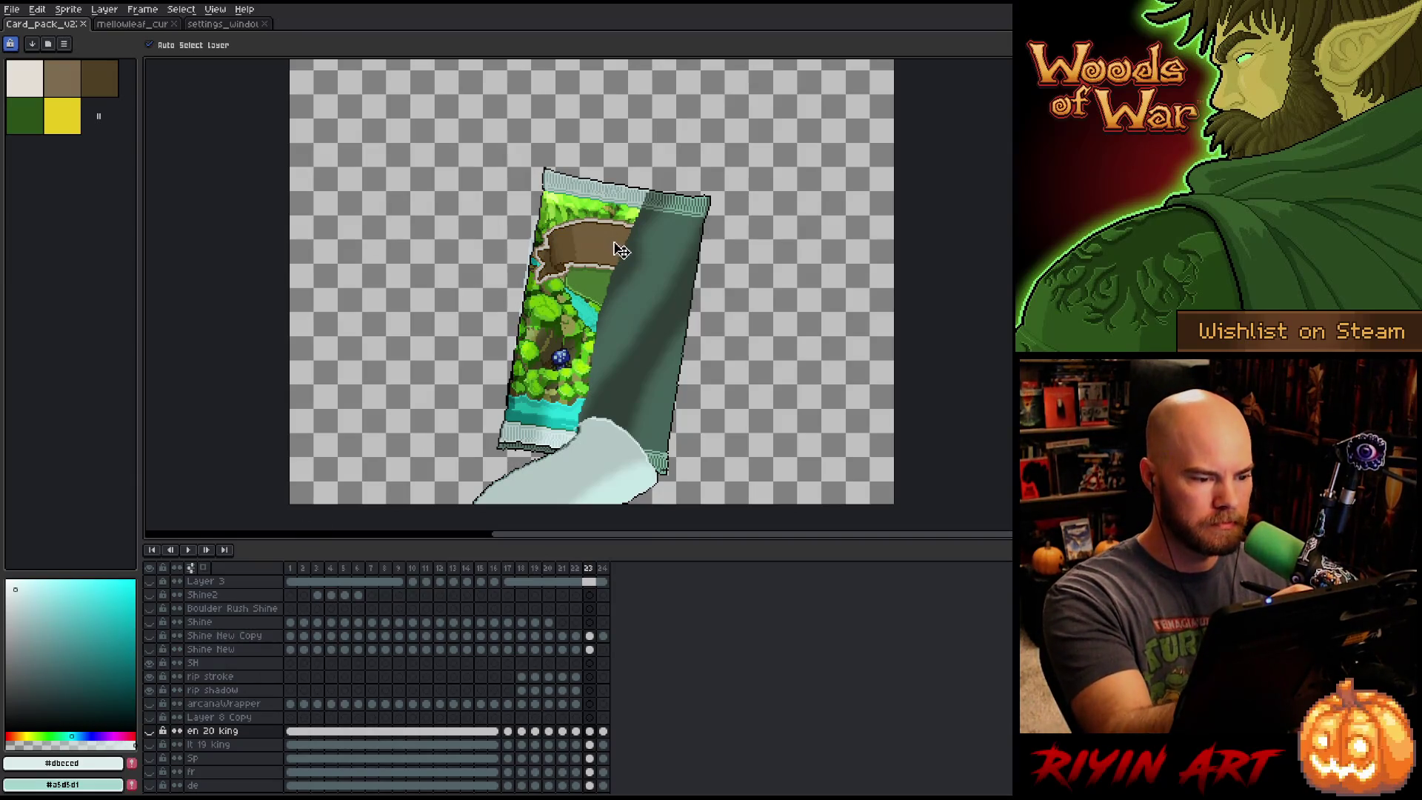
key(m)
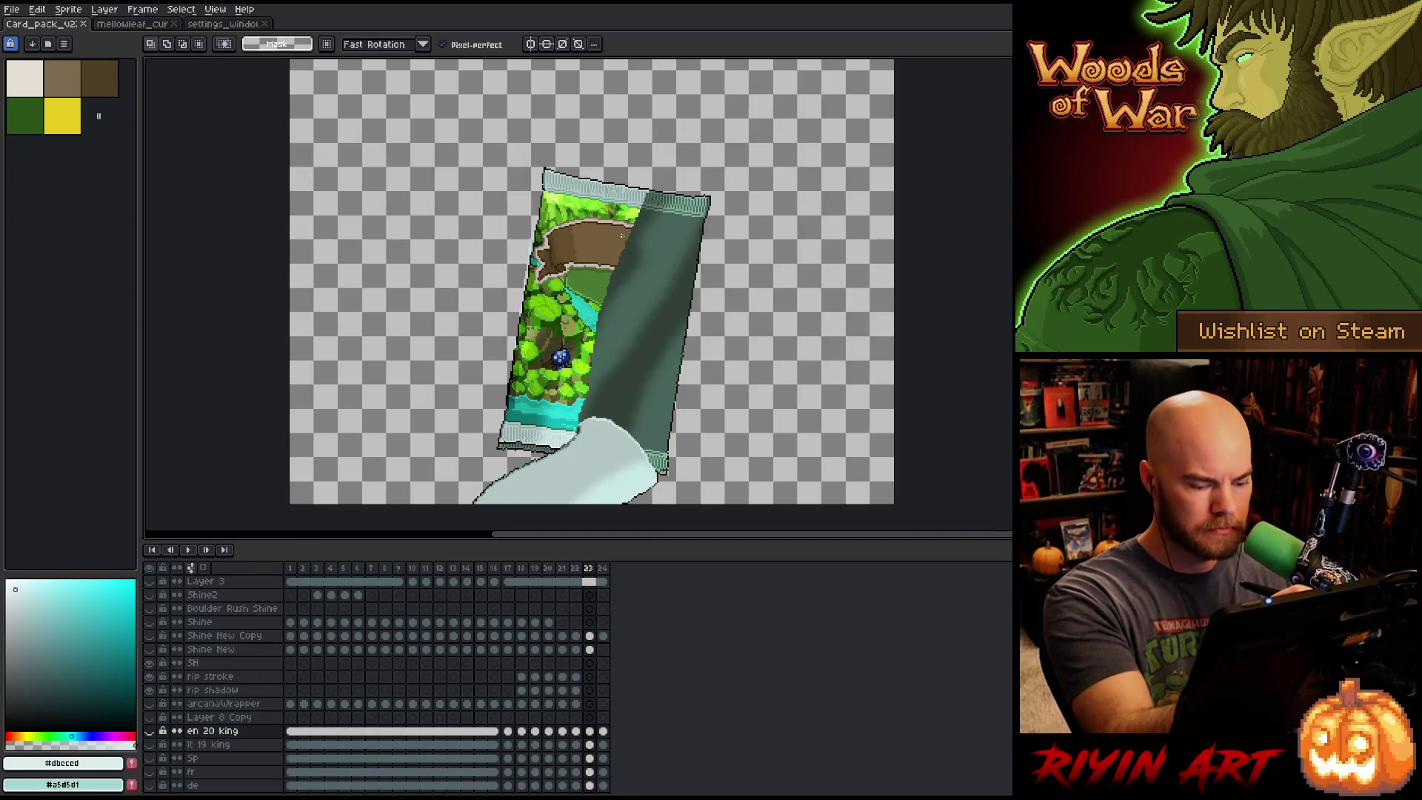
key(Right)
key(Left)
key(Right)
key(Left)
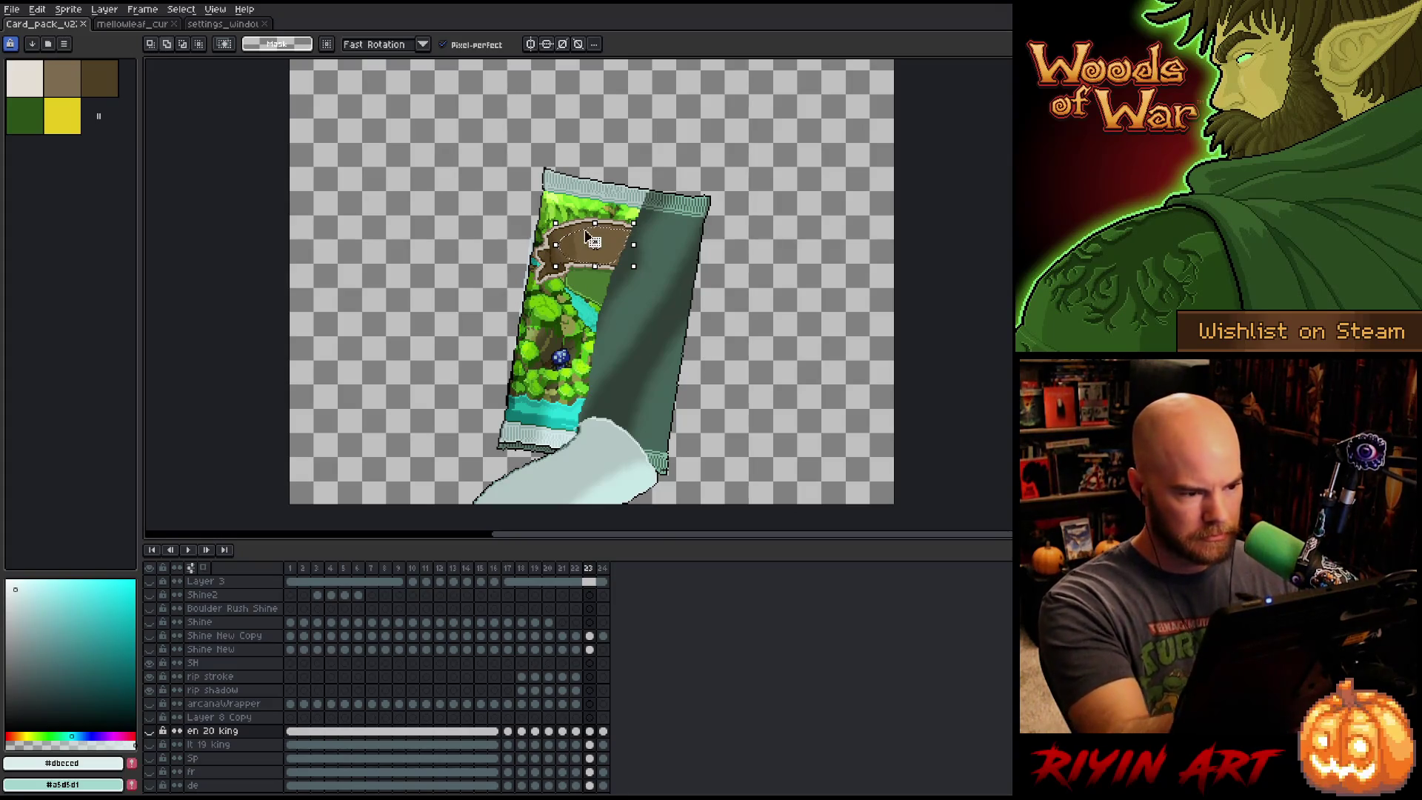
drag(556, 223, 554, 220)
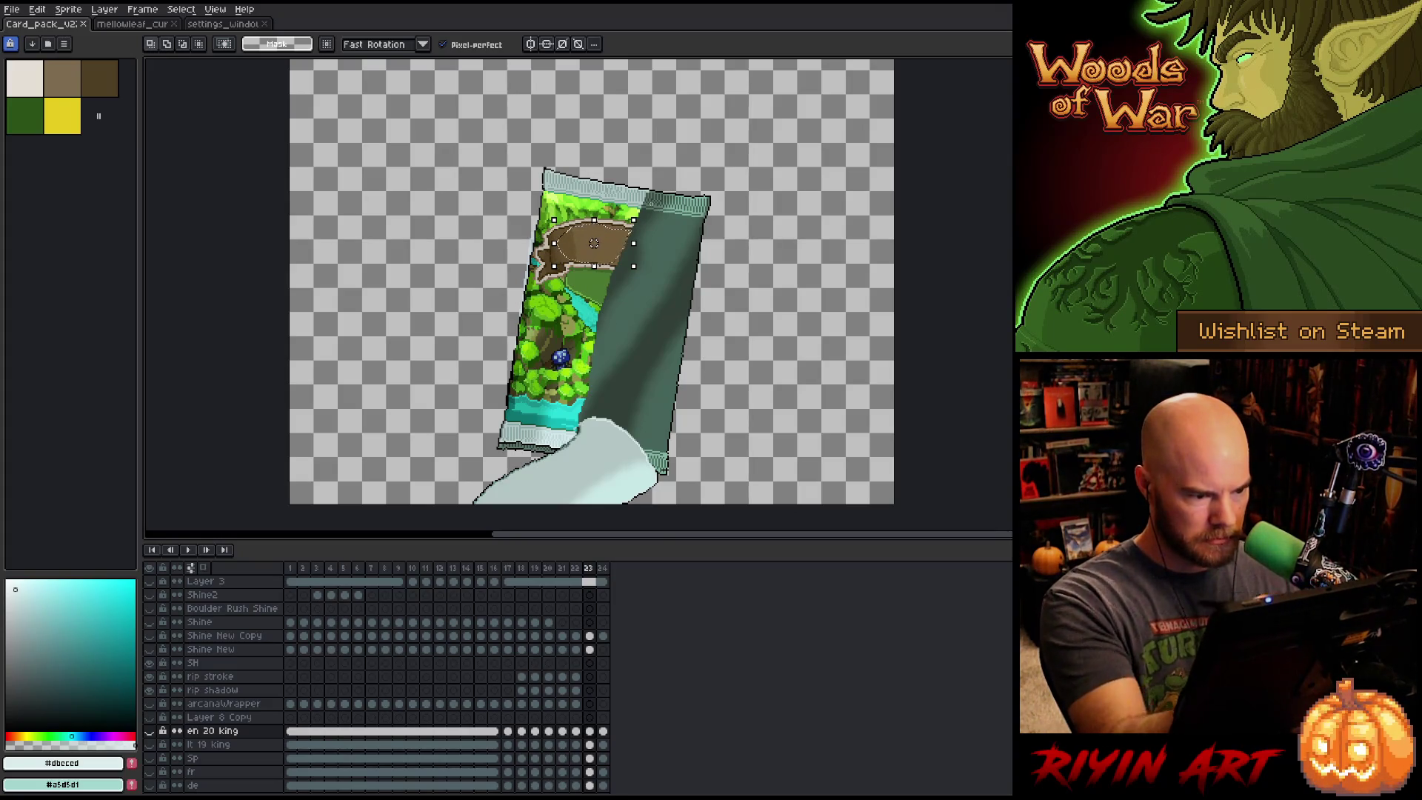
On frame 24, paste the copied banner onto a new layer above Layer 9.
key(period)
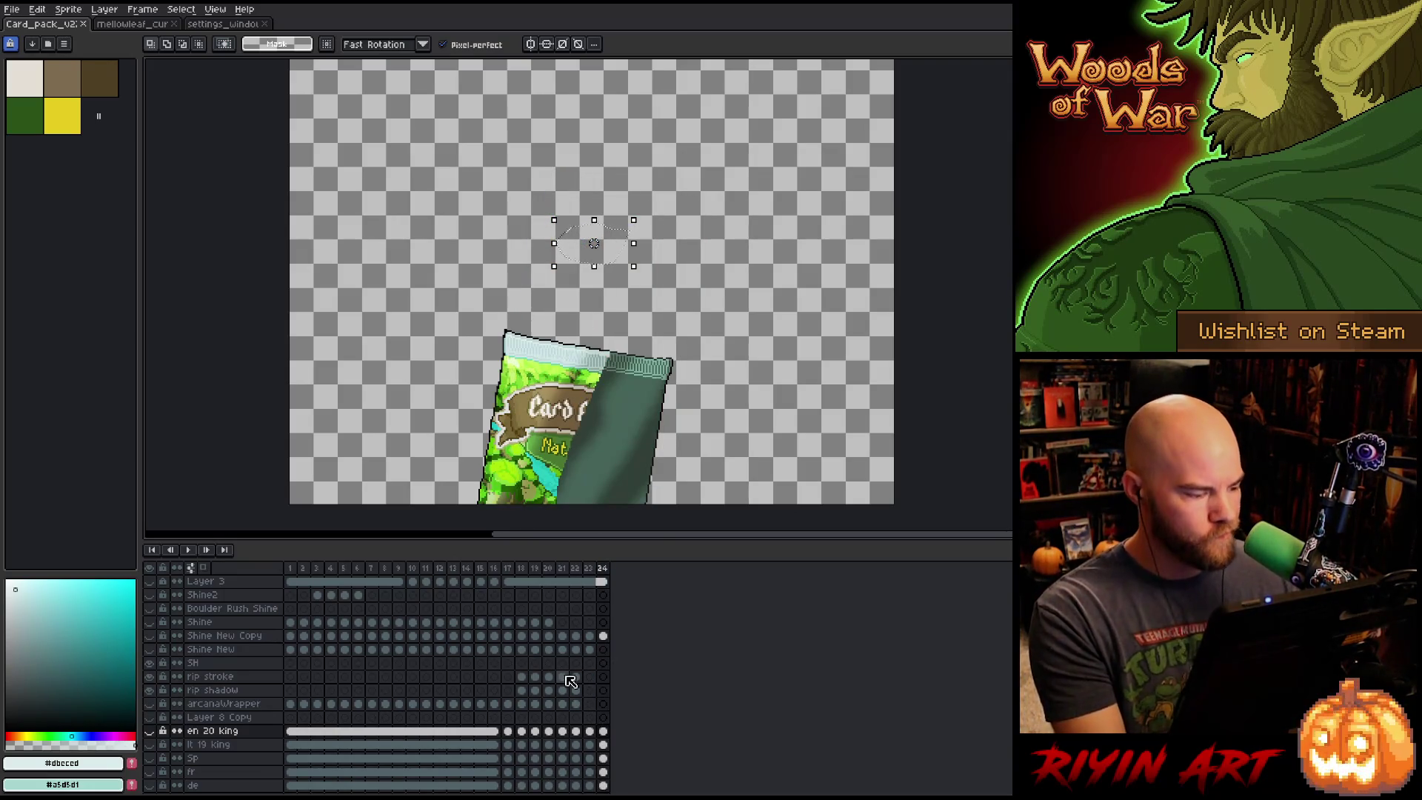
scroll(592, 718, down, 5)
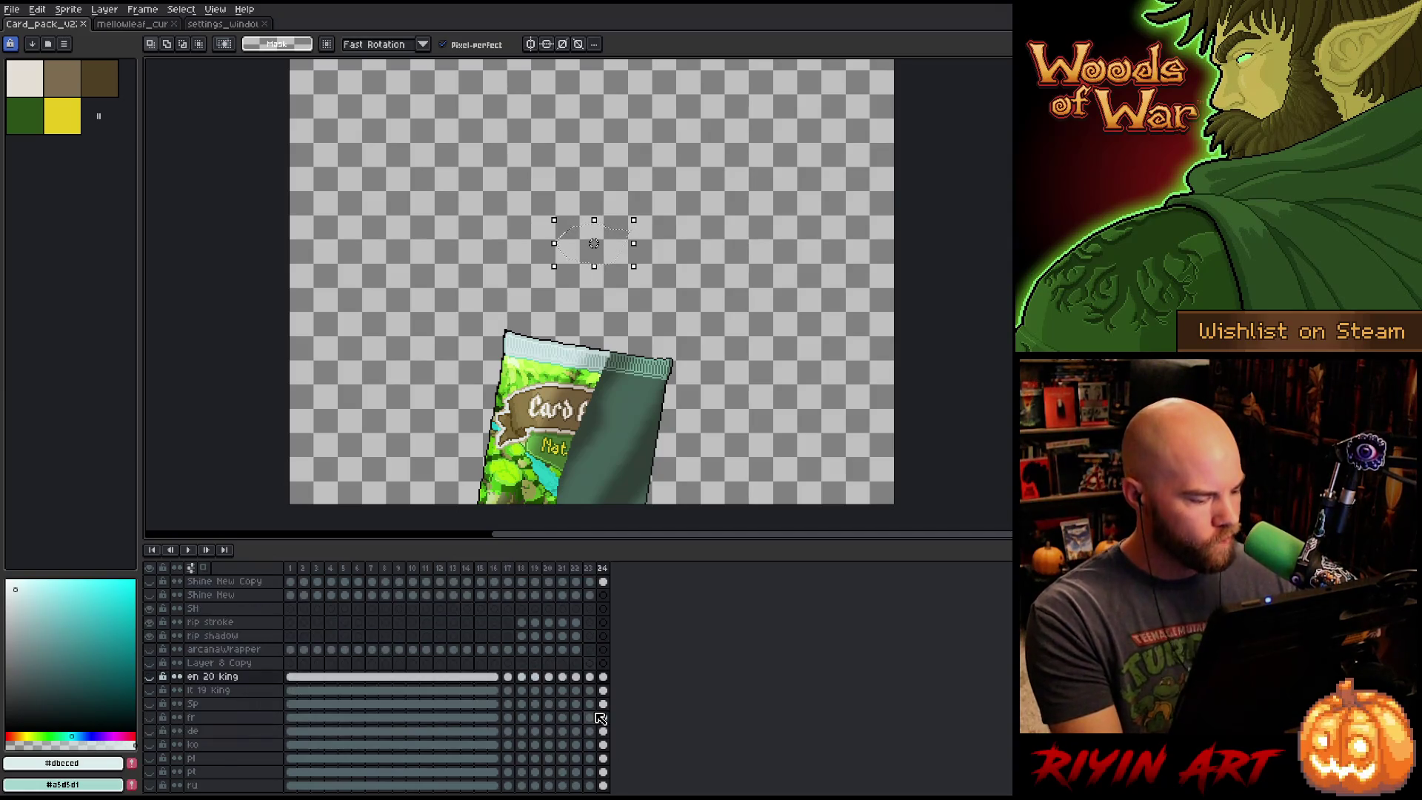
scroll(596, 715, up, 1)
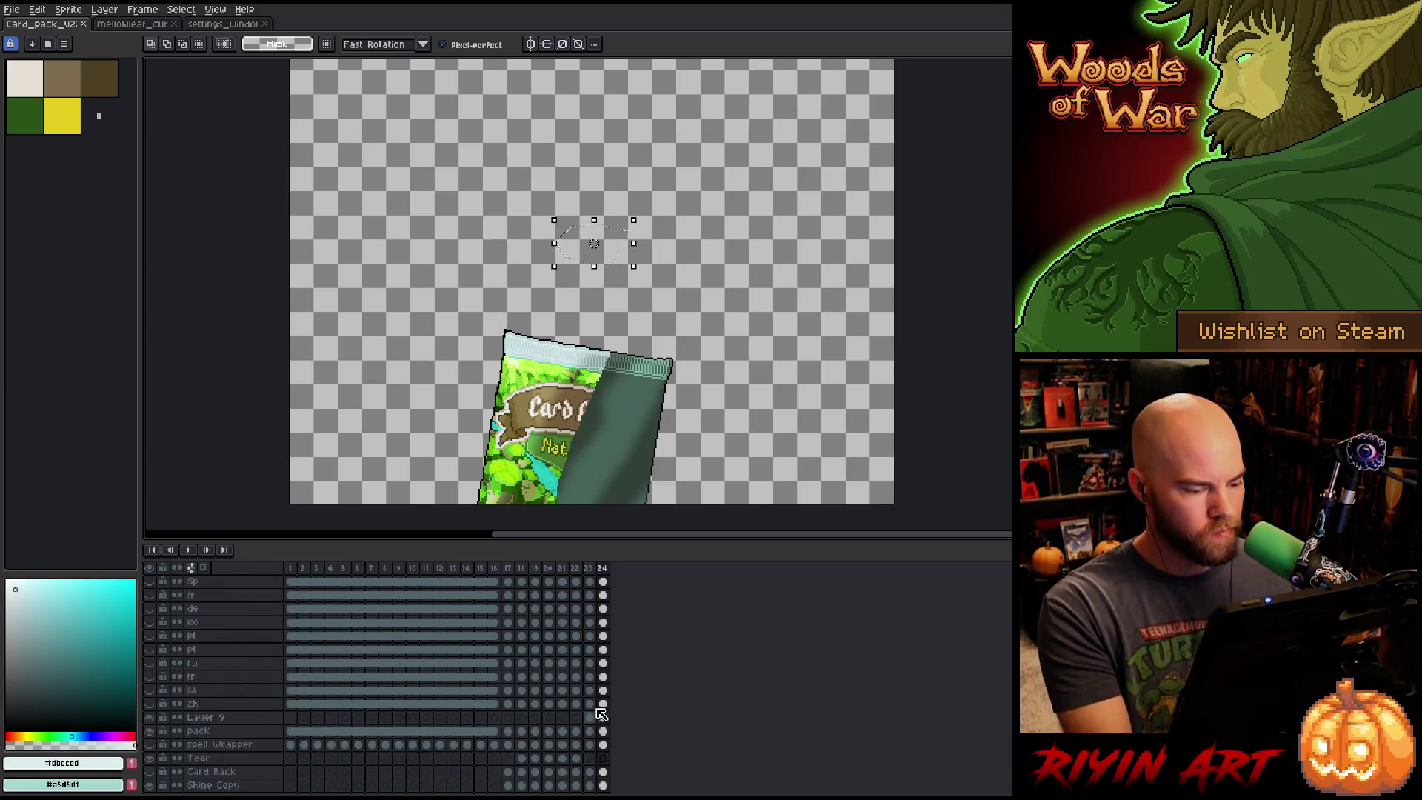
click(237, 717)
key(shift+n)
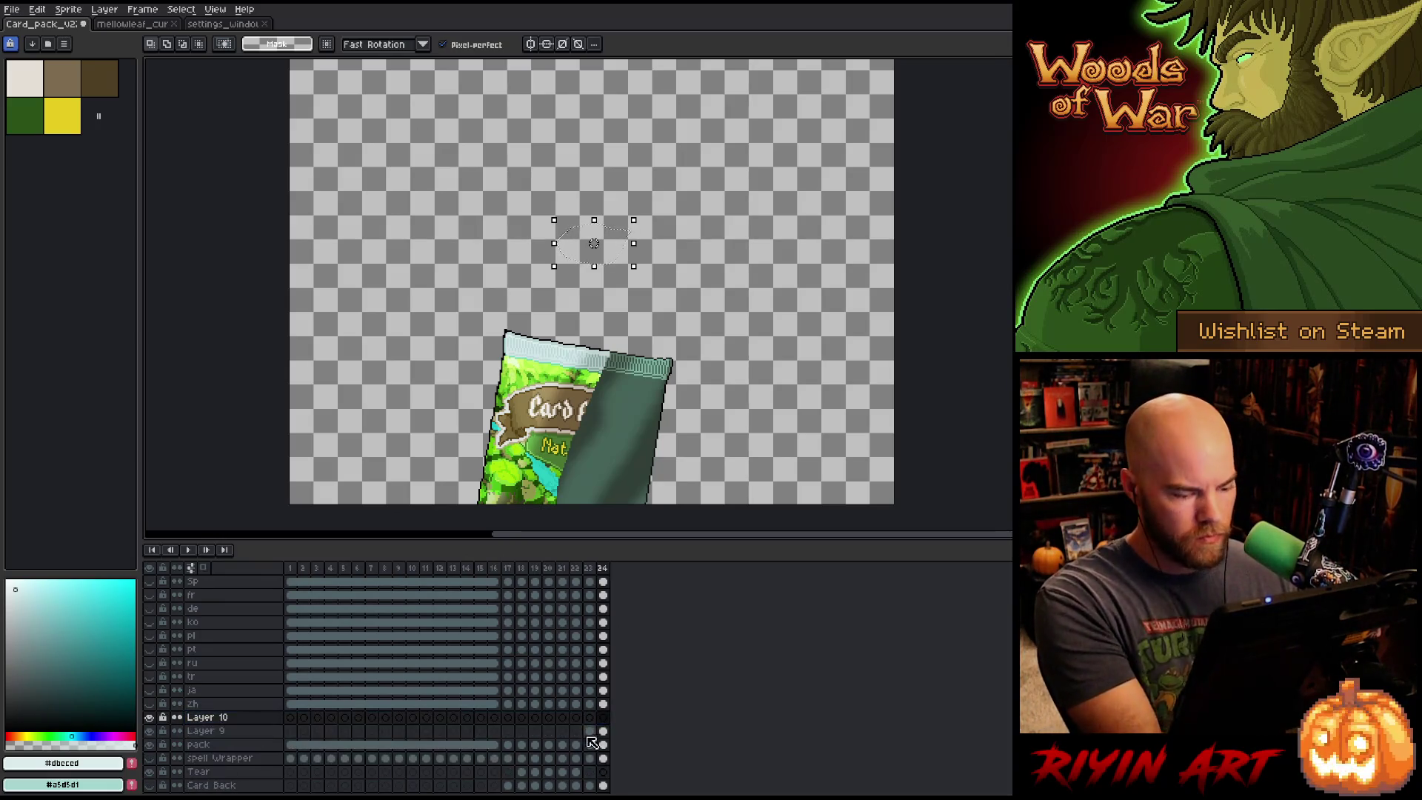
key(ctrl+v)
Move the pasted banner patch onto the title area, then shift it off the title text.
mouse_move(594, 245)
mouse_down()
mouse_move(545, 407)
mouse_move(556, 417)
mouse_up()
scroll(556, 417, up, 4)
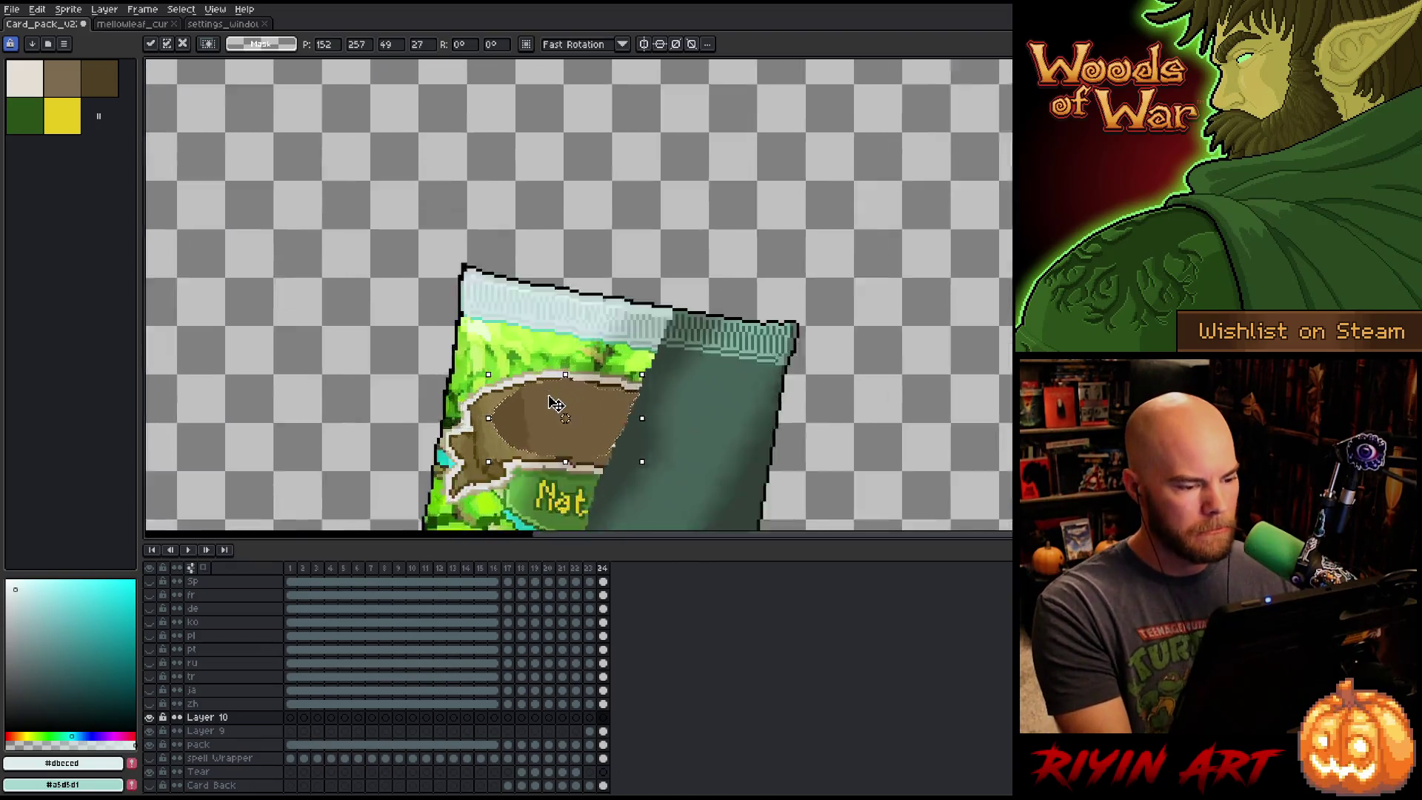
drag(651, 267, 565, 247)
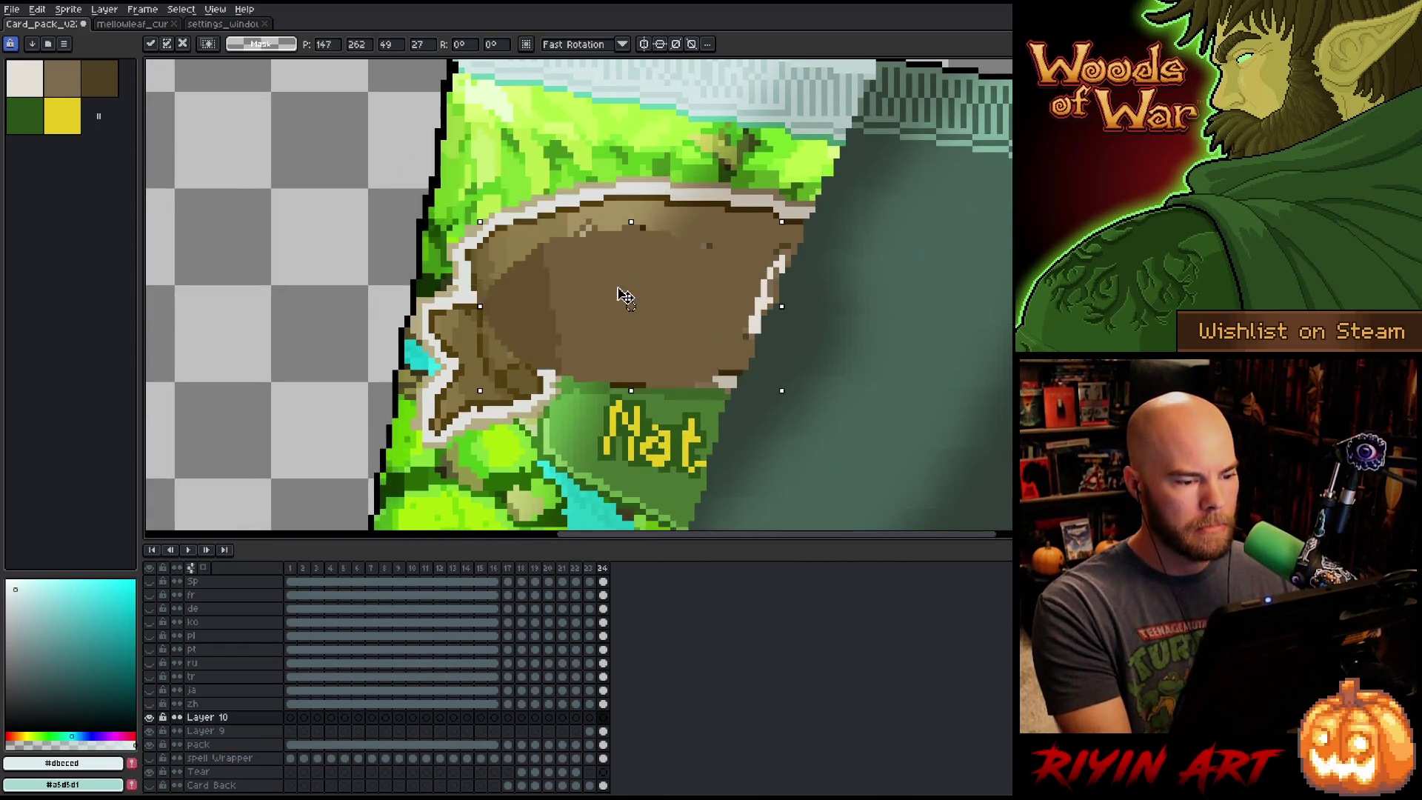
mouse_move(659, 292)
mouse_down()
mouse_move(753, 326)
mouse_move(759, 300)
mouse_up()
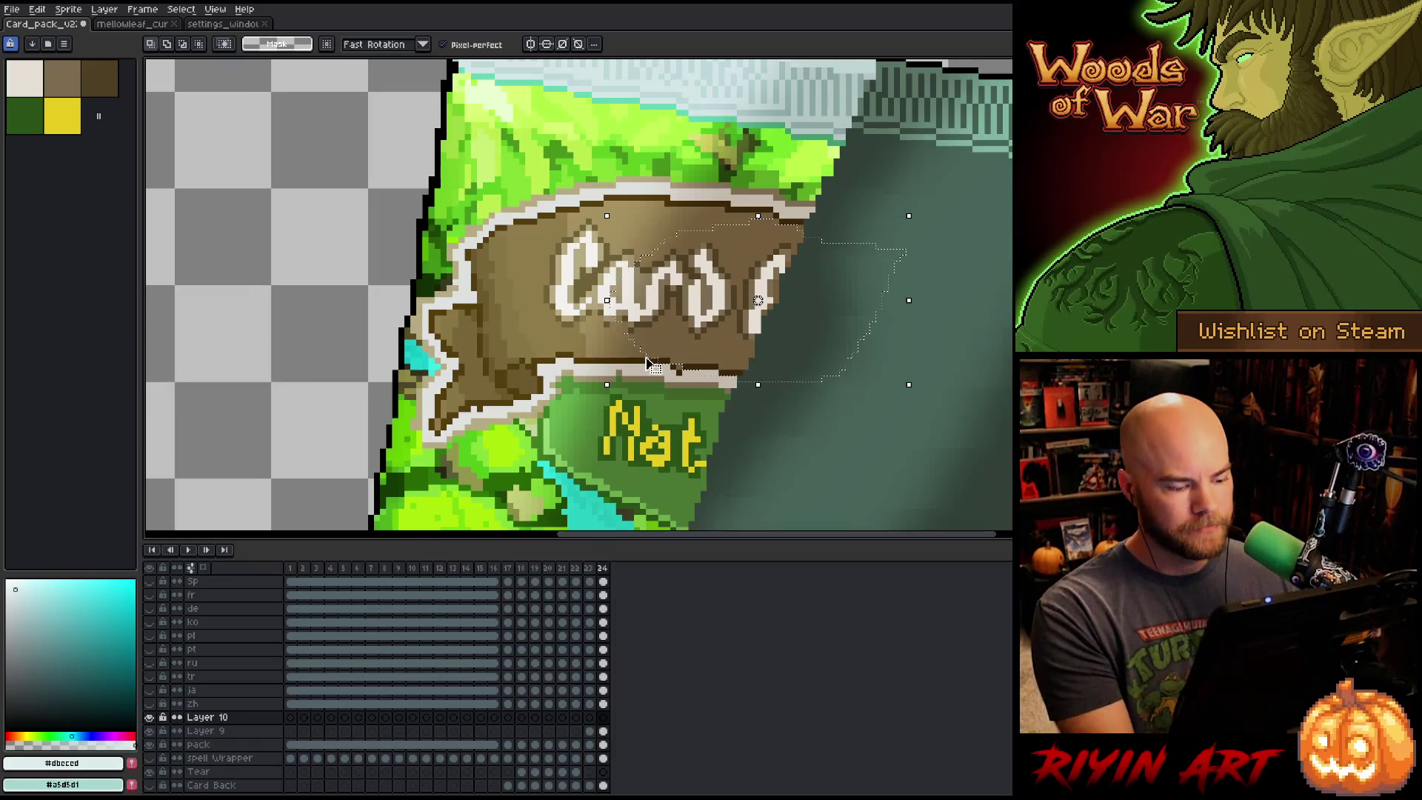
On Layer 9, paint banner brown #735d3c over the title letters after 'Ca'.
click(602, 731)
key(ctrl+d)
key(b)
alt+click(744, 313)
mouse_move(744, 312)
mouse_down()
mouse_move(748, 292)
mouse_move(763, 310)
mouse_up()
click(751, 323)
click(770, 300)
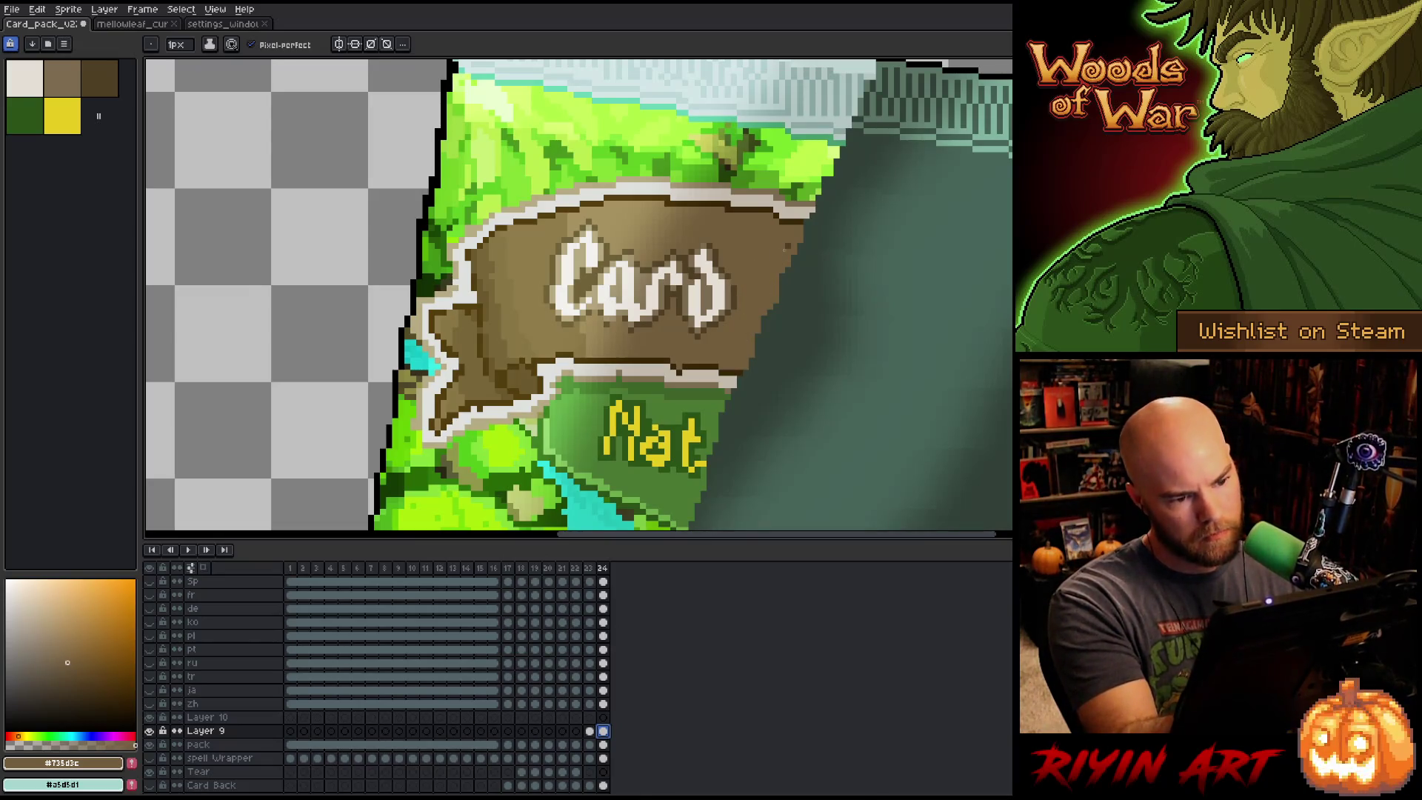
click(787, 250)
mouse_move(725, 275)
mouse_down()
mouse_move(719, 320)
mouse_move(707, 255)
mouse_move(684, 330)
mouse_move(680, 281)
mouse_move(655, 310)
mouse_move(661, 272)
mouse_move(650, 290)
mouse_up()
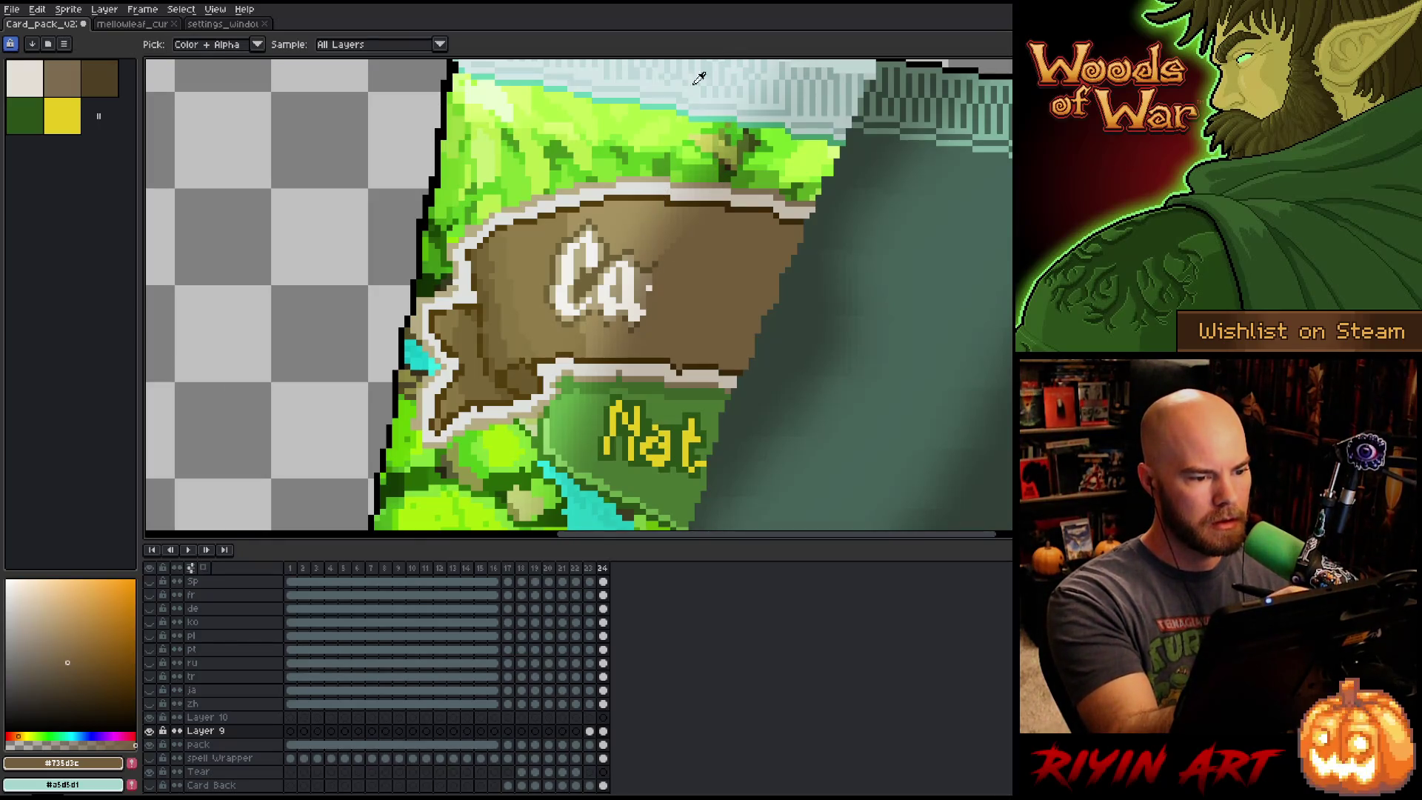
Try a light-tan bucket fill and a brown stroke over the 'a', undoing both.
alt+click(660, 214)
key(g)
click(710, 301)
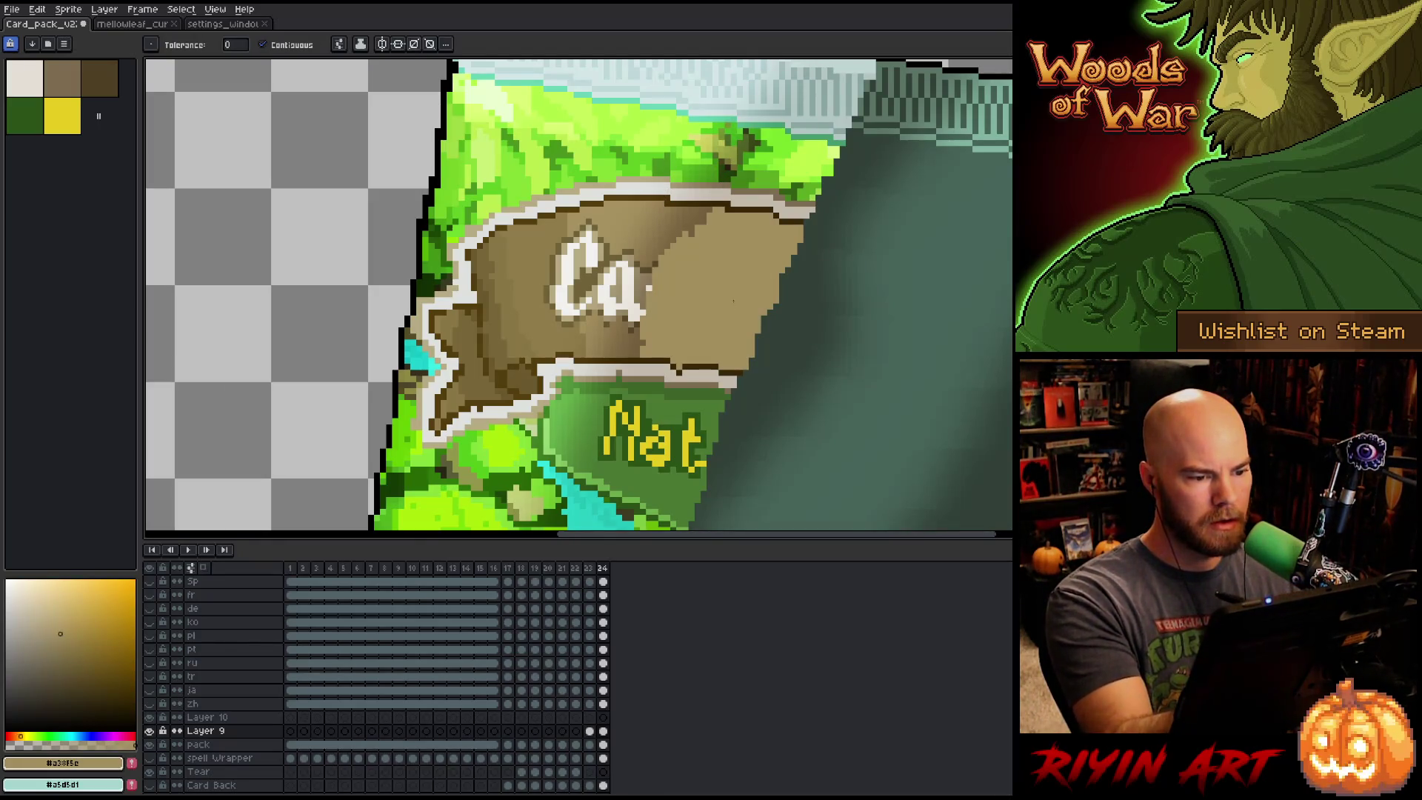
key(ctrl+z)
key(b)
alt+click(703, 201)
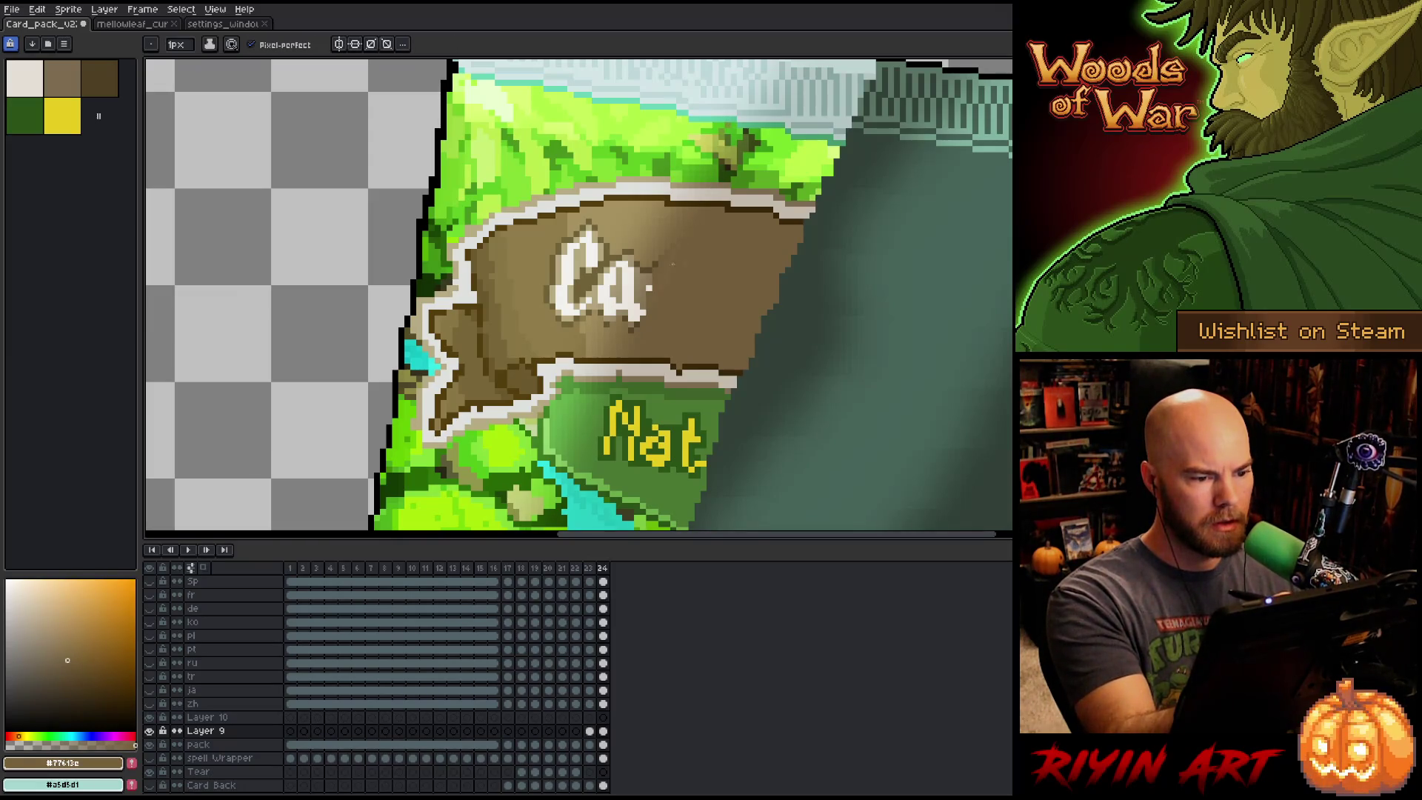
key(g)
key(b)
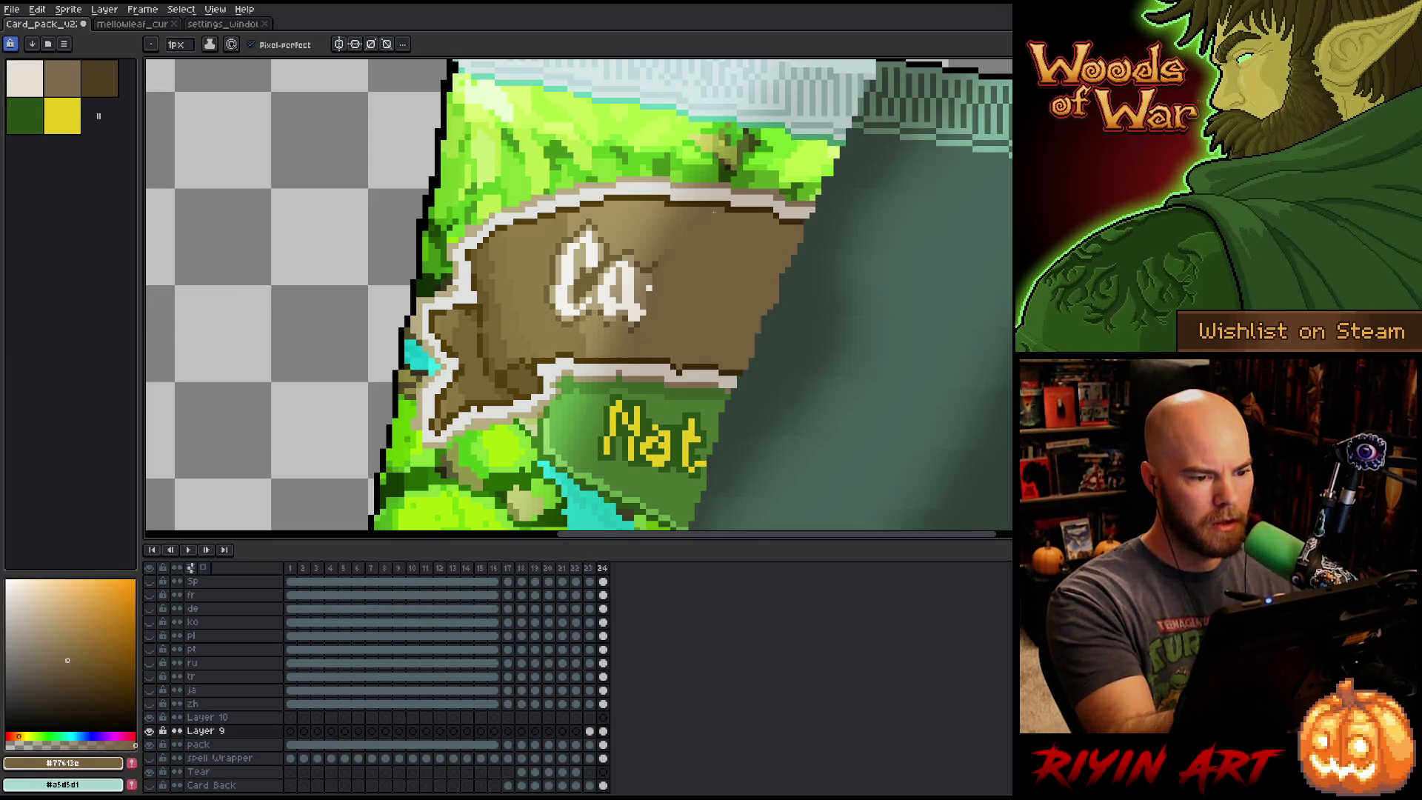
mouse_move(650, 276)
mouse_down()
mouse_move(637, 322)
mouse_move(629, 237)
mouse_move(631, 330)
mouse_up()
key(ctrl+z)
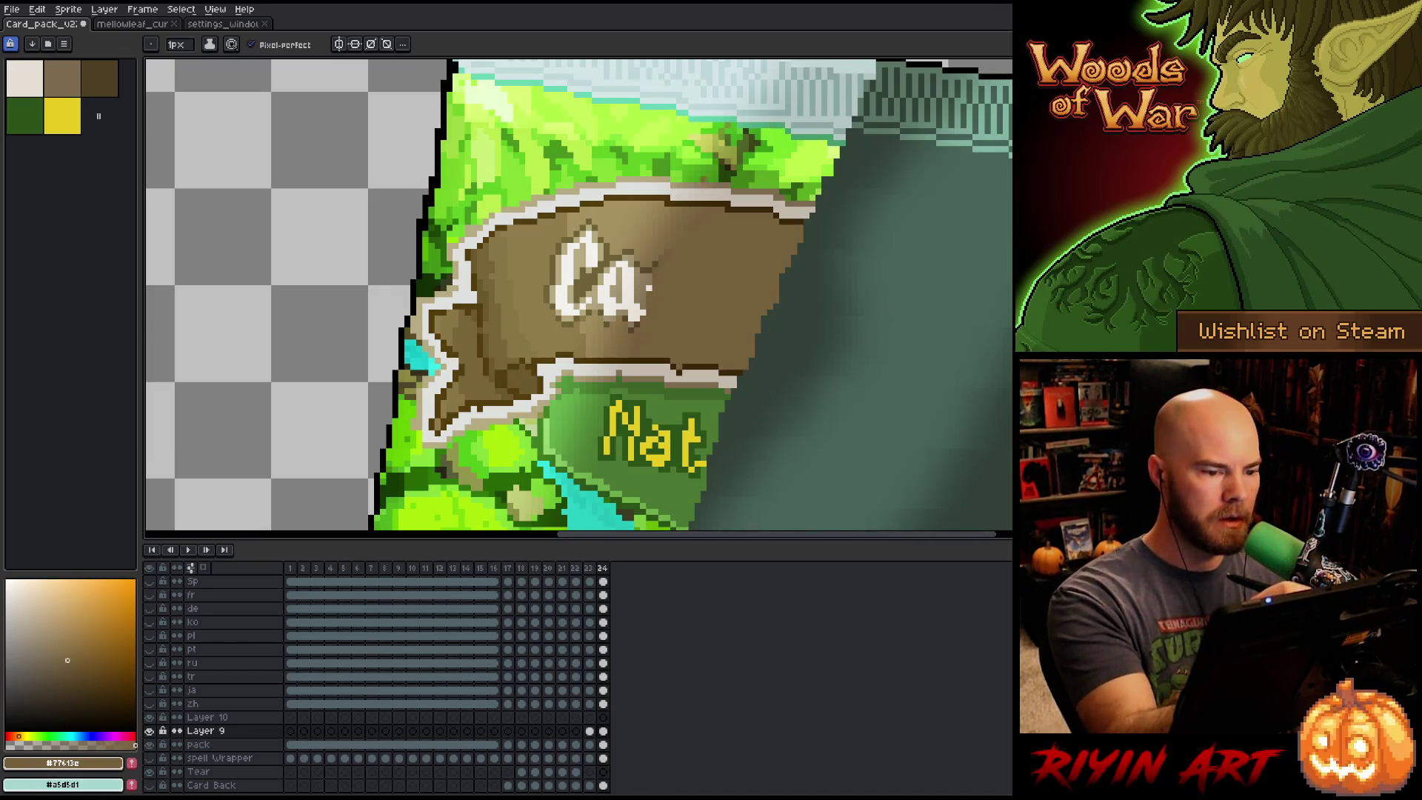
Sample two darker browns from the banner and play the animation to preview it.
key(Return)
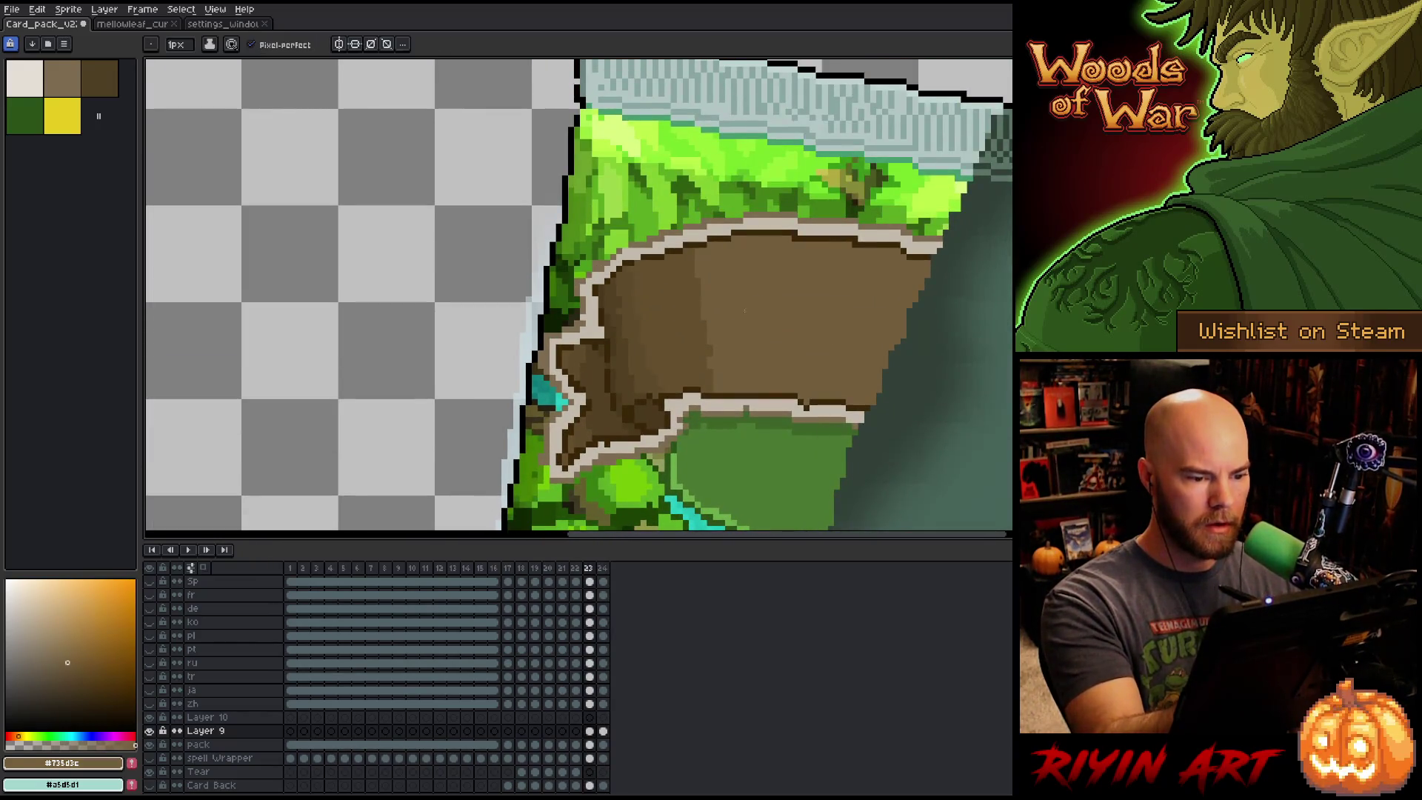
alt+click(673, 327)
alt+click(743, 338)
key(Return)
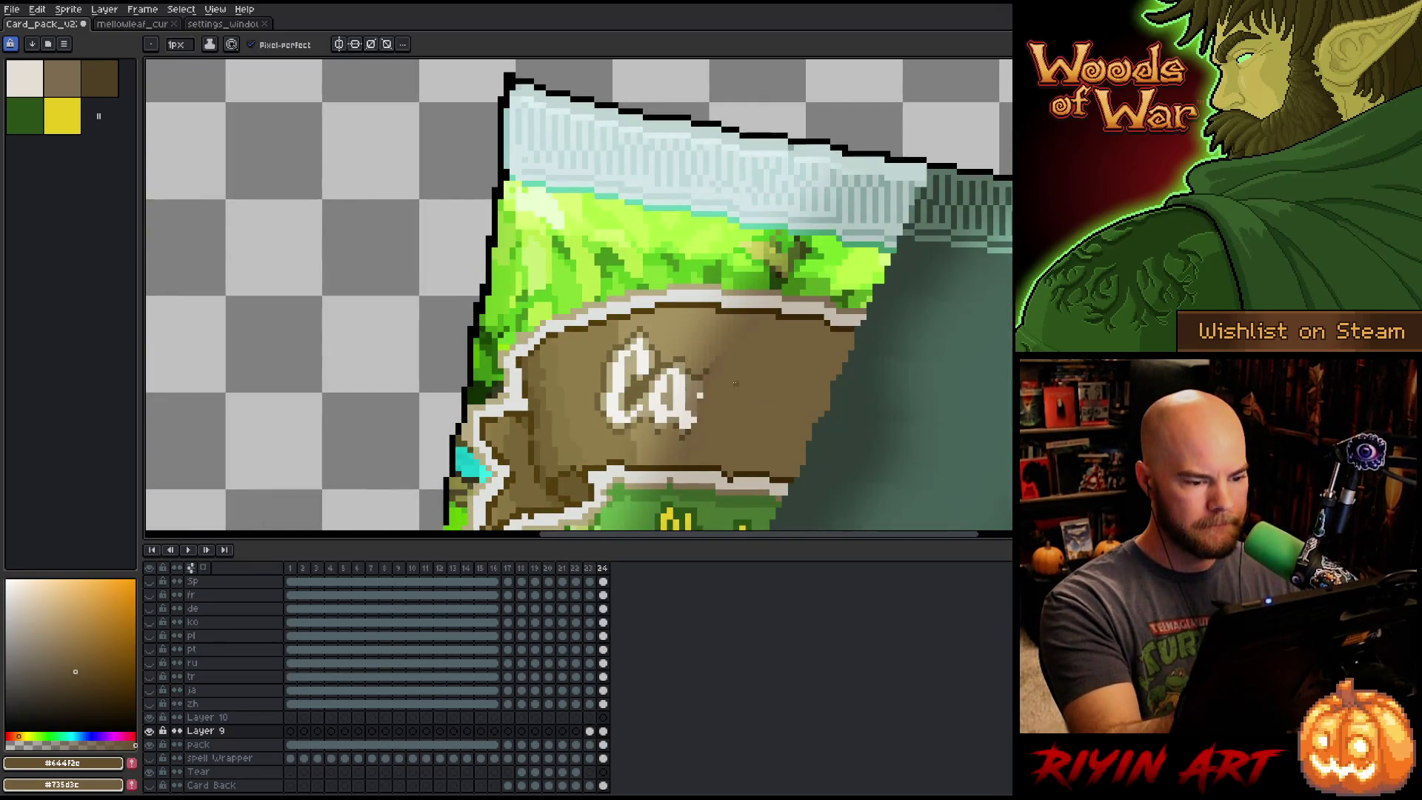
Swap colours and draw dark pencil strokes beside the 'a' and through the 'C'.
key(x)
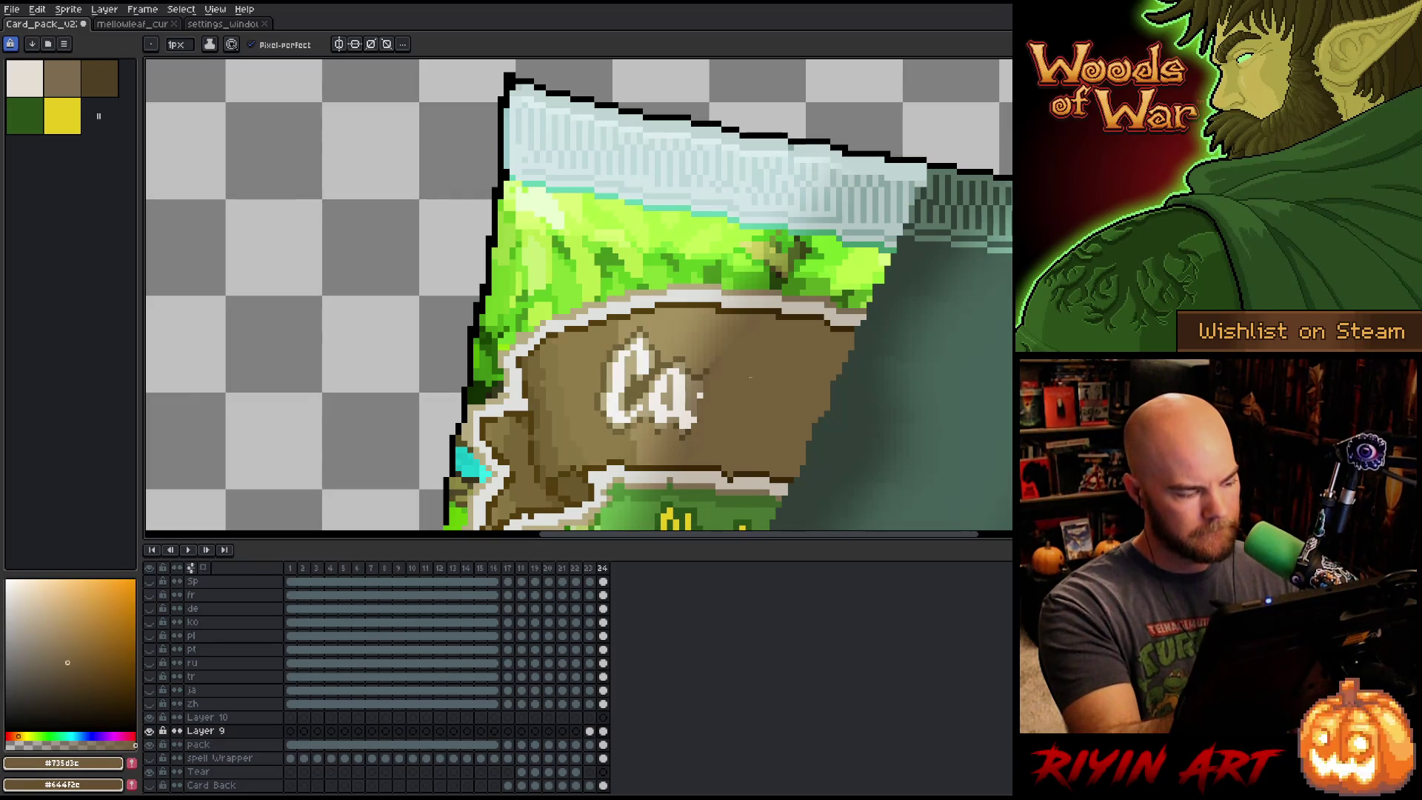
key(g)
key(b)
drag(712, 326, 689, 426)
mouse_move(622, 328)
mouse_down()
mouse_move(633, 440)
mouse_move(638, 424)
mouse_up()
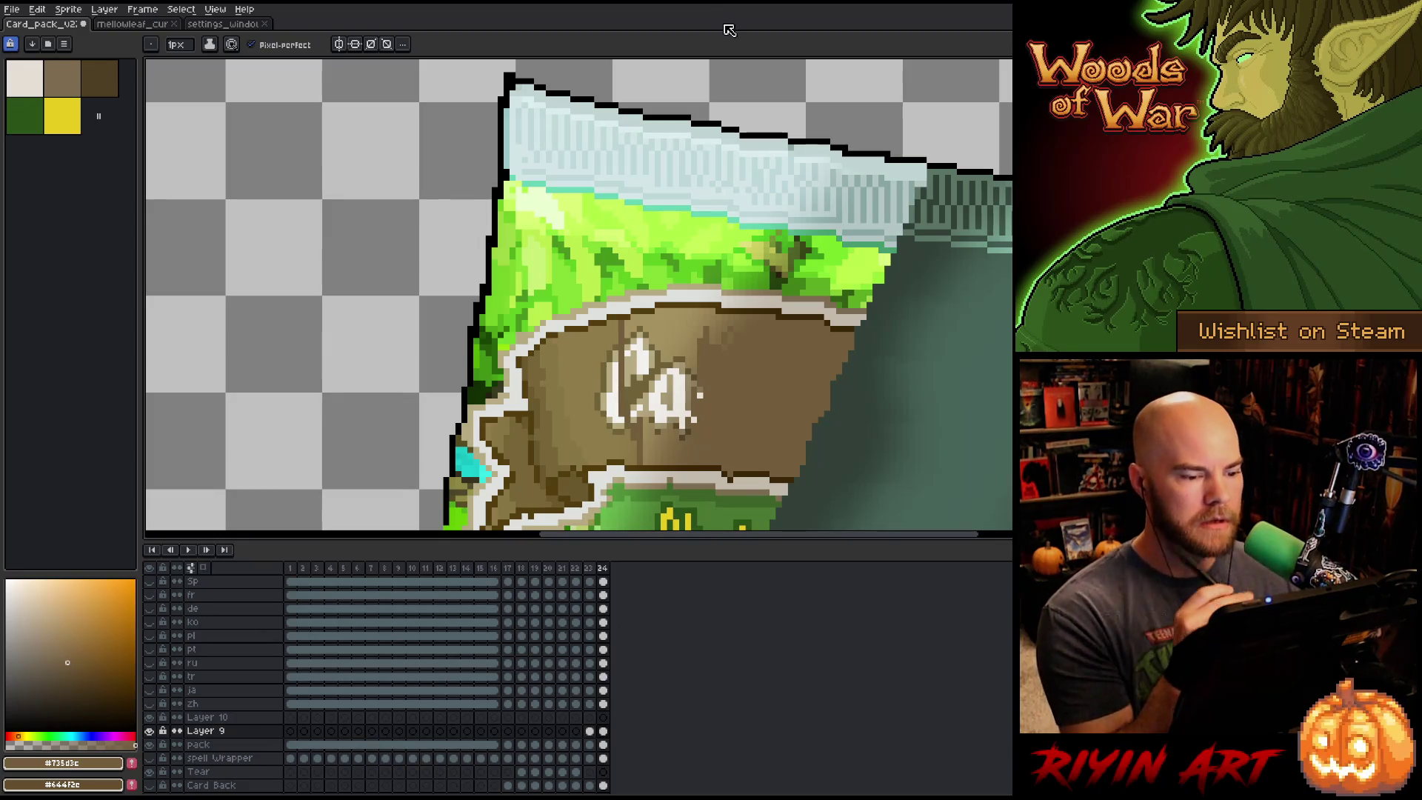
Pencil over the white 'C' and 'a' strokes and light pixels along the banner's top in brown.
mouse_move(640, 345)
mouse_down()
mouse_move(641, 433)
mouse_move(628, 385)
mouse_up()
drag(633, 405, 635, 417)
mouse_move(645, 339)
mouse_down()
mouse_move(647, 414)
mouse_move(664, 433)
mouse_move(651, 404)
mouse_up()
drag(662, 345, 660, 445)
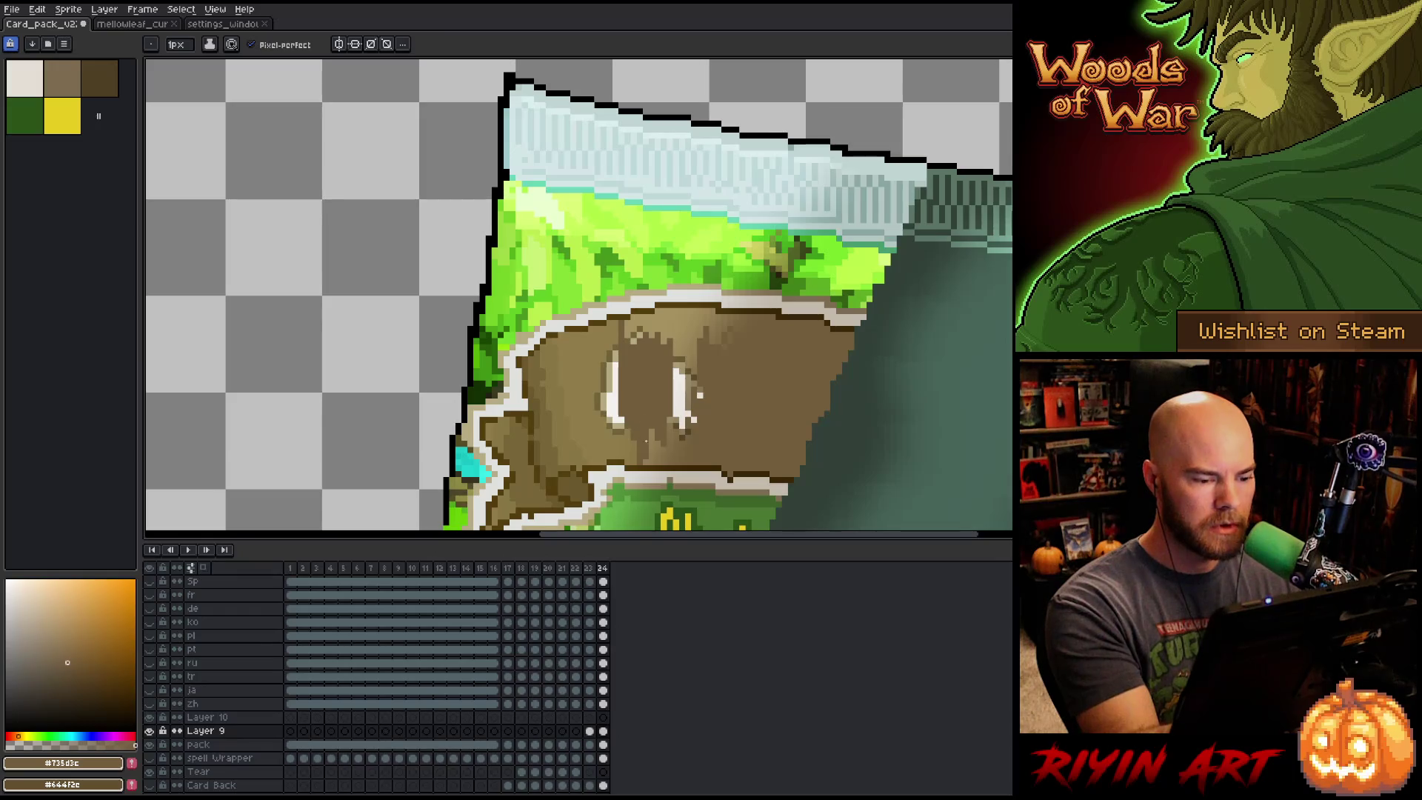
mouse_move(684, 437)
mouse_down()
mouse_move(678, 378)
mouse_move(692, 341)
mouse_move(700, 393)
mouse_move(682, 426)
mouse_move(682, 330)
mouse_move(670, 310)
mouse_move(640, 334)
mouse_move(633, 317)
mouse_move(632, 340)
mouse_up()
mouse_move(719, 343)
mouse_down()
mouse_move(696, 329)
mouse_move(735, 321)
mouse_move(670, 311)
mouse_move(616, 411)
mouse_move(612, 347)
mouse_move(615, 437)
mouse_move(603, 405)
mouse_move(628, 440)
mouse_up()
Switch to the open mellowleaf sprite showing the grinning tree-face creature.
key(x)
key(ctrl+Tab)
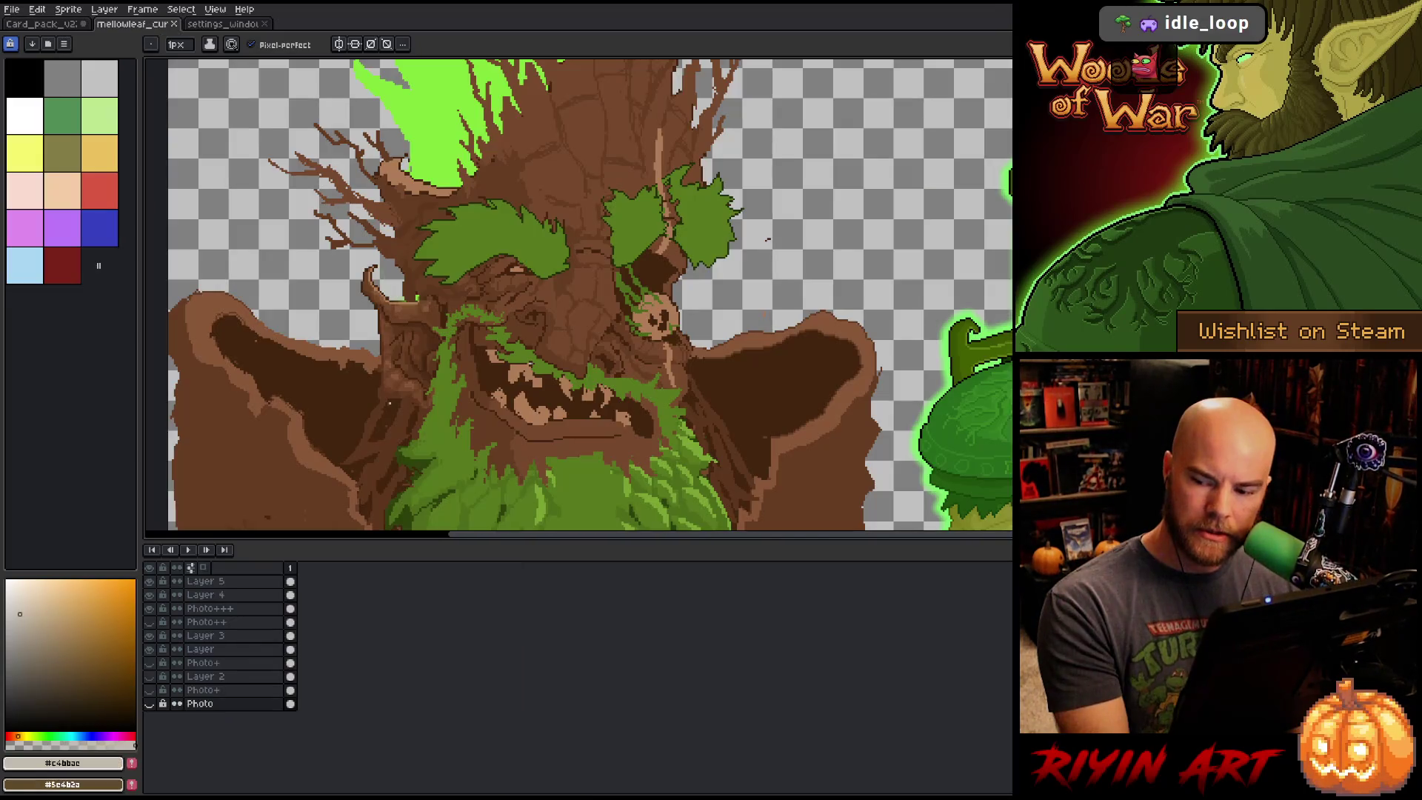